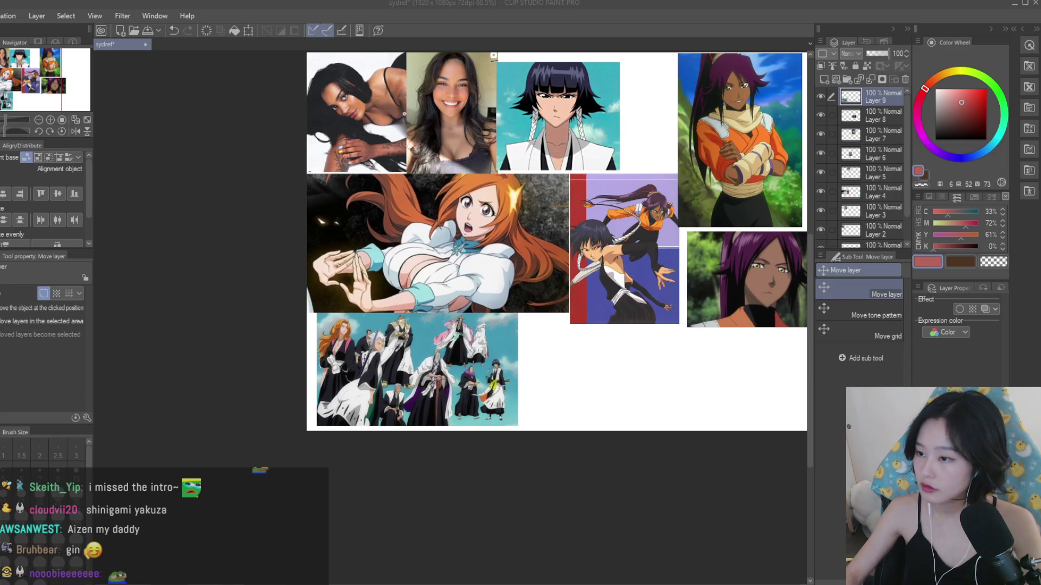
- Dock the sydref reference board as a right-hand pane and widen the syd canvas pane
mouse_move(802, 77)
mouse_down()
mouse_move(755, 123)
mouse_move(399, 133)
mouse_up()
scroll(399, 133, down, 1)
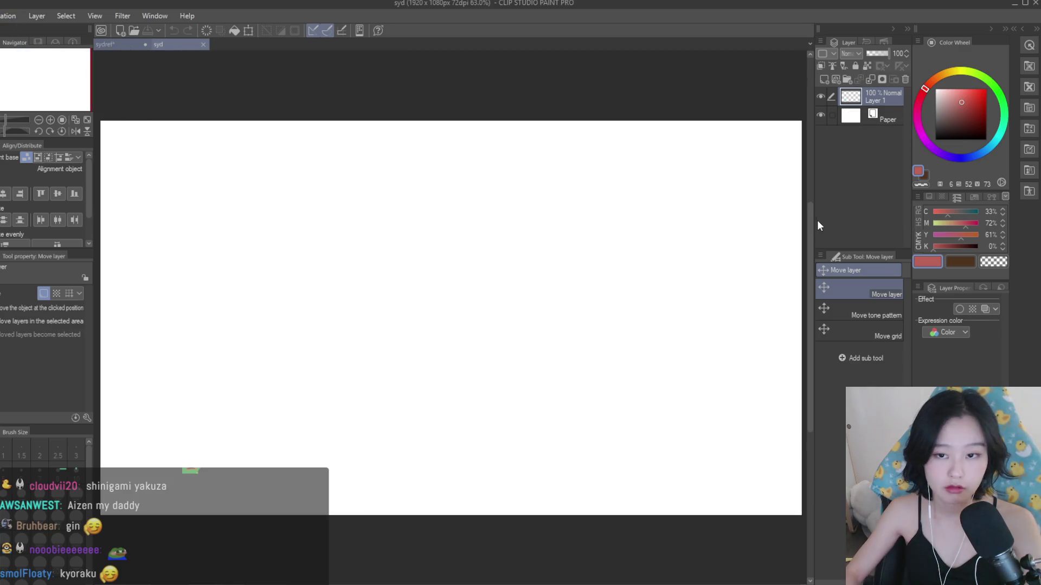
drag(818, 226, 817, 225)
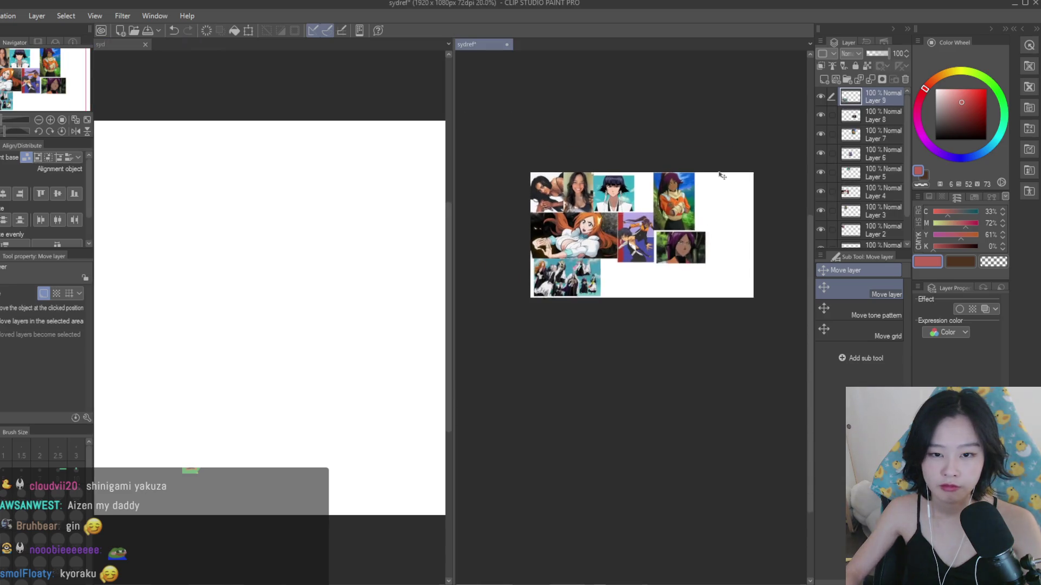
drag(455, 158, 613, 159)
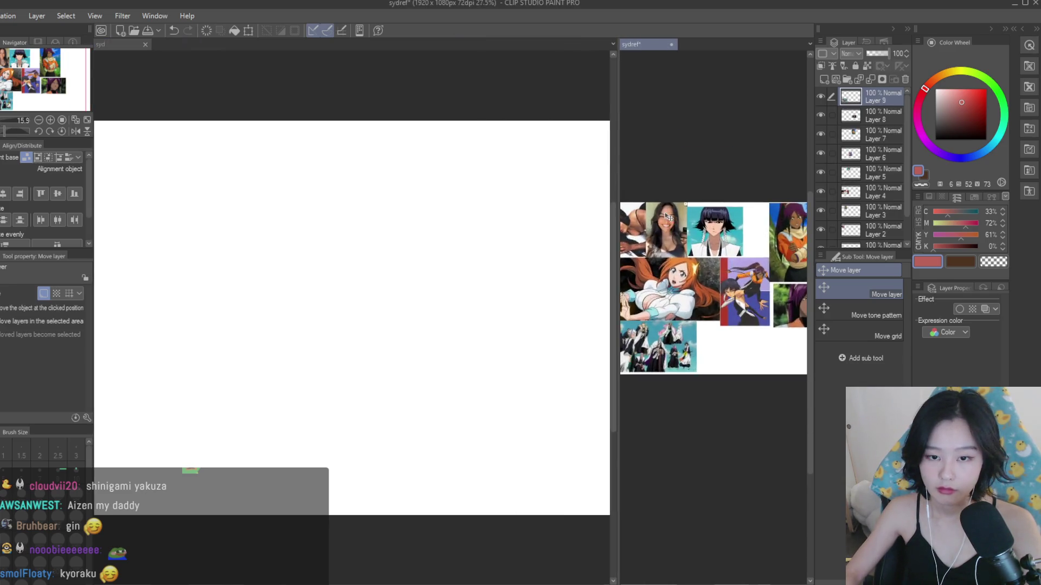
- Zoom in and move the Illustration image into the left pane
scroll(720, 273, up, 2)
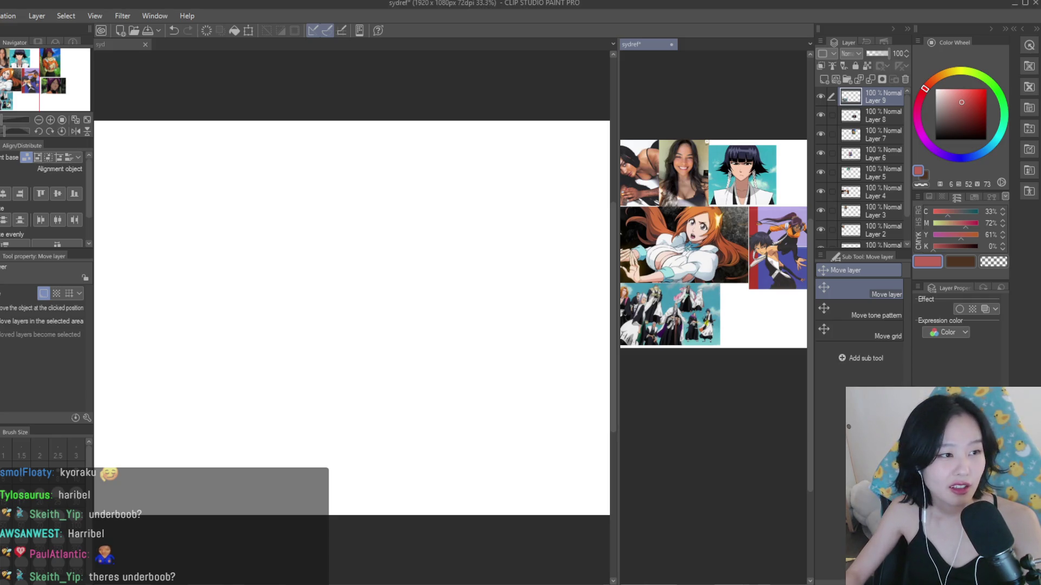
mouse_move(695, 65)
mouse_down()
mouse_move(181, 81)
mouse_move(203, 47)
mouse_up()
scroll(439, 312, up, 2)
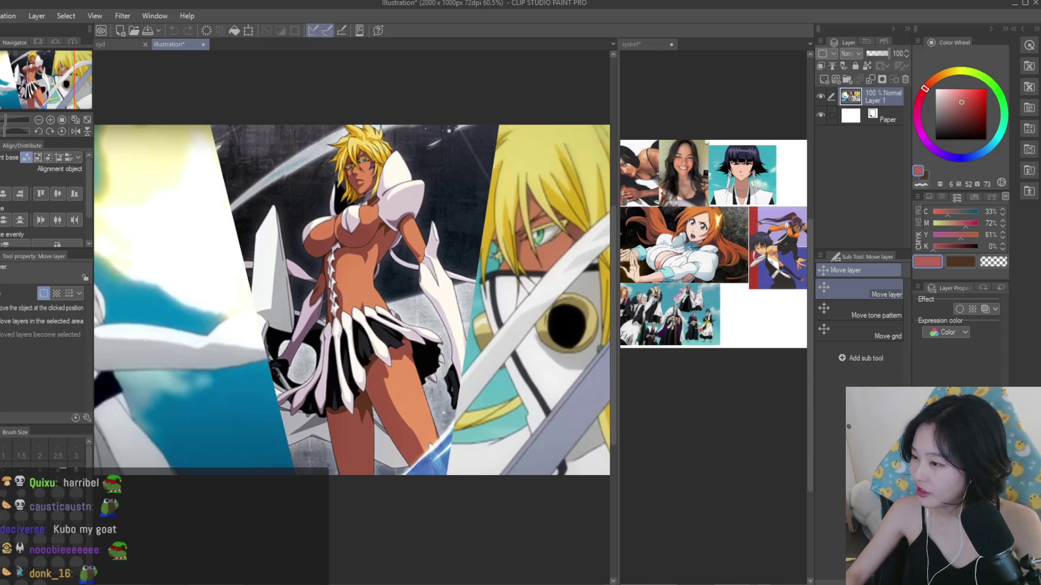
- Zoom out to fit the Illustration image, then close it with Ctrl+W
scroll(435, 83, down, 4)
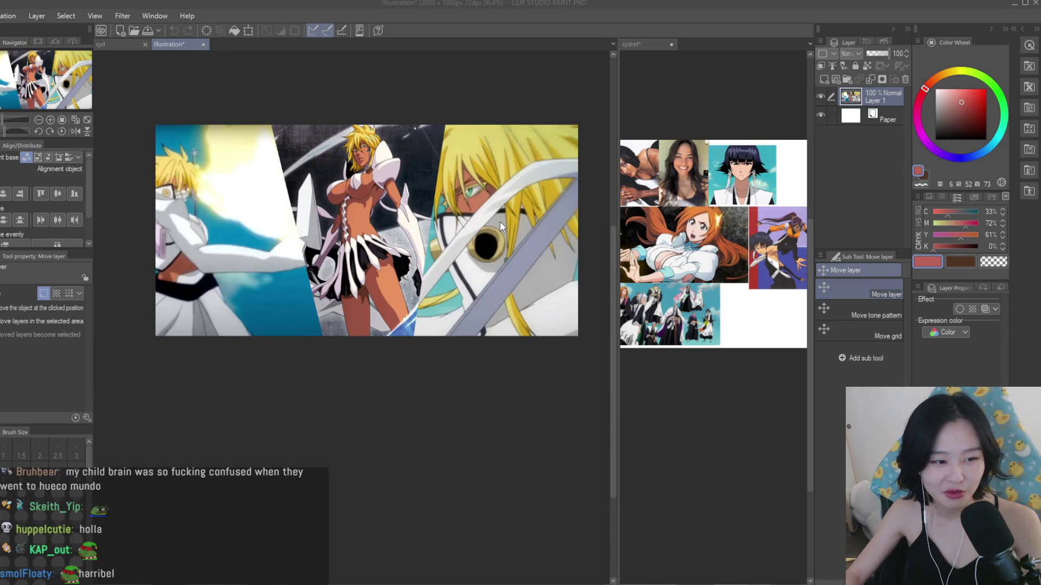
key(ctrl+w)
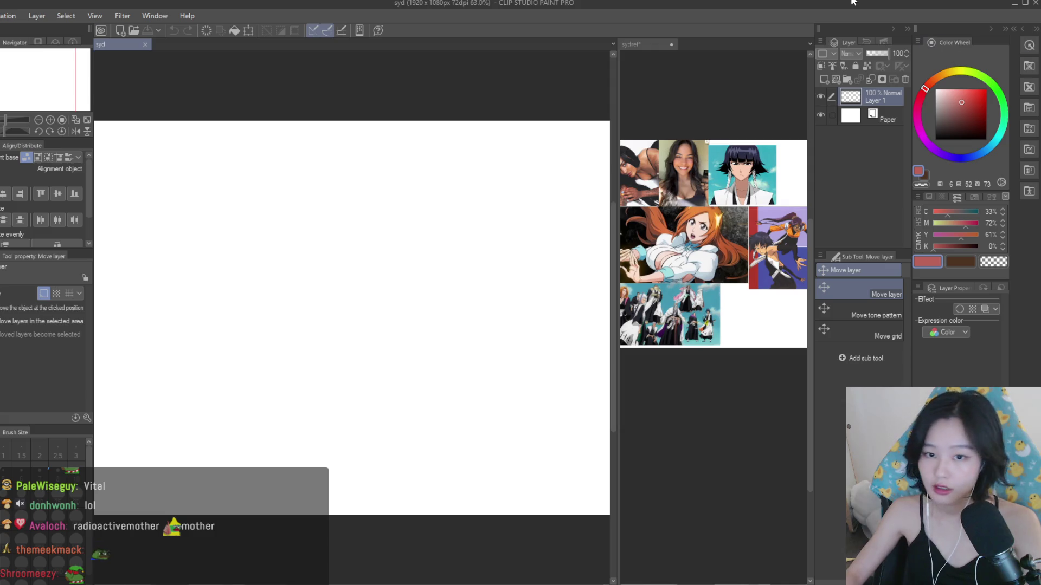
- Place the female 3D drawing figure from the Material palette onto the canvas and orbit around it
scroll(531, 114, down, 2)
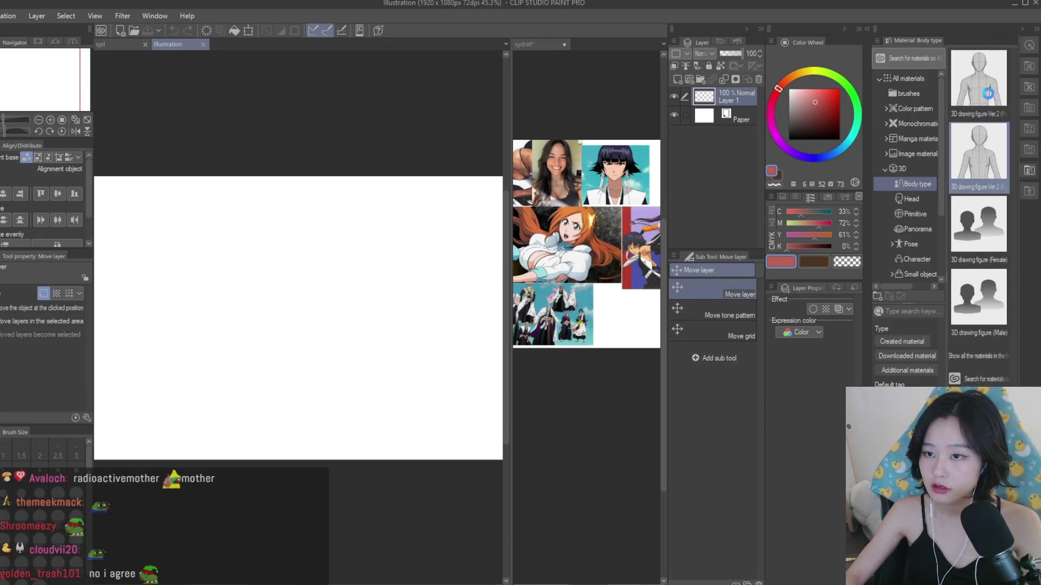
drag(971, 103, 352, 315)
mouse_move(486, 336)
mouse_down()
mouse_move(427, 451)
mouse_move(487, 425)
mouse_move(539, 232)
mouse_move(568, 266)
mouse_move(572, 253)
mouse_move(510, 325)
mouse_up()
key(k)
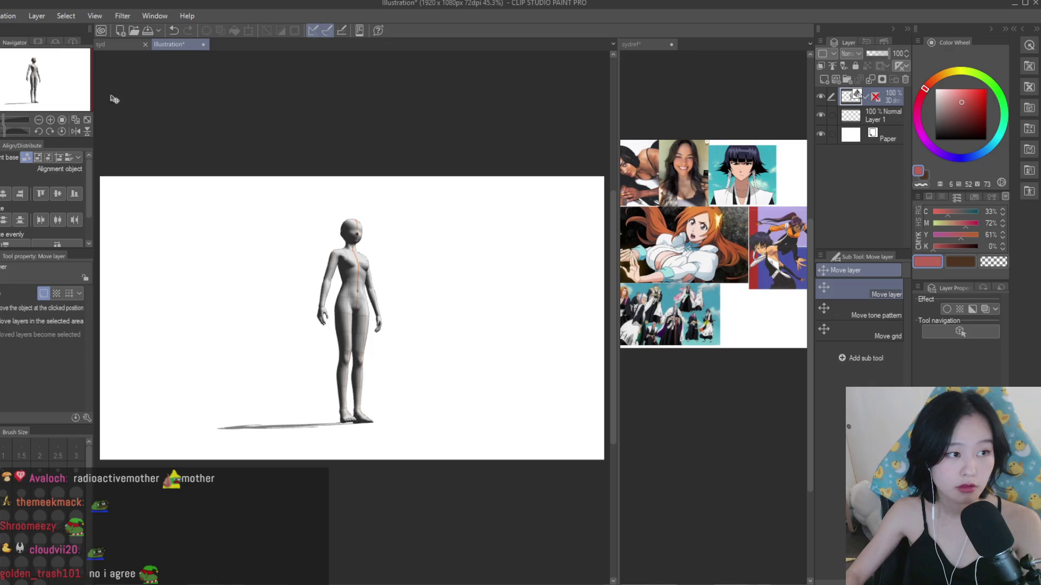
- Widen the reference pane, then bend the figure's left knee upward with the Object tool
drag(613, 239, 562, 239)
click(624, 310)
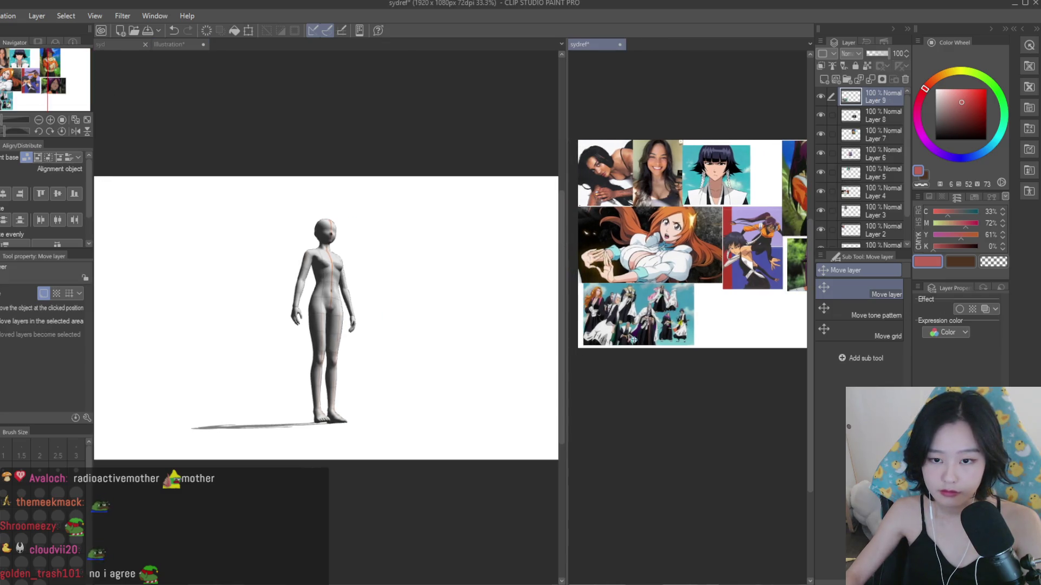
scroll(624, 310, up, 2)
click(390, 283)
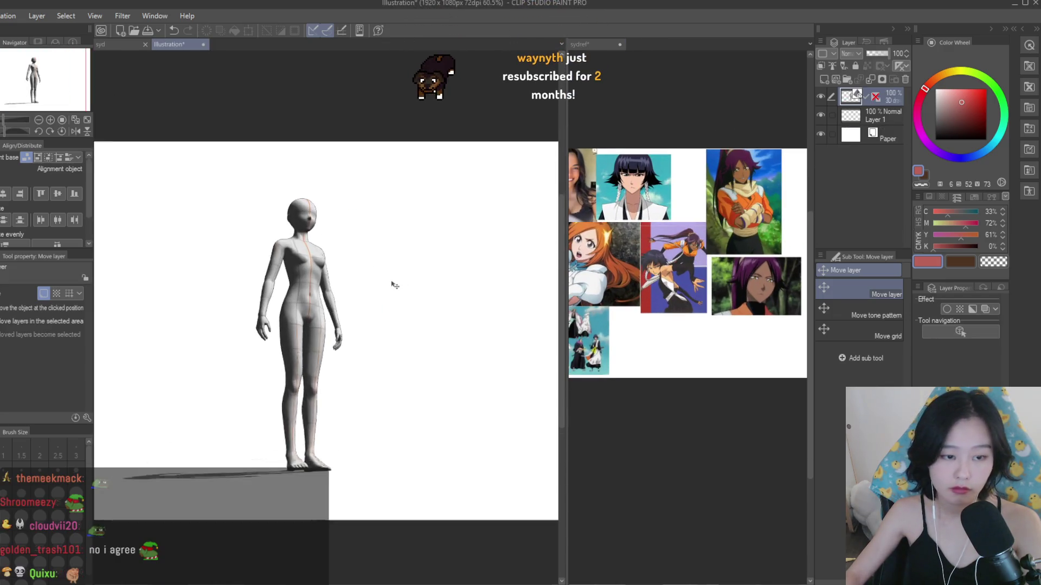
scroll(407, 284, up, 3)
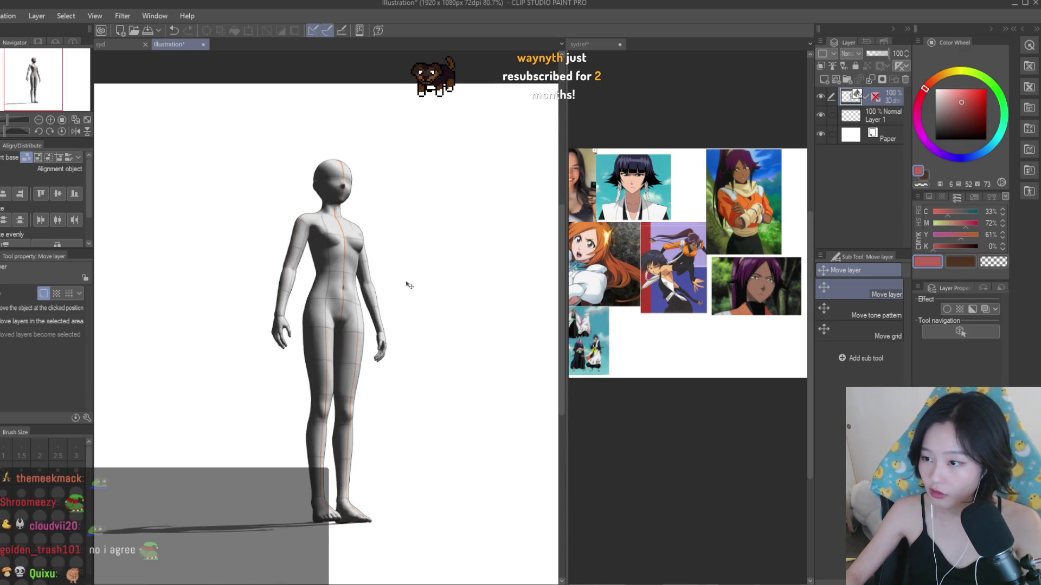
key(o)
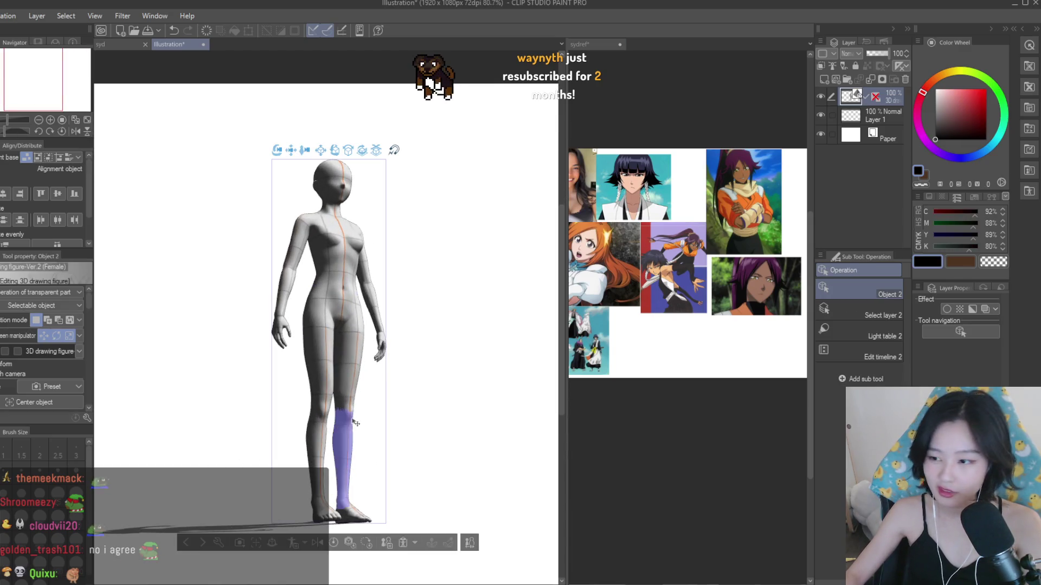
mouse_move(318, 455)
mouse_down()
mouse_move(330, 418)
mouse_move(308, 340)
mouse_move(317, 374)
mouse_move(325, 315)
mouse_up()
- Pose the legs: swing the standing leg back, adjust the lower leg and foot, and rotate both thighs
mouse_move(343, 477)
mouse_down()
mouse_move(183, 455)
mouse_move(240, 383)
mouse_move(233, 417)
mouse_up()
mouse_move(302, 404)
mouse_down()
mouse_move(277, 413)
mouse_move(277, 377)
mouse_move(326, 434)
mouse_move(334, 504)
mouse_move(333, 451)
mouse_move(268, 415)
mouse_up()
drag(267, 457, 285, 479)
click(274, 469)
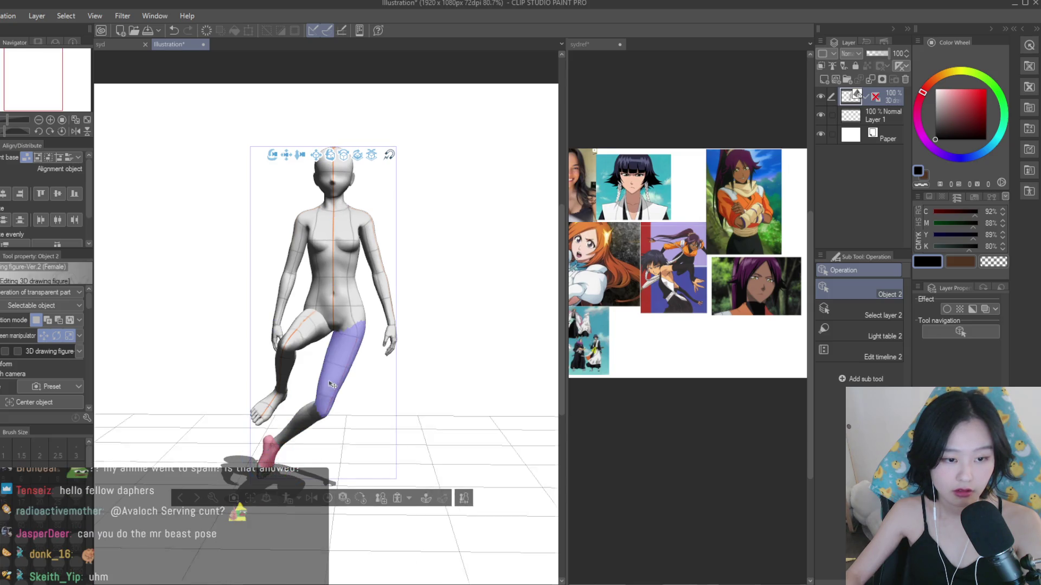
click(361, 320)
drag(372, 339, 365, 312)
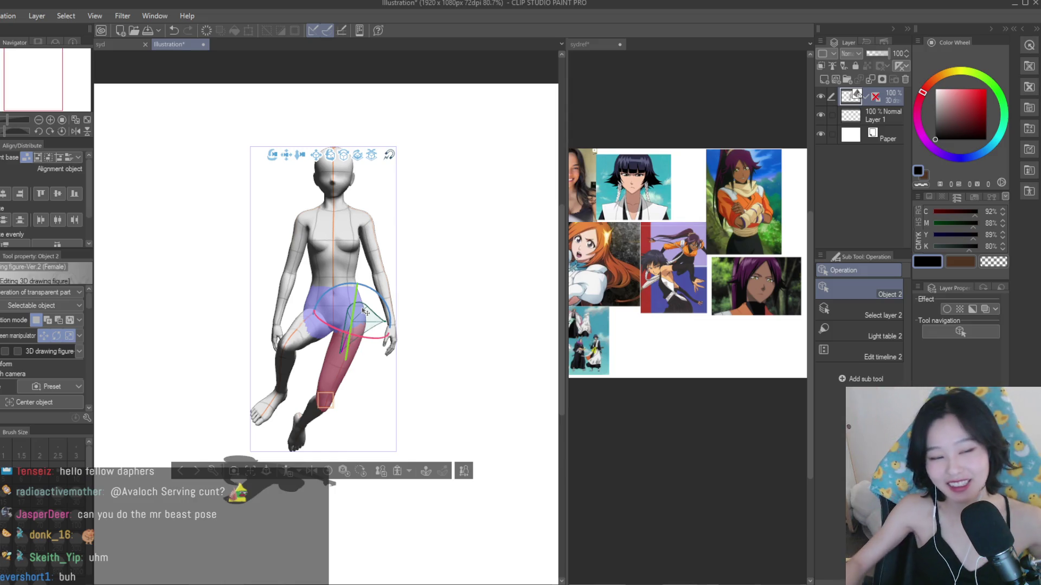
click(306, 355)
drag(306, 356, 454, 363)
- Rotate the head, chest, right arm and pelvis to twist the torso and tilt her forward into a kneeling lean
click(341, 188)
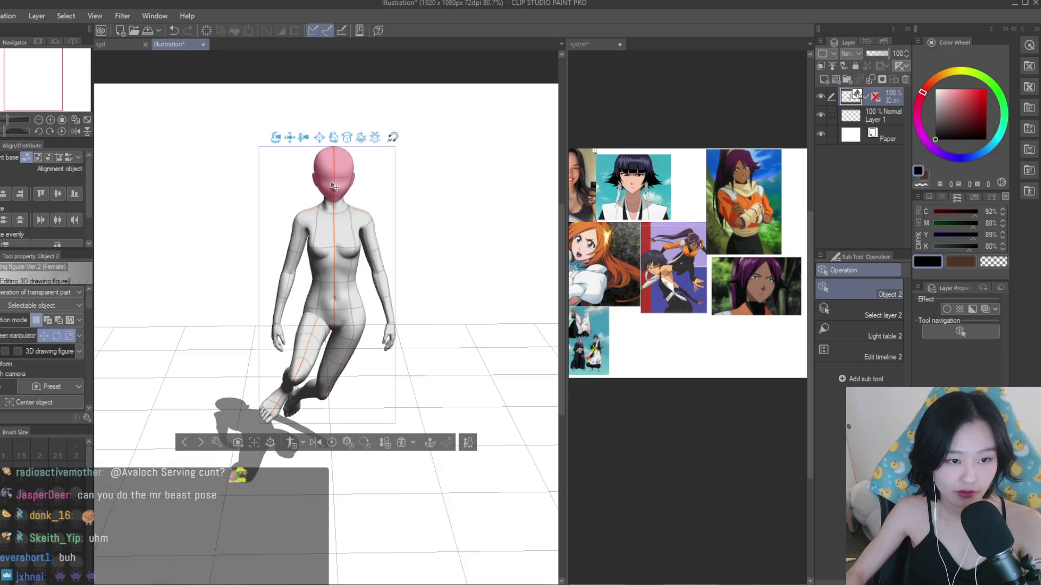
mouse_move(469, 295)
mouse_down()
mouse_move(480, 277)
mouse_move(510, 279)
mouse_up()
click(336, 270)
mouse_move(336, 270)
mouse_down()
mouse_move(412, 269)
mouse_move(440, 293)
mouse_move(244, 298)
mouse_move(249, 249)
mouse_move(322, 244)
mouse_move(324, 356)
mouse_up()
click(380, 241)
click(327, 260)
click(327, 227)
click(312, 303)
mouse_move(303, 288)
mouse_down()
mouse_move(298, 306)
mouse_move(347, 340)
mouse_move(458, 303)
mouse_move(422, 313)
mouse_up()
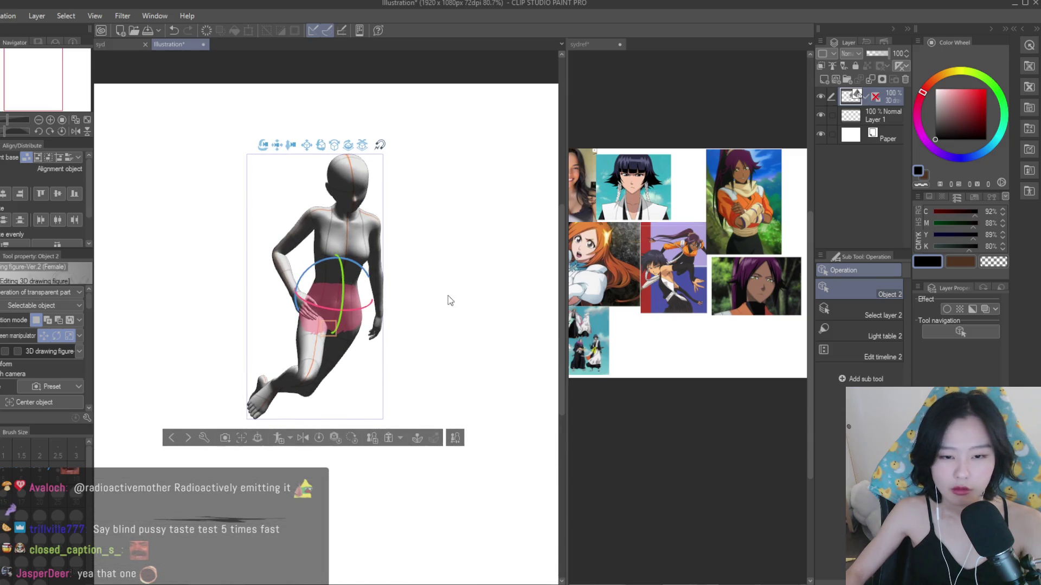
click(730, 332)
scroll(608, 400, up, 5)
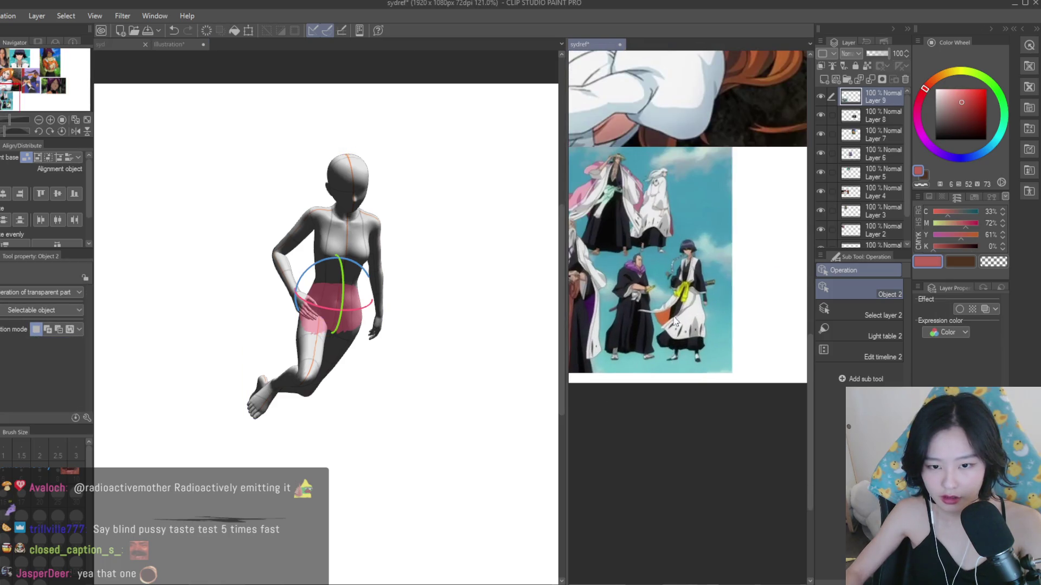
- Hide the 3D figure's layer and add a new raster layer above it
scroll(756, 336, up, 3)
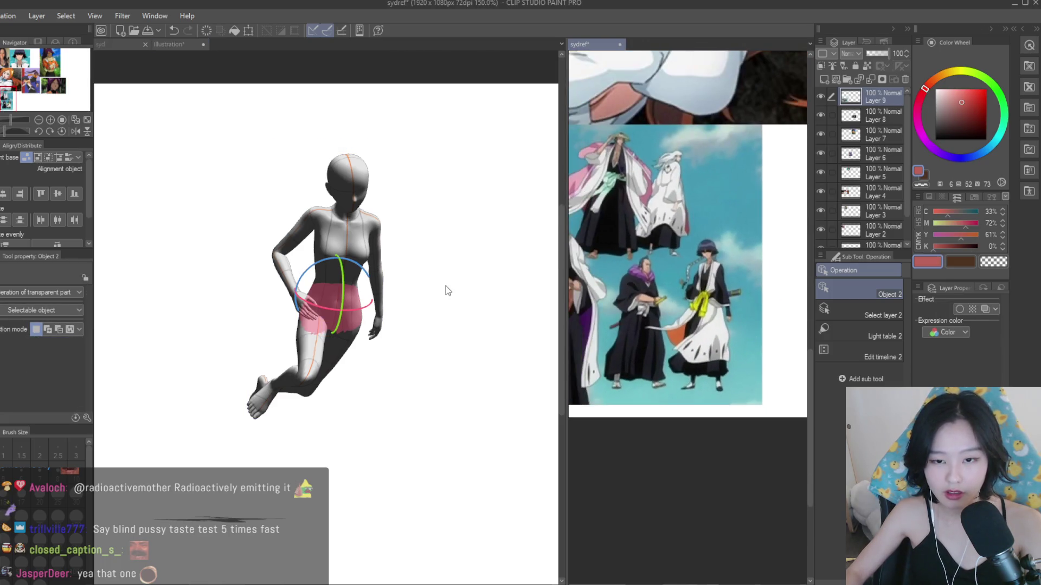
click(448, 291)
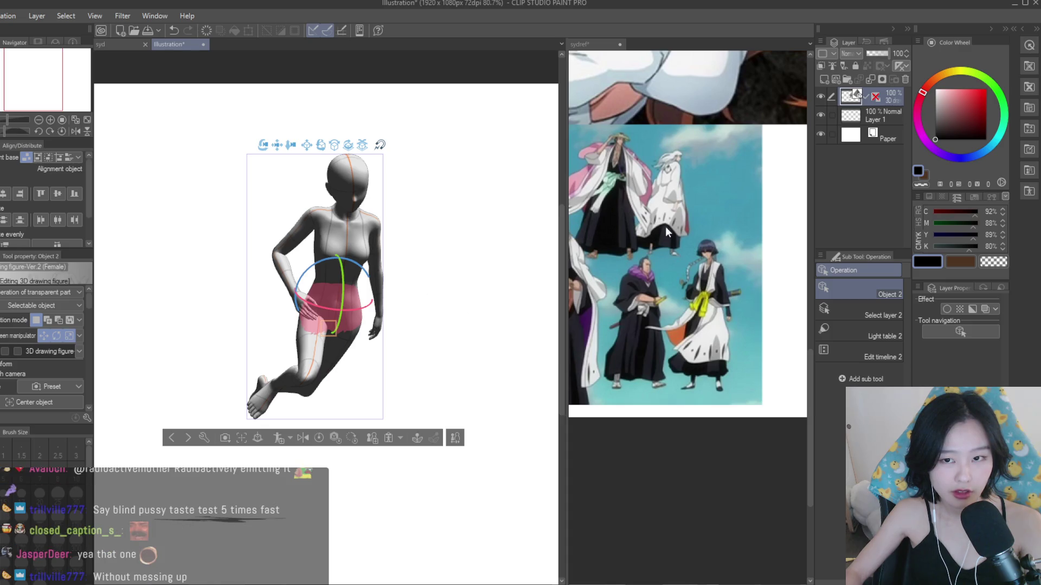
click(820, 96)
click(824, 79)
- Switch to the pen tool and bring the syd canvas forward
key(ctrl+0)
key(p)
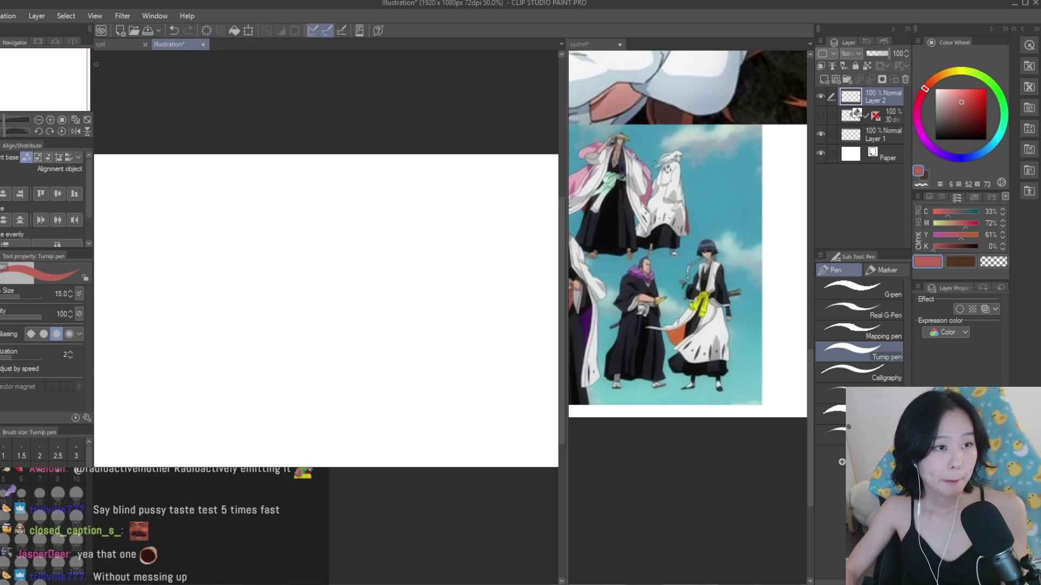
key(ctrl+Tab)
scroll(352, 231, down, 2)
- Pick a dry texture brush, undo a red test stroke, and set the colour to near-black
key(b)
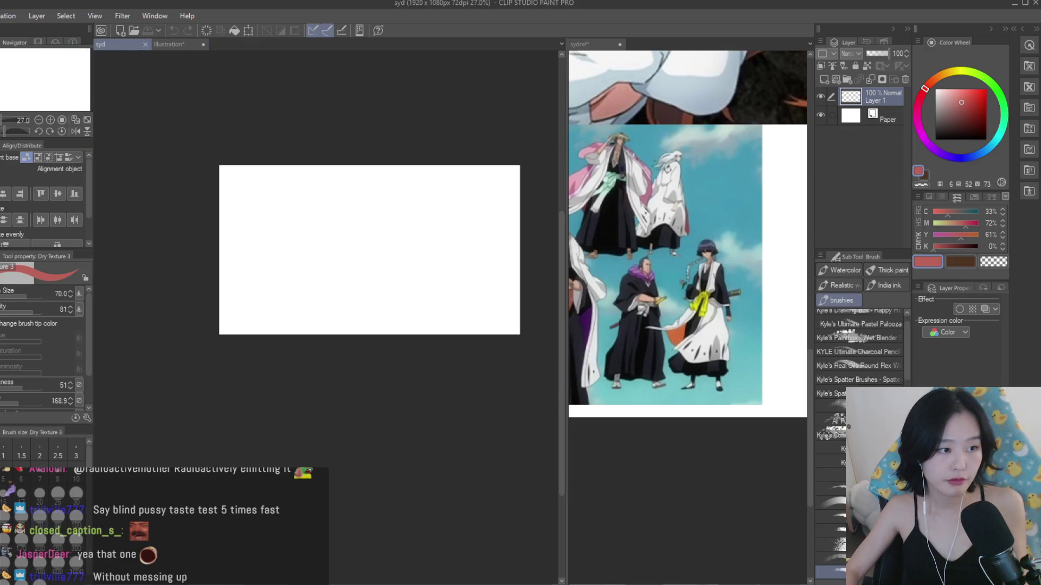
scroll(331, 223, up, 1)
drag(293, 178, 261, 183)
key(ctrl+z)
click(943, 137)
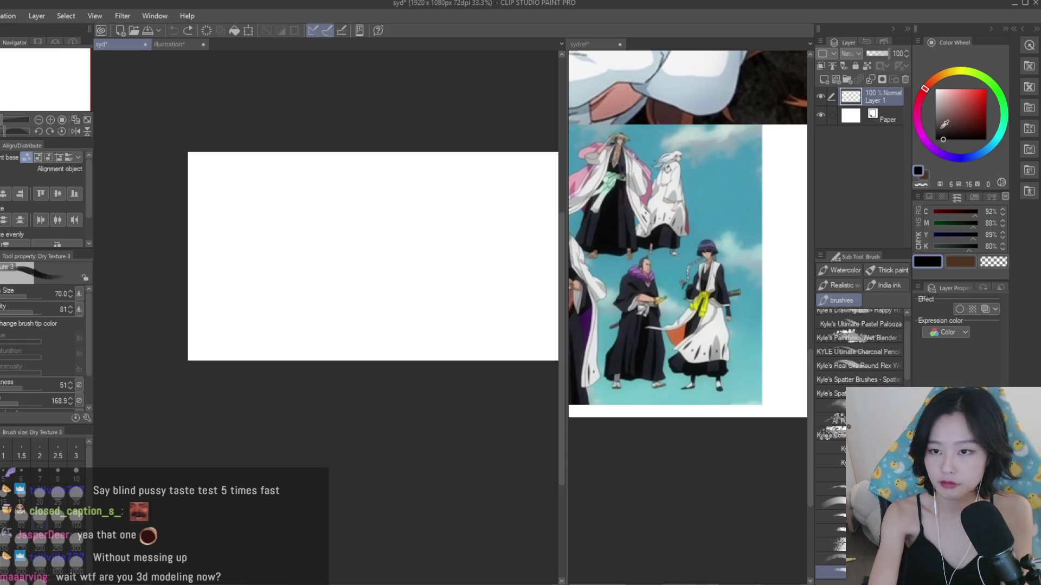
- Sketch a head circle with crossing gesture lines, undoing the rough attempts
mouse_move(293, 174)
mouse_down()
mouse_move(241, 211)
mouse_move(343, 193)
mouse_up()
key(ctrl+z)
key(ctrl+z)
key(ctrl+z)
mouse_move(287, 166)
mouse_down()
mouse_move(303, 270)
mouse_move(260, 173)
mouse_move(342, 310)
mouse_up()
mouse_move(247, 287)
mouse_down()
mouse_move(369, 234)
mouse_move(327, 247)
mouse_move(225, 345)
mouse_up()
key(ctrl+z)
drag(304, 329, 292, 360)
drag(391, 223, 286, 366)
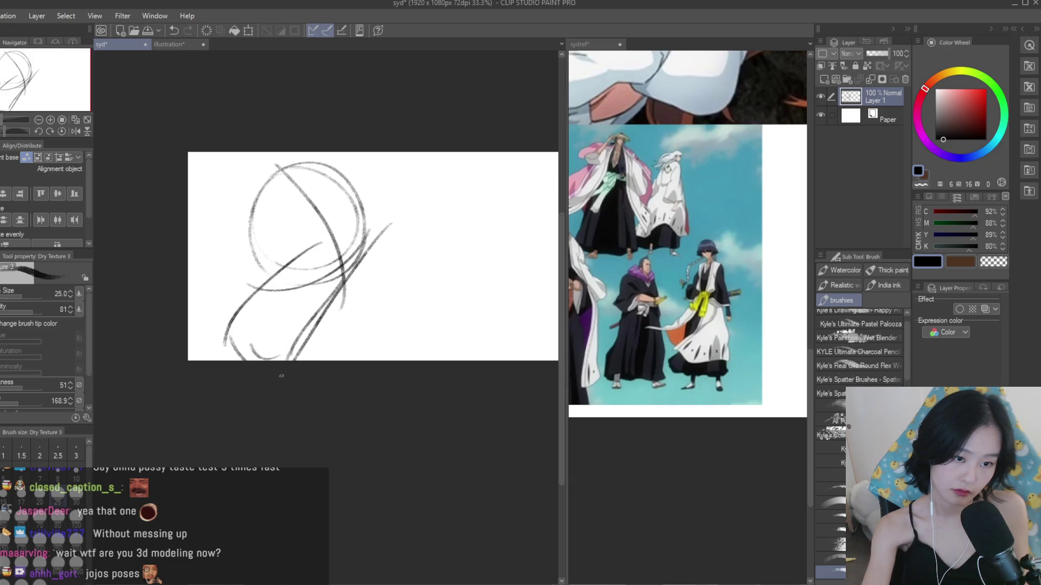
key(ctrl+z)
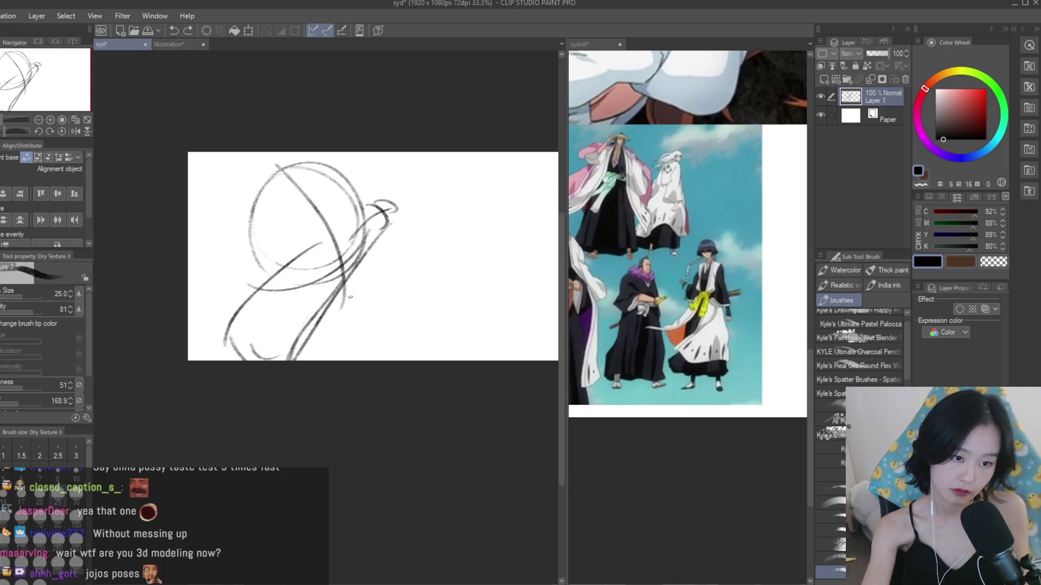
key(ctrl+z)
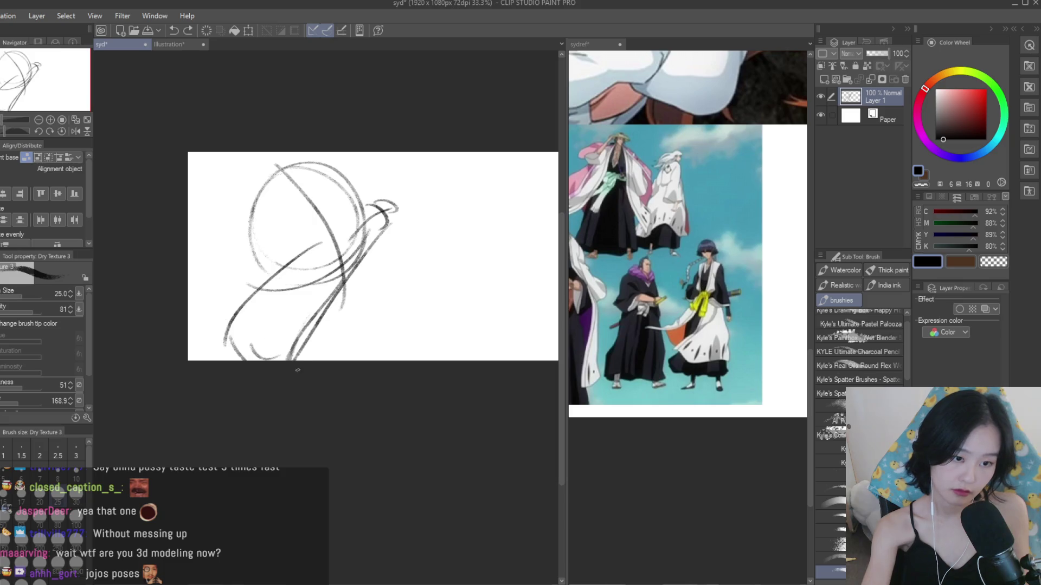
- Add long sweeping body lines and curves down and across the lower right of the sketch
scroll(344, 299, down, 1)
drag(382, 215, 369, 339)
drag(372, 299, 364, 339)
mouse_move(317, 335)
mouse_down()
mouse_move(265, 310)
mouse_move(373, 335)
mouse_up()
drag(381, 234, 373, 329)
drag(372, 286, 393, 325)
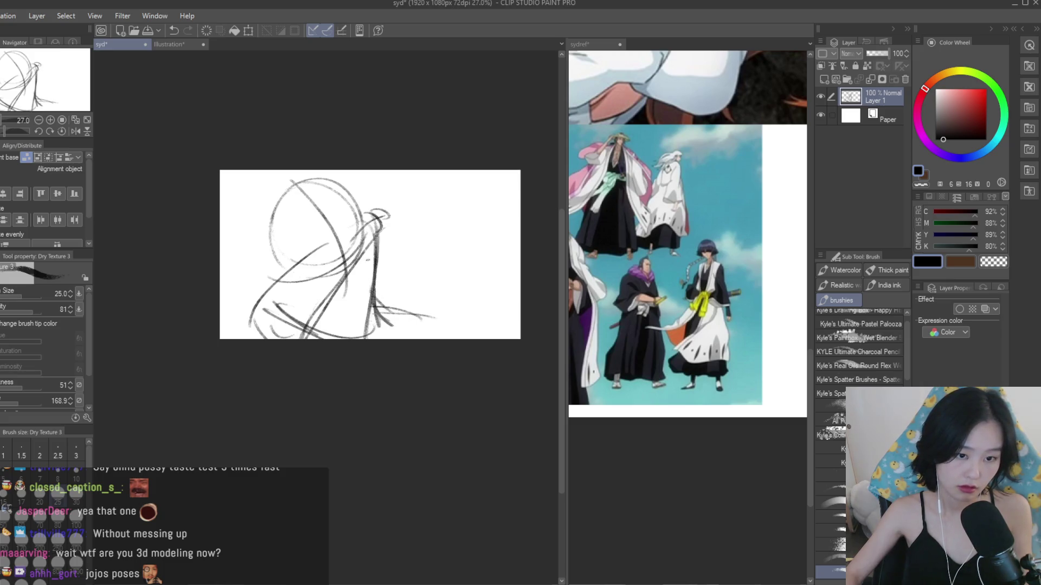
drag(456, 299, 506, 312)
mouse_move(389, 237)
mouse_down()
mouse_move(486, 288)
mouse_move(447, 341)
mouse_move(459, 253)
mouse_move(454, 277)
mouse_up()
drag(268, 304, 240, 339)
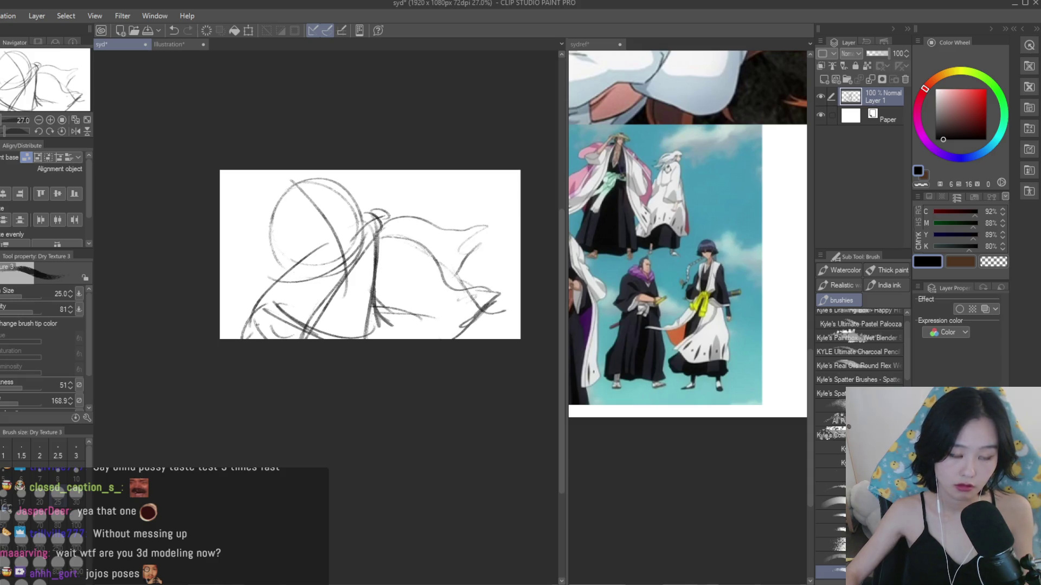
scroll(404, 210, up, 1)
- Draw the clawed hand strokes and an arc below it, undoing the messy ones
drag(370, 234, 461, 232)
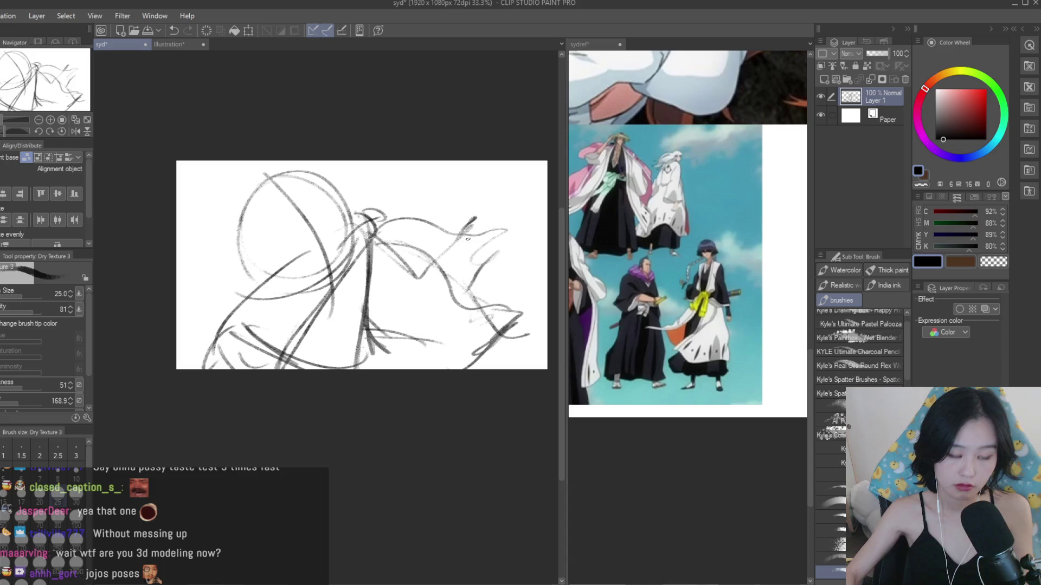
key(ctrl+z)
mouse_move(264, 368)
mouse_down()
mouse_move(285, 340)
mouse_move(316, 376)
mouse_up()
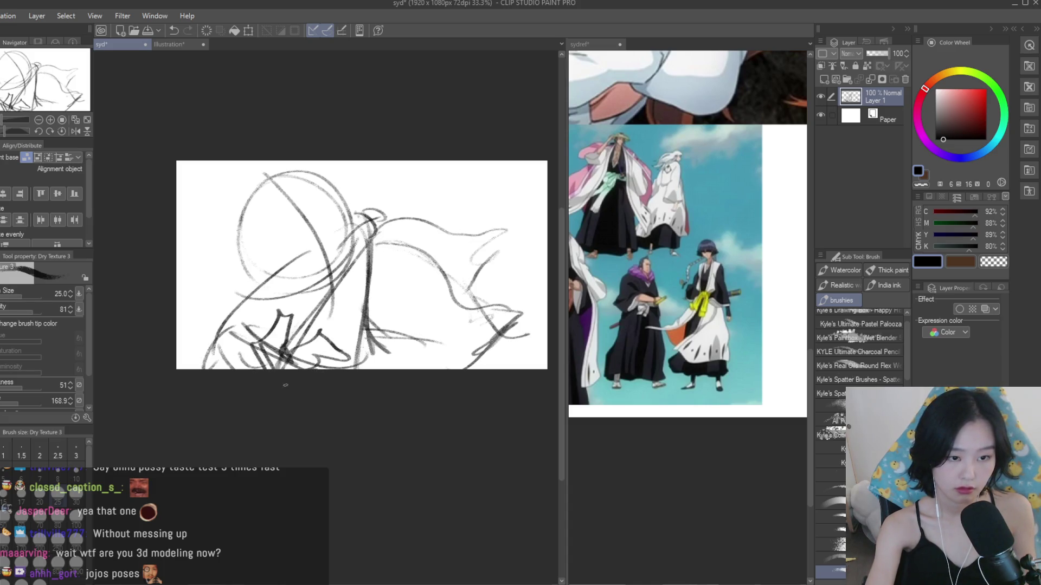
drag(441, 273, 447, 288)
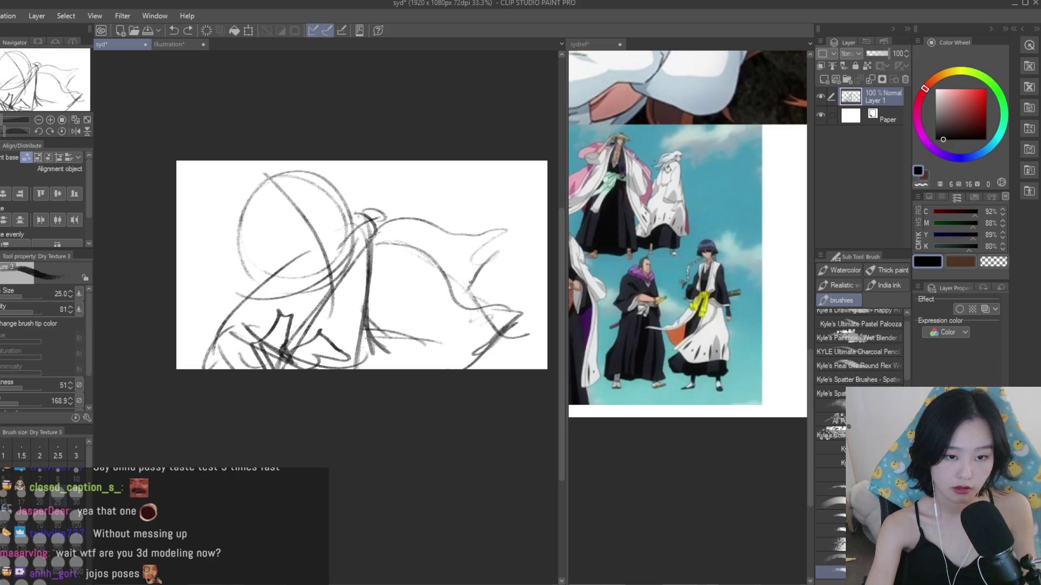
key(ctrl+z)
key(ctrl+z)
mouse_move(460, 307)
mouse_down()
mouse_move(424, 313)
mouse_move(448, 278)
mouse_up()
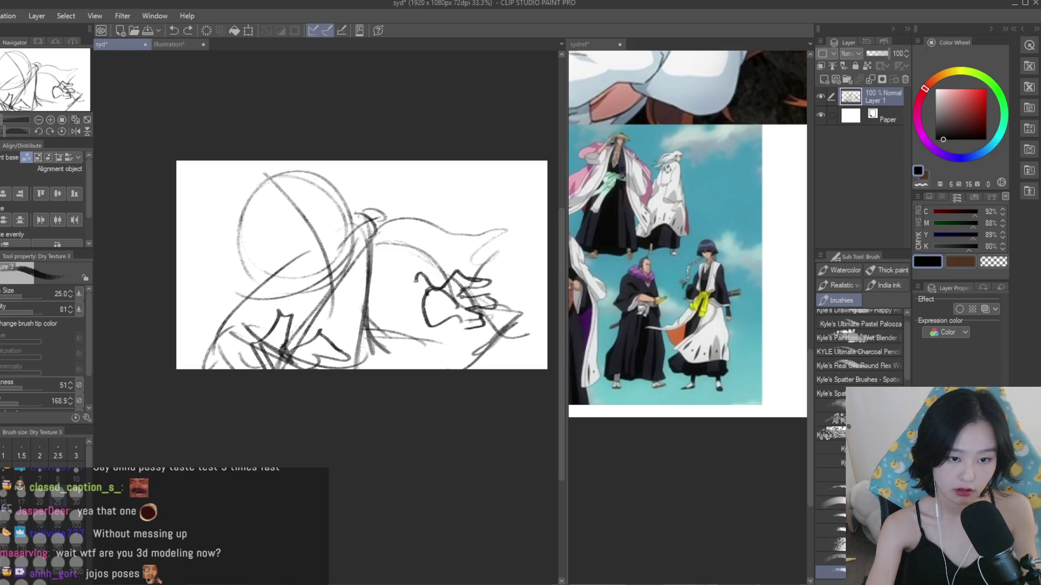
- Undo the recent squiggle strokes at the hand, then zoom out and mirror the view to check proportions
key(ctrl+z)
key(ctrl+z)
key(ctrl+z)
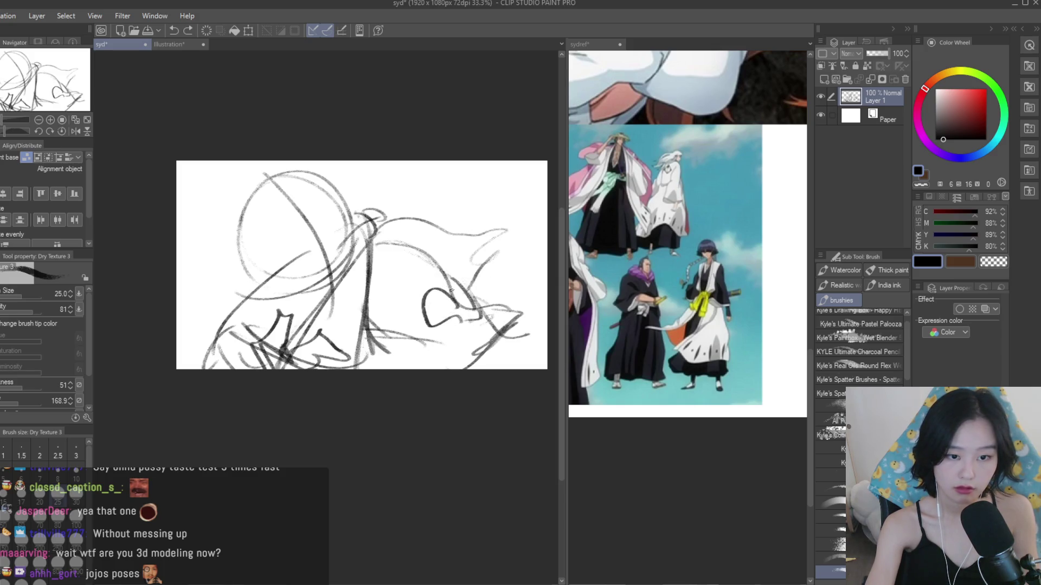
mouse_move(475, 316)
mouse_down()
mouse_move(463, 328)
mouse_move(440, 320)
mouse_up()
key(ctrl+z)
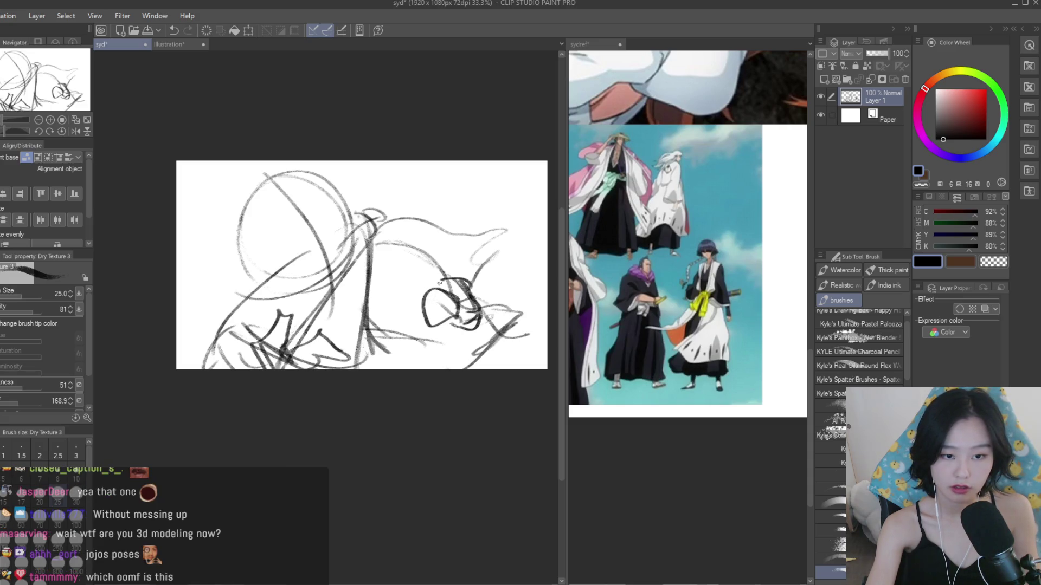
key(ctrl+minus)
key(h)
key(h)
scroll(342, 199, up, 3)
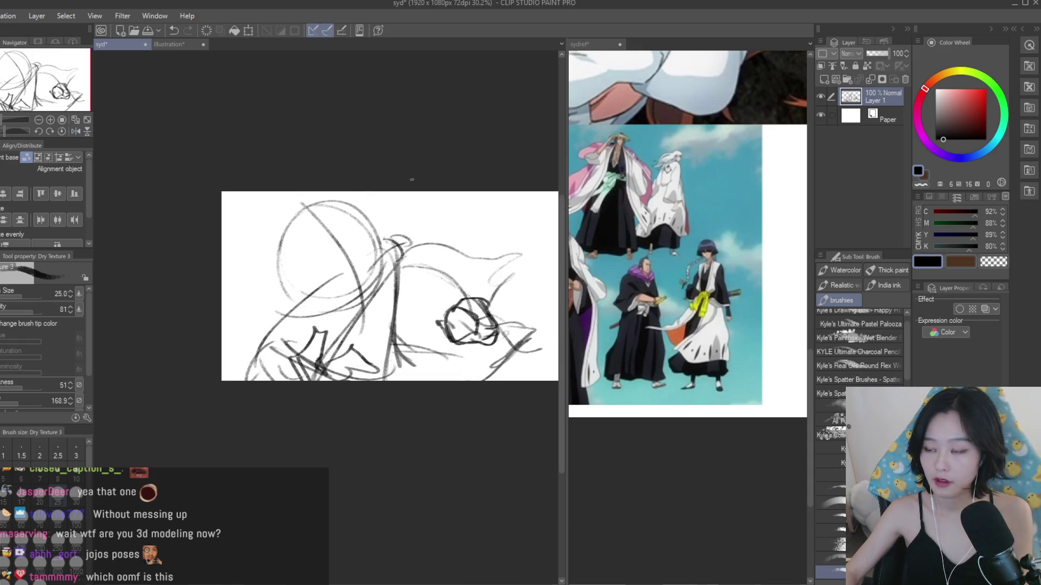
- Draw dark lines down the middle of the sketch and reinforce the diagonal strokes at lower left
drag(382, 223, 374, 325)
drag(388, 274, 373, 342)
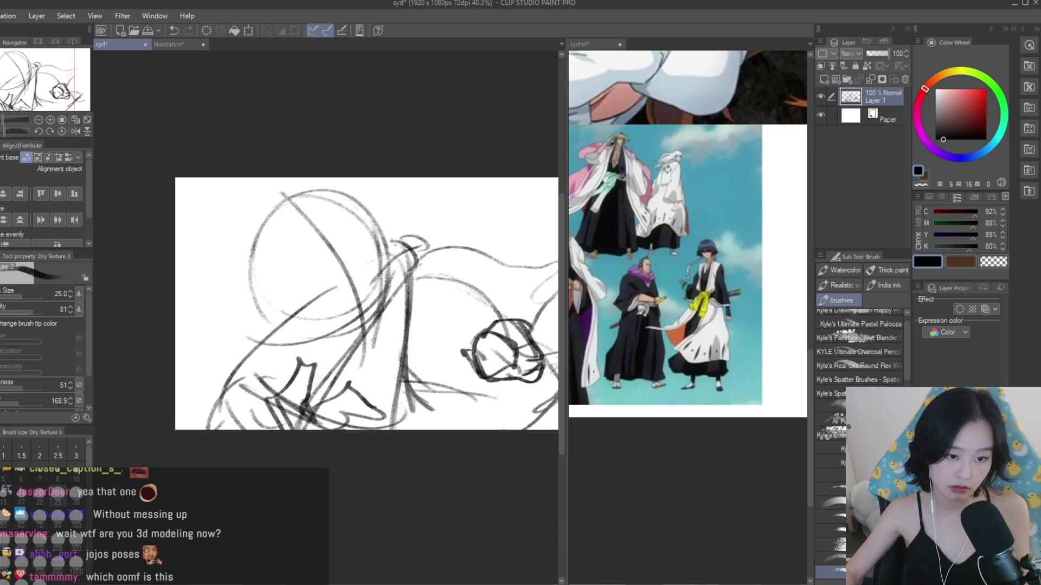
drag(289, 340, 267, 353)
drag(302, 322, 260, 355)
drag(309, 329, 268, 361)
drag(314, 348, 283, 355)
drag(381, 305, 367, 359)
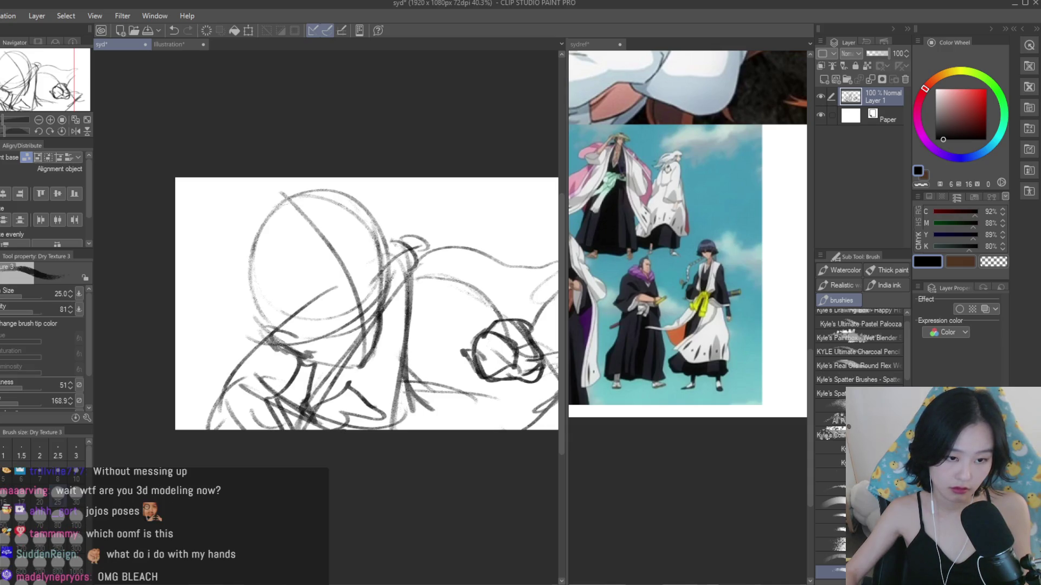
- Add strokes near the top of the head and on the right side of the sketch
drag(380, 201, 336, 300)
scroll(380, 244, down, 2)
drag(255, 252, 244, 320)
mouse_move(420, 212)
mouse_down()
mouse_move(389, 247)
mouse_move(385, 272)
mouse_up()
mouse_move(433, 213)
mouse_down()
mouse_move(414, 275)
mouse_move(486, 247)
mouse_up()
mouse_move(472, 277)
mouse_down()
mouse_move(499, 269)
mouse_move(470, 277)
mouse_move(414, 262)
mouse_up()
scroll(321, 202, down, 1)
scroll(352, 244, up, 1)
scroll(352, 244, down, 2)
- Apply a transform to the sketch layer and mirror the view to check the drawing
key(ctrl+t)
key(Return)
key(h)
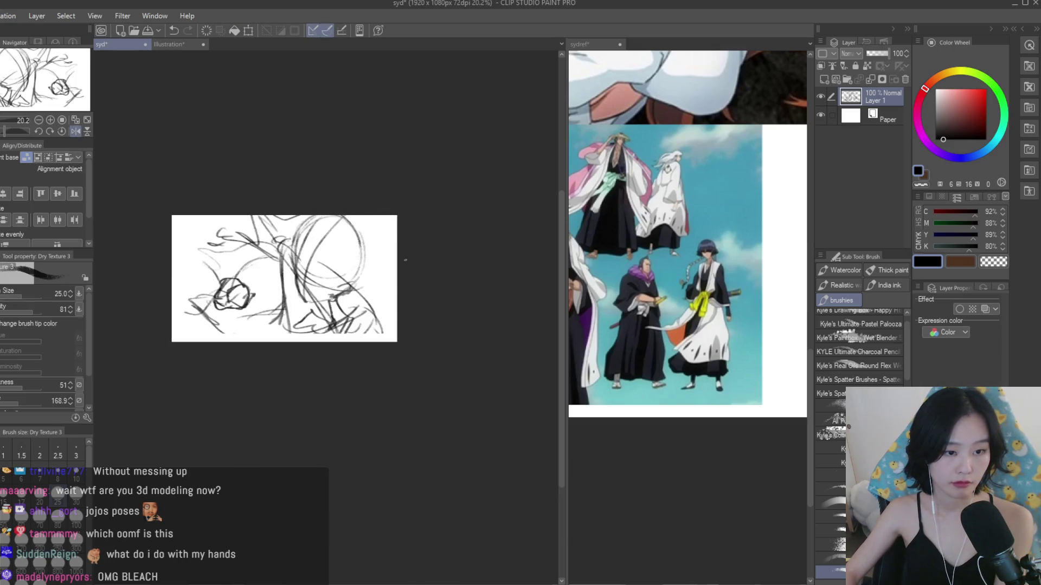
scroll(371, 298, up, 1)
scroll(371, 298, up, 1)
- Draw a long stroke to the bottom edge and rework the lower-middle strokes with a diagonal line
drag(383, 230, 353, 373)
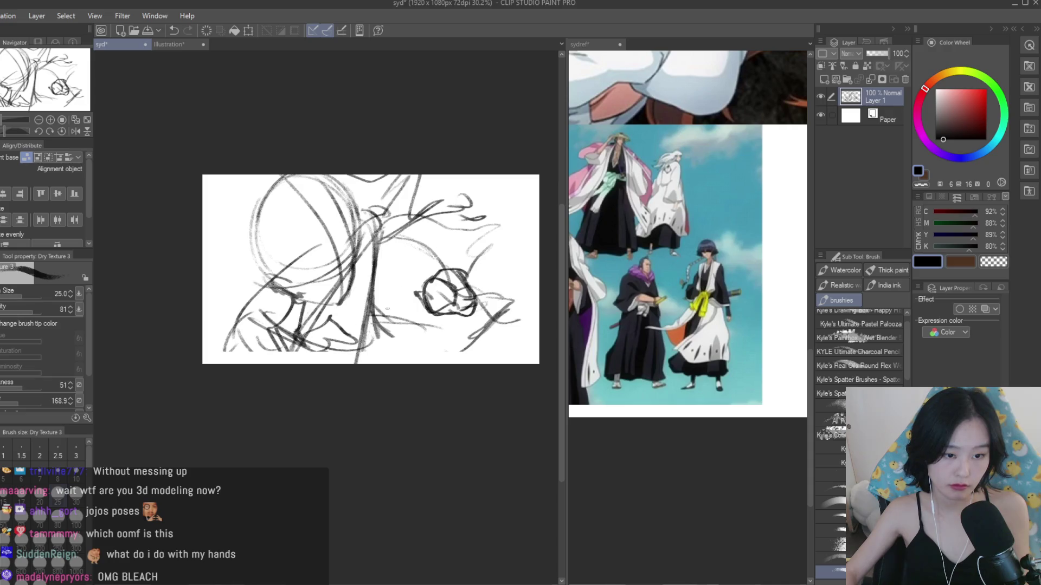
drag(379, 331, 404, 363)
drag(236, 333, 304, 362)
drag(377, 301, 358, 364)
drag(241, 317, 213, 364)
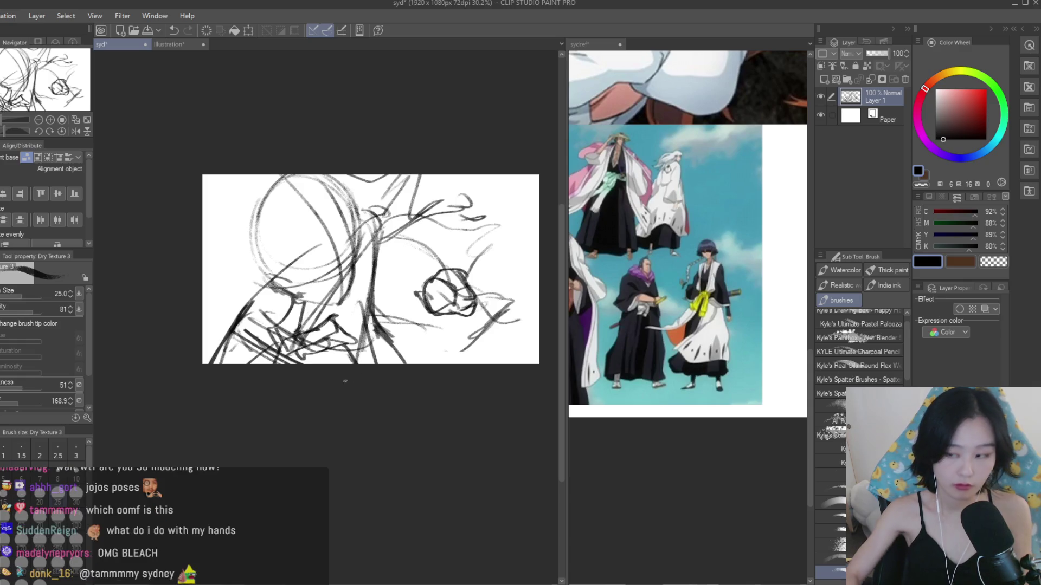
key(ctrl+z)
key(ctrl+z)
key(ctrl+y)
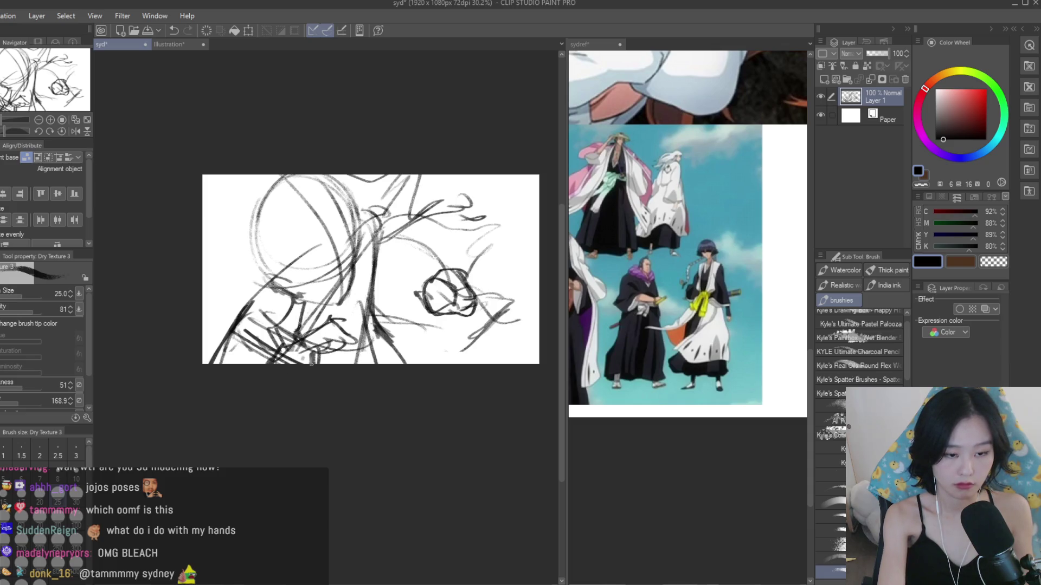
drag(331, 324, 369, 359)
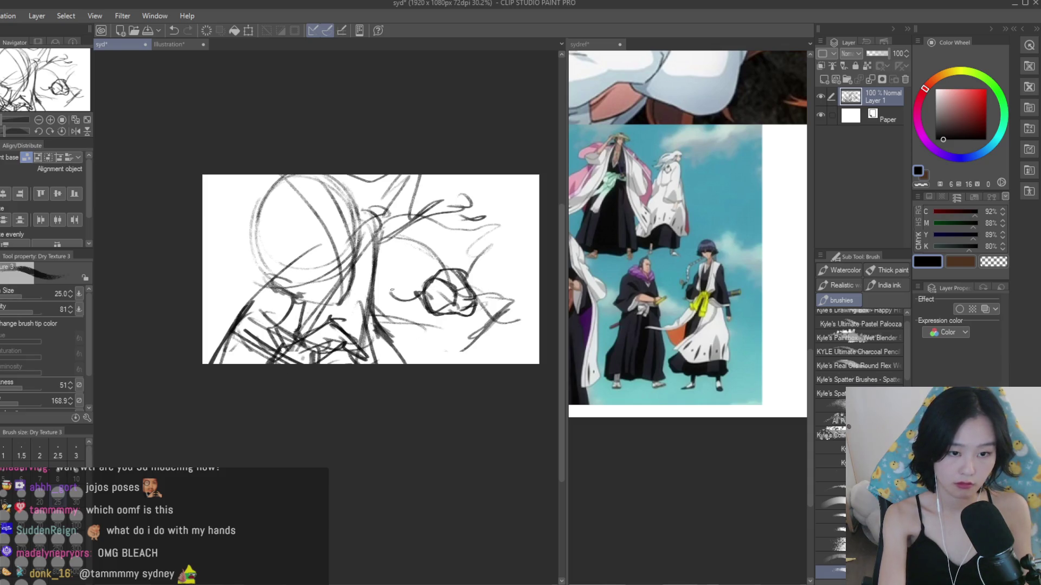
- Lasso the round scribble over the hand and delete it
key(m)
mouse_move(424, 259)
mouse_down()
mouse_move(418, 328)
mouse_move(463, 260)
mouse_up()
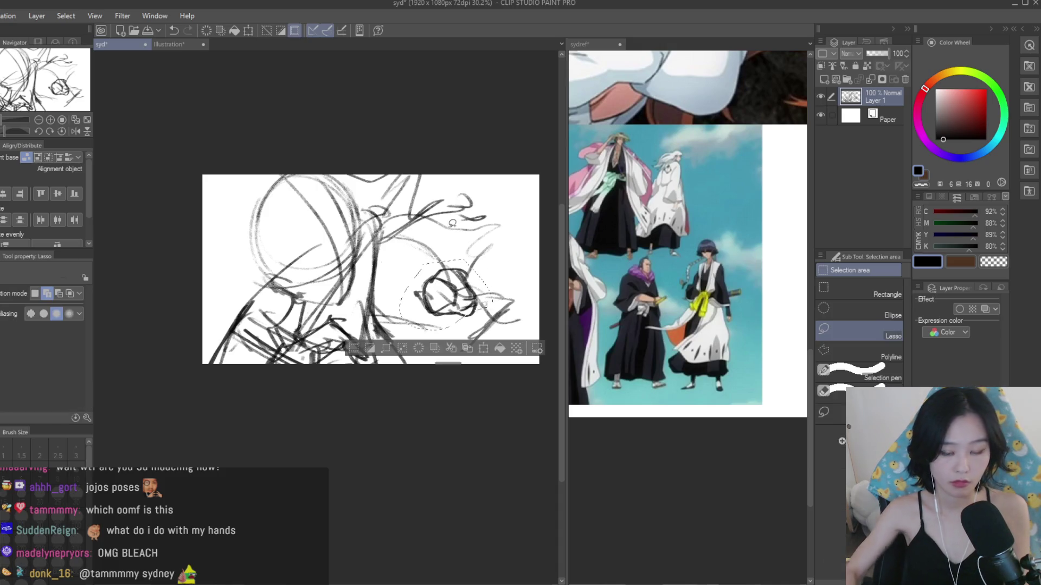
key(Delete)
key(ctrl+d)
- Try several centre strokes with the textured pencil brush, undoing each attempt
key(p)
scroll(452, 256, up, 1)
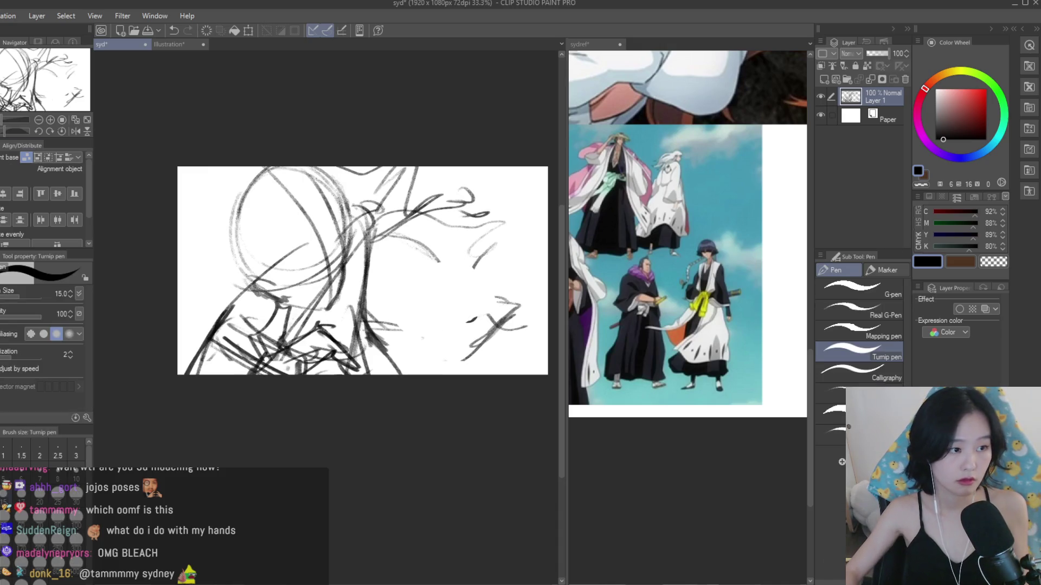
key(b)
drag(380, 214, 362, 276)
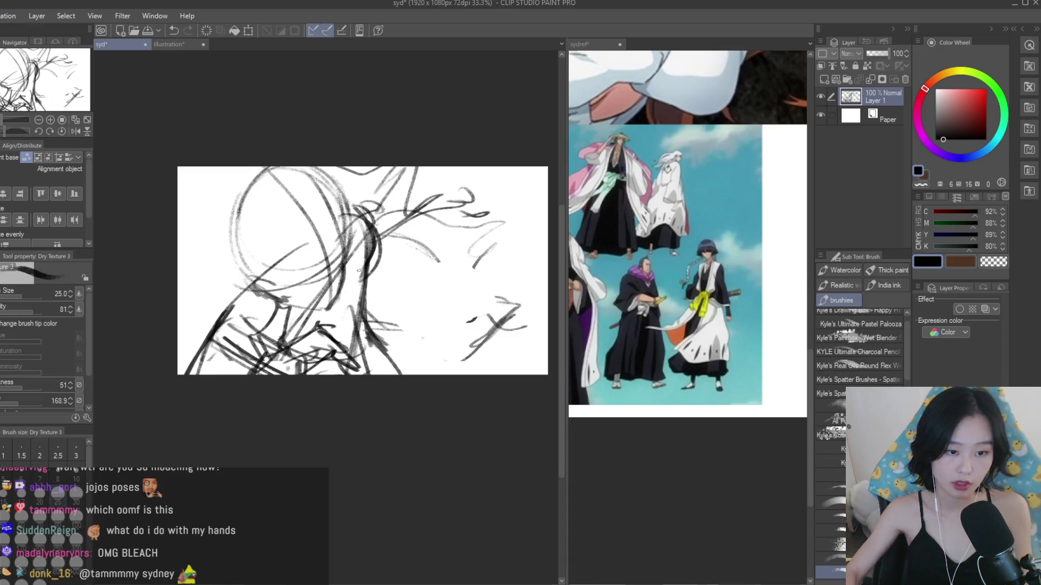
key(ctrl+z)
key(ctrl+z)
drag(368, 211, 355, 319)
key(ctrl+z)
mouse_move(362, 268)
mouse_down()
mouse_move(356, 340)
mouse_move(412, 365)
mouse_up()
key(ctrl+z)
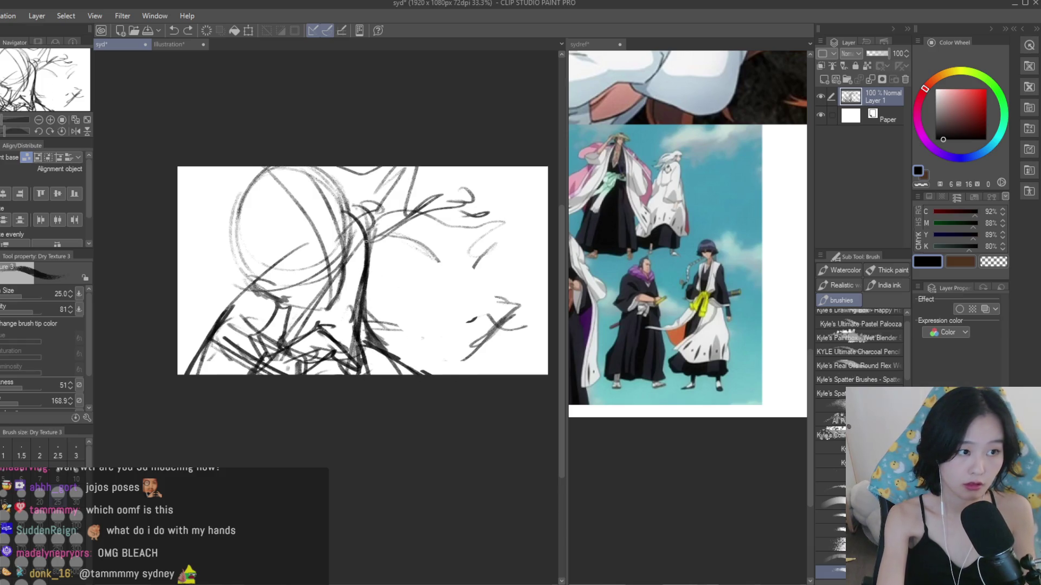
- Sketch the slanted eye line and lower eye curve, then mirror the view to check the face
mouse_move(396, 259)
mouse_down()
mouse_move(371, 307)
mouse_move(441, 291)
mouse_up()
key(ctrl+z)
key(ctrl+z)
mouse_move(406, 288)
mouse_down()
mouse_move(402, 309)
mouse_move(428, 321)
mouse_up()
mouse_move(422, 283)
mouse_down()
mouse_move(400, 283)
mouse_move(394, 299)
mouse_move(442, 325)
mouse_move(416, 310)
mouse_up()
key(ctrl+z)
key(ctrl+z)
key(ctrl+z)
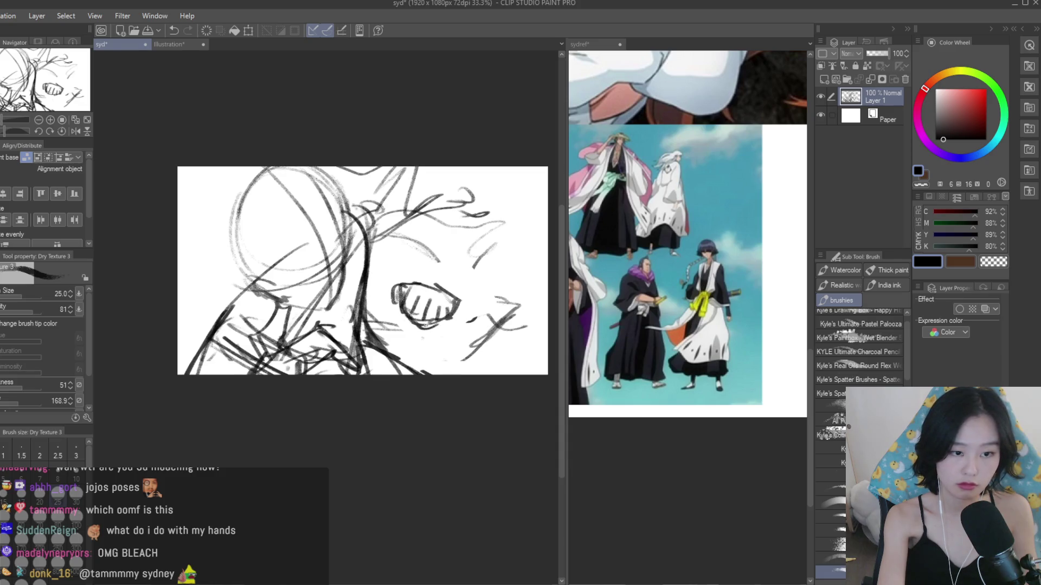
key(h)
scroll(422, 291, down, 1)
key(h)
scroll(446, 299, up, 1)
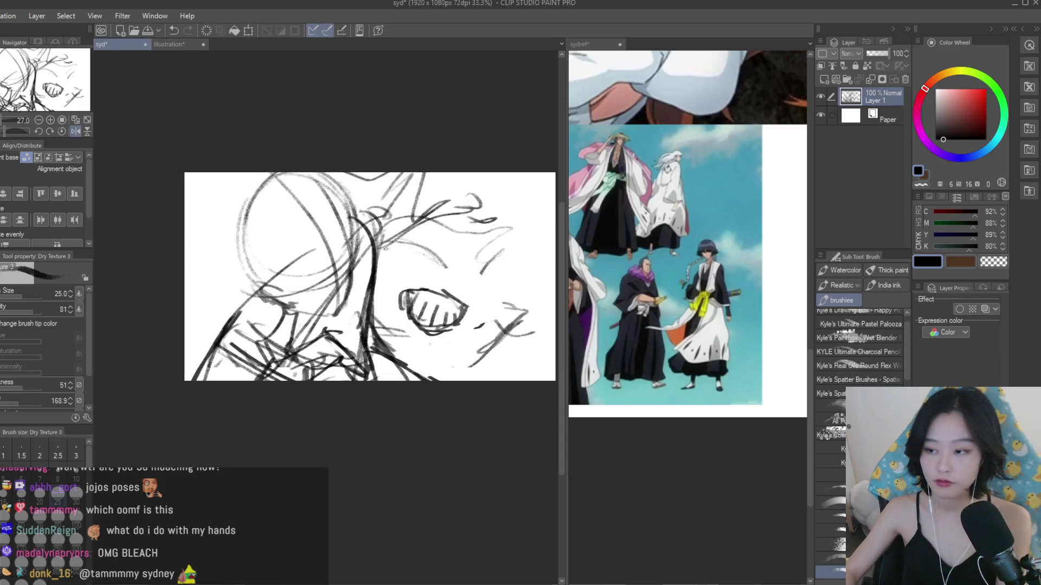
scroll(518, 345, up, 1)
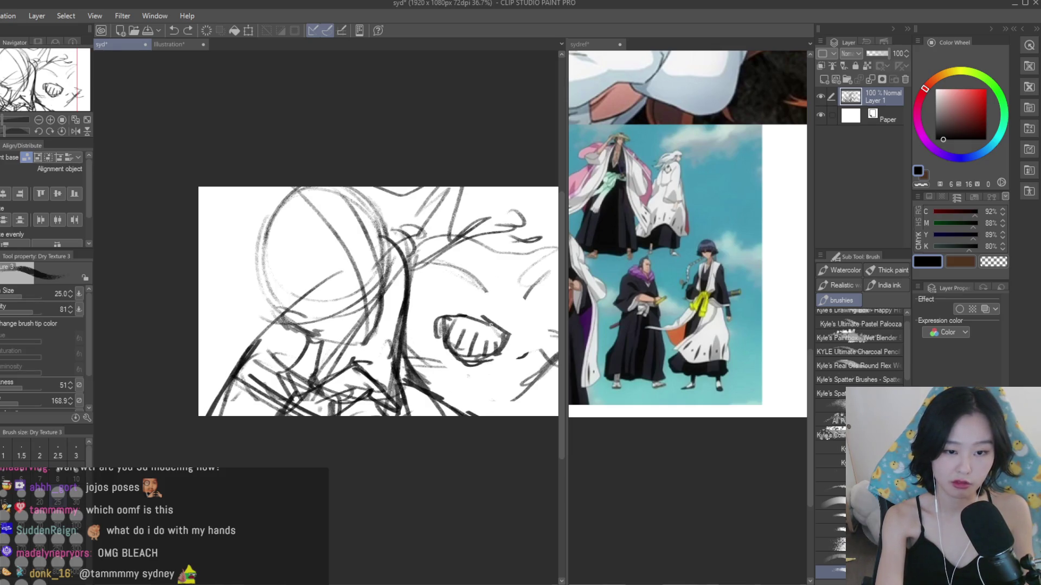
- Draw the curves over the eye, a line to its left, and hair lines above it
mouse_move(485, 302)
mouse_down()
mouse_move(555, 321)
mouse_move(539, 390)
mouse_up()
drag(490, 362, 534, 383)
mouse_move(468, 288)
mouse_down()
mouse_move(503, 324)
mouse_move(442, 264)
mouse_up()
drag(444, 271, 430, 331)
drag(436, 271, 473, 280)
drag(400, 239, 450, 259)
mouse_move(383, 244)
mouse_down()
mouse_move(442, 255)
mouse_move(455, 271)
mouse_move(413, 292)
mouse_up()
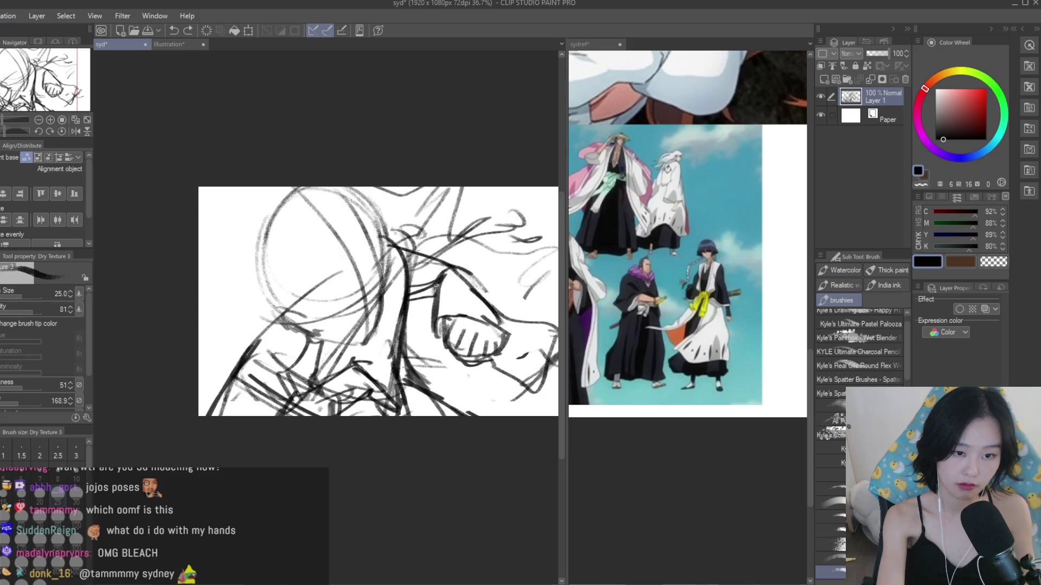
key(ctrl+minus)
key(h)
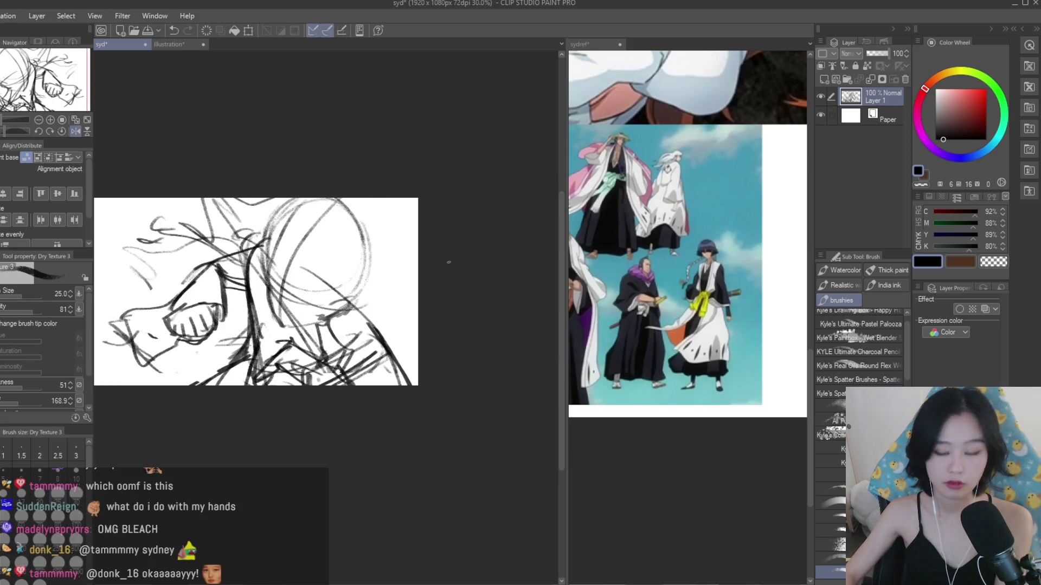
key(ctrl+plus)
key(h)
- Lasso the eye and Free Transform it to 85% scale and -8.7° rotation
key(m)
mouse_move(436, 315)
mouse_down()
mouse_move(494, 366)
mouse_move(445, 271)
mouse_up()
key(ctrl+minus)
key(ctrl+t)
drag(504, 351, 490, 337)
scroll(444, 302, down, 2)
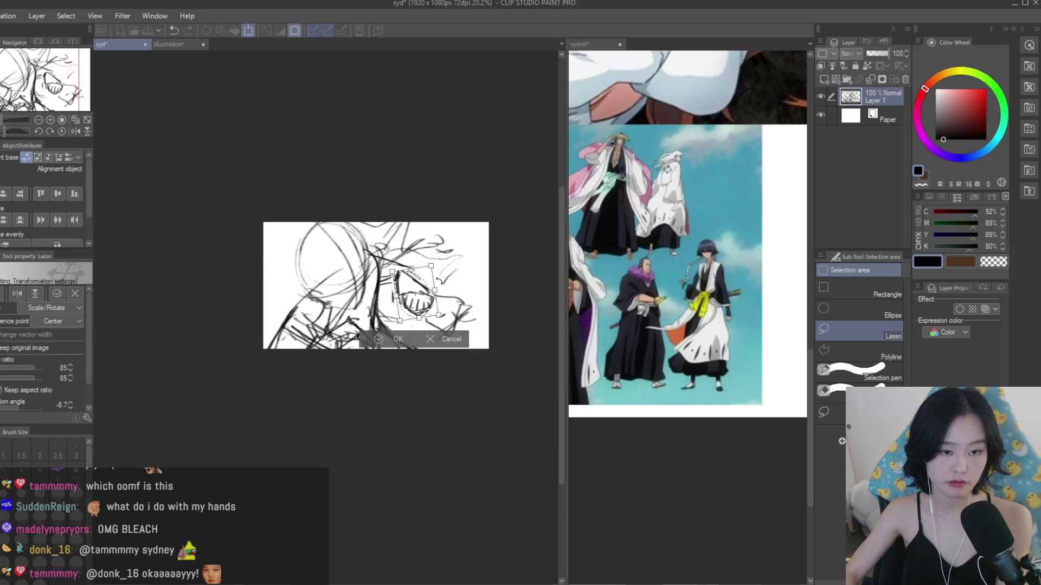
scroll(144, 212, up, 1)
key(Return)
key(p)
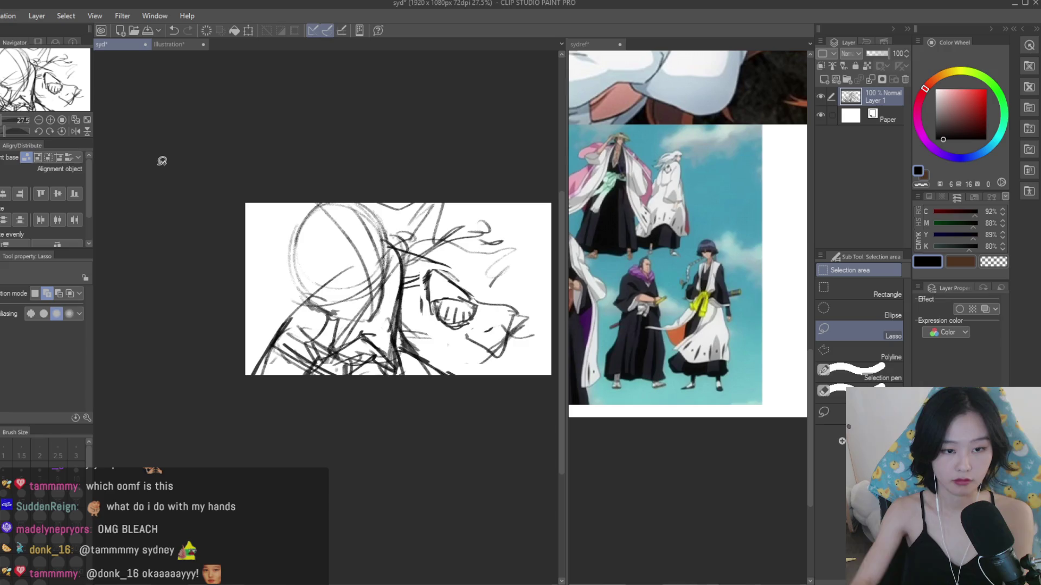
scroll(215, 127, up, 1)
scroll(215, 127, up, 1)
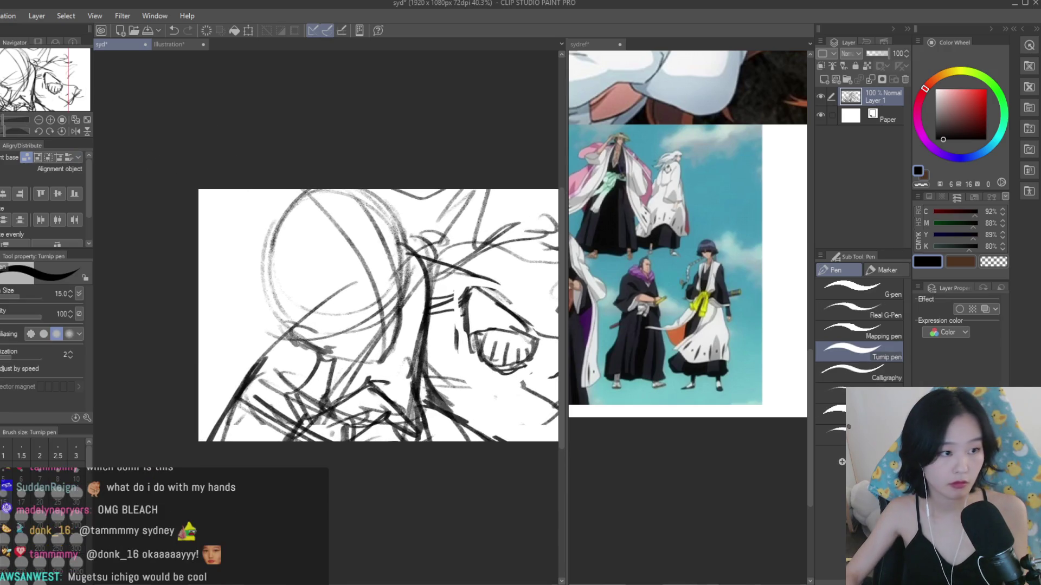
scroll(350, 222, up, 1)
- With the textured pencil, draw dark lines down the face, along the lower face and hairline
scroll(640, 295, down, 2)
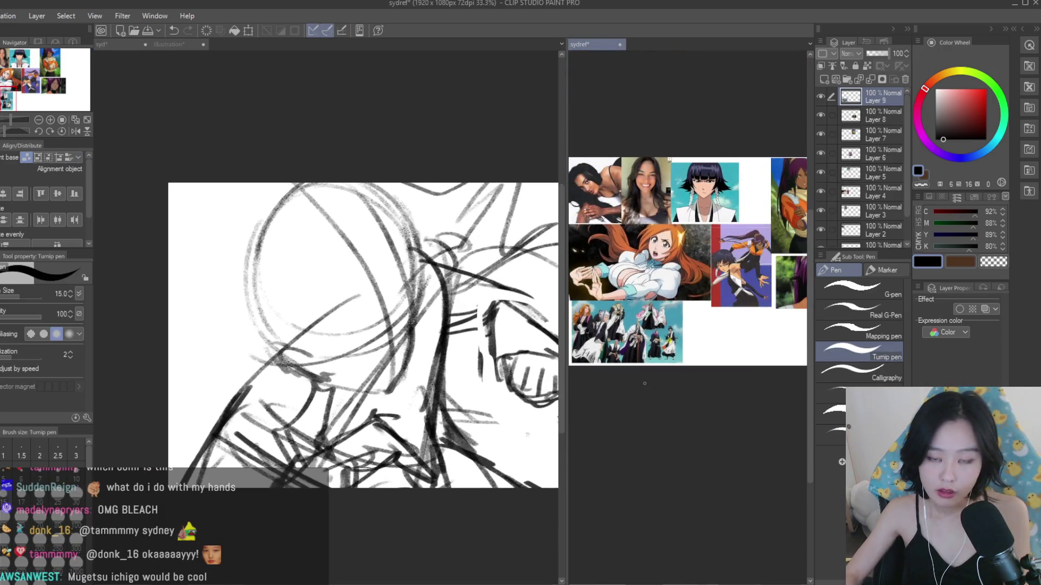
scroll(640, 295, up, 2)
scroll(640, 295, up, 3)
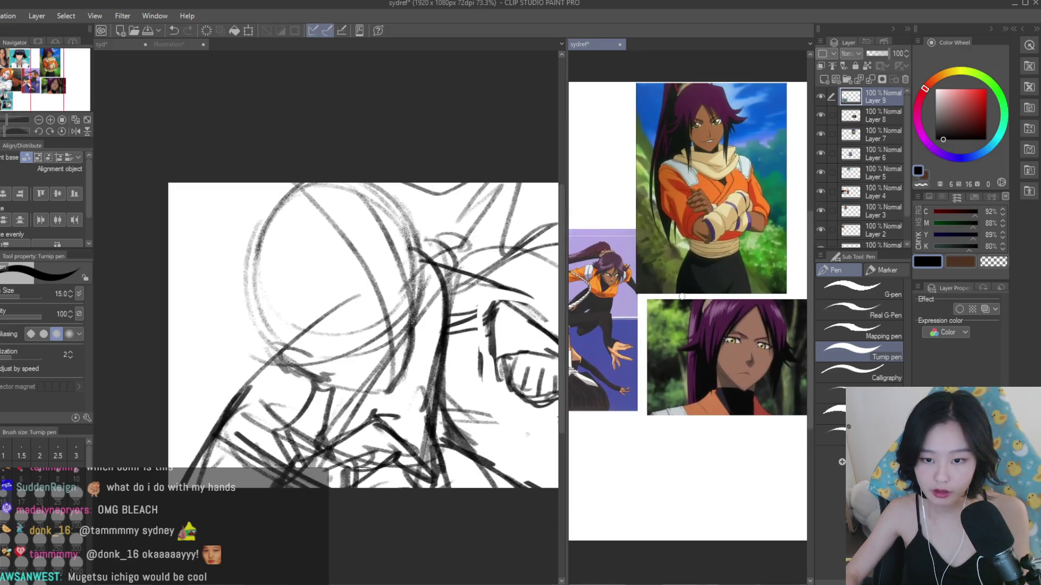
scroll(349, 309, up, 1)
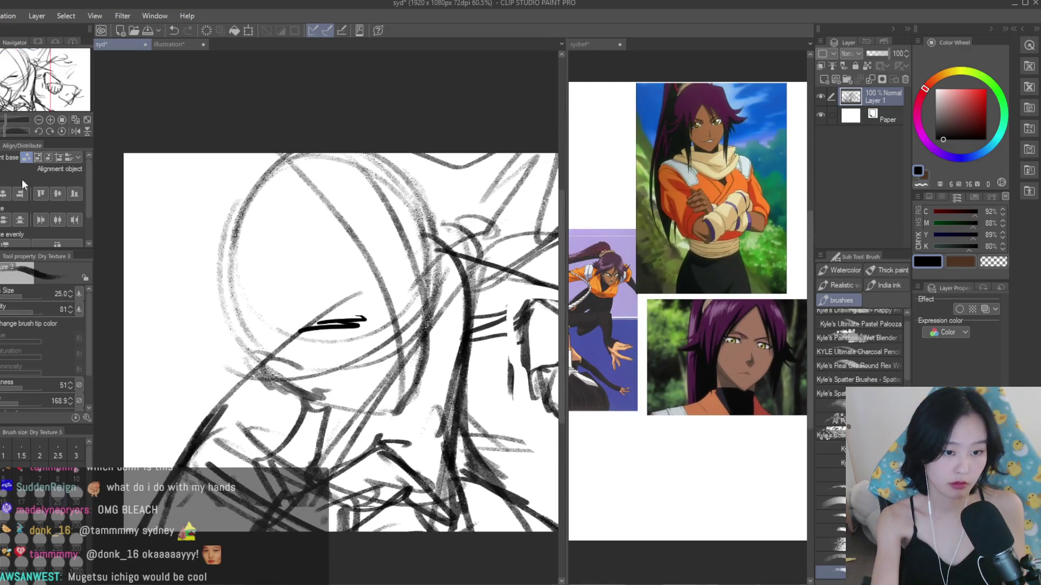
key(b)
drag(434, 272, 407, 408)
drag(438, 295, 409, 407)
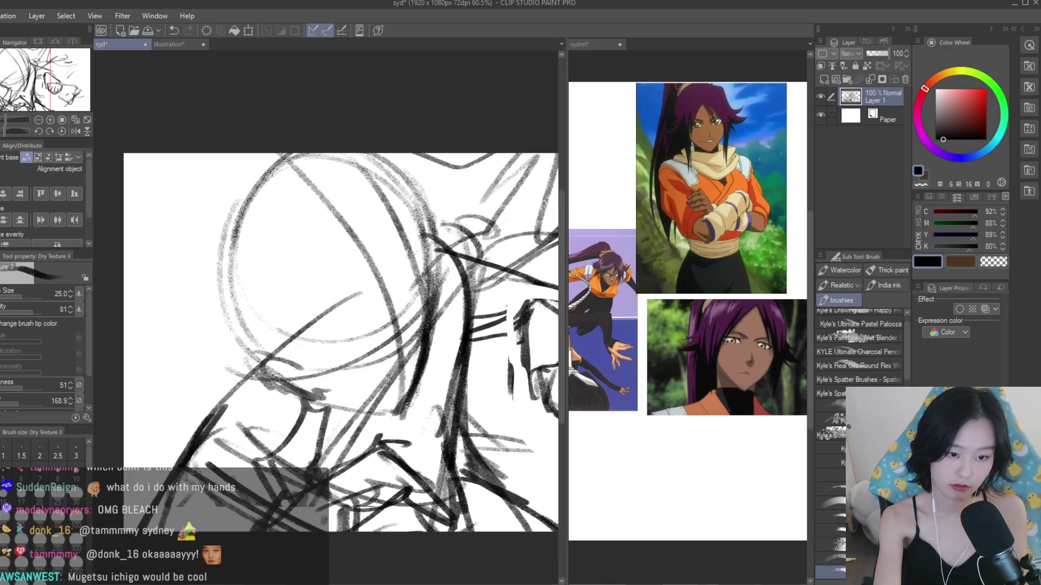
mouse_move(426, 373)
mouse_down()
mouse_move(382, 415)
mouse_move(324, 400)
mouse_move(257, 332)
mouse_move(276, 369)
mouse_move(296, 374)
mouse_up()
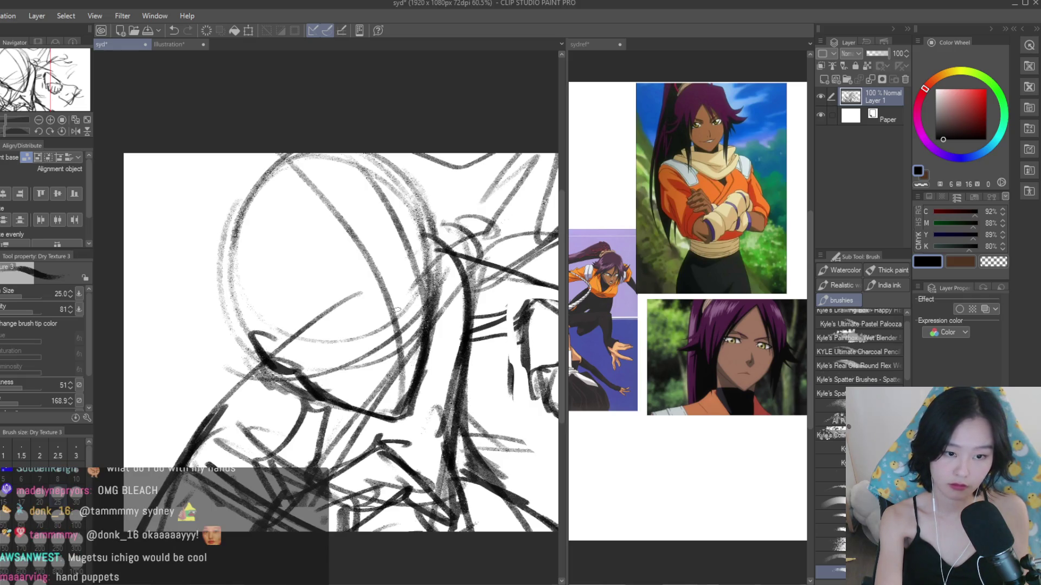
mouse_move(430, 298)
mouse_down()
mouse_move(409, 228)
mouse_move(439, 265)
mouse_up()
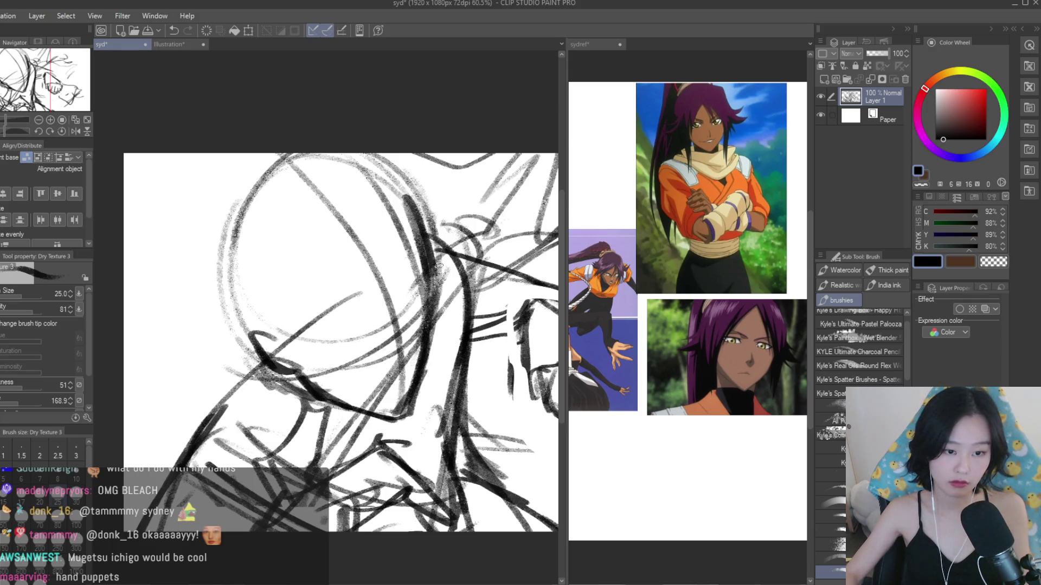
- Draw the eyes and add more face strokes near the top of the sketch
mouse_move(358, 226)
mouse_down()
mouse_move(382, 245)
mouse_move(380, 234)
mouse_up()
mouse_move(332, 223)
mouse_down()
mouse_move(319, 264)
mouse_move(244, 320)
mouse_move(251, 312)
mouse_up()
scroll(366, 275, down, 2)
mouse_move(269, 247)
mouse_down()
mouse_move(252, 292)
mouse_move(233, 309)
mouse_up()
mouse_move(336, 207)
mouse_down()
mouse_move(412, 190)
mouse_move(369, 215)
mouse_up()
scroll(379, 206, down, 2)
drag(369, 225, 437, 199)
scroll(381, 259, down, 1)
scroll(372, 288, up, 2)
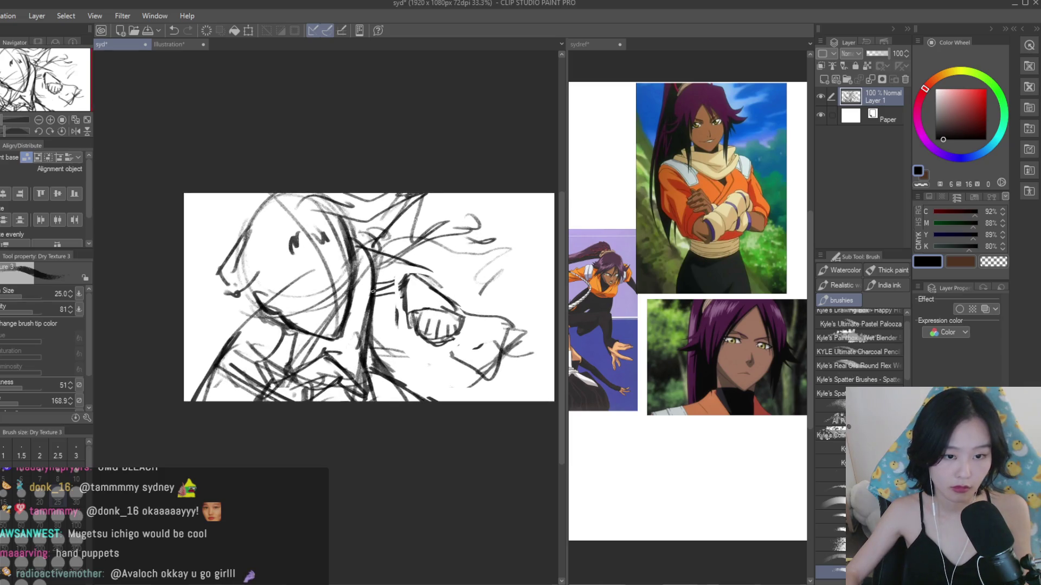
- Hatch the lower right and sketch the clenched fist's outline where it meets the sleeve
mouse_move(389, 370)
mouse_down()
mouse_move(466, 395)
mouse_move(488, 372)
mouse_up()
drag(450, 401, 488, 366)
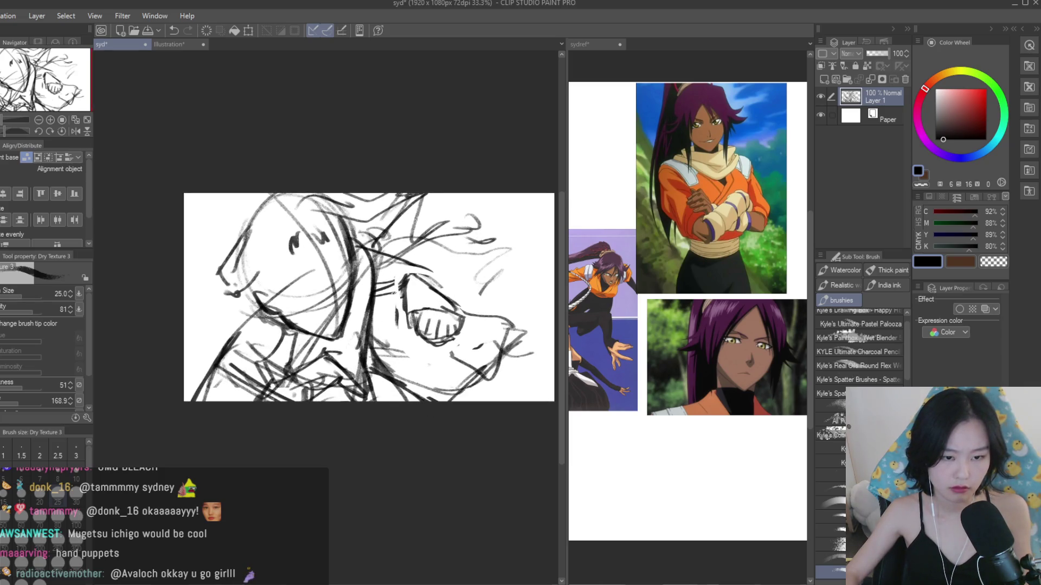
scroll(424, 307, up, 1)
drag(406, 309, 481, 300)
drag(476, 303, 504, 323)
mouse_move(454, 350)
mouse_down()
mouse_move(501, 320)
mouse_move(511, 288)
mouse_up()
drag(444, 309, 493, 286)
mouse_move(402, 271)
mouse_down()
mouse_move(476, 260)
mouse_move(508, 294)
mouse_up()
drag(350, 238, 441, 264)
mouse_move(374, 311)
mouse_down()
mouse_move(405, 281)
mouse_move(398, 255)
mouse_move(364, 292)
mouse_up()
drag(383, 278, 427, 248)
scroll(395, 333, down, 3)
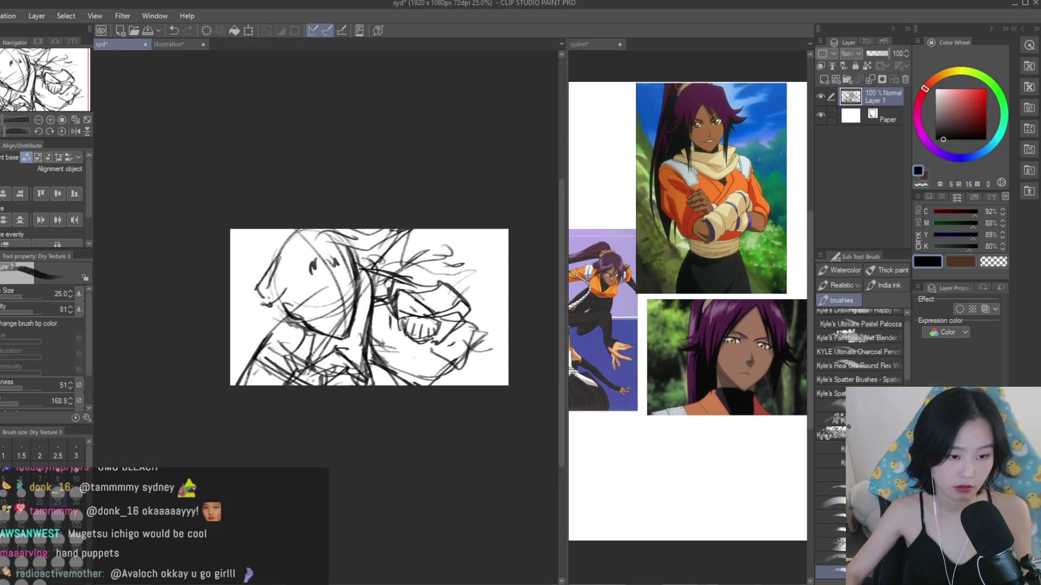
- Flip the canvas to check proportions and add dark strokes at the lower left
key(h)
key(h)
scroll(476, 297, up, 2)
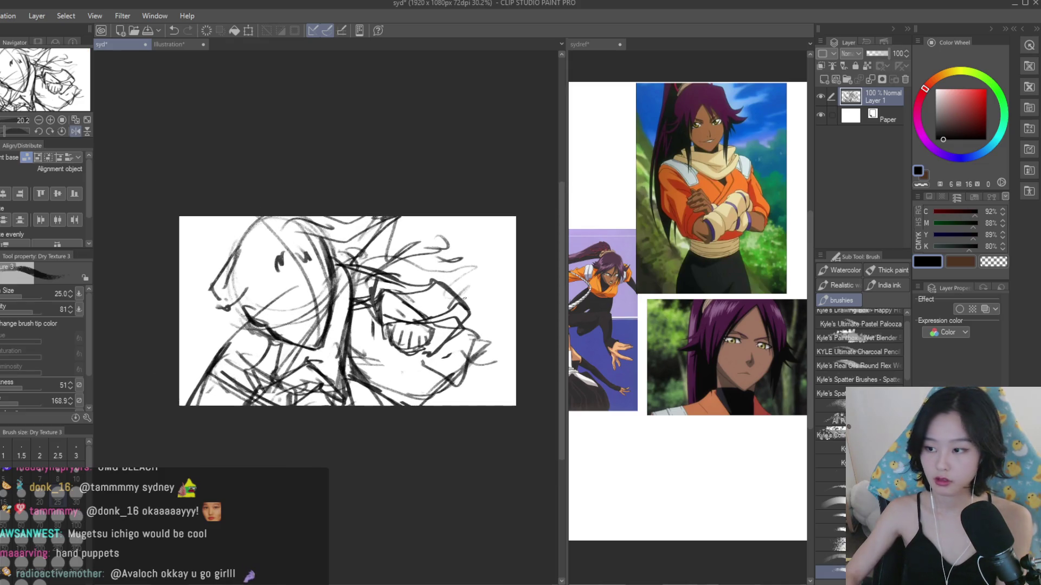
scroll(490, 363, up, 1)
scroll(509, 384, down, 1)
mouse_move(279, 331)
mouse_down()
mouse_move(247, 382)
mouse_move(266, 341)
mouse_up()
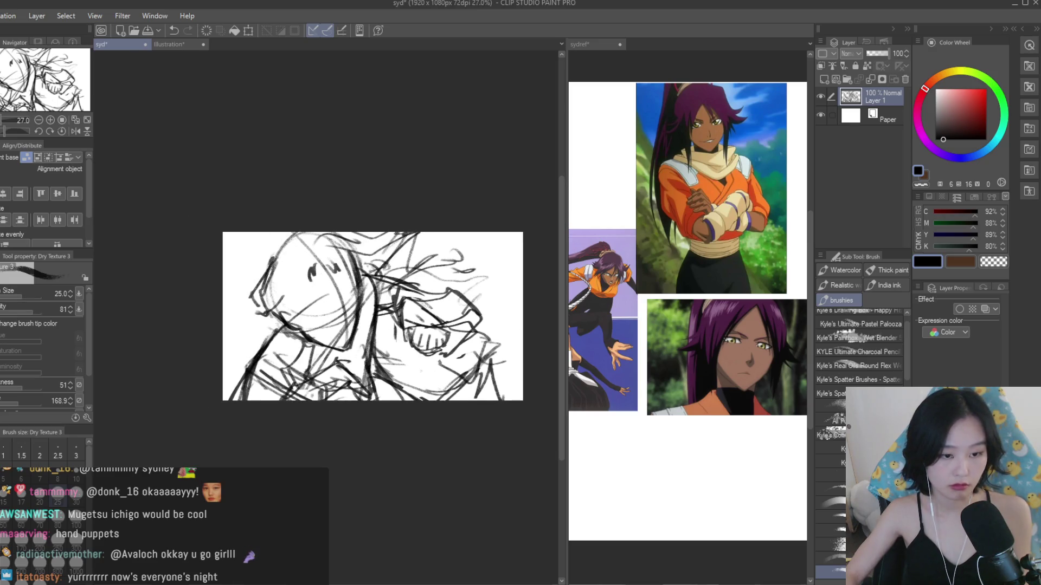
scroll(389, 303, down, 1)
key(h)
scroll(389, 303, down, 1)
key(h)
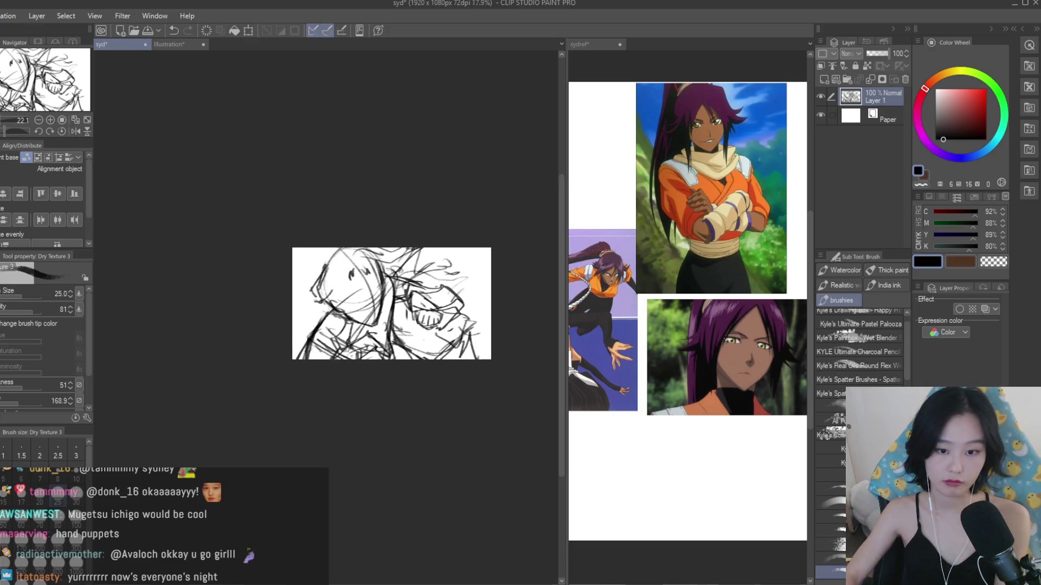
scroll(421, 278, up, 1)
key(ctrl+t)
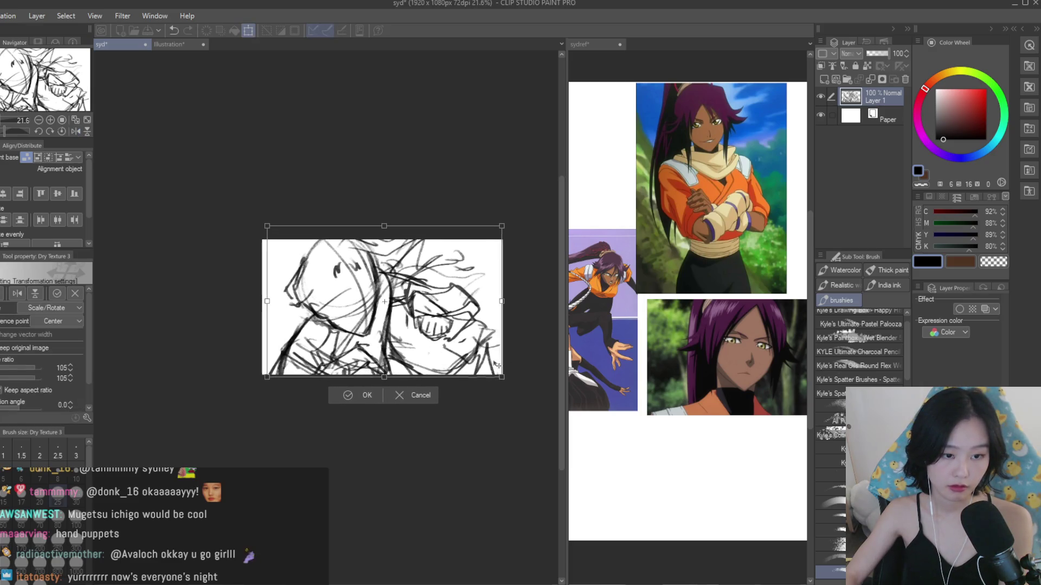
- Confirm scaling the sketch to 105% and mirror the canvas view
key(Return)
key(h)
scroll(496, 320, up, 1)
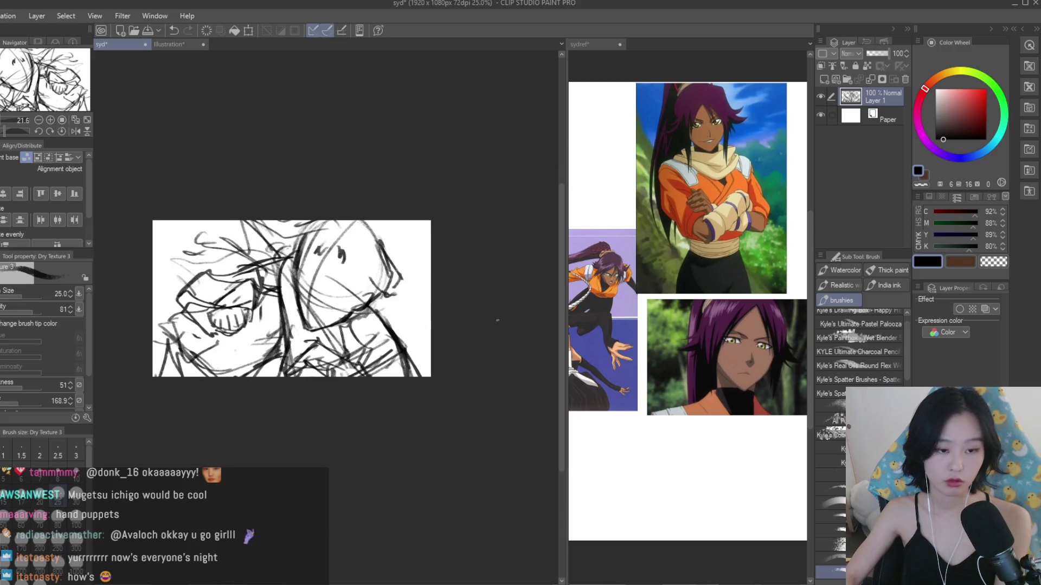
scroll(498, 318, up, 4)
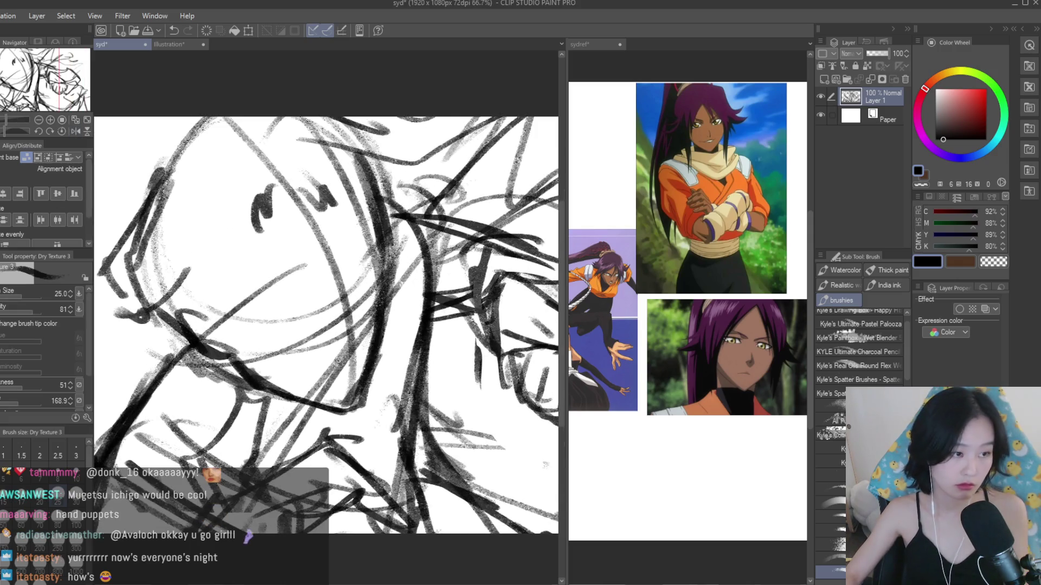
- Erase stray curved lines around the face and lower middle, then return to the sketching brush
key(e)
mouse_move(300, 333)
mouse_down()
mouse_move(366, 298)
mouse_move(353, 284)
mouse_move(307, 340)
mouse_move(270, 356)
mouse_up()
scroll(315, 350, down, 2)
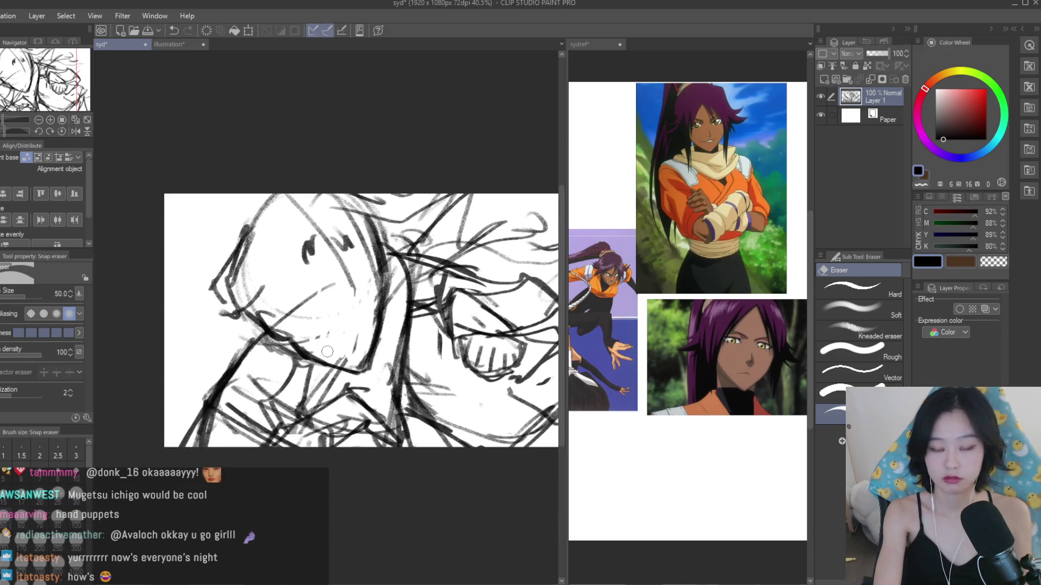
drag(363, 388, 255, 395)
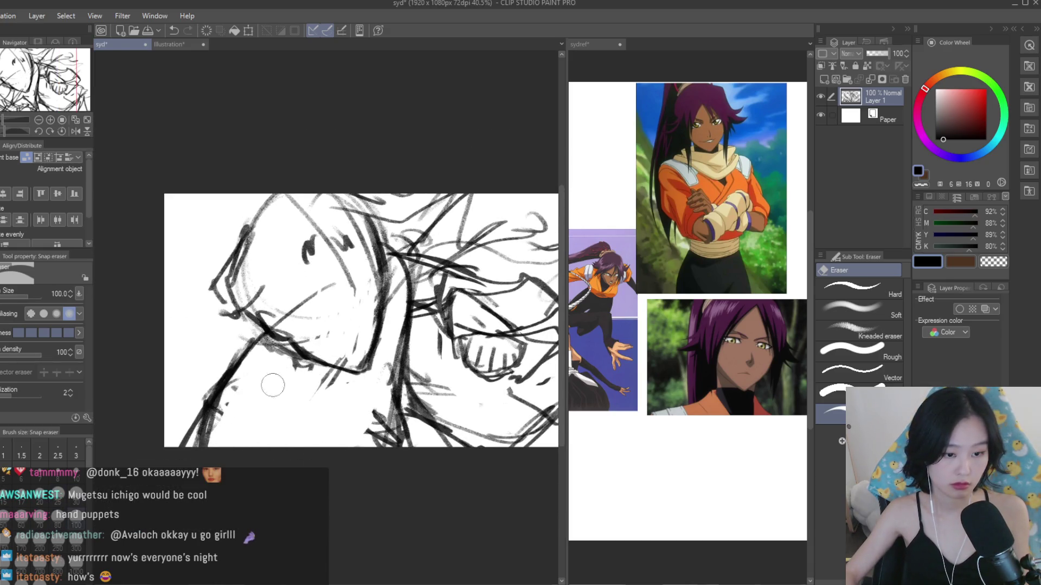
scroll(373, 461, down, 2)
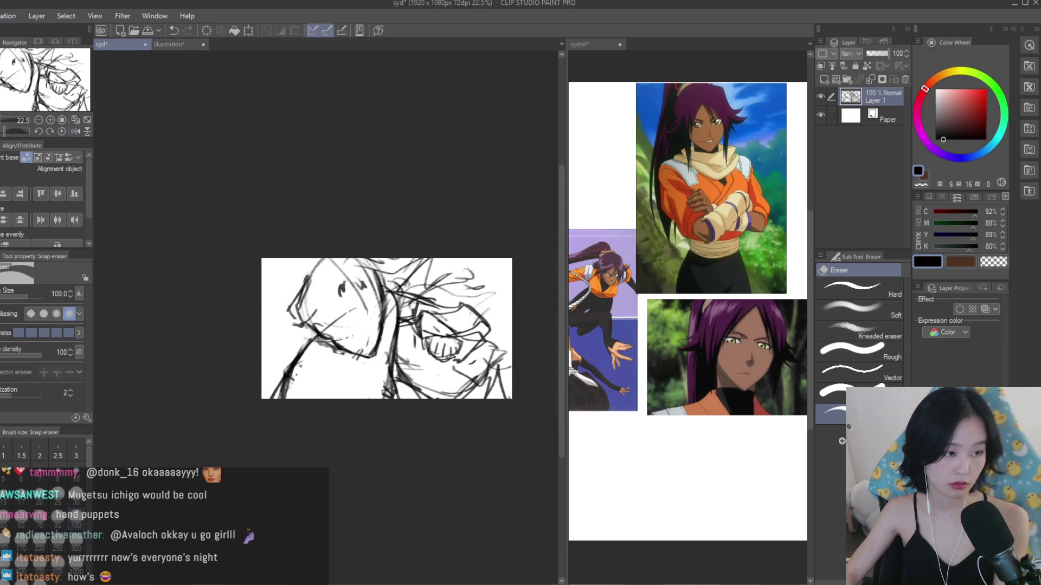
key(b)
scroll(358, 320, up, 1)
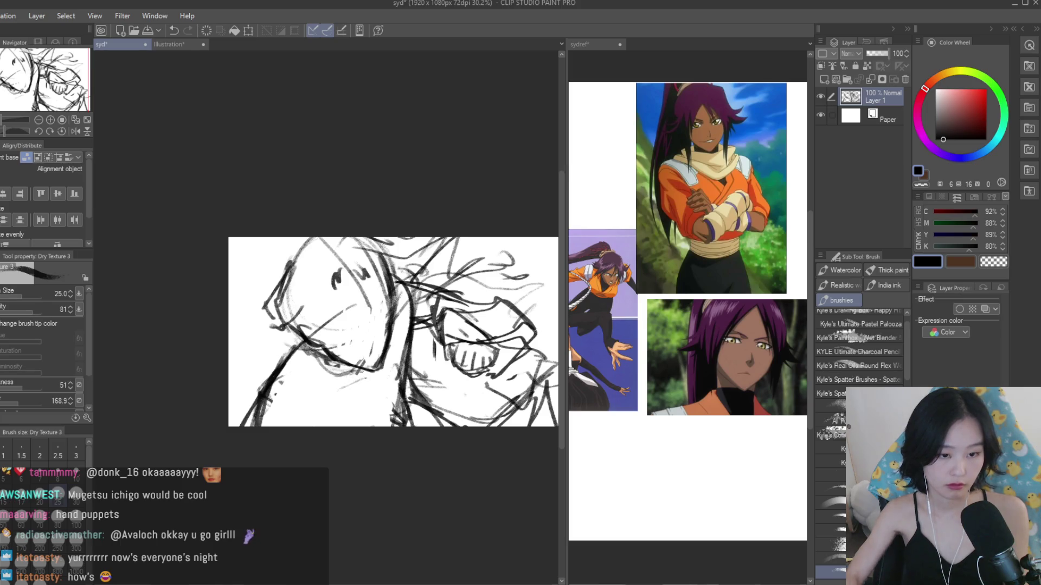
- Redraw the short diagonal strokes at the lower left of the sketch, undoing unwanted attempts
key(ctrl+z)
key(ctrl+z)
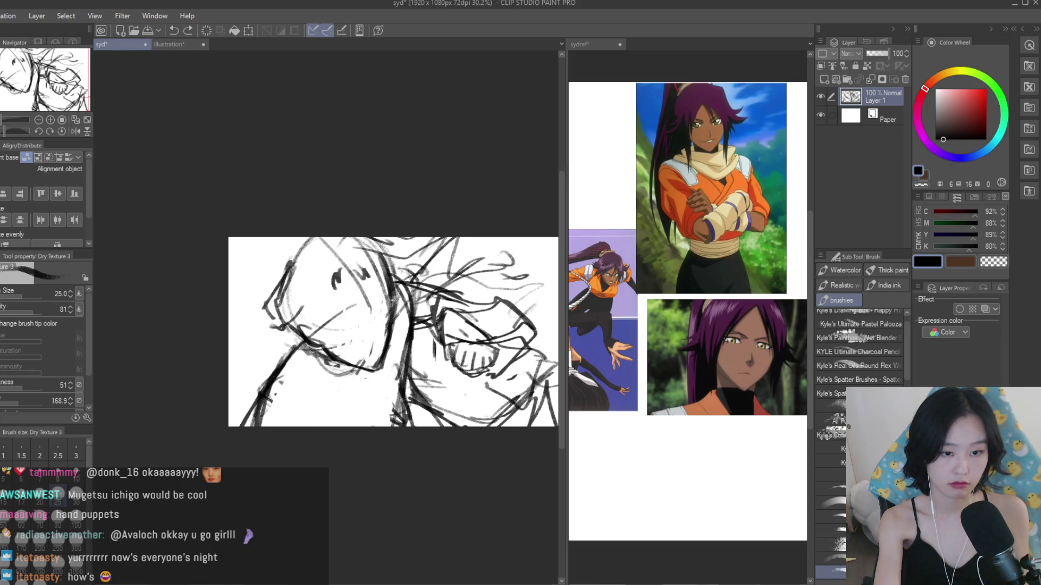
mouse_move(401, 325)
mouse_down()
mouse_move(397, 384)
mouse_move(399, 283)
mouse_up()
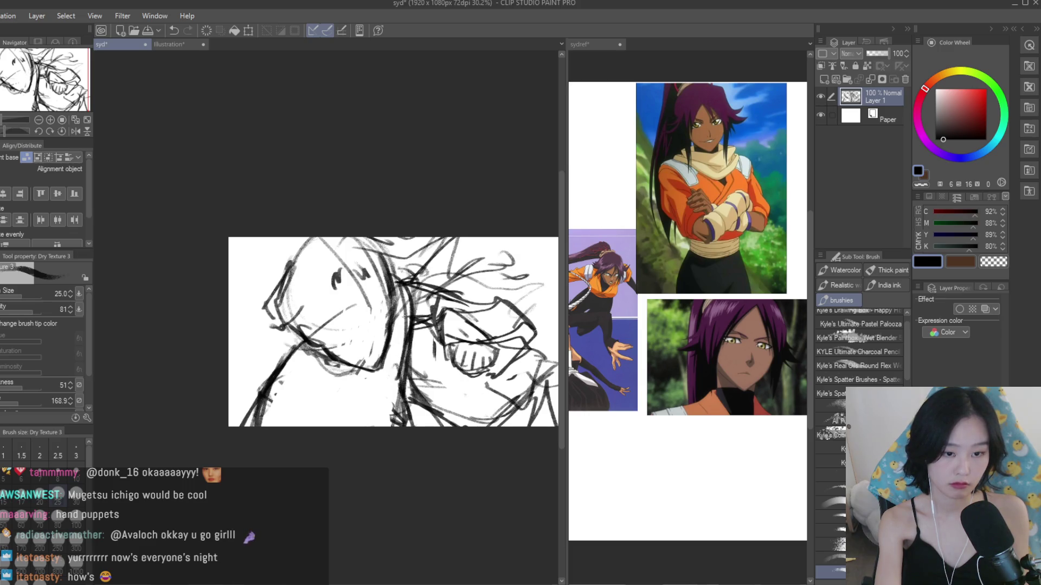
drag(308, 373, 264, 405)
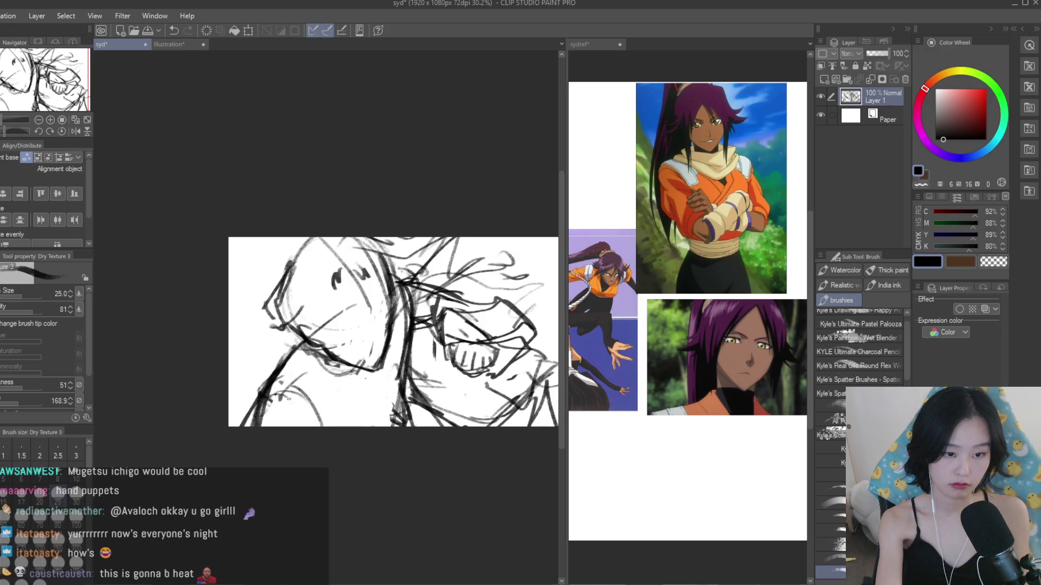
key(ctrl+z)
drag(343, 385, 310, 426)
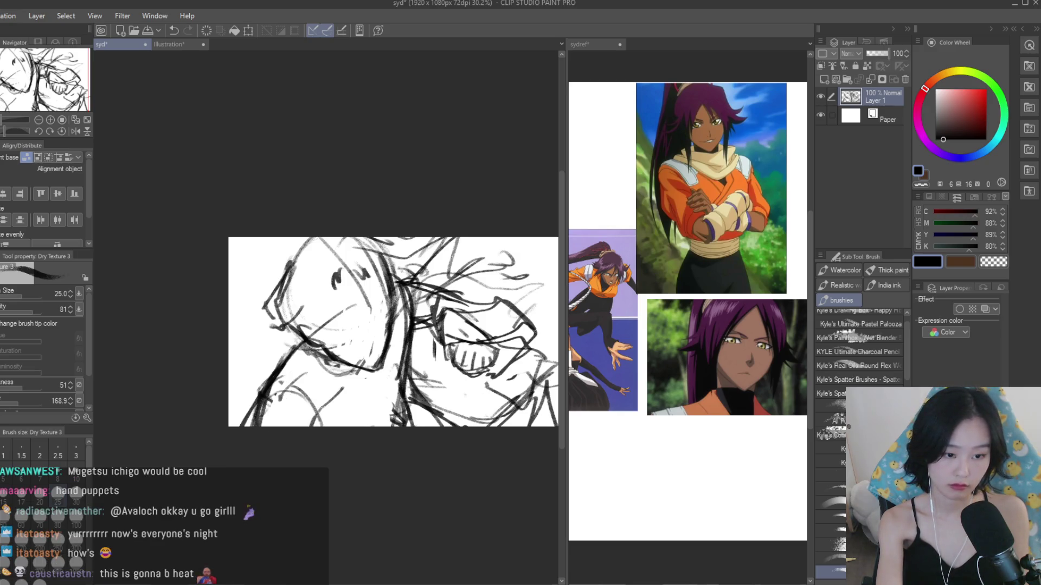
drag(342, 389, 314, 412)
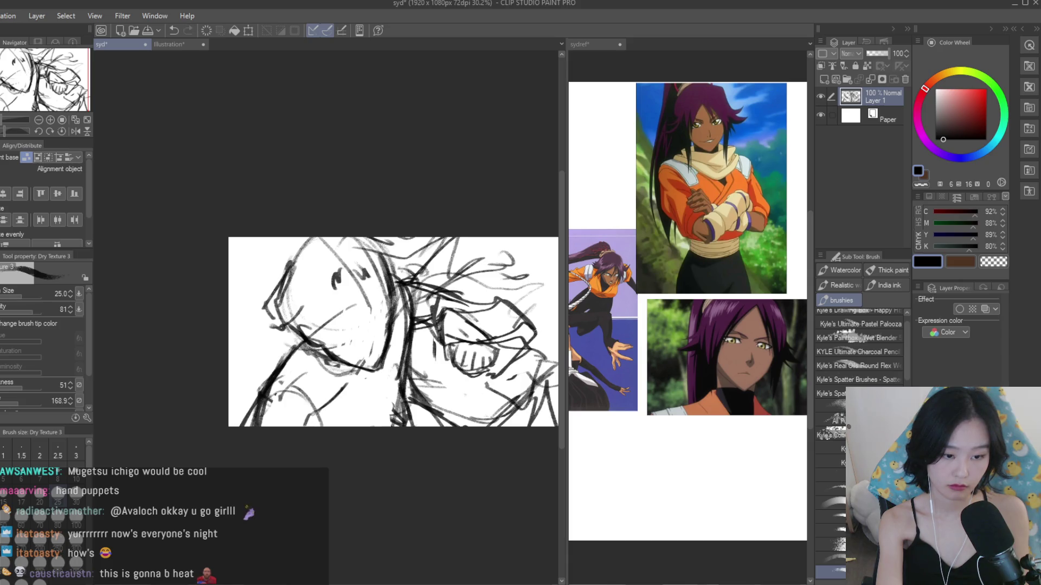
key(ctrl+z)
key(ctrl+z)
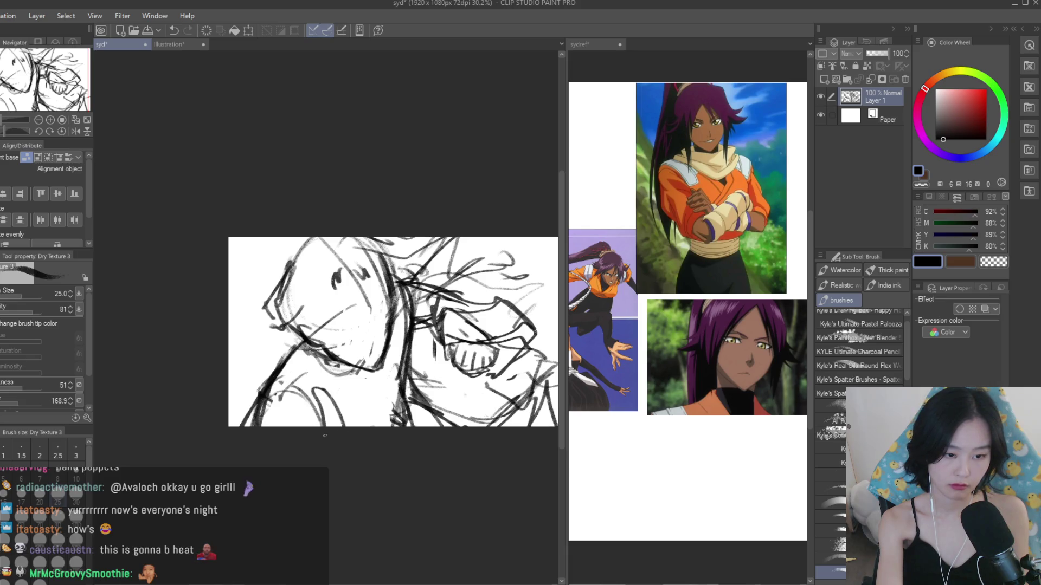
mouse_move(320, 376)
mouse_down()
mouse_move(334, 425)
mouse_move(380, 419)
mouse_up()
- Add dark strokes near and below the hand and draw its fingers
key(h)
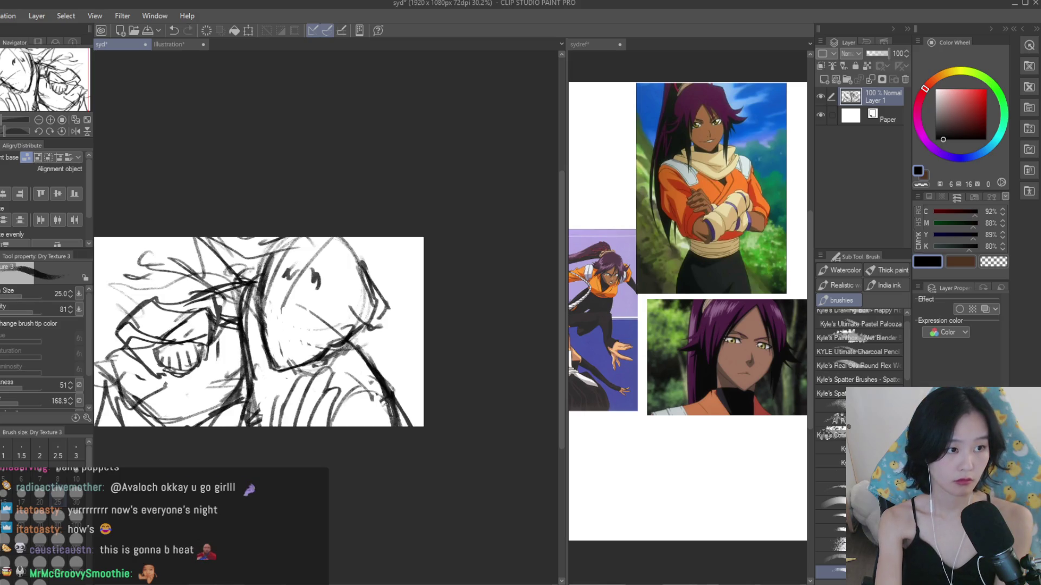
key(h)
scroll(334, 365, up, 1)
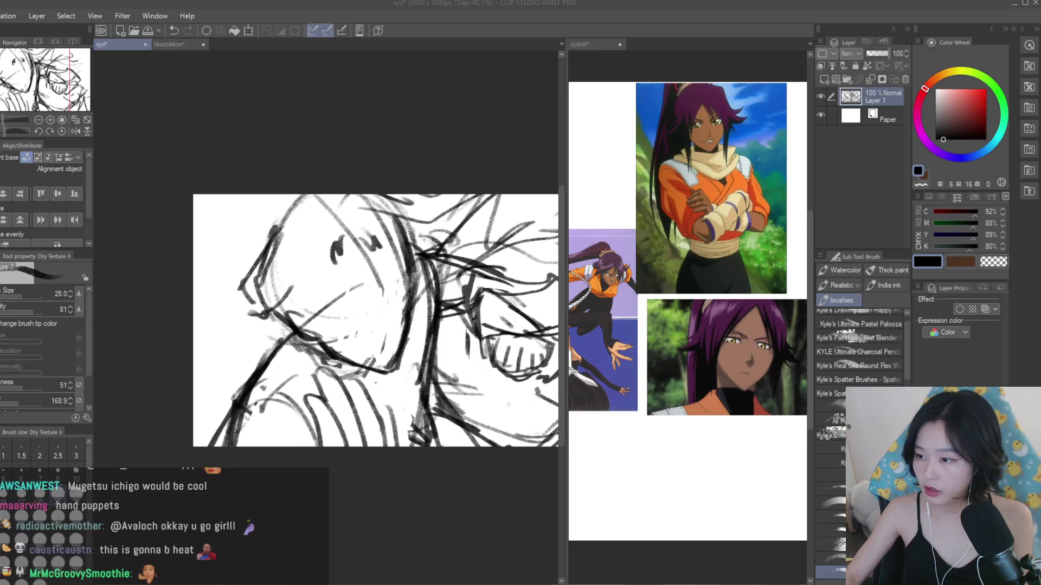
drag(367, 396, 388, 420)
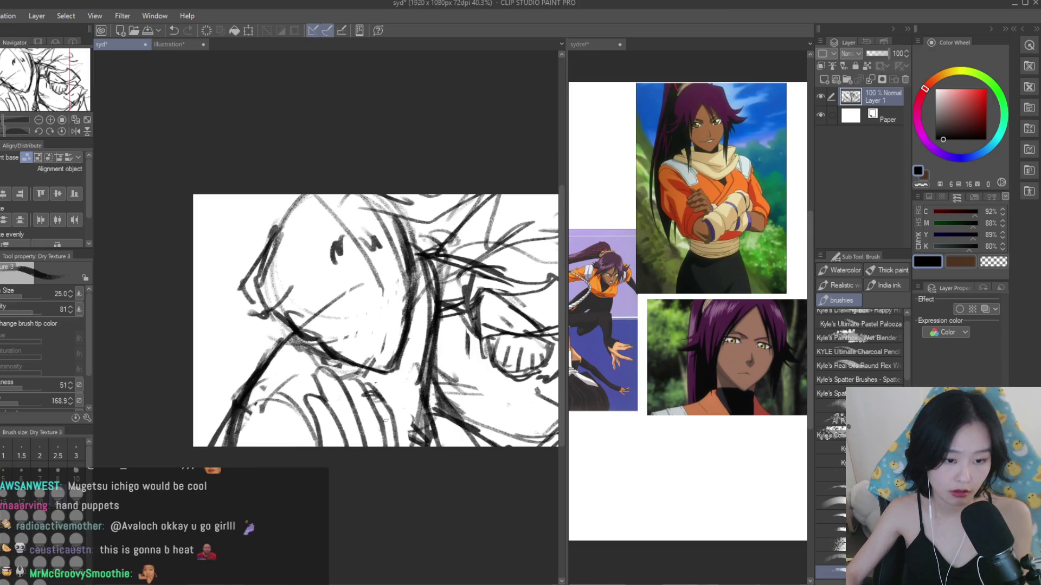
drag(304, 415, 308, 402)
mouse_move(340, 379)
mouse_down()
mouse_move(360, 420)
mouse_move(373, 404)
mouse_move(399, 425)
mouse_up()
- Add a stroke near the lower hand, check it in mirrored and zoomed views, then undo it
key(ctrl+minus)
key(ctrl+minus)
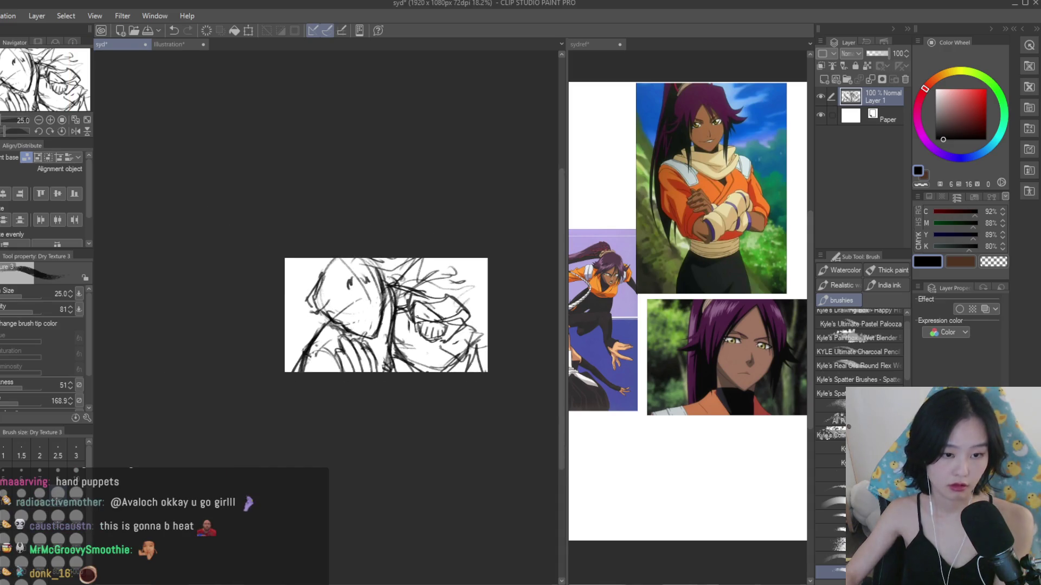
key(h)
key(h)
key(ctrl+plus)
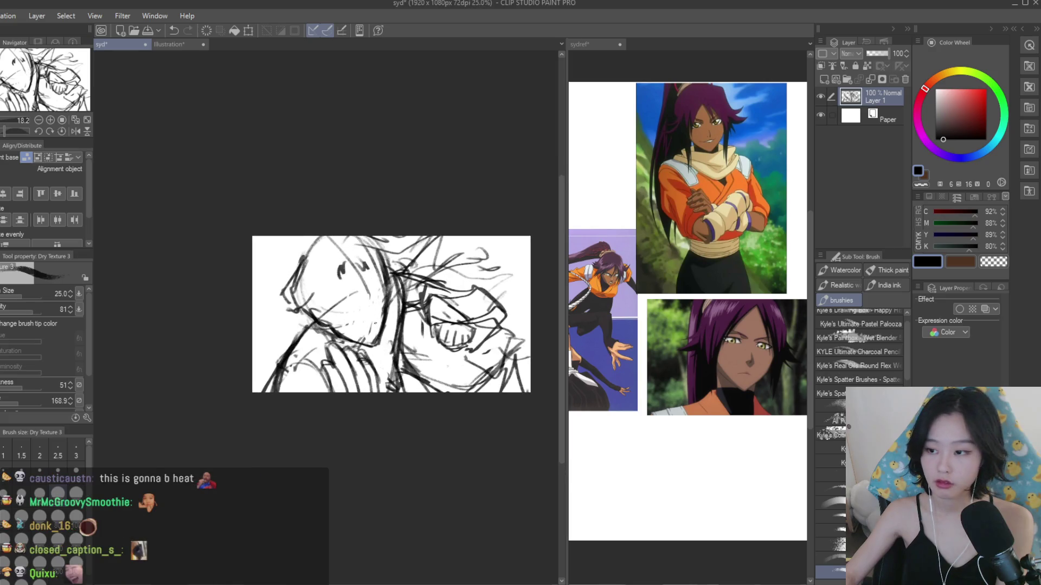
key(ctrl+plus)
mouse_move(368, 355)
mouse_down()
mouse_move(393, 412)
mouse_move(412, 415)
mouse_up()
key(ctrl+minus)
key(ctrl+minus)
key(h)
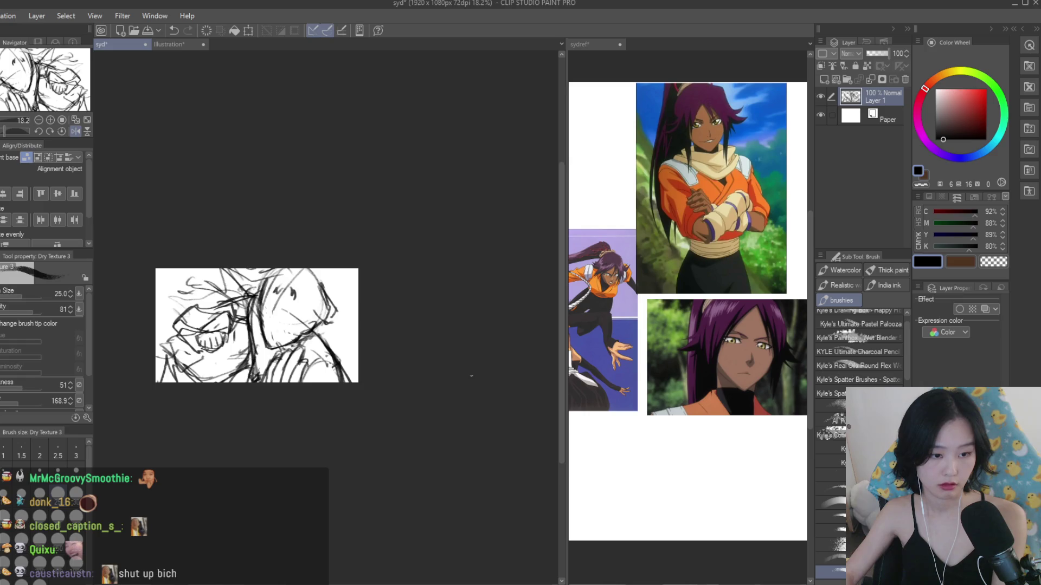
key(ctrl+plus)
key(ctrl+plus)
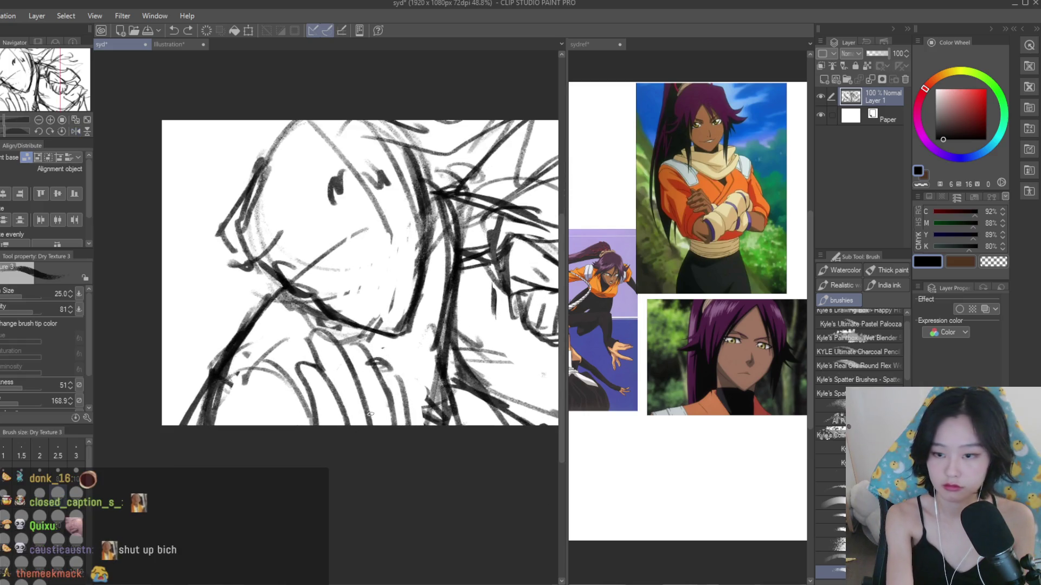
key(ctrl+z)
key(ctrl+z)
key(ctrl+z)
- Redraw short strokes near the hand and around the lower leg, undoing the latest ones
mouse_move(320, 377)
mouse_down()
mouse_move(302, 428)
mouse_move(351, 370)
mouse_up()
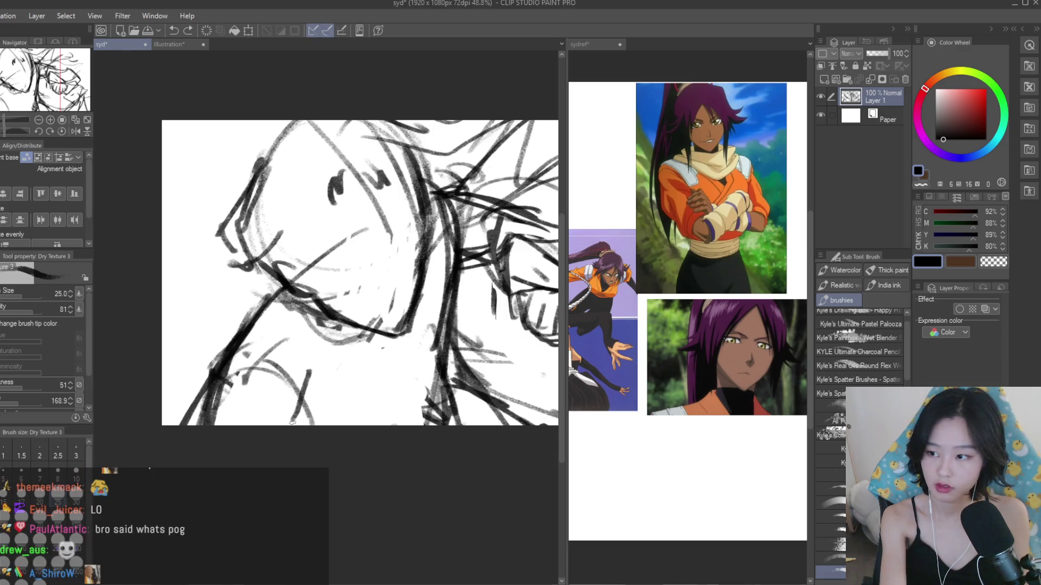
mouse_move(335, 355)
mouse_down()
mouse_move(304, 381)
mouse_move(319, 427)
mouse_up()
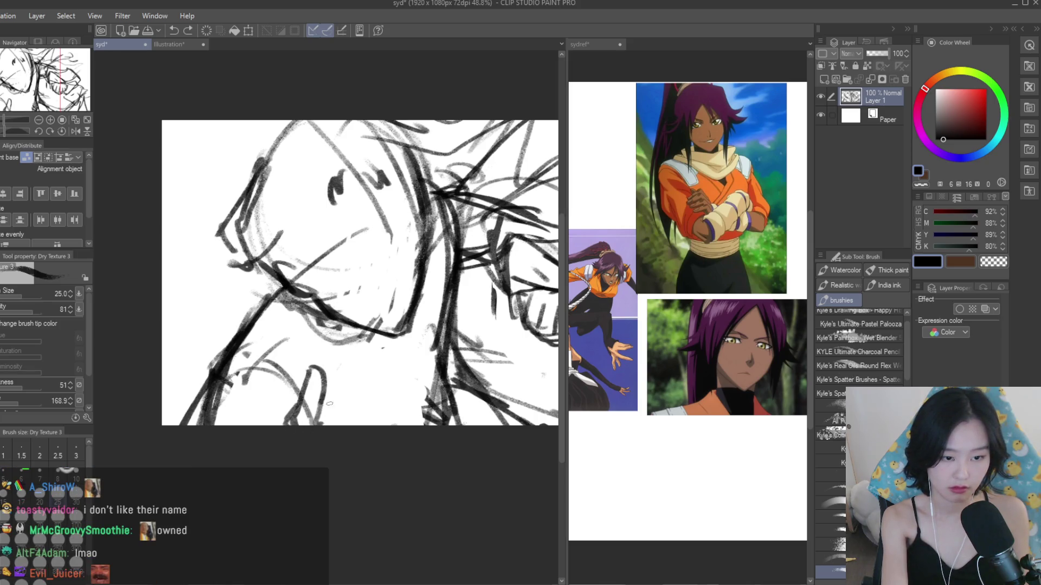
drag(323, 419, 382, 337)
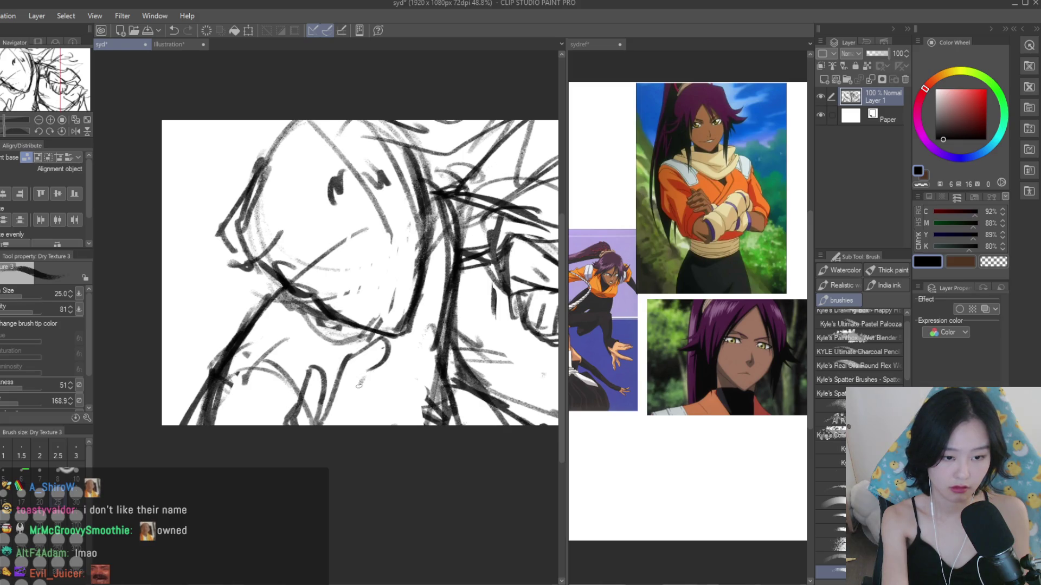
key(ctrl+z)
mouse_move(369, 339)
mouse_down()
mouse_move(327, 385)
mouse_move(349, 378)
mouse_move(347, 409)
mouse_move(402, 366)
mouse_up()
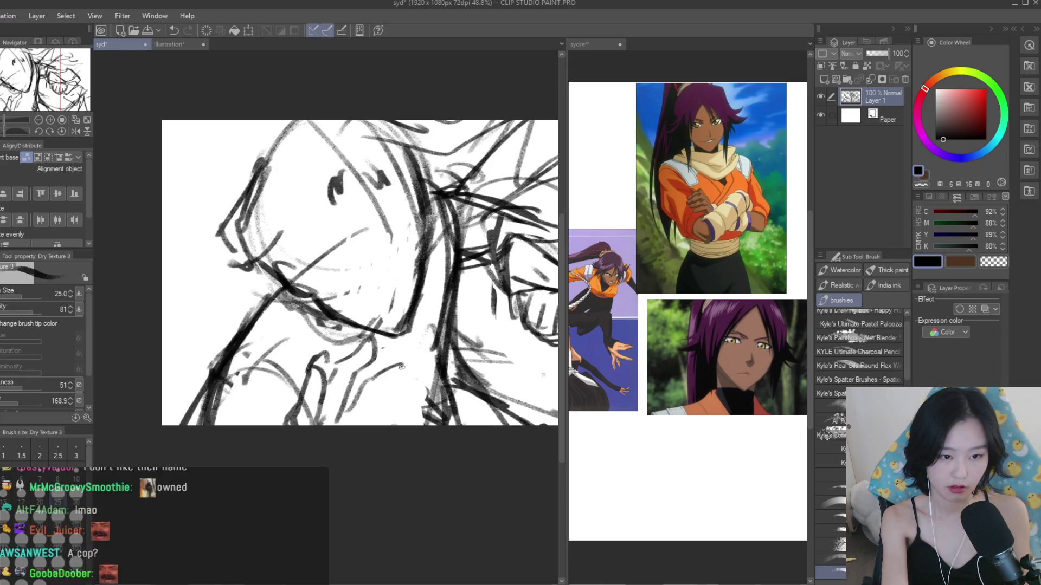
scroll(388, 399, down, 2)
drag(256, 355, 414, 354)
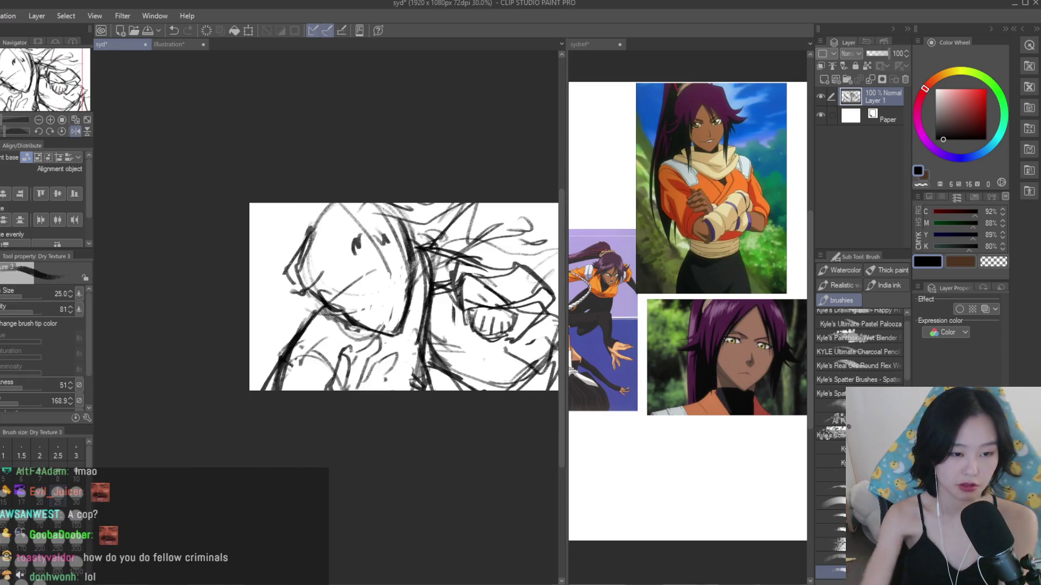
key(ctrl+z)
key(ctrl+z)
key(ctrl+z)
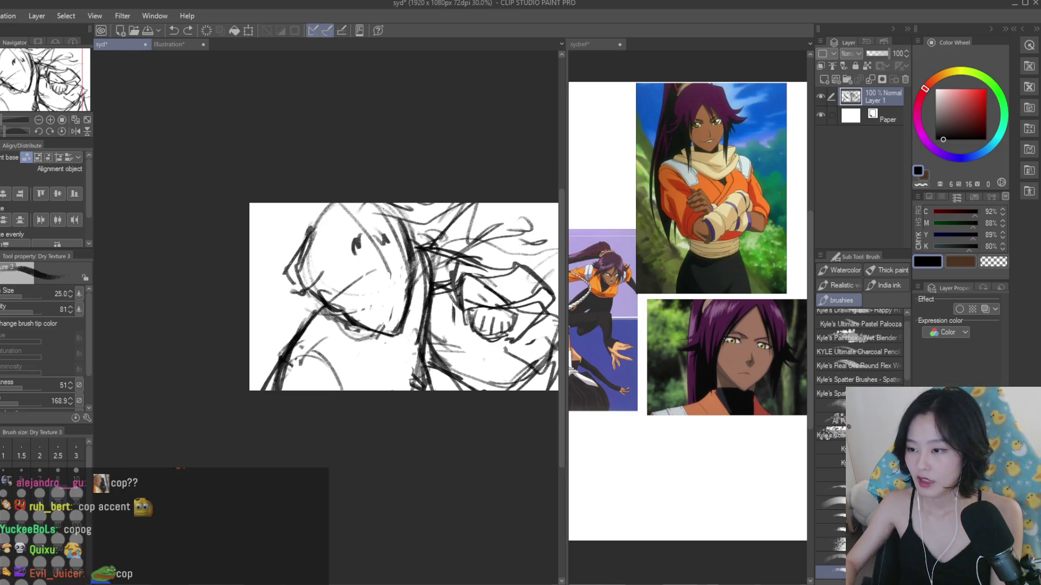
- Retry a short line near the hand several times, undoing each attempt
scroll(424, 284, down, 2)
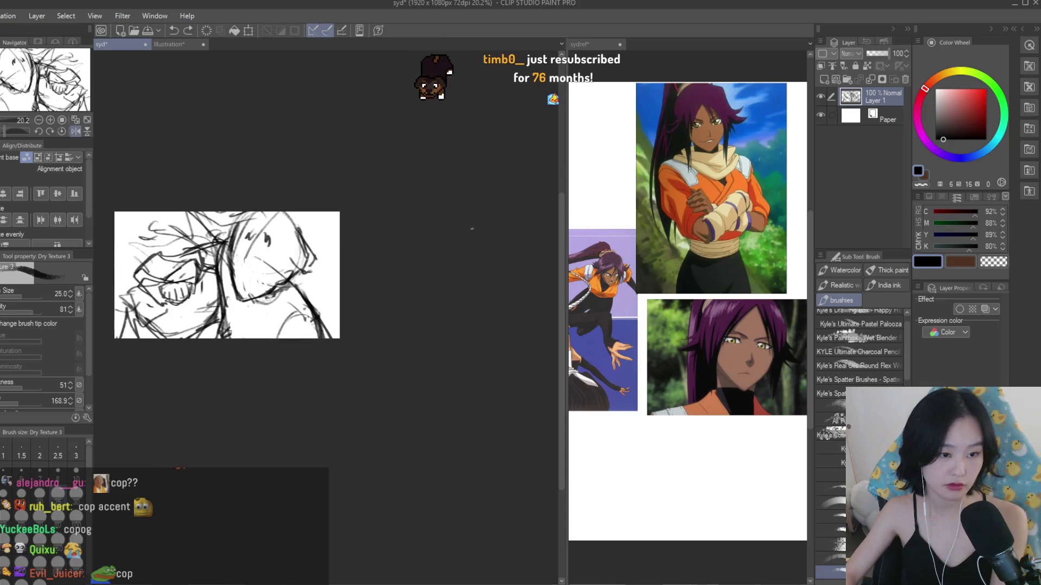
scroll(424, 284, up, 3)
drag(374, 391, 324, 416)
key(ctrl+z)
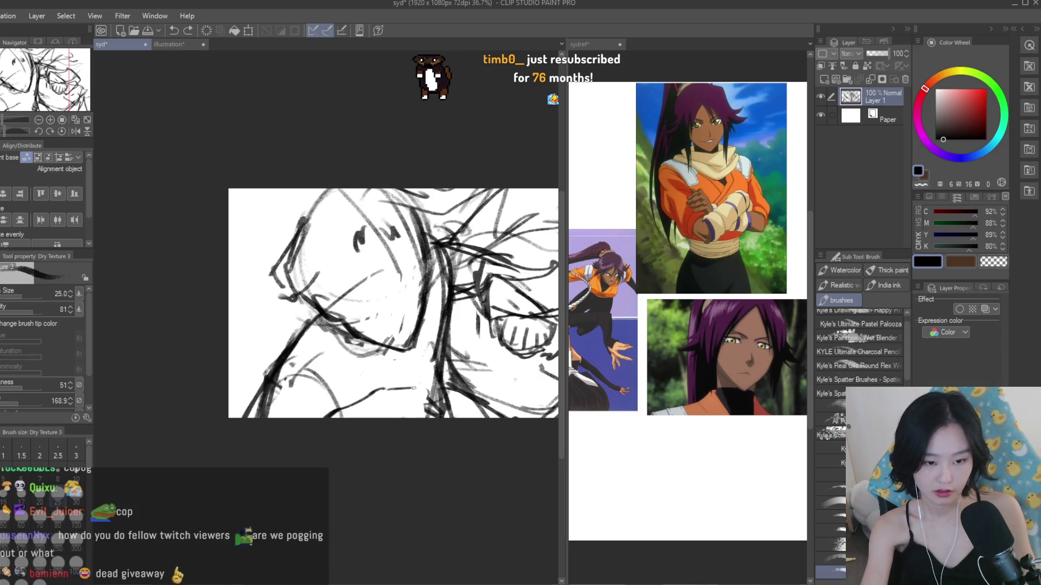
mouse_move(383, 389)
mouse_down()
mouse_move(429, 381)
mouse_move(462, 399)
mouse_move(465, 376)
mouse_move(390, 409)
mouse_move(469, 404)
mouse_move(464, 420)
mouse_up()
key(ctrl+z)
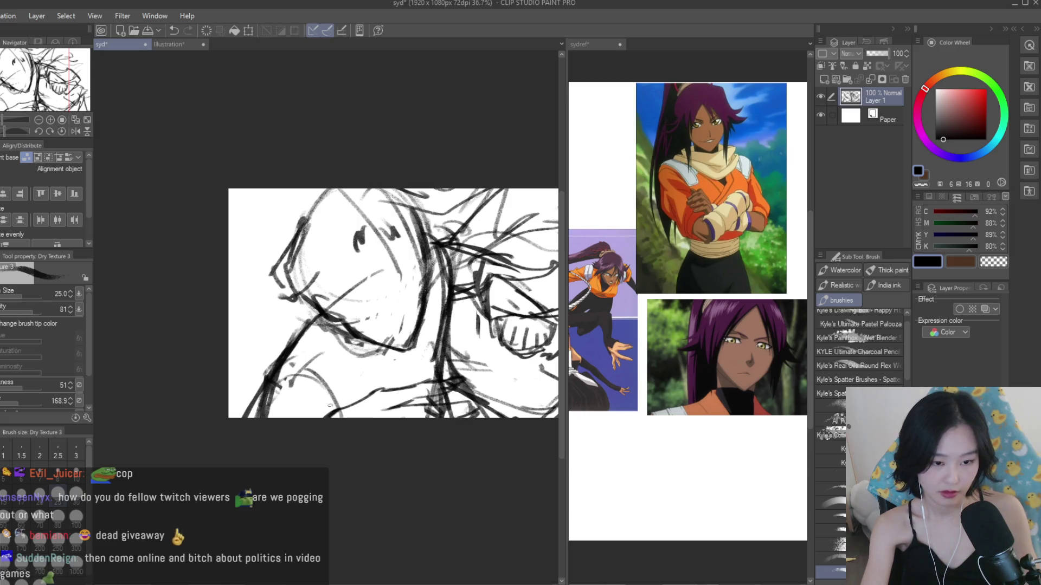
mouse_move(332, 406)
mouse_down()
mouse_move(379, 379)
mouse_move(307, 422)
mouse_move(328, 406)
mouse_up()
key(ctrl+z)
key(ctrl+z)
scroll(333, 413, down, 2)
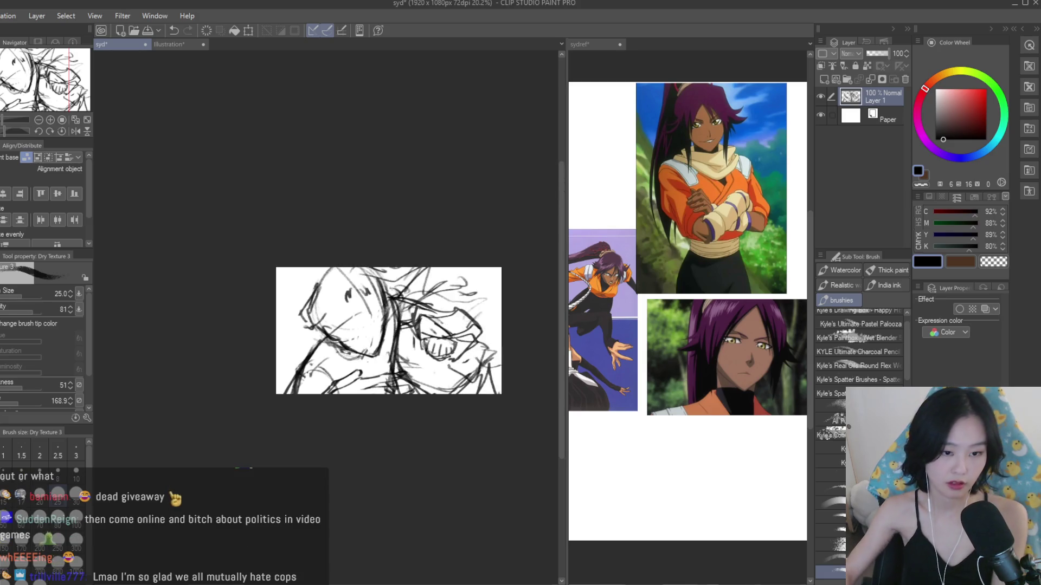
- Erase stray lines near the hand, checking the result on the mirrored canvas
key(h)
key(h)
key(e)
scroll(380, 385, up, 2)
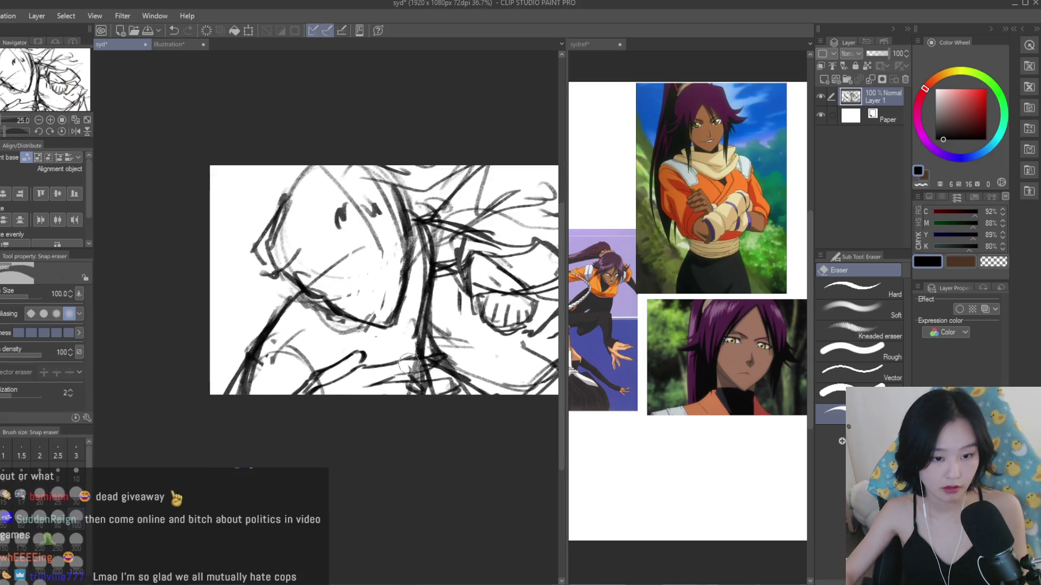
drag(412, 367, 412, 389)
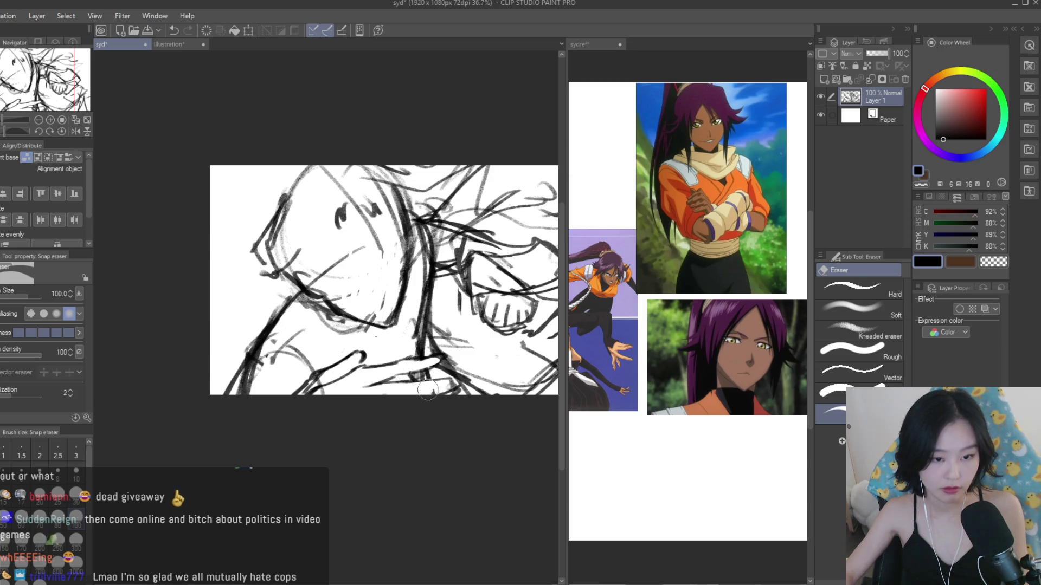
scroll(433, 287, down, 3)
key(h)
scroll(433, 288, up, 3)
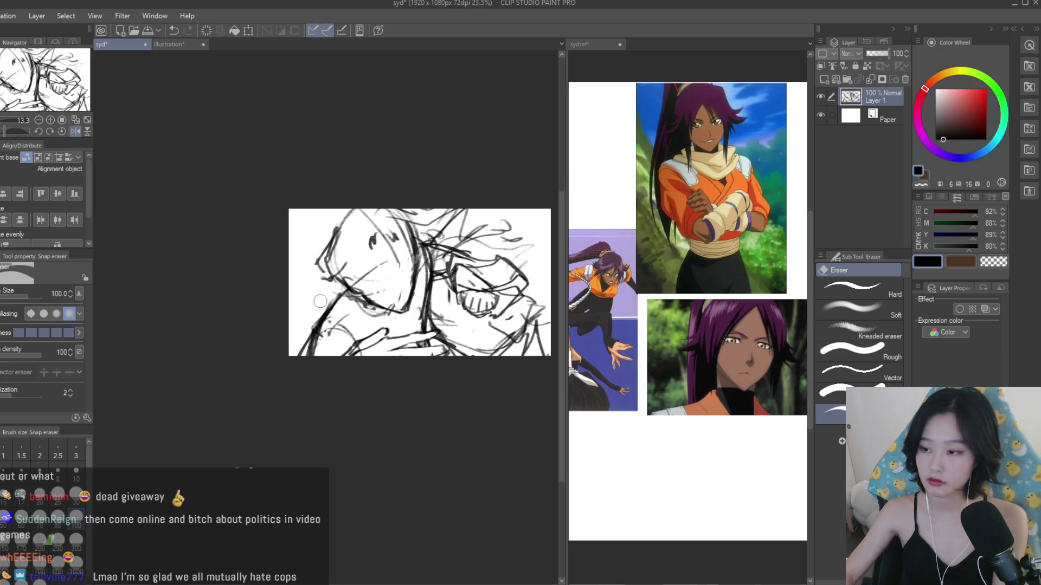
key(h)
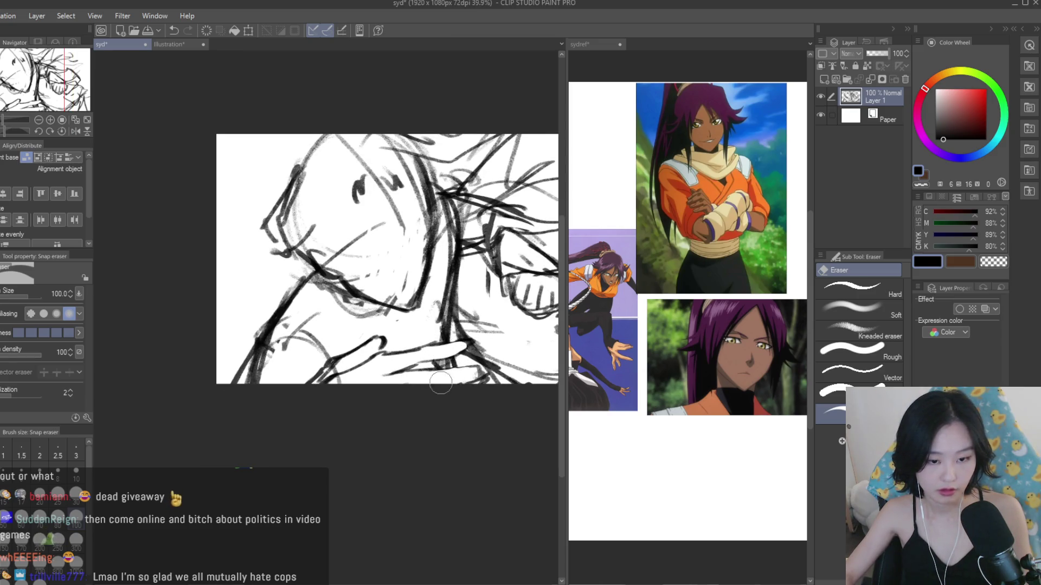
- Try a dark stroke across the hand, undo it, and return to the eraser
key(b)
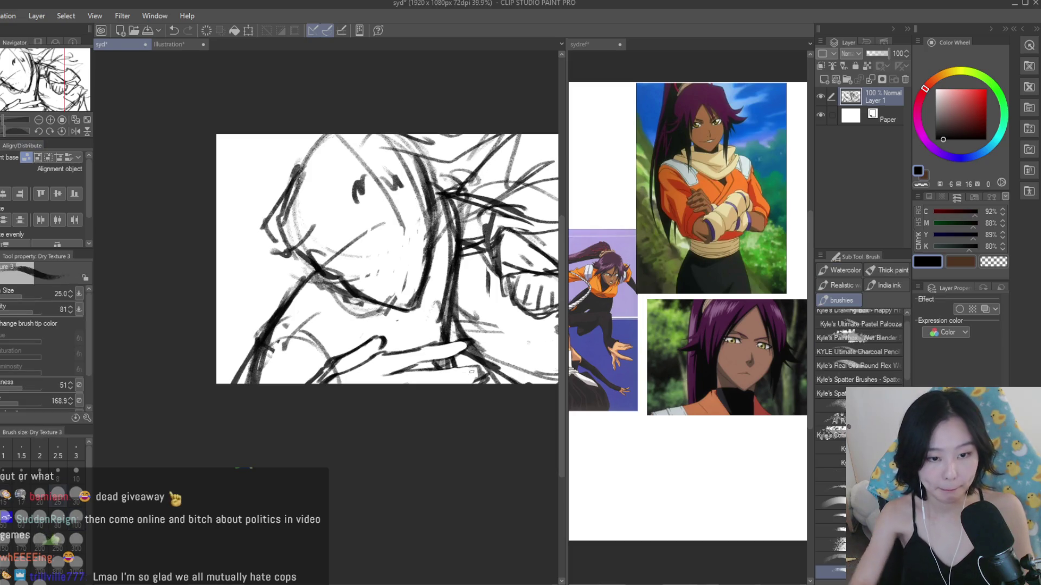
drag(470, 362, 407, 370)
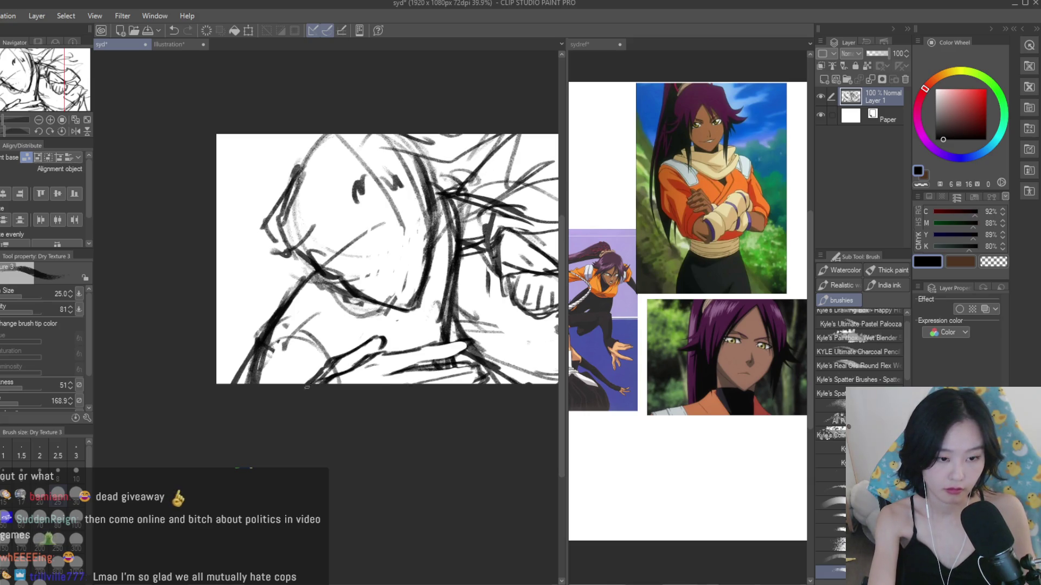
key(ctrl+z)
key(e)
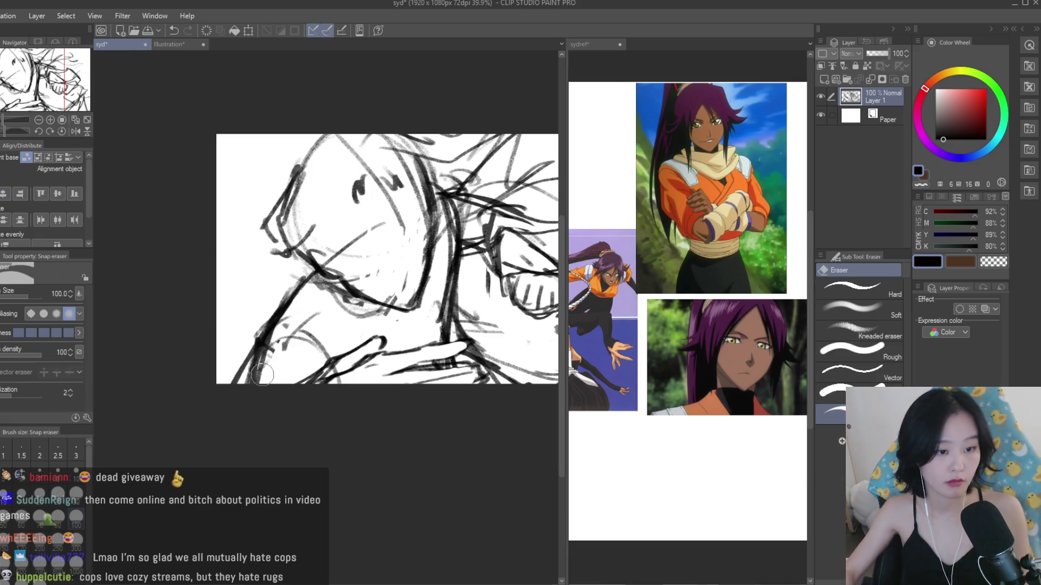
scroll(336, 302, down, 2)
scroll(465, 271, down, 2)
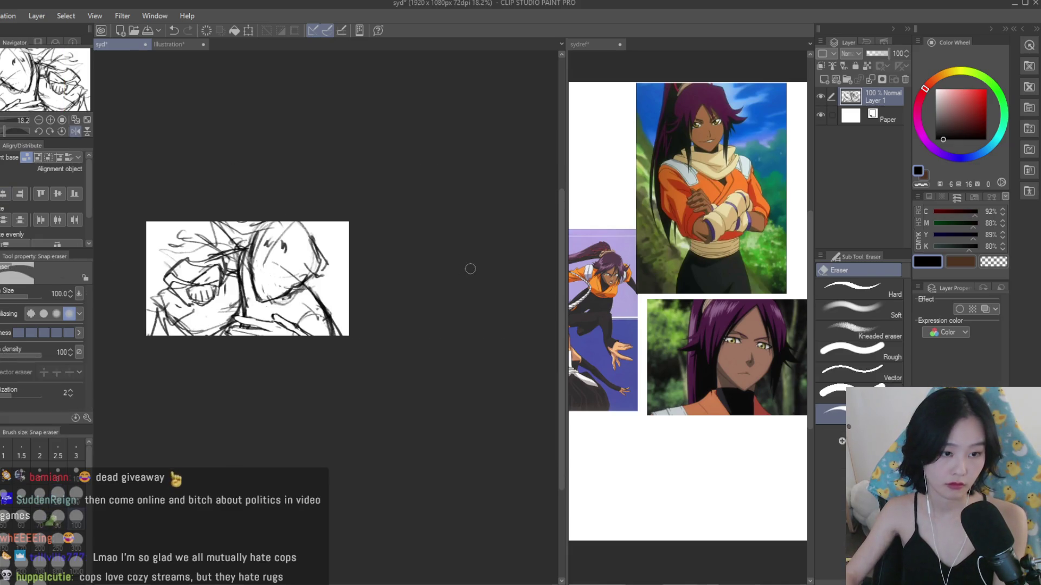
- Flip the canvas back to normal and switch to the textured brush
key(h)
scroll(297, 250, up, 2)
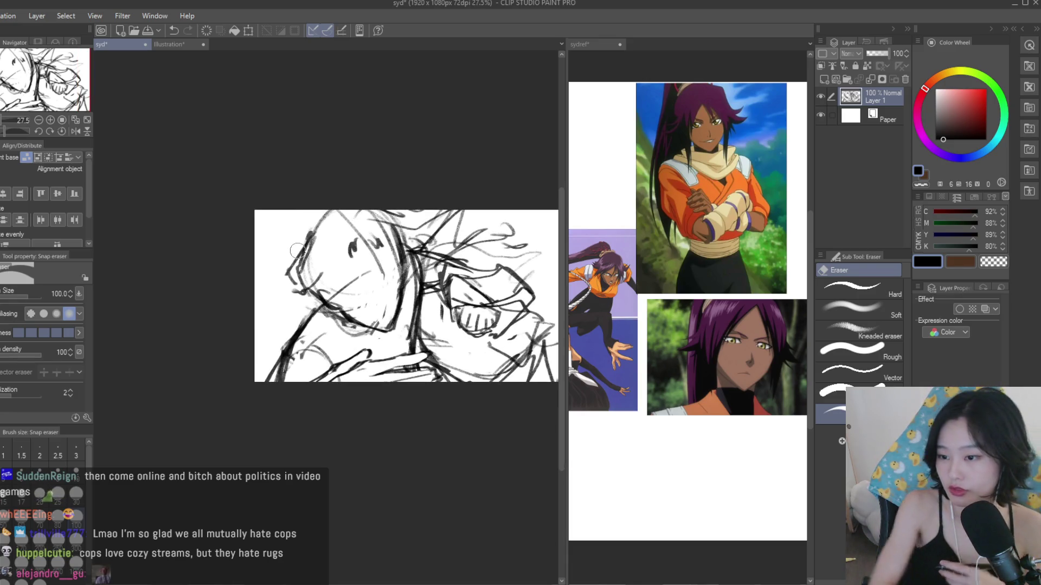
scroll(432, 225, down, 2)
scroll(432, 225, up, 1)
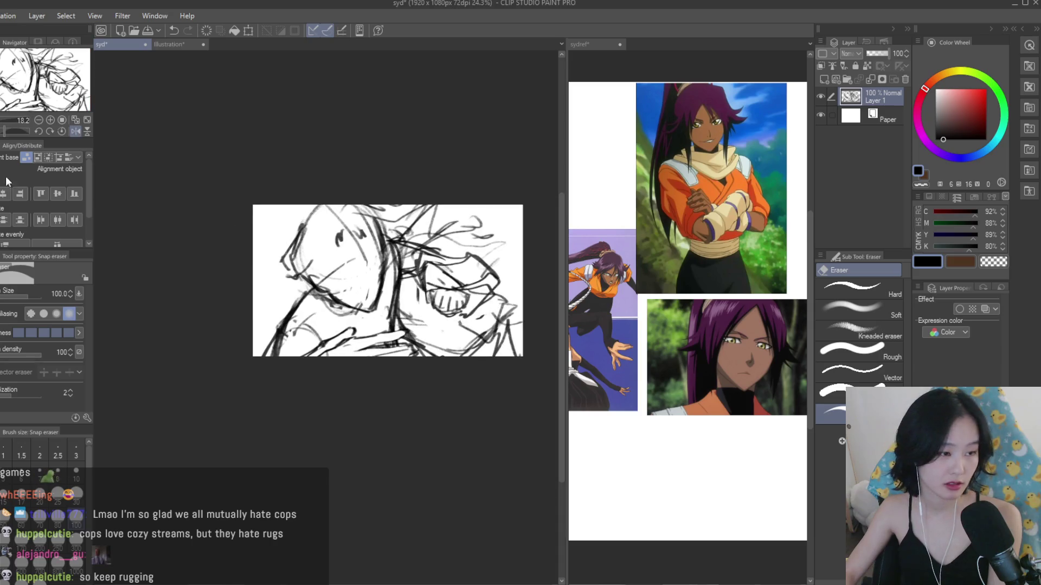
key(b)
scroll(449, 320, up, 5)
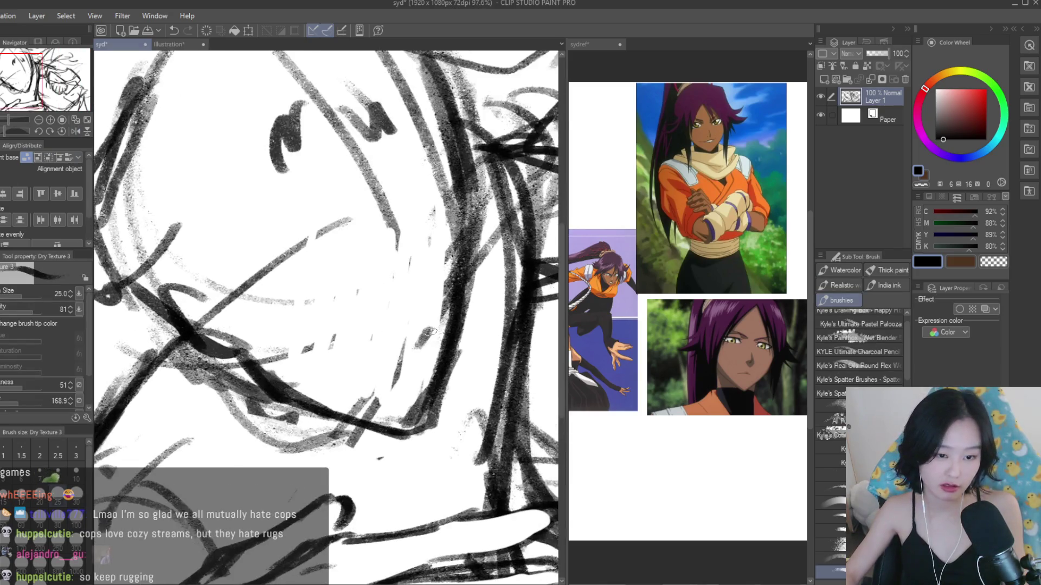
- Shrink the brush to size 10, undo a stroke, and compare against the reference board
key(bracketleft)
key(bracketleft)
key(bracketleft)
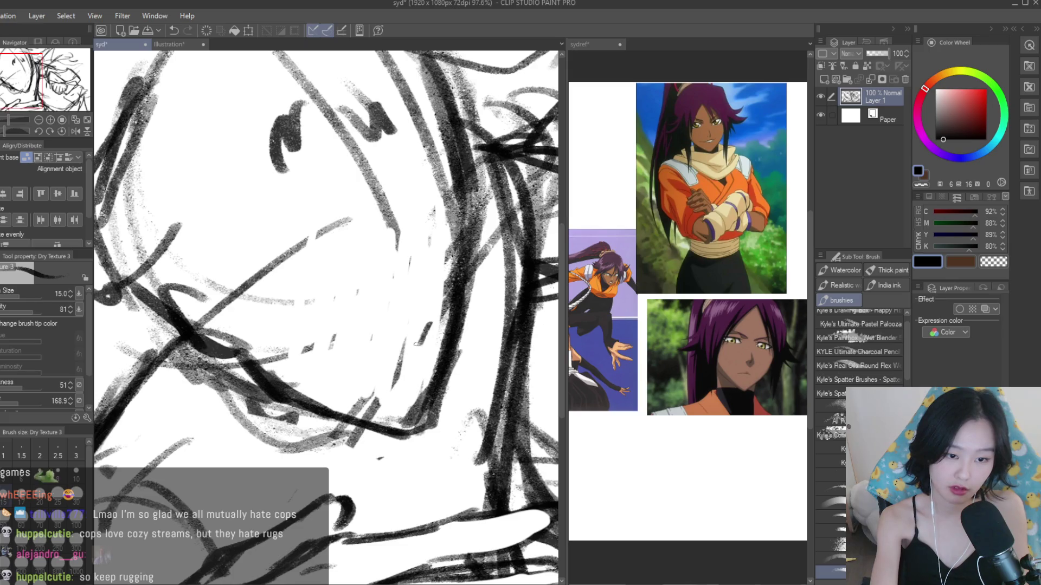
key(ctrl+z)
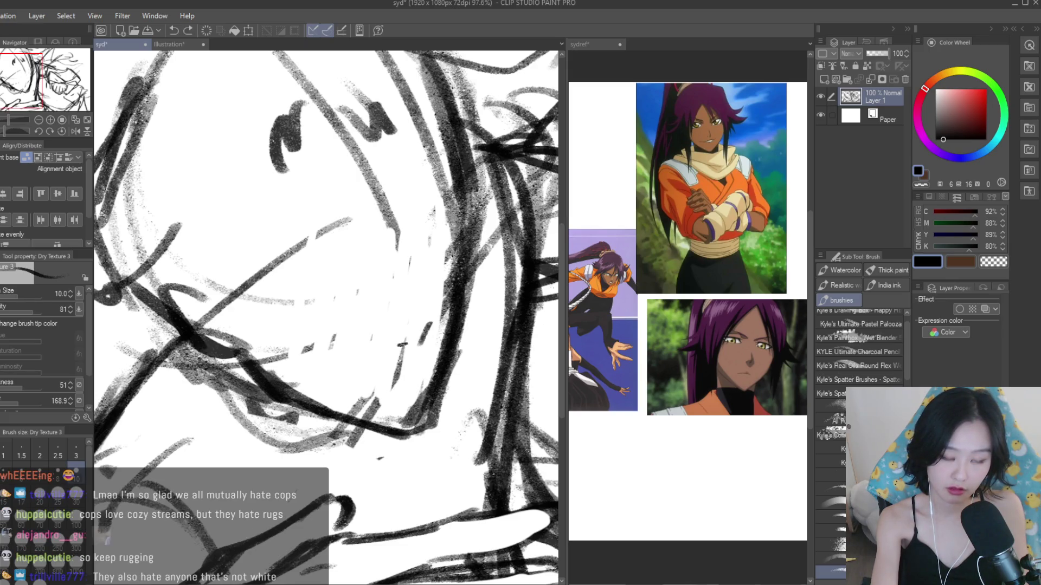
key(ctrl+Tab)
scroll(687, 303, down, 3)
scroll(687, 304, up, 4)
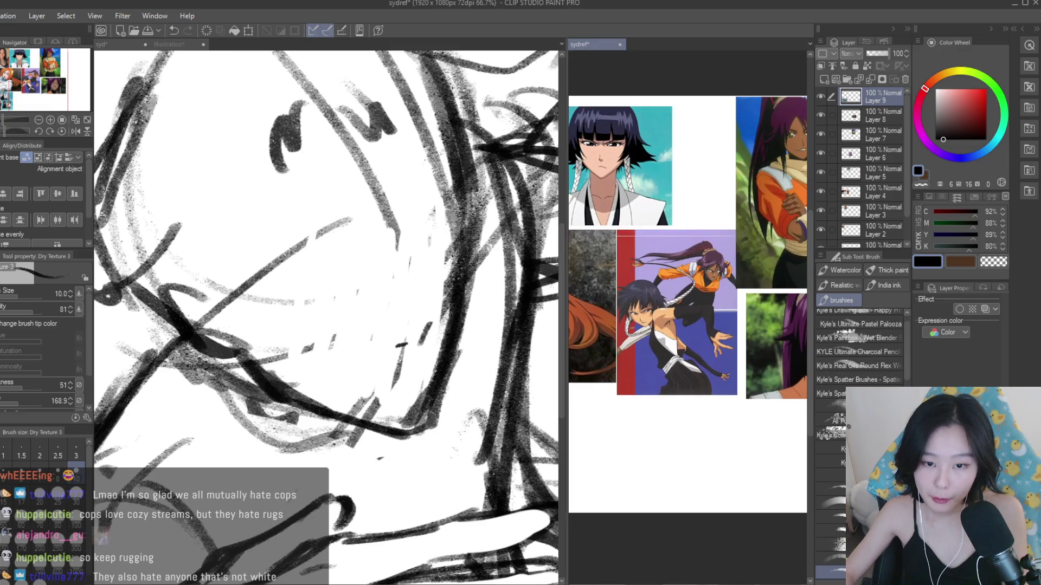
scroll(688, 303, up, 2)
key(ctrl+Tab)
scroll(418, 390, up, 3)
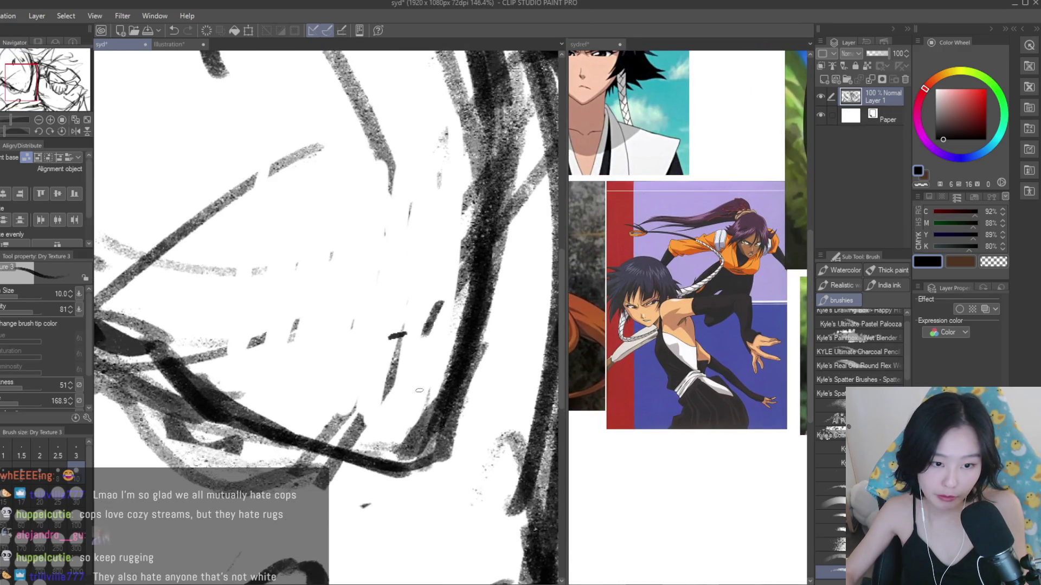
- Replace the long mouth stroke with a shorter one and check the face mirrored
key(ctrl+z)
mouse_move(407, 382)
mouse_down()
mouse_move(417, 376)
mouse_move(409, 383)
mouse_up()
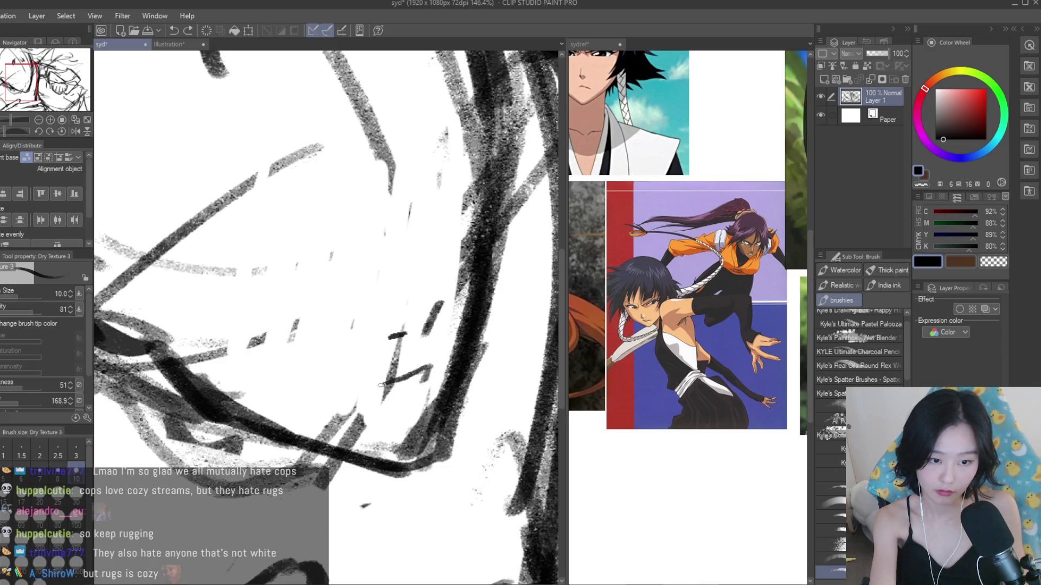
key(ctrl+z)
drag(431, 368, 368, 394)
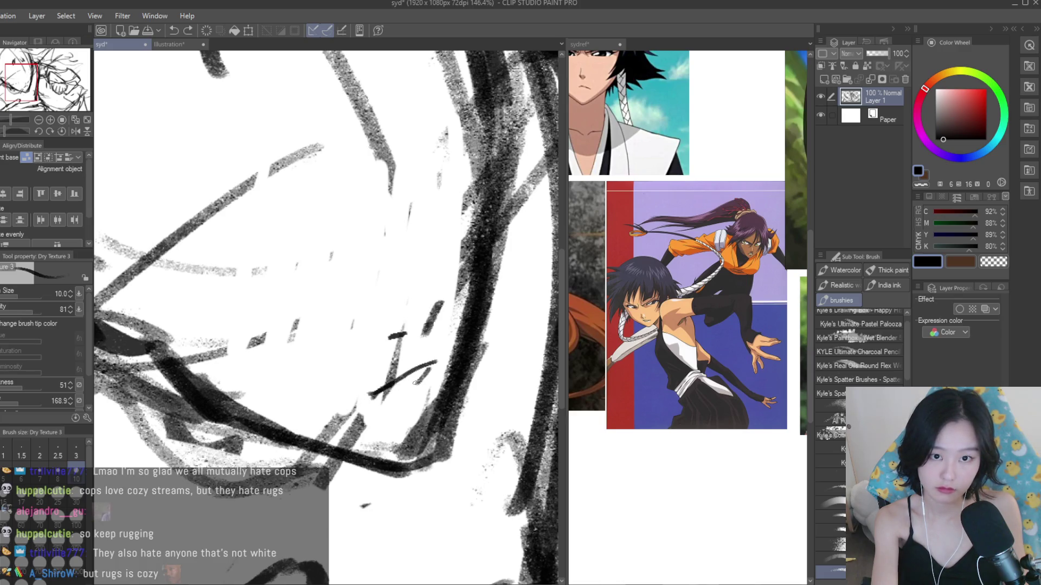
key(h)
scroll(259, 346, up, 3)
scroll(259, 346, up, 1)
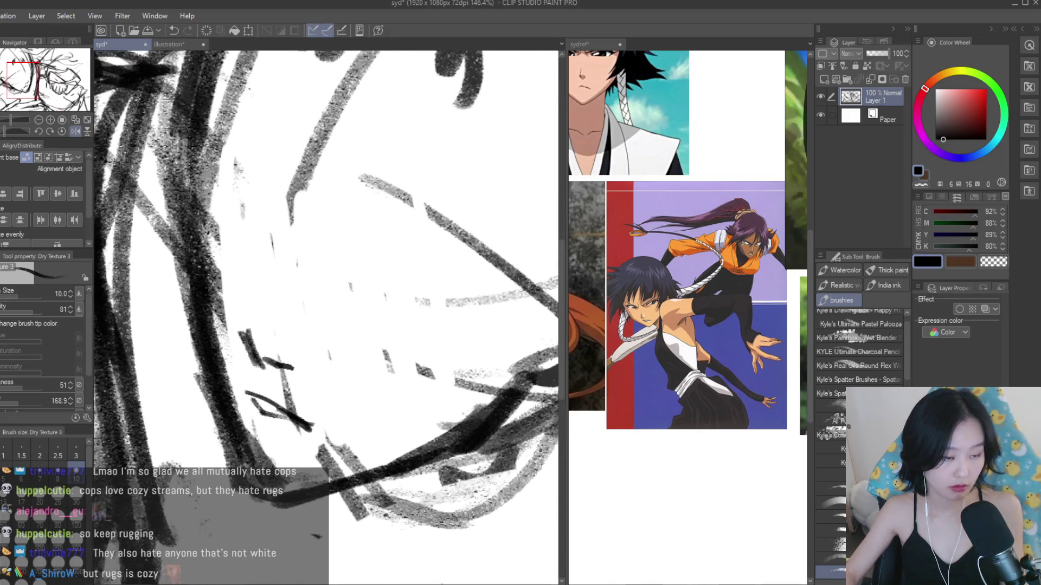
- Erase parts of the short slash strokes with the eraser at size 40
key(e)
key(bracketleft)
key(bracketleft)
key(bracketleft)
mouse_move(279, 379)
mouse_down()
mouse_move(302, 413)
mouse_move(288, 428)
mouse_move(302, 456)
mouse_move(267, 457)
mouse_up()
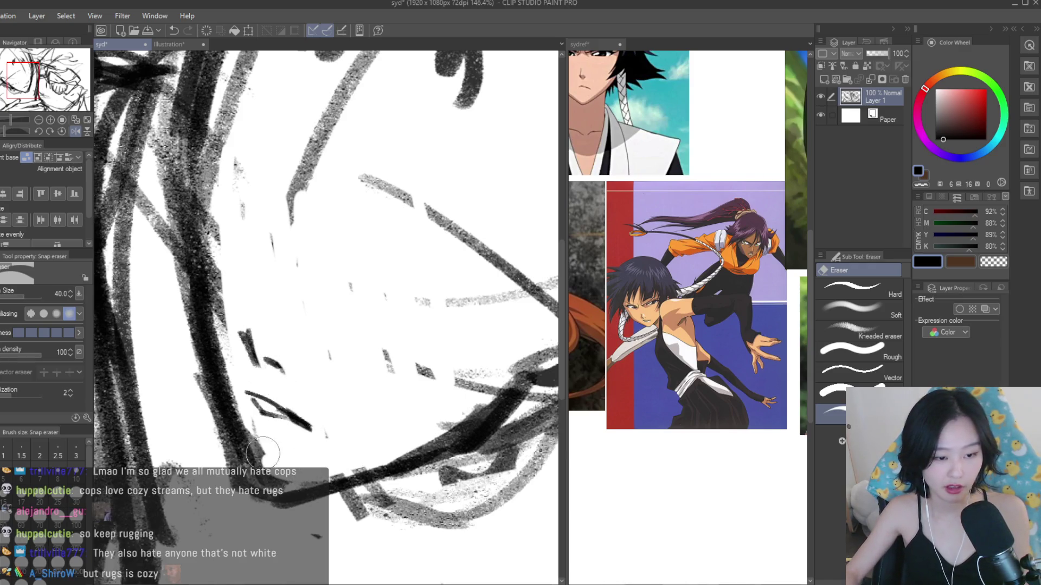
scroll(407, 369, down, 5)
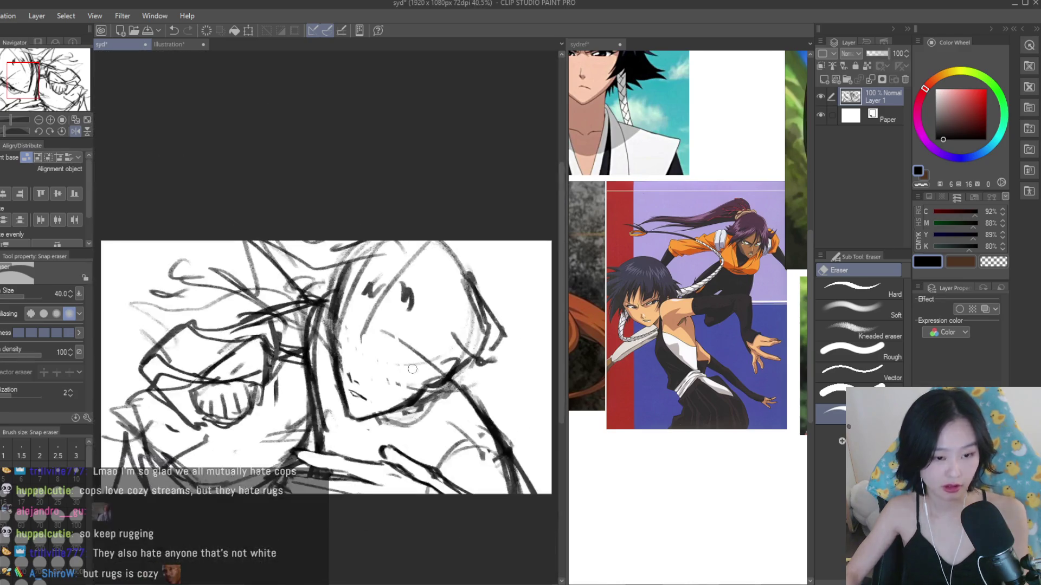
scroll(408, 369, down, 2)
scroll(453, 369, up, 1)
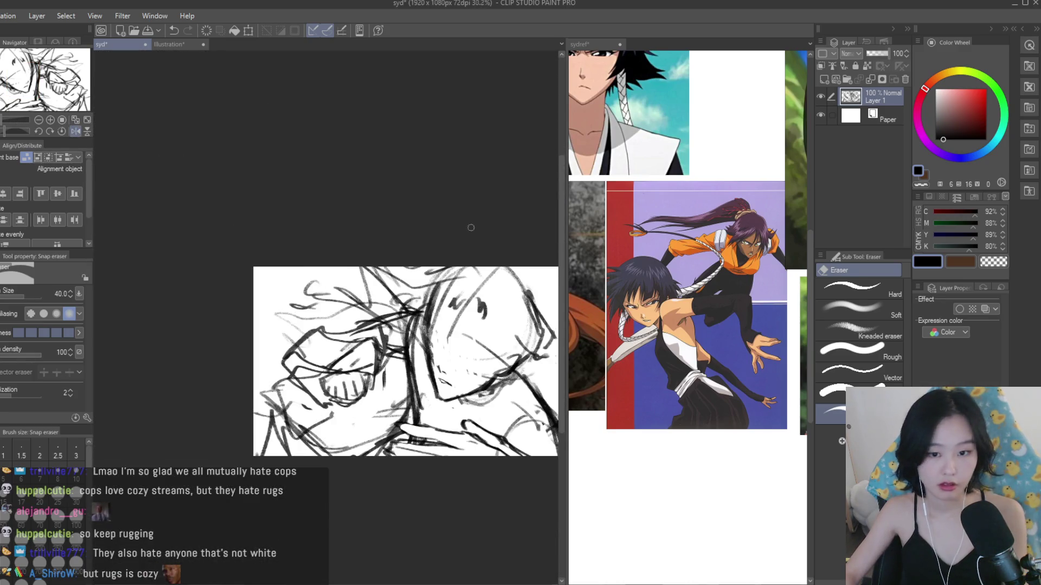
scroll(465, 358, up, 3)
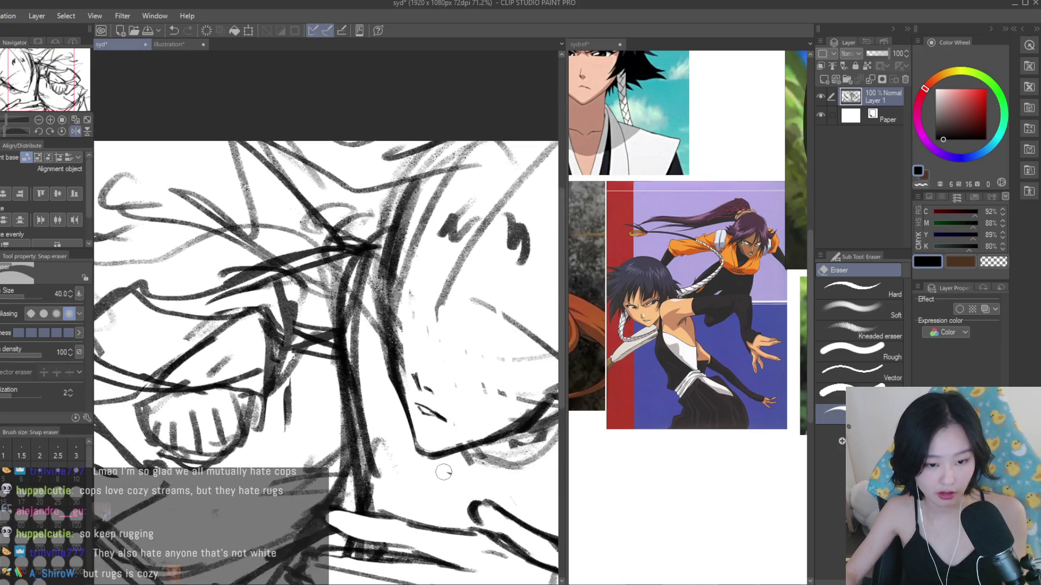
- Return to the Dry Texture brush and bring up the Yoruichi reference images
key(p)
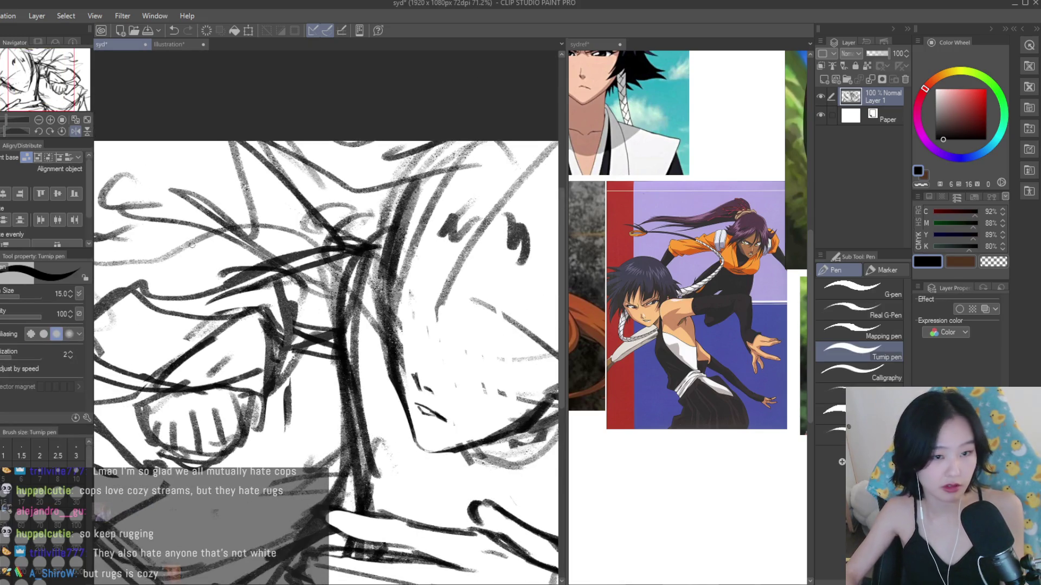
key(b)
scroll(401, 449, up, 2)
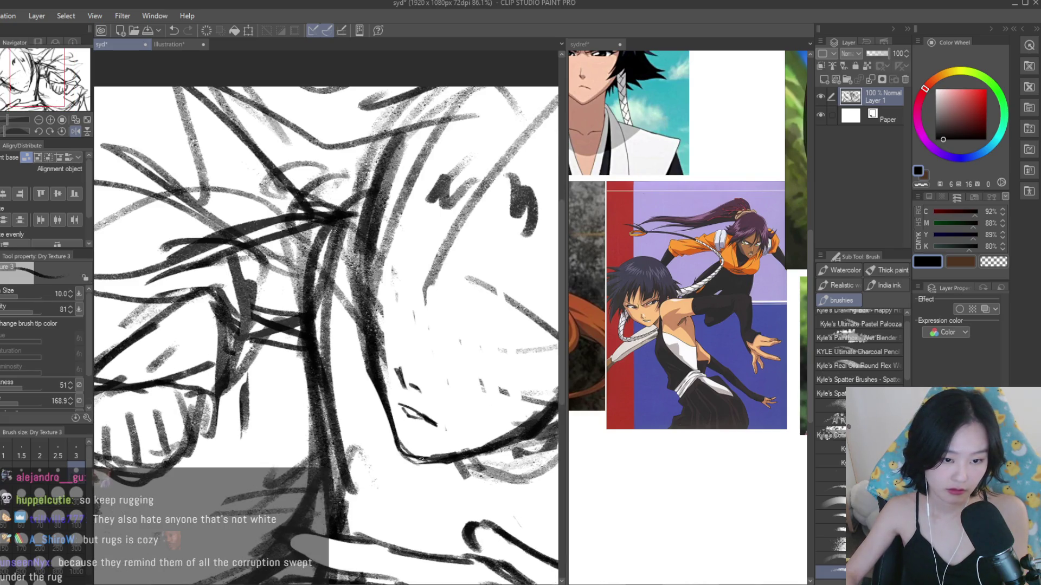
scroll(514, 397, down, 5)
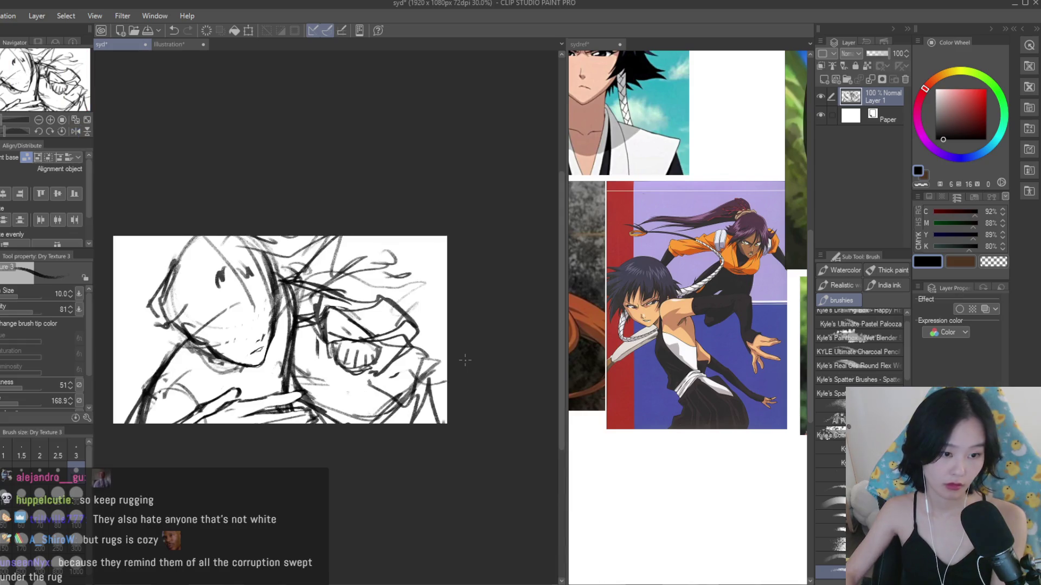
click(759, 271)
- Draw an arc above the woman's closed eye with the Dry Texture 3 brush
scroll(802, 274, up, 4)
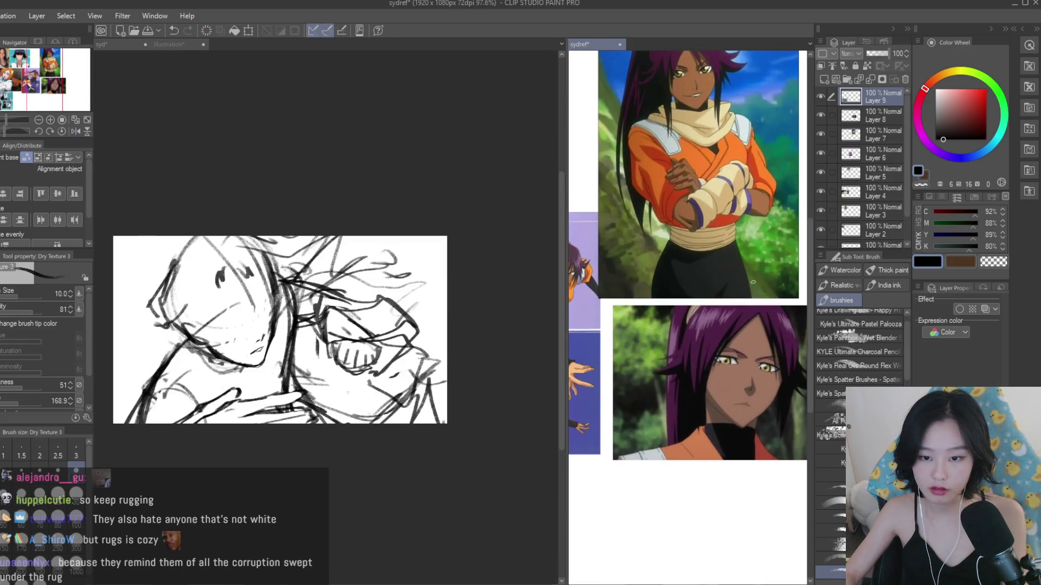
scroll(798, 290, down, 5)
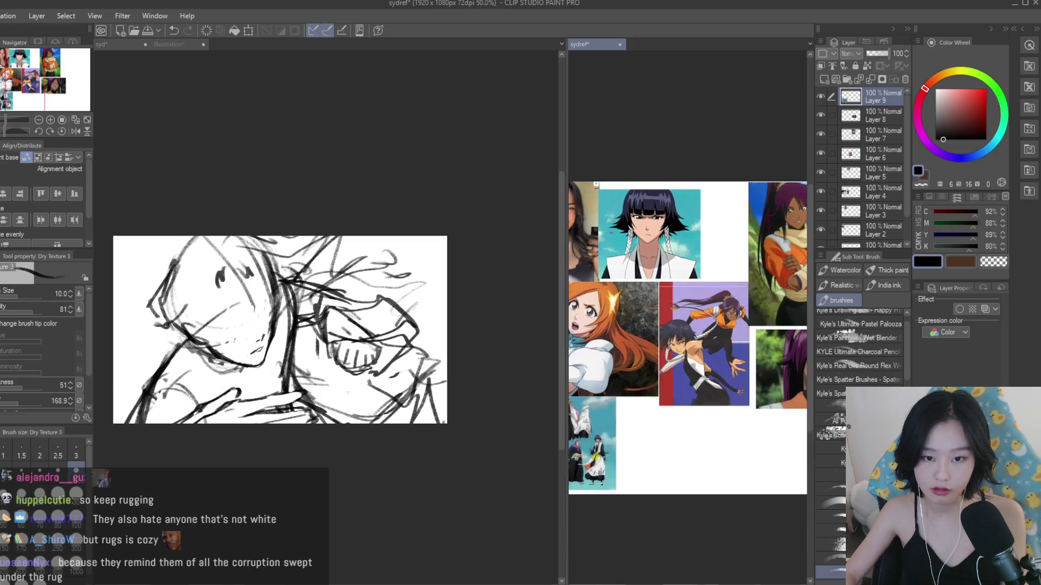
scroll(800, 290, up, 4)
click(213, 282)
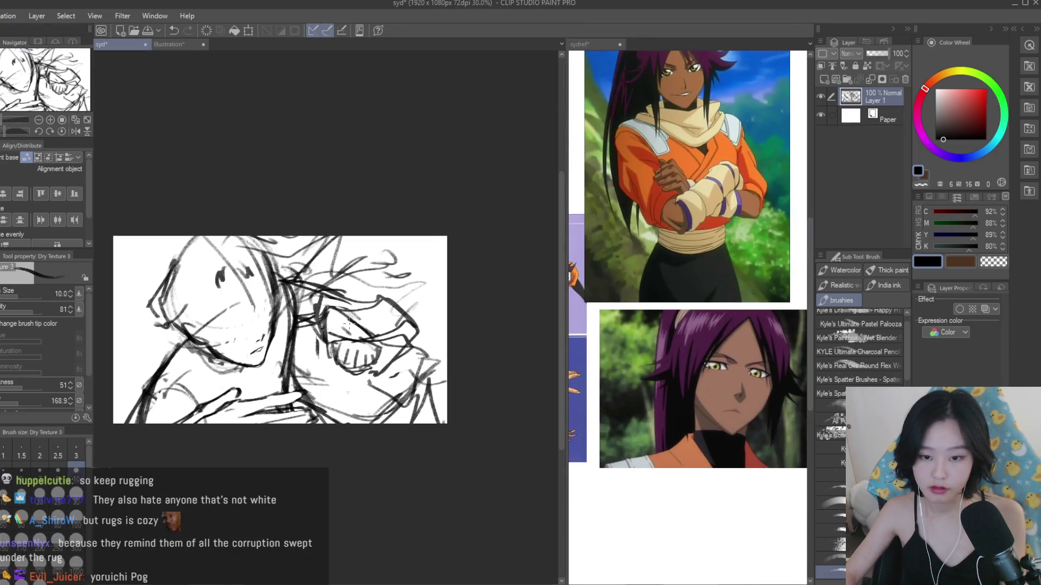
scroll(213, 282, up, 3)
scroll(254, 293, up, 2)
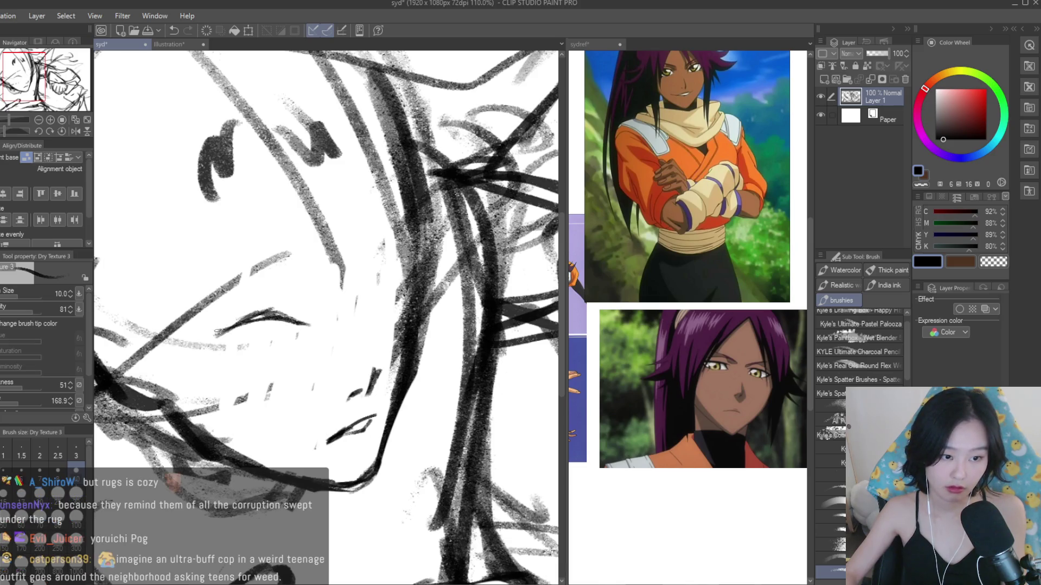
scroll(238, 324, up, 2)
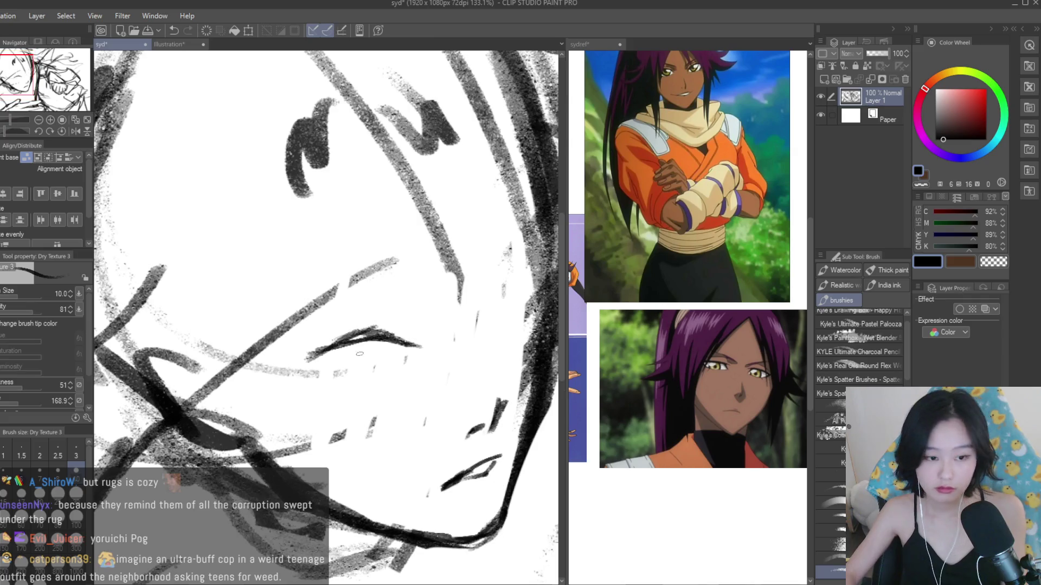
mouse_move(383, 305)
mouse_down()
mouse_move(306, 325)
mouse_move(381, 306)
mouse_move(292, 302)
mouse_move(393, 300)
mouse_up()
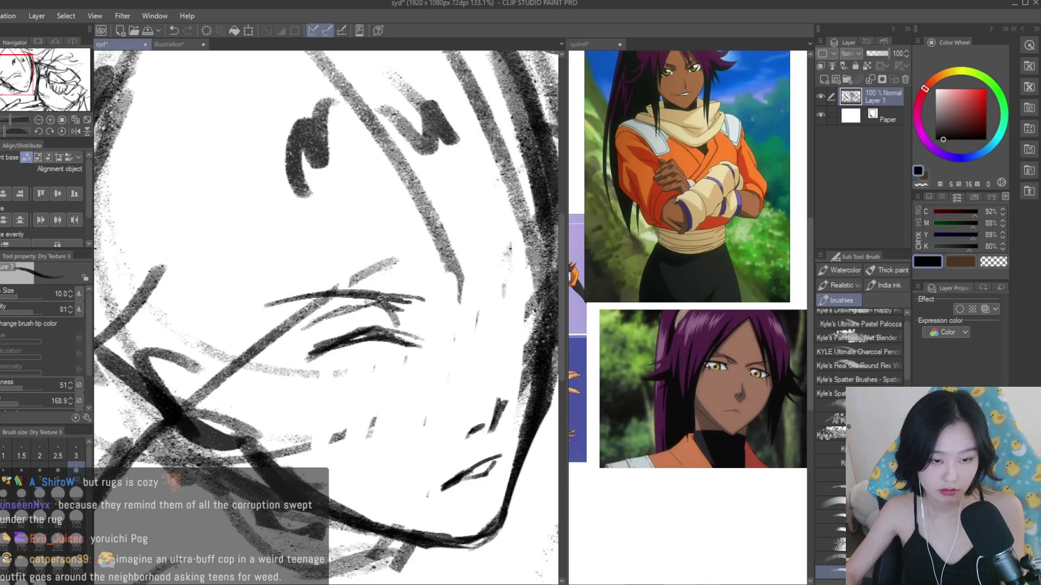
- Draw the iris curve and lower-lid line, and darken the strokes in and around the eye
scroll(426, 376, down, 4)
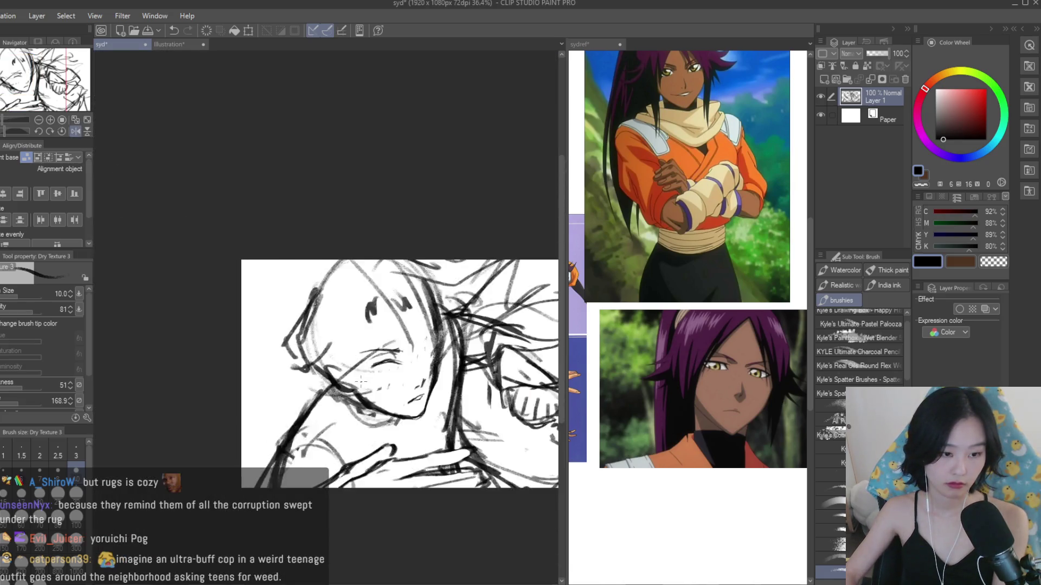
scroll(427, 375, up, 4)
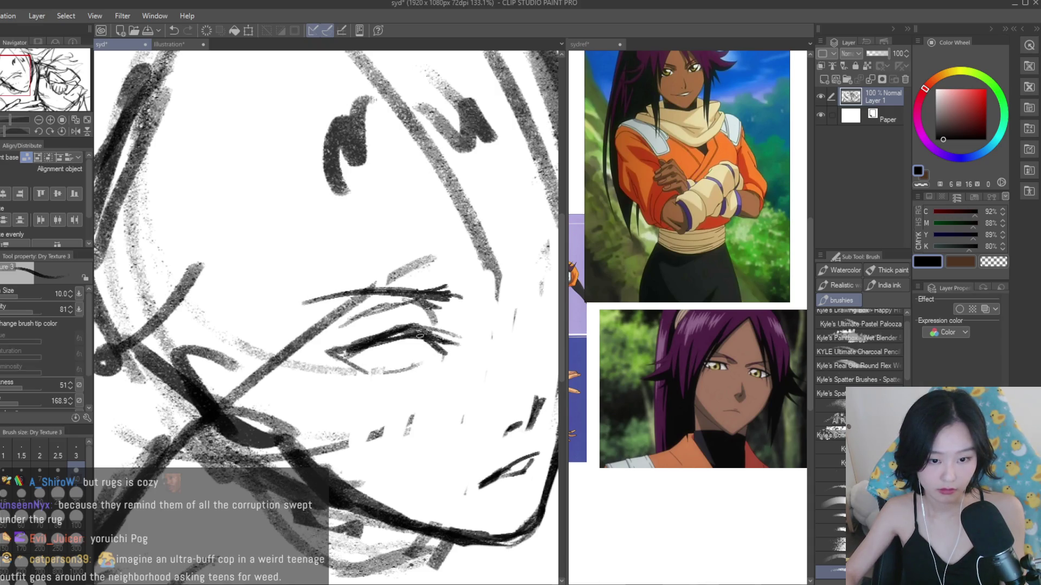
scroll(333, 350, up, 3)
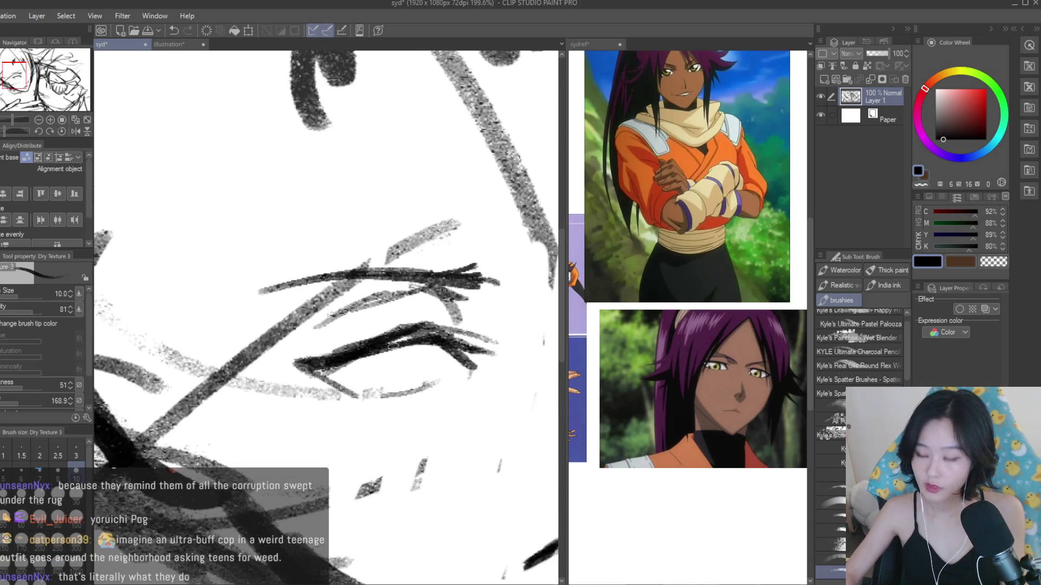
drag(406, 349, 368, 395)
drag(325, 369, 371, 395)
drag(404, 347, 352, 396)
drag(363, 358, 325, 379)
- Flip the canvas horizontally to check the face, then flip it back
scroll(346, 368, down, 5)
key(h)
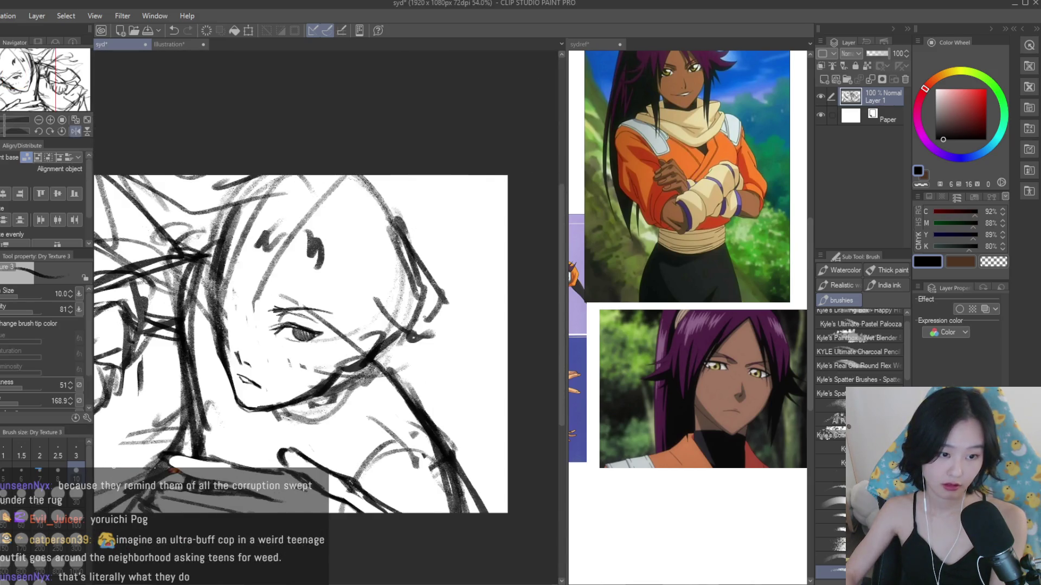
scroll(325, 318, up, 3)
key(h)
scroll(326, 317, up, 4)
- Erase the stray marks near the nose with the Snap eraser
key(e)
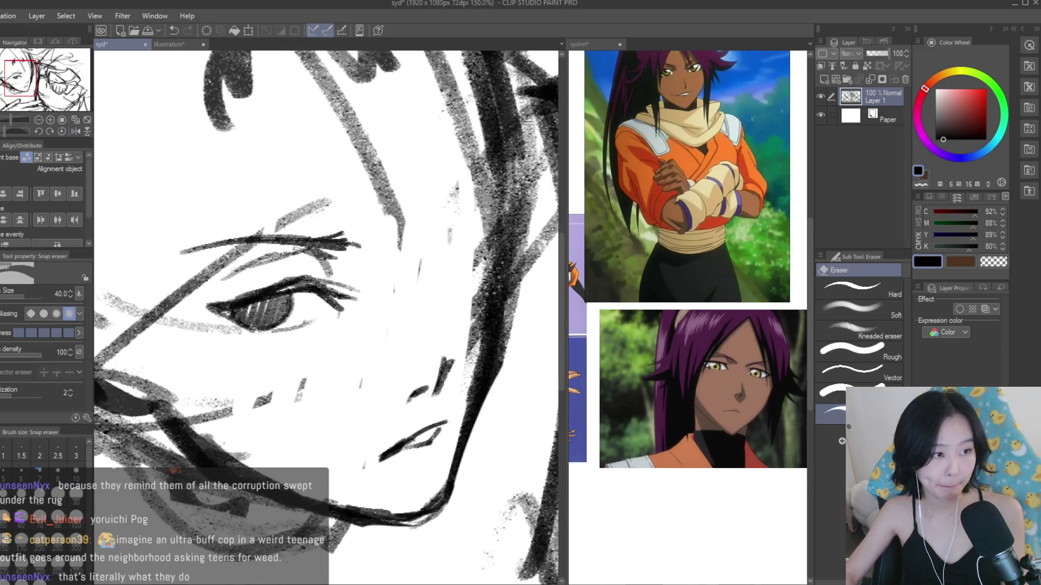
drag(416, 404, 406, 390)
key(b)
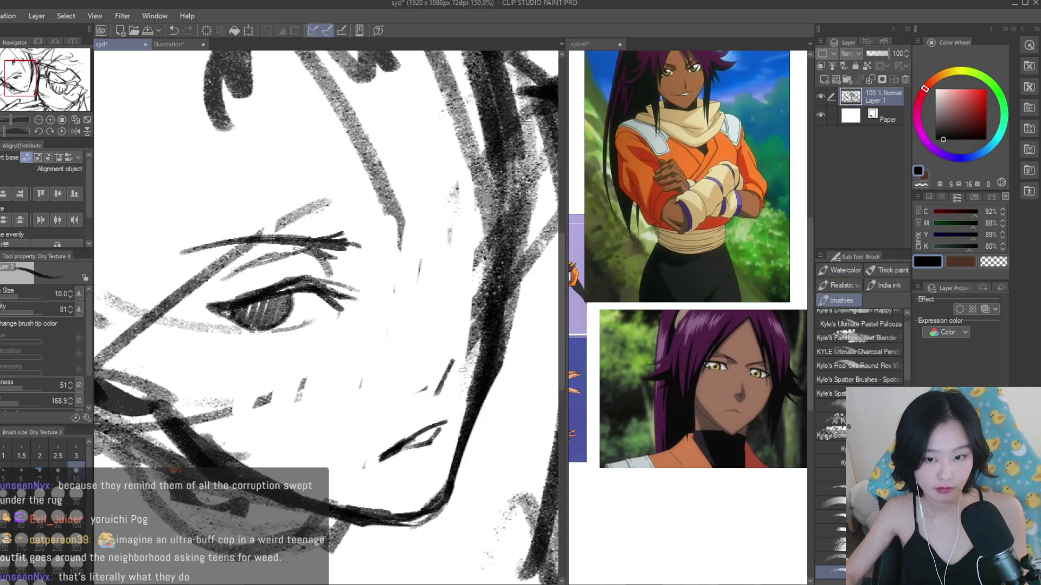
scroll(465, 370, up, 1)
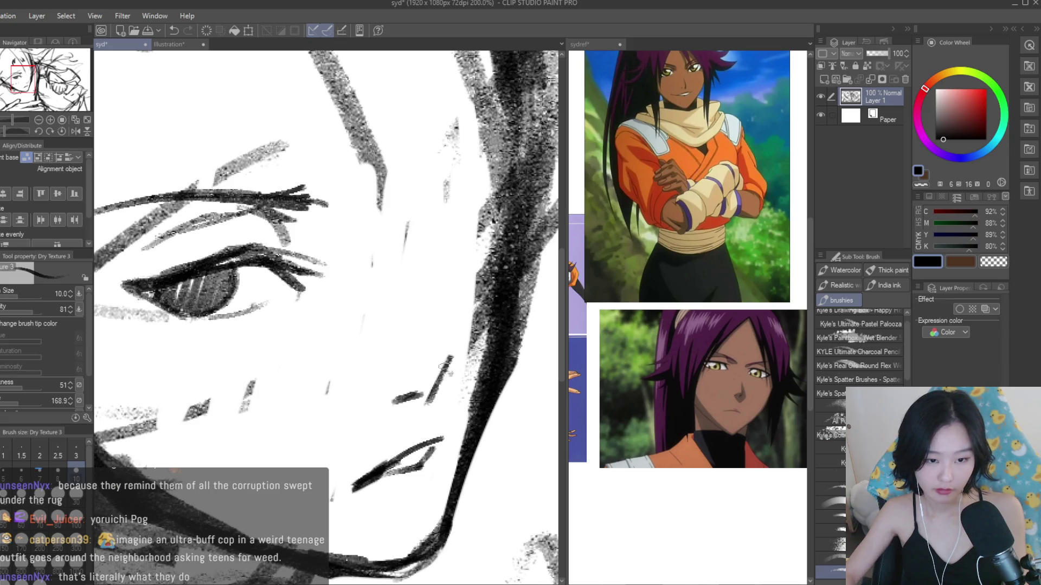
scroll(438, 360, down, 4)
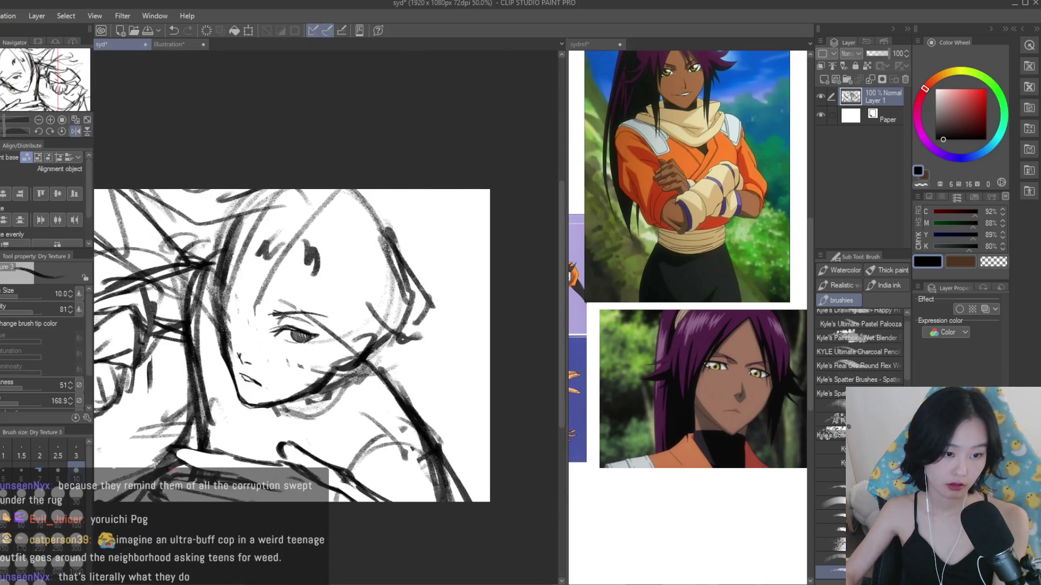
- Erase stray eyebrow strokes and the thin stroke left of the eye, checking in mirrored view
key(e)
scroll(287, 277, up, 4)
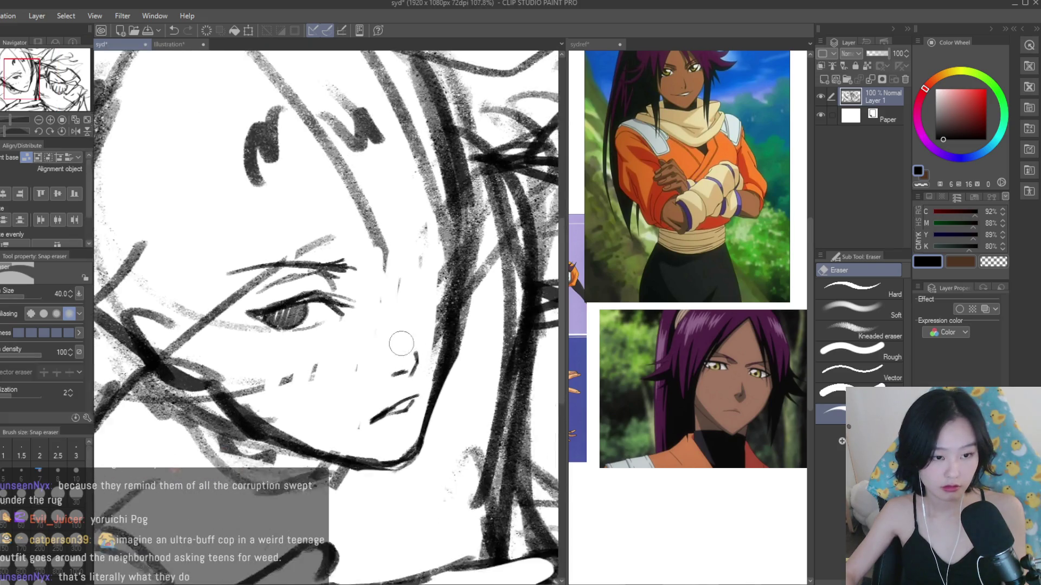
mouse_move(288, 277)
mouse_down()
mouse_move(228, 268)
mouse_move(185, 314)
mouse_up()
scroll(442, 371, down, 4)
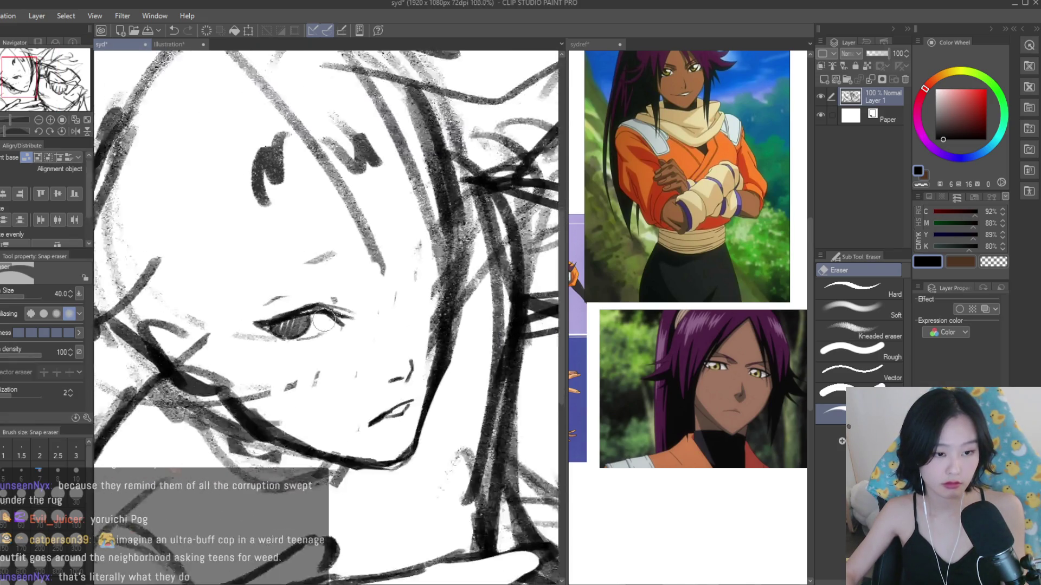
key(h)
scroll(440, 371, up, 4)
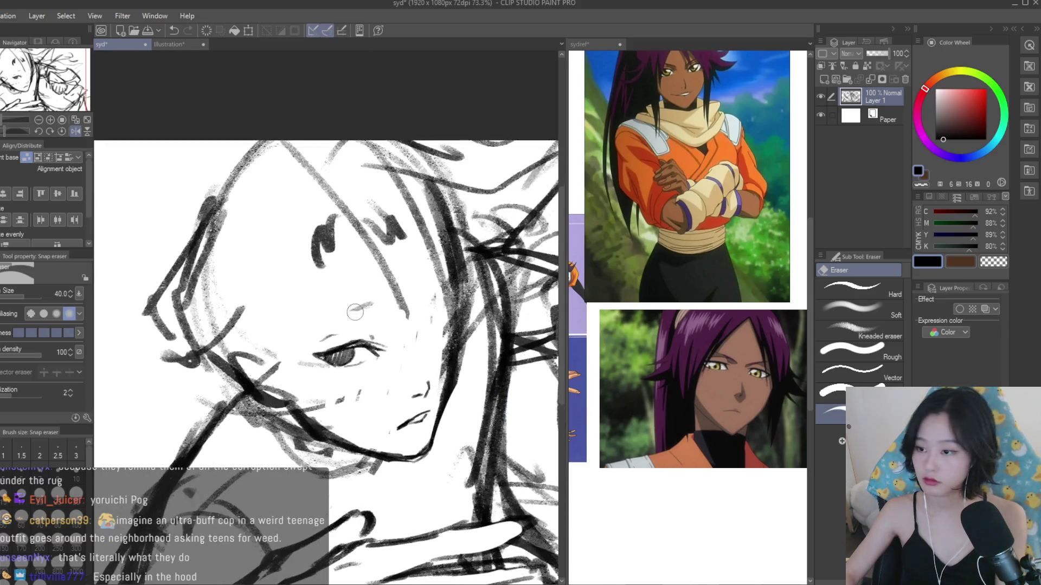
scroll(360, 332, up, 2)
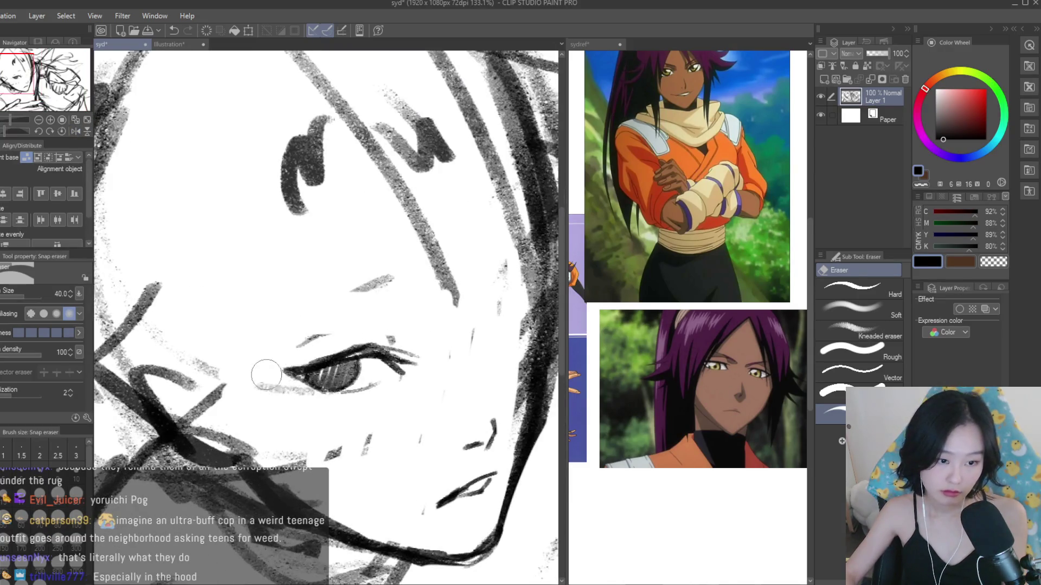
drag(334, 340, 308, 339)
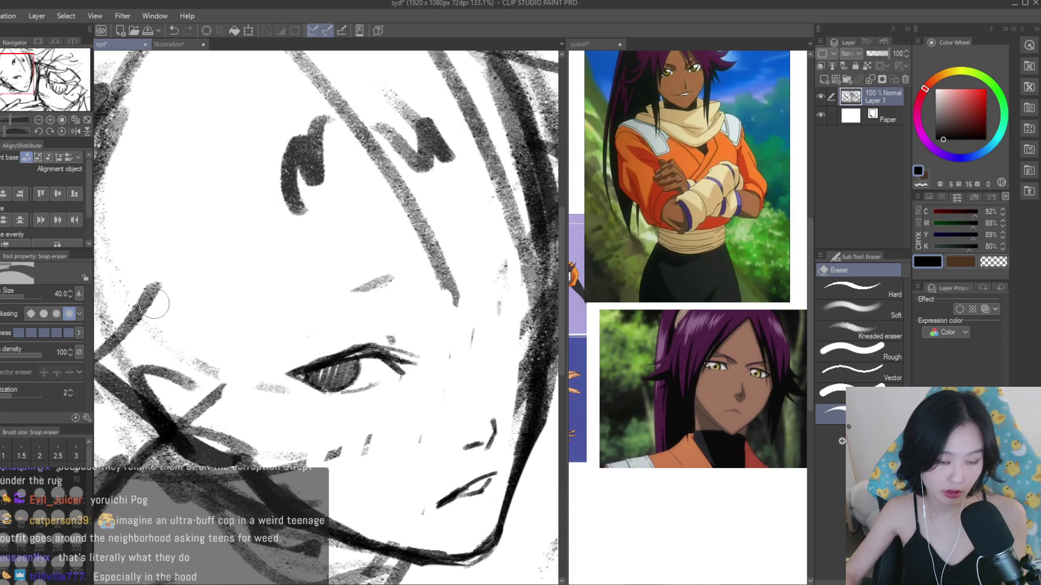
- Draw a line along the upper eyelid and a stroke above it
key(b)
scroll(366, 296, up, 1)
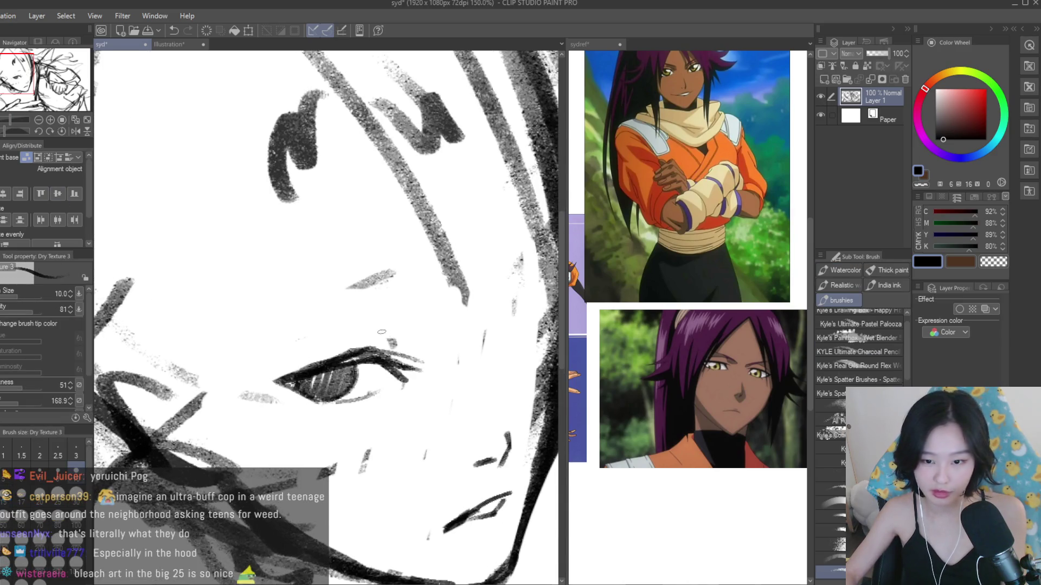
mouse_move(326, 342)
mouse_down()
mouse_move(393, 326)
mouse_move(423, 333)
mouse_up()
mouse_move(361, 320)
mouse_down()
mouse_move(256, 320)
mouse_move(412, 329)
mouse_up()
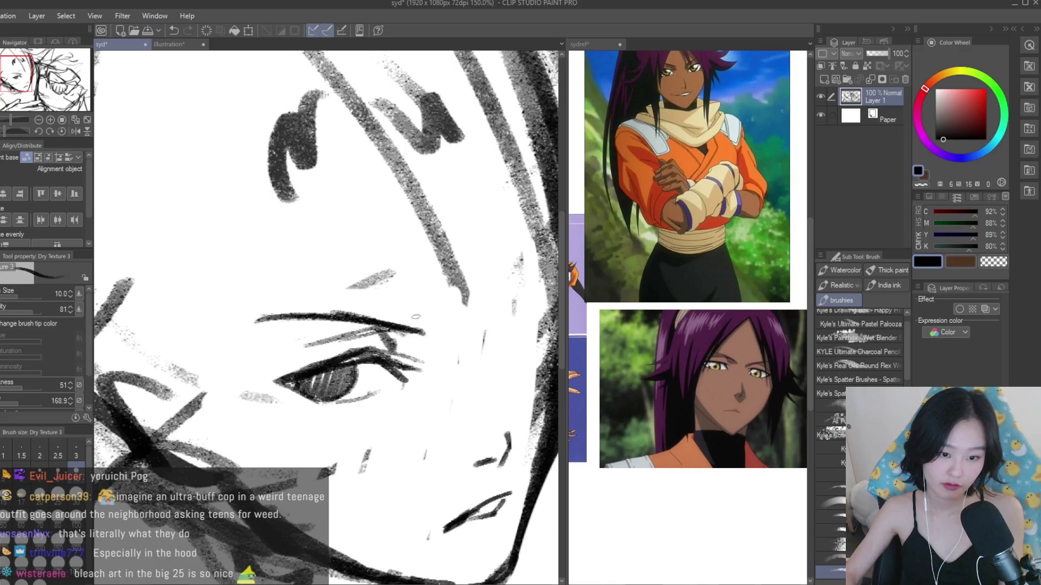
scroll(325, 314, down, 6)
- Mirror the view and erase the left tail of the chin stroke
click(75, 131)
scroll(399, 326, up, 2)
key(e)
scroll(398, 325, up, 2)
scroll(399, 325, up, 2)
mouse_move(449, 462)
mouse_down()
mouse_move(425, 448)
mouse_move(443, 449)
mouse_up()
key(b)
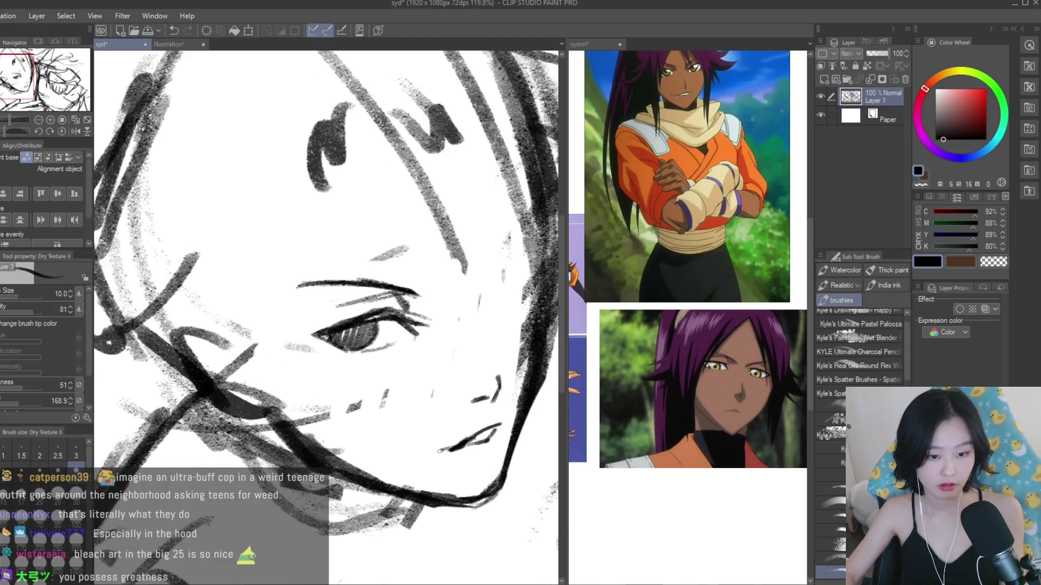
- Add dark strokes along the lips to part them
scroll(447, 451, down, 4)
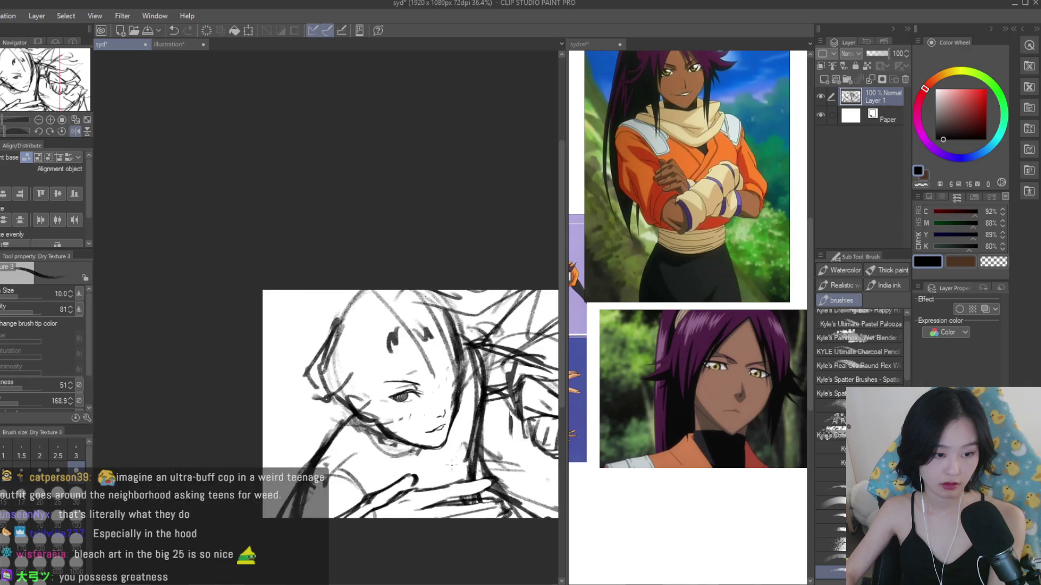
key(e)
scroll(439, 404, up, 4)
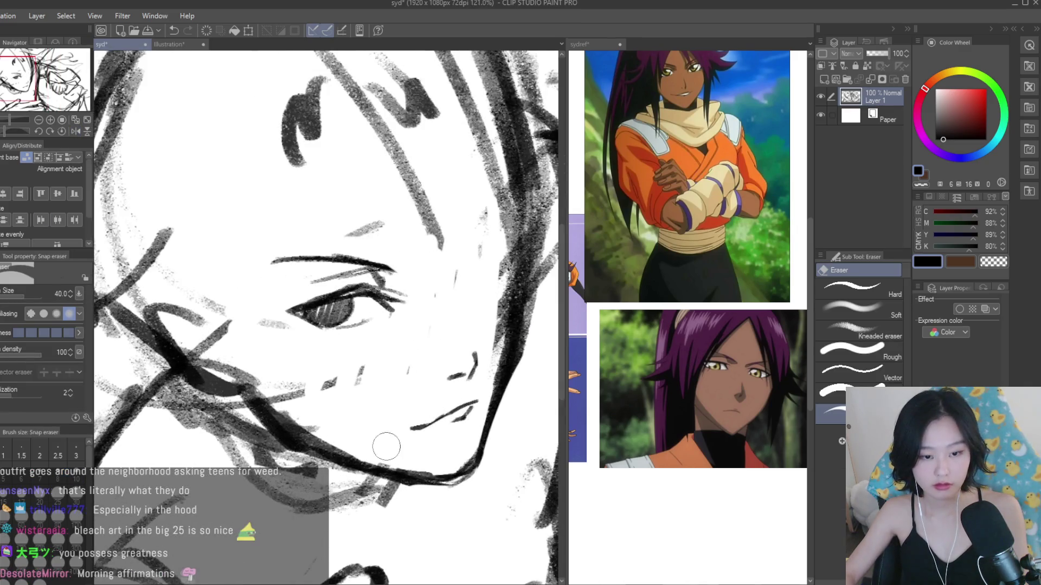
key(b)
scroll(444, 428, up, 4)
mouse_move(480, 429)
mouse_down()
mouse_move(398, 445)
mouse_move(494, 400)
mouse_up()
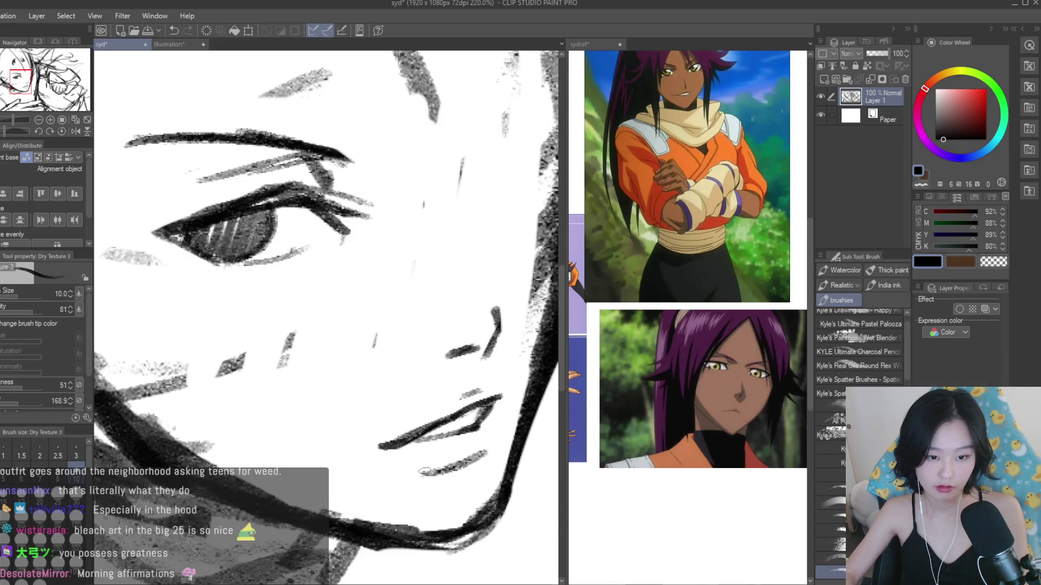
scroll(426, 471, down, 5)
scroll(308, 339, up, 4)
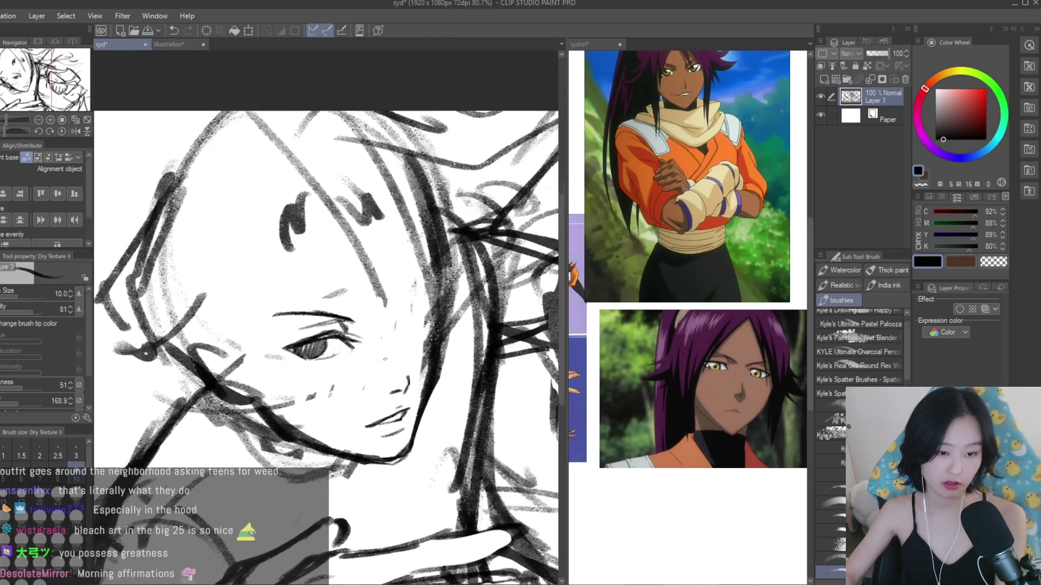
key(e)
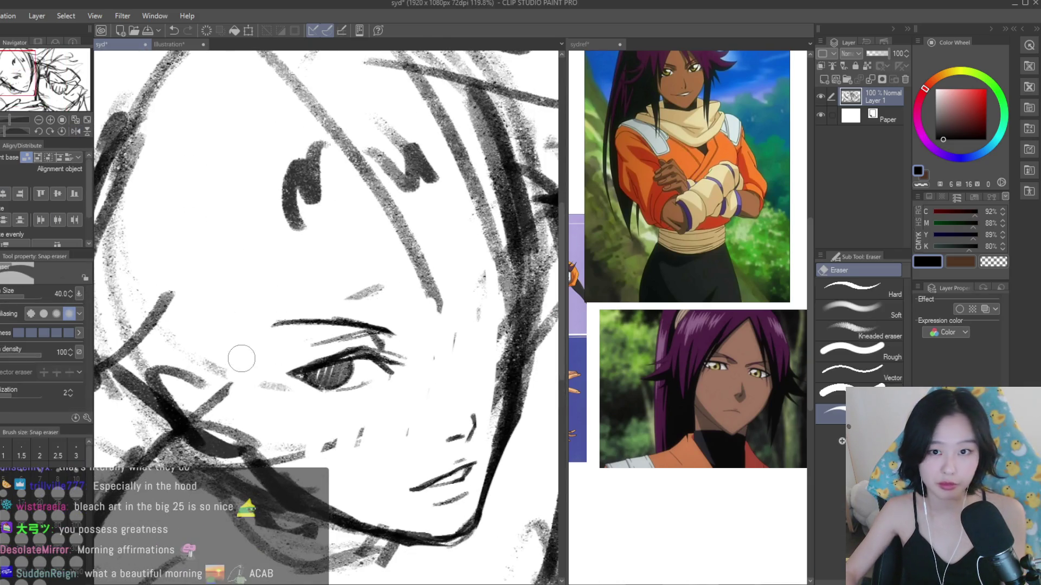
scroll(756, 312, down, 5)
scroll(637, 307, up, 5)
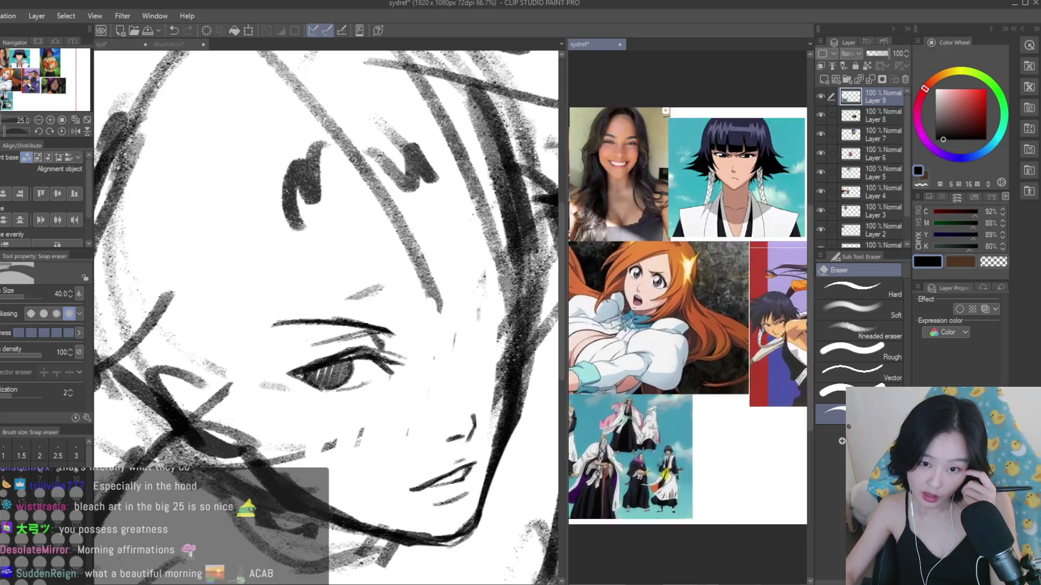
- Add a Dry Texture 3 stroke near the right brow
scroll(656, 279, down, 5)
scroll(706, 265, up, 3)
scroll(380, 259, down, 3)
scroll(342, 330, up, 4)
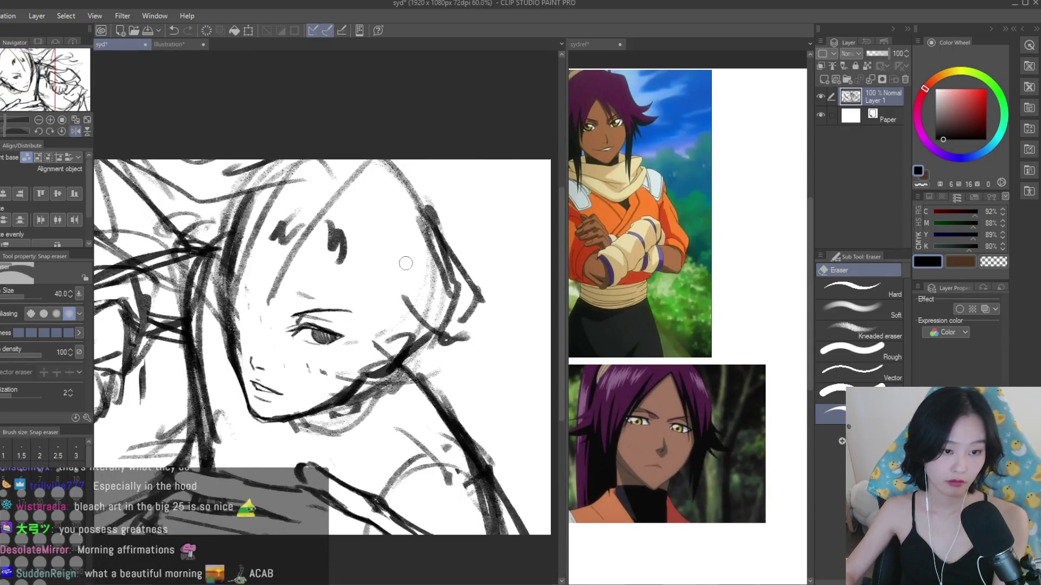
scroll(284, 334, down, 5)
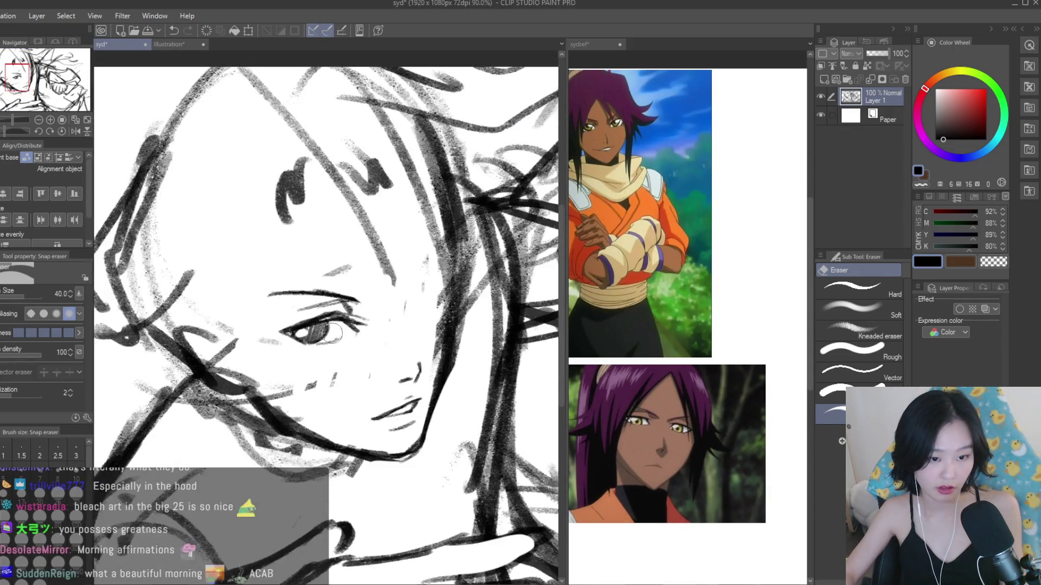
scroll(475, 360, up, 1)
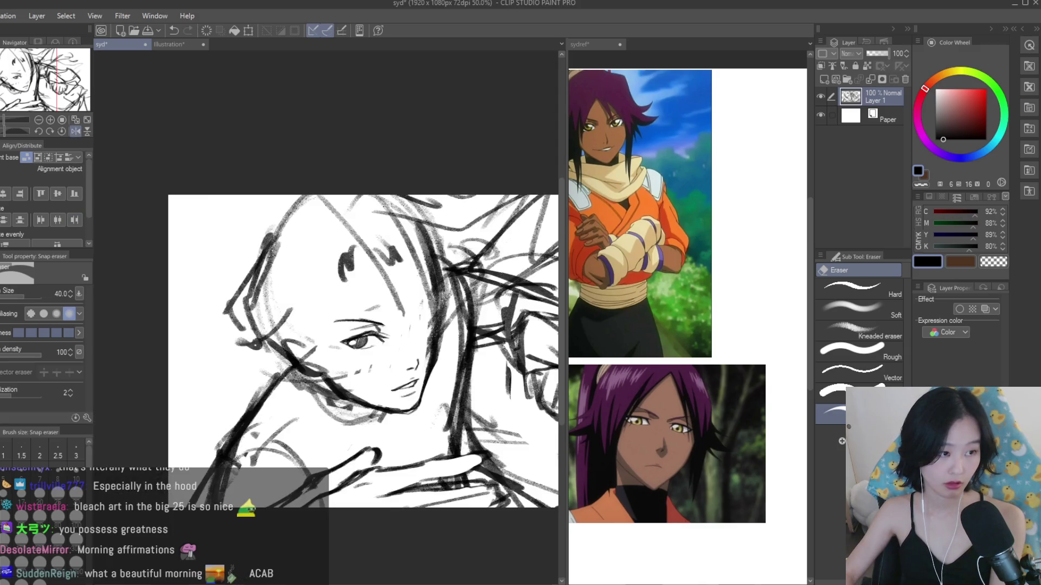
key(b)
scroll(428, 405, up, 4)
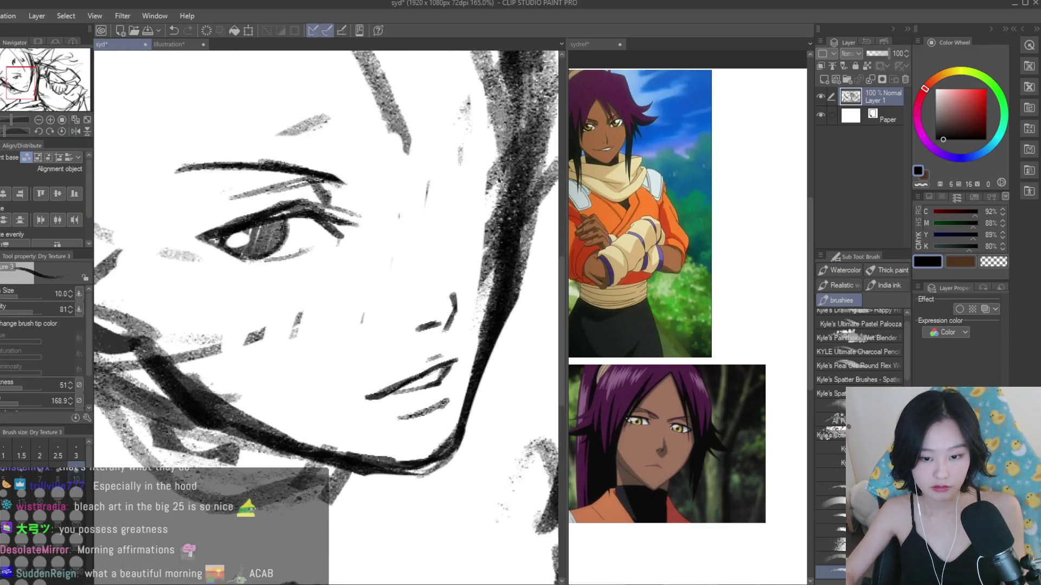
scroll(450, 368, up, 1)
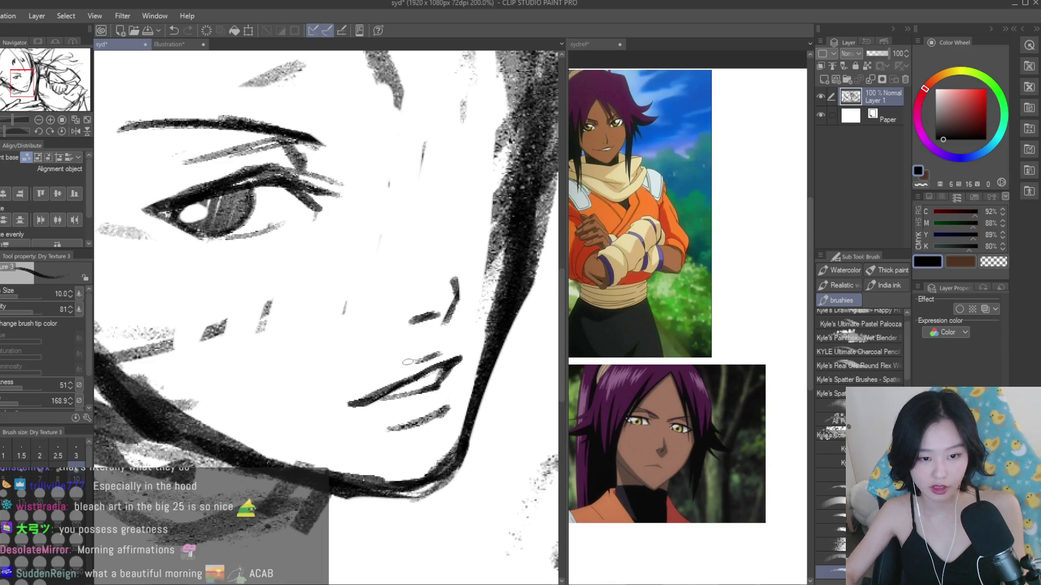
scroll(450, 378, down, 2)
drag(449, 254, 478, 220)
- Darken and strengthen the brow line, and redraw the eyelid and hair edge
scroll(446, 253, down, 2)
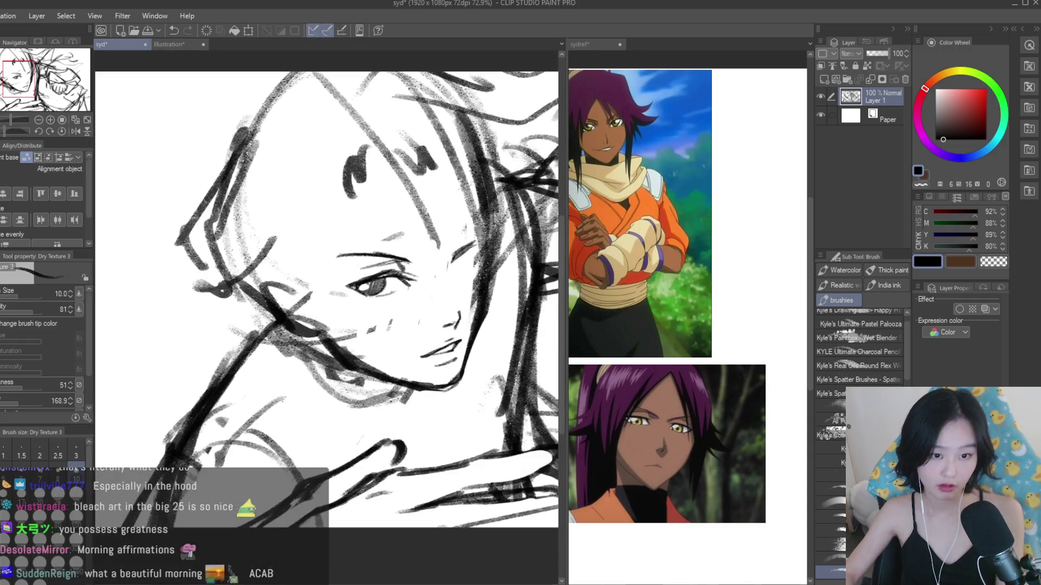
scroll(163, 244, up, 4)
drag(195, 242, 268, 290)
mouse_move(176, 223)
mouse_down()
mouse_move(236, 265)
mouse_move(227, 250)
mouse_move(238, 304)
mouse_move(260, 282)
mouse_move(233, 309)
mouse_move(263, 284)
mouse_up()
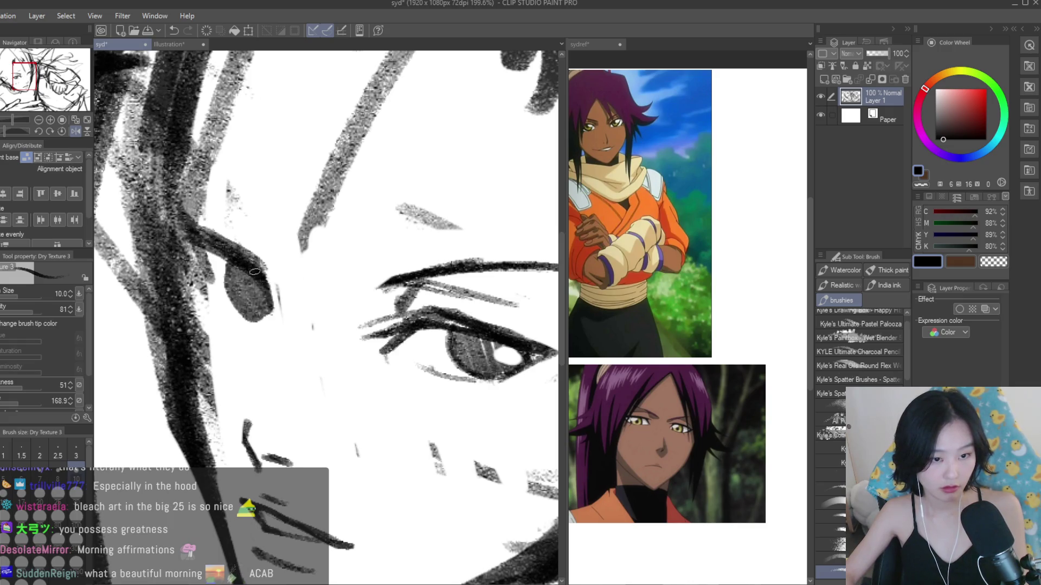
drag(229, 229, 260, 250)
scroll(244, 233, down, 3)
mouse_move(245, 213)
mouse_down()
mouse_move(283, 262)
mouse_move(236, 198)
mouse_up()
scroll(274, 255, down, 5)
scroll(339, 310, up, 3)
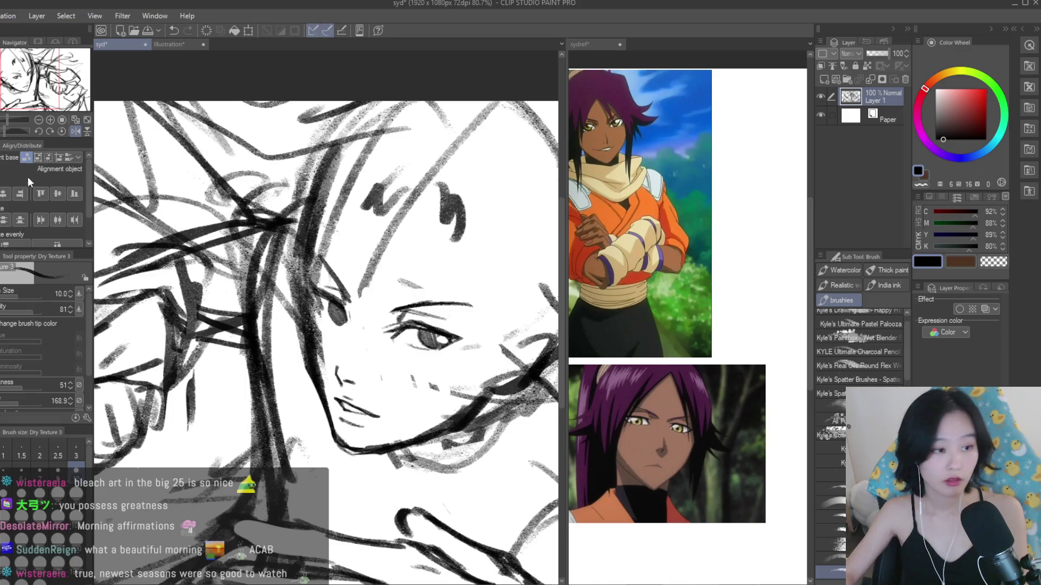
- Erase the hair strokes beside the left eye and along the face's left contour
key(e)
drag(318, 292, 327, 391)
drag(311, 311, 314, 391)
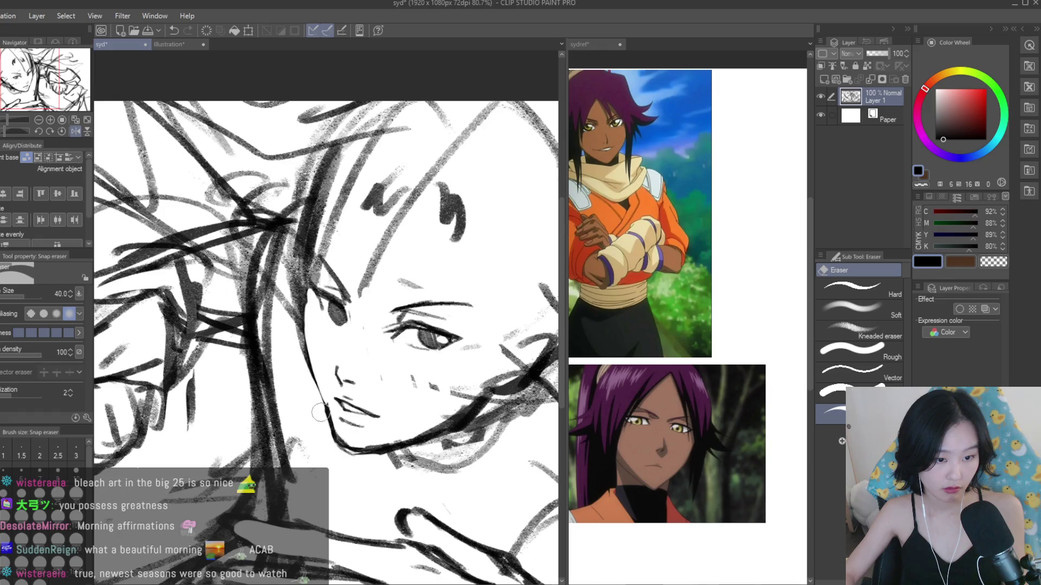
mouse_move(289, 317)
mouse_down()
mouse_move(297, 263)
mouse_move(296, 325)
mouse_up()
scroll(326, 331, down, 3)
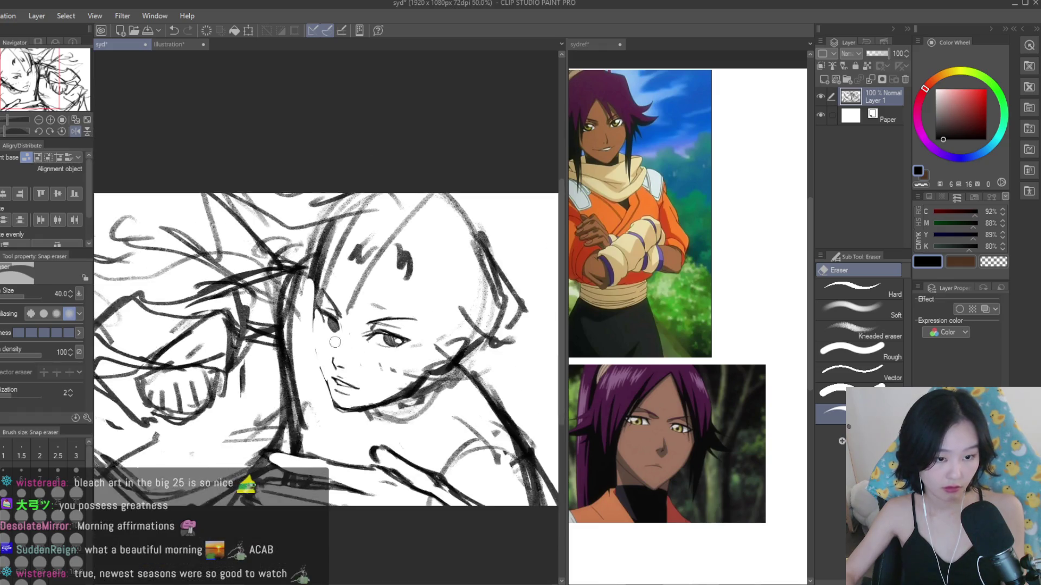
- Draw a clean line down the face's left cheek edge
scroll(354, 342, up, 2)
scroll(354, 342, up, 3)
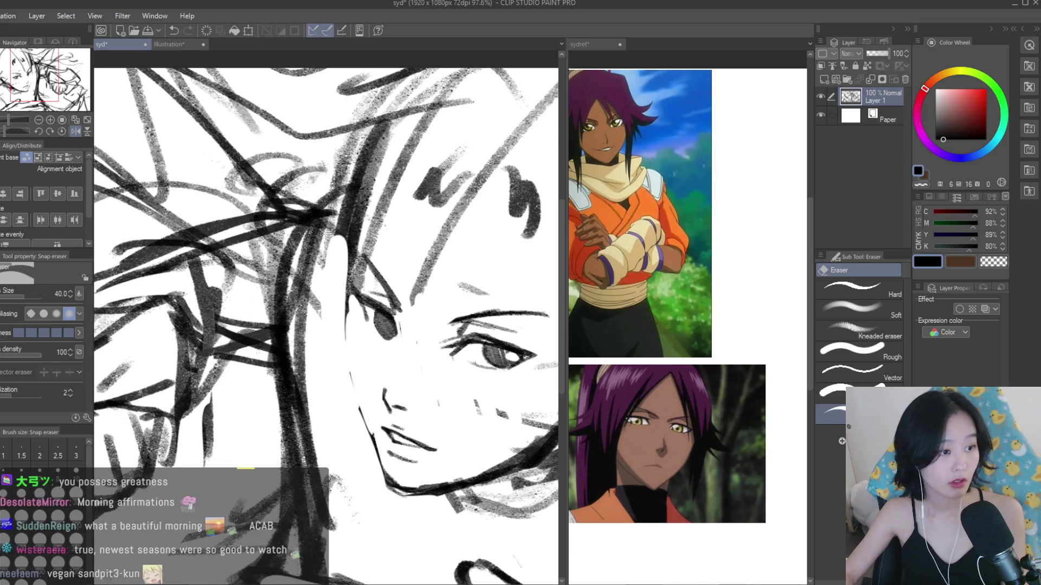
key(b)
drag(350, 276, 357, 368)
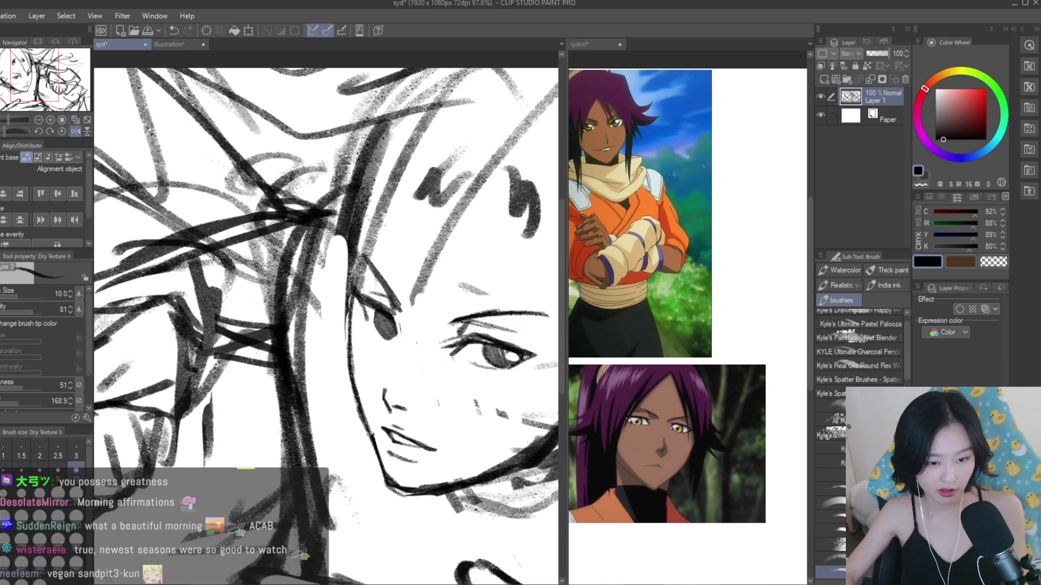
- Lighten the strokes near the jaw and thin the thick dark jawline
key(e)
drag(348, 444, 396, 516)
drag(481, 467, 402, 478)
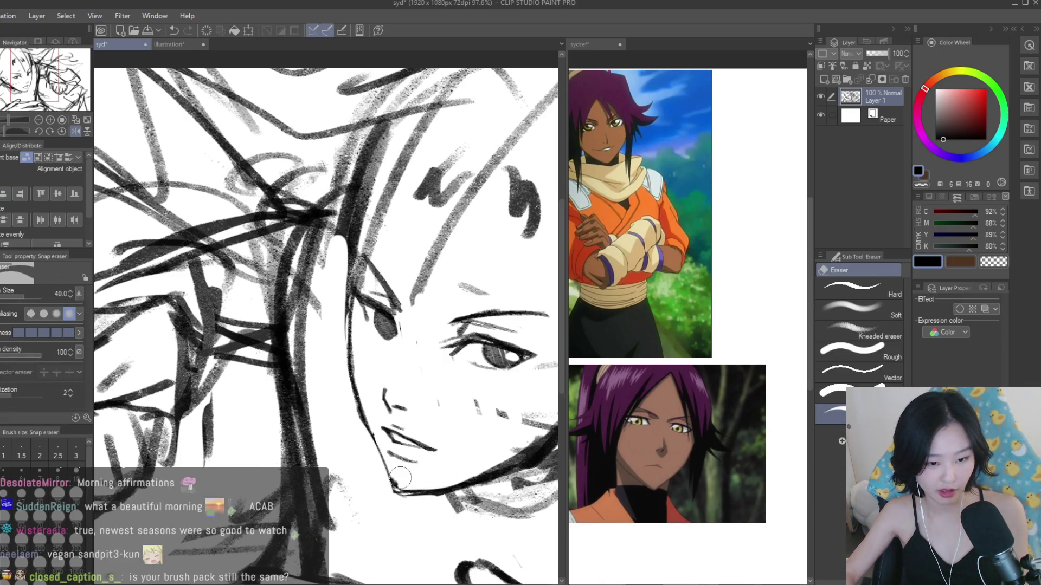
scroll(398, 478, down, 4)
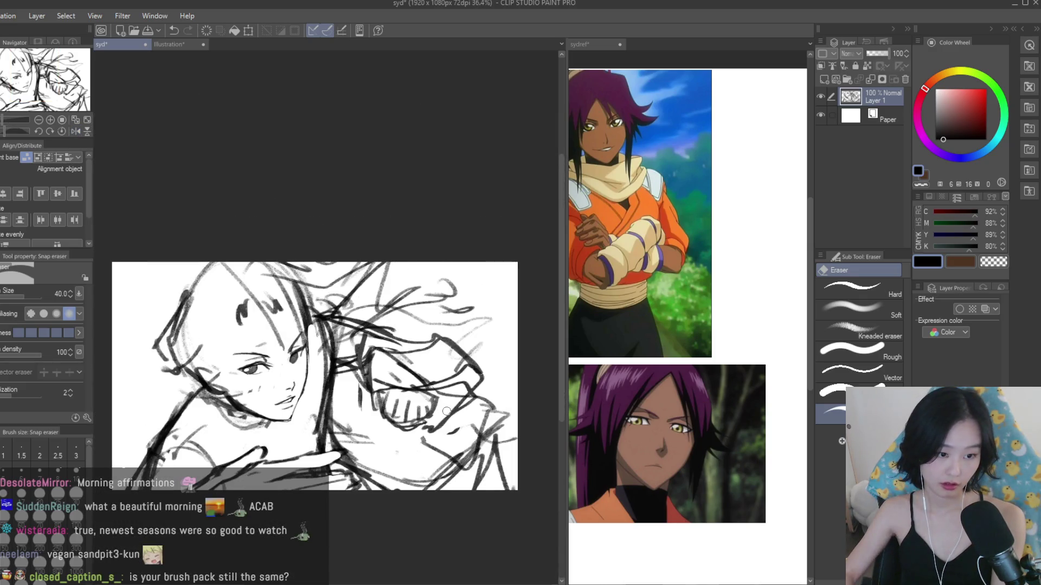
scroll(330, 391, up, 6)
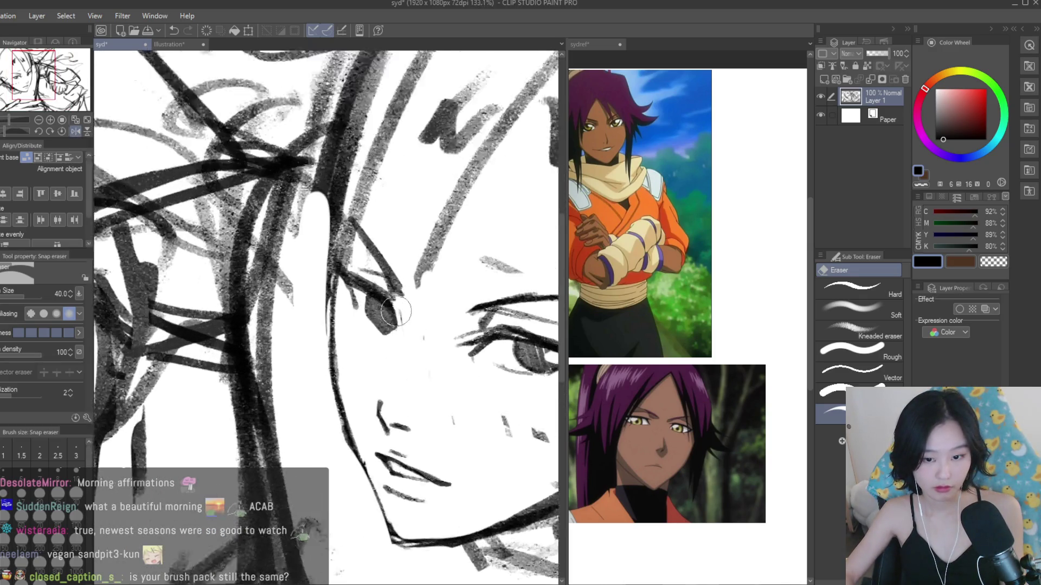
scroll(364, 317, down, 2)
- Erase a highlight into the eye, then redraw and trim the lines around it
drag(369, 316, 373, 321)
scroll(373, 320, down, 4)
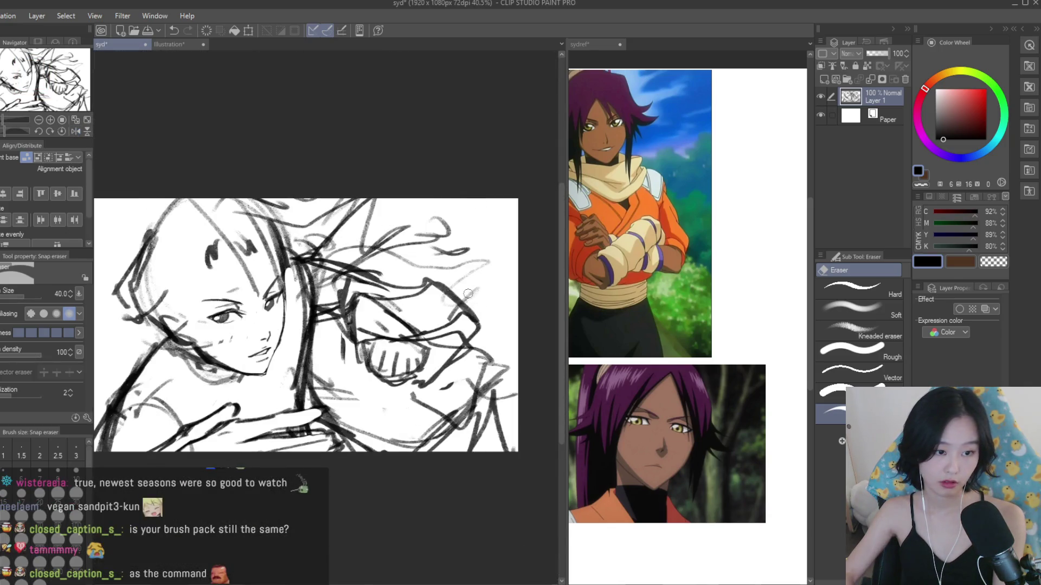
key(b)
scroll(399, 383, up, 7)
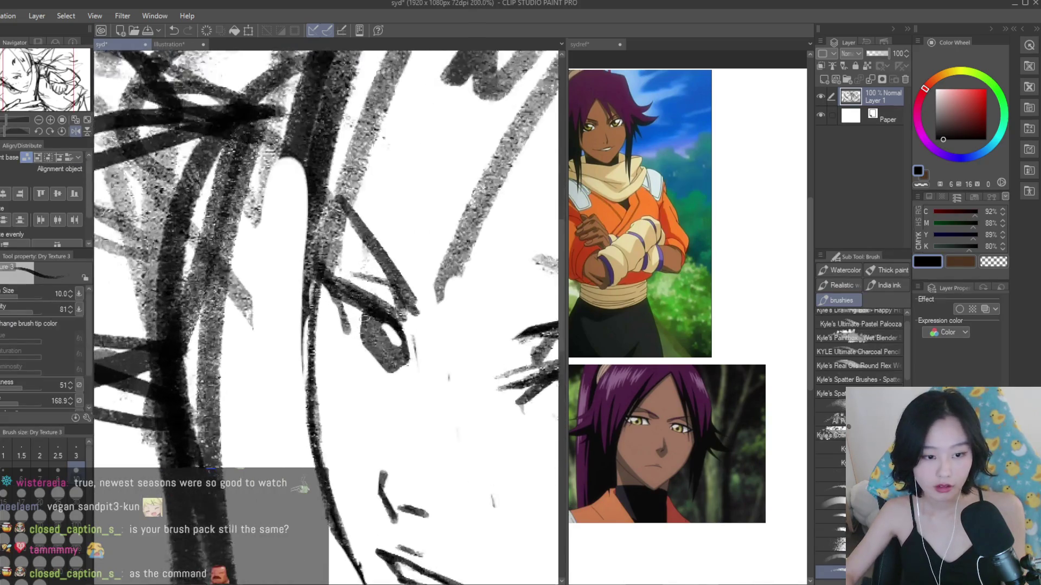
drag(318, 276, 347, 350)
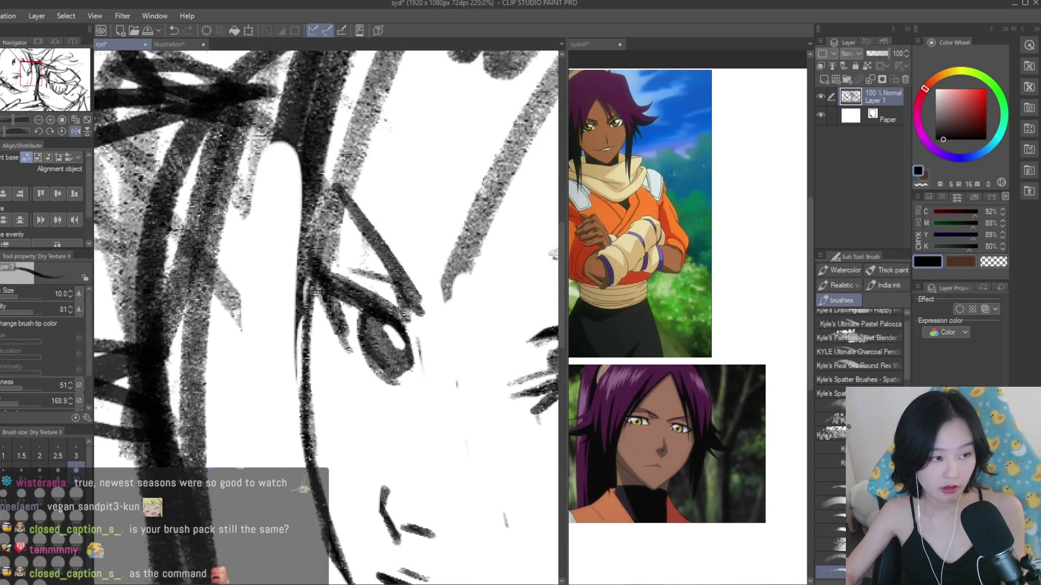
key(e)
drag(342, 314, 354, 355)
key(b)
scroll(352, 347, down, 2)
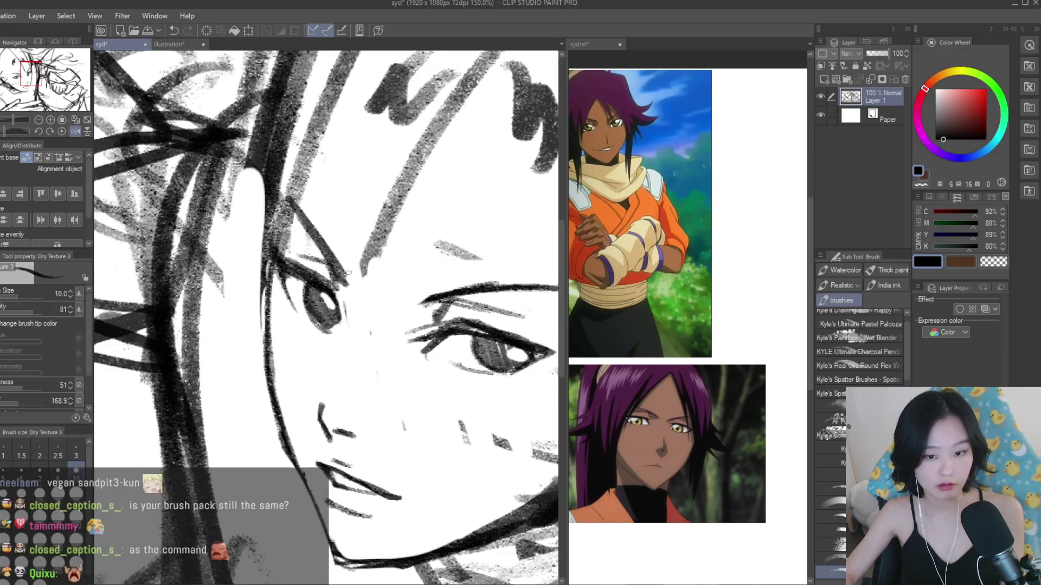
mouse_move(287, 255)
mouse_down()
mouse_move(329, 274)
mouse_move(347, 304)
mouse_move(338, 267)
mouse_move(471, 312)
mouse_up()
- Scroll around to review the cleaned-up face with the Snap eraser ready
scroll(325, 314, down, 1)
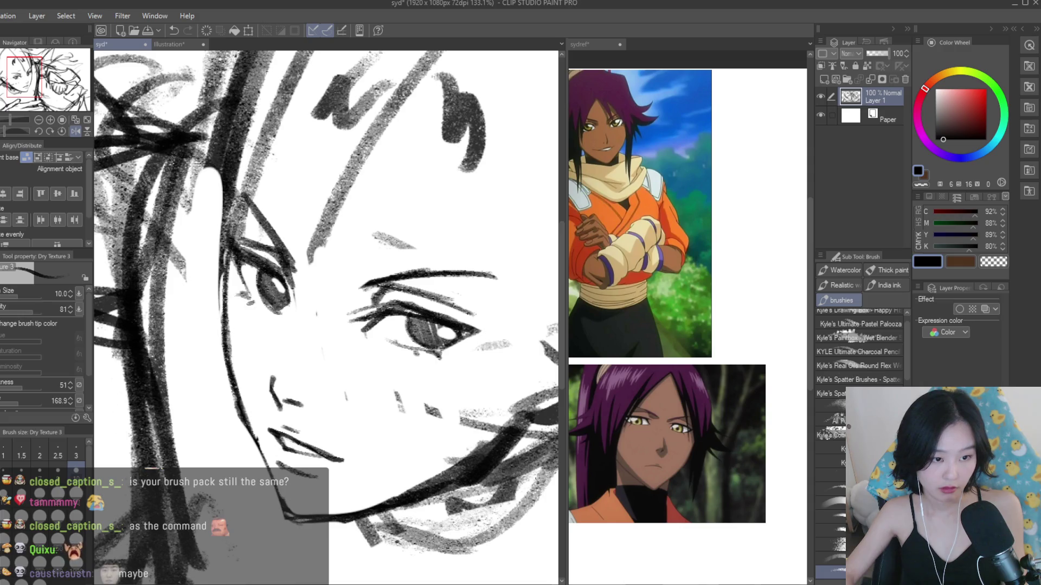
scroll(325, 320, down, 5)
scroll(321, 333, down, 1)
scroll(321, 333, up, 4)
scroll(237, 262, up, 6)
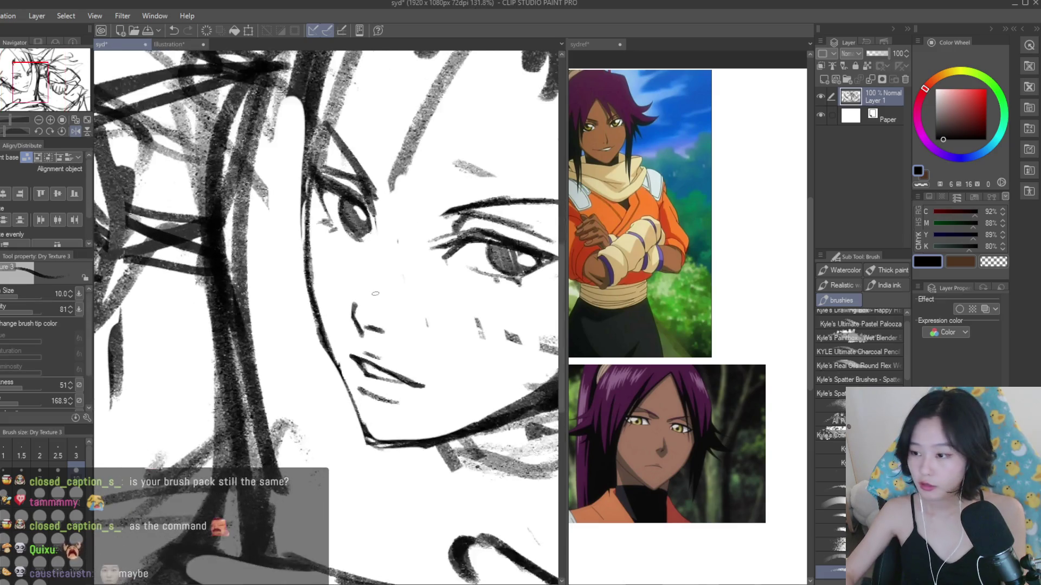
key(e)
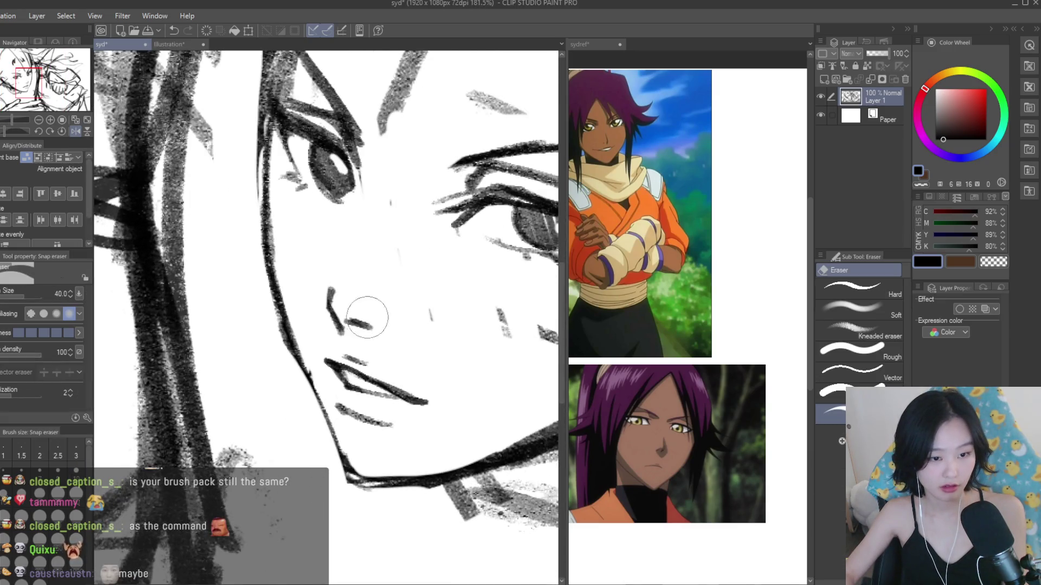
scroll(469, 331, down, 3)
scroll(469, 330, down, 3)
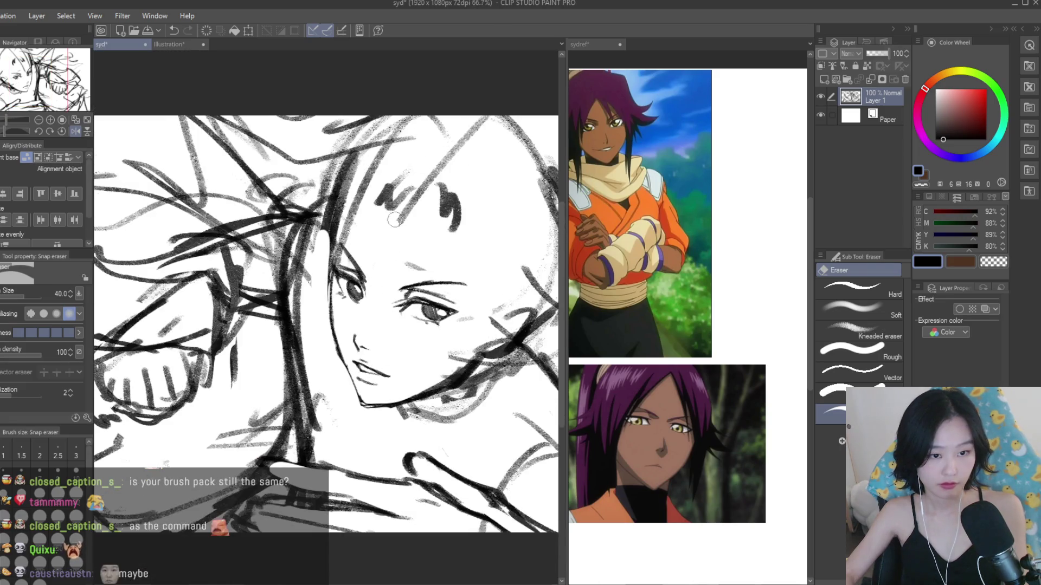
scroll(447, 293, down, 5)
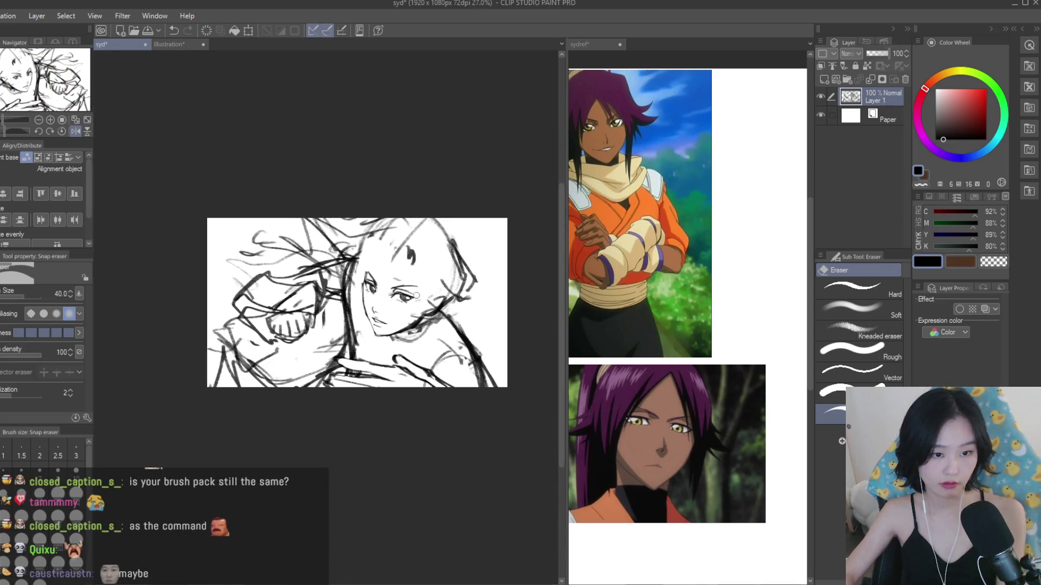
scroll(263, 249, up, 5)
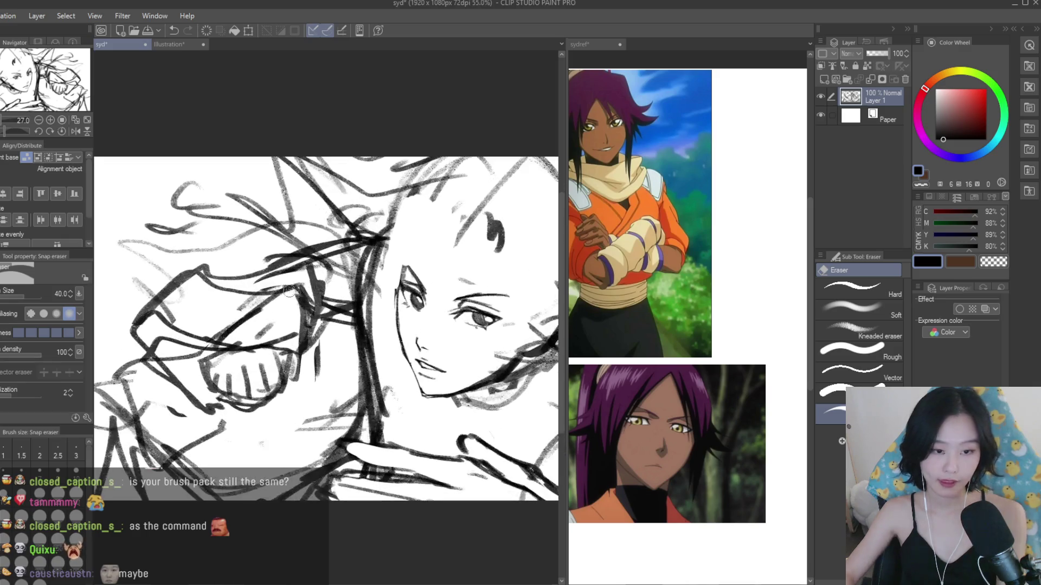
click(683, 343)
scroll(683, 342, down, 3)
scroll(683, 343, up, 4)
scroll(683, 342, down, 2)
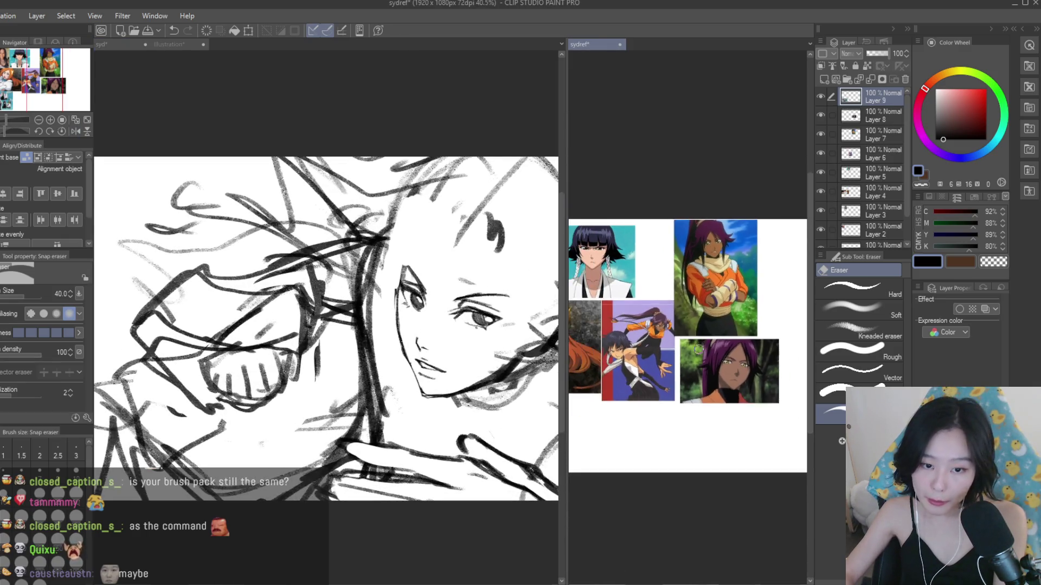
scroll(683, 351, up, 4)
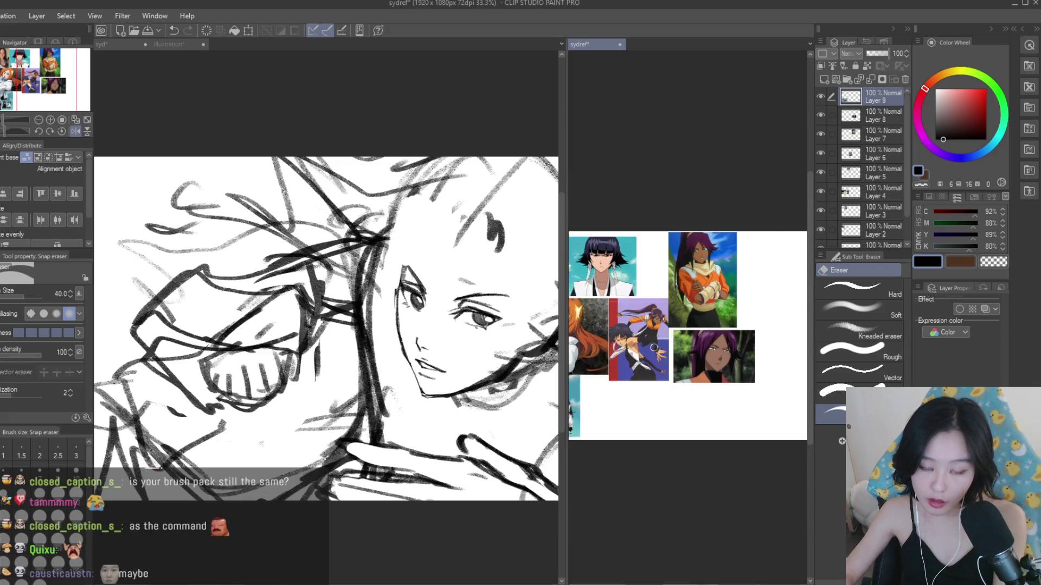
click(266, 325)
scroll(266, 325, down, 2)
scroll(266, 326, up, 5)
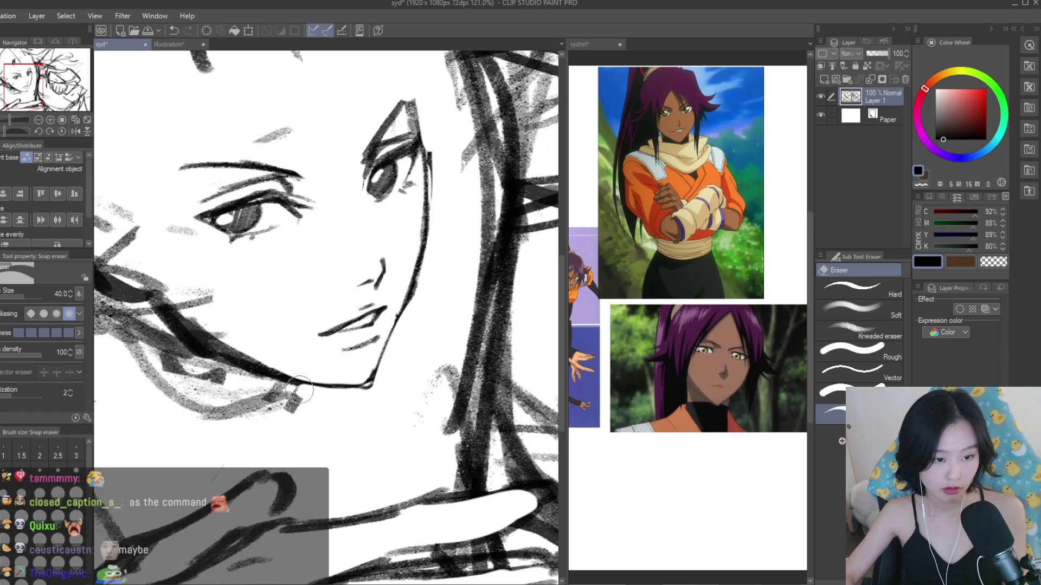
- Check the face mirrored, then redraw the upper eyelid line over the left eye
scroll(311, 319, down, 2)
scroll(311, 319, down, 3)
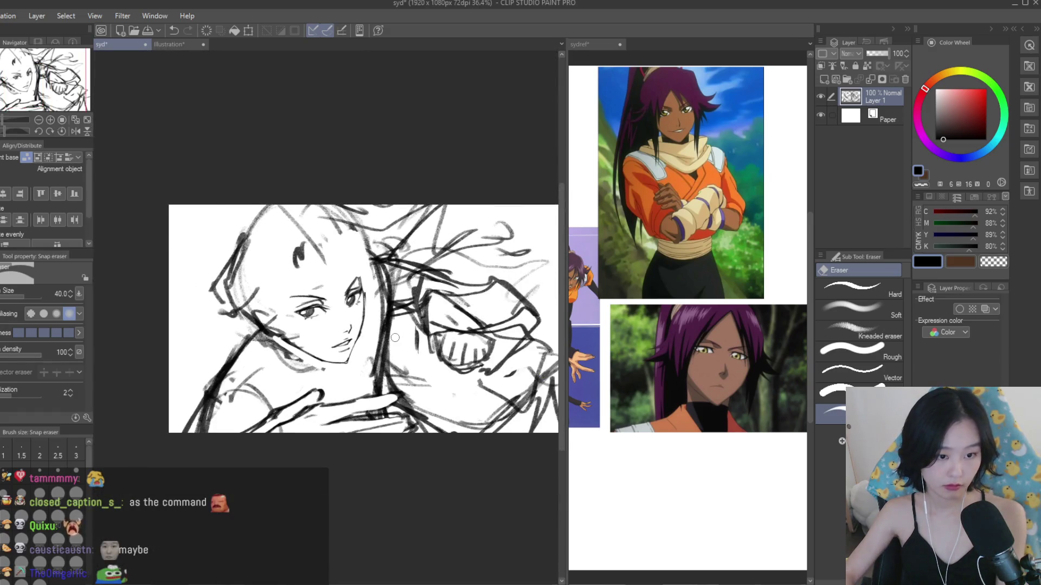
key(h)
key(h)
key(b)
scroll(391, 312, up, 5)
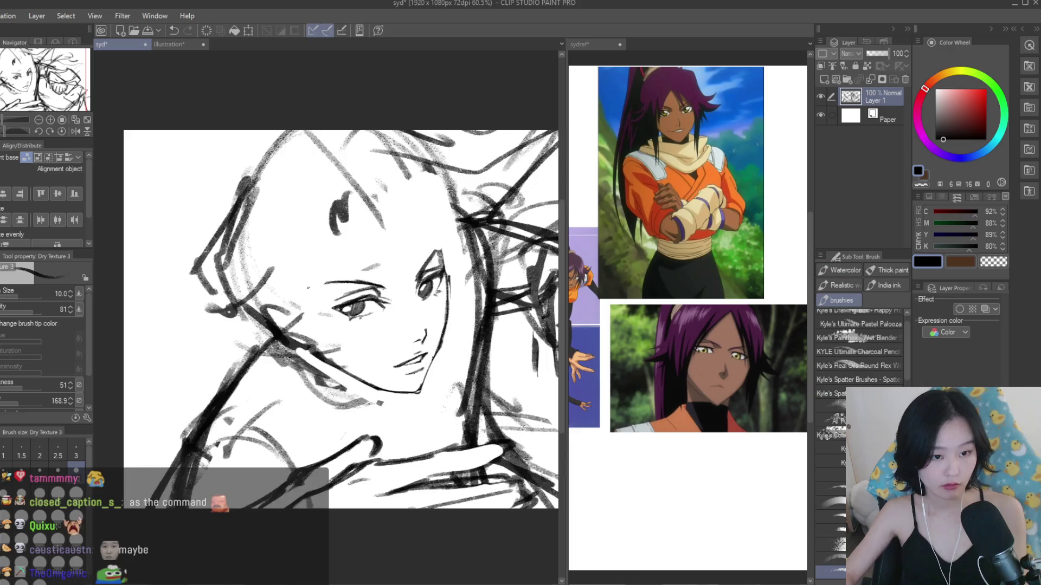
mouse_move(257, 287)
mouse_down()
mouse_move(384, 307)
mouse_move(304, 292)
mouse_up()
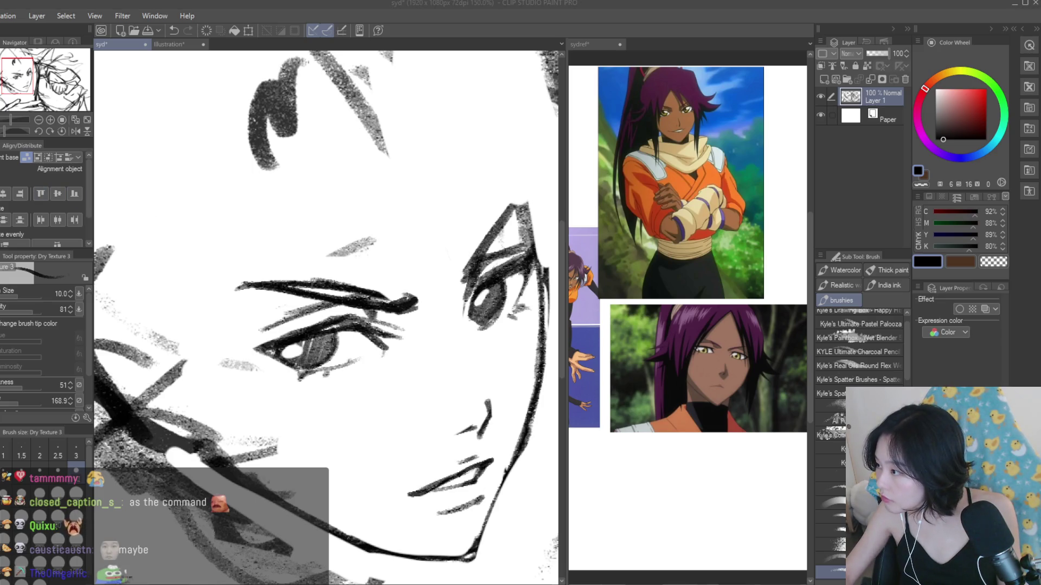
- Erase the rough eyebrow strokes and redraw a bolder eyebrow above the eye
key(e)
mouse_move(336, 282)
mouse_down()
mouse_move(420, 283)
mouse_move(262, 263)
mouse_move(423, 309)
mouse_move(401, 336)
mouse_up()
scroll(487, 401, down, 5)
scroll(487, 401, up, 2)
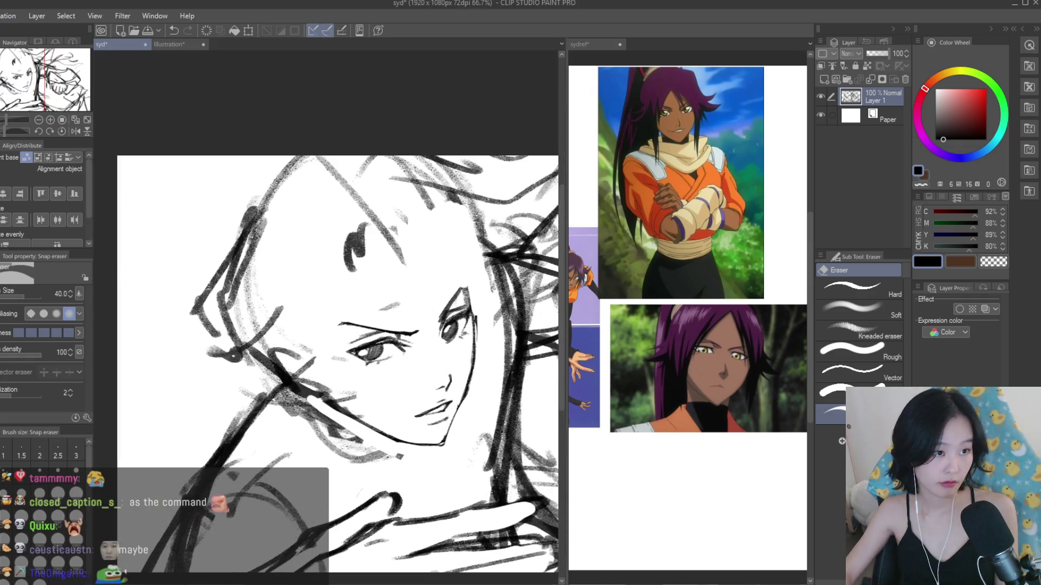
key(b)
scroll(434, 329, up, 5)
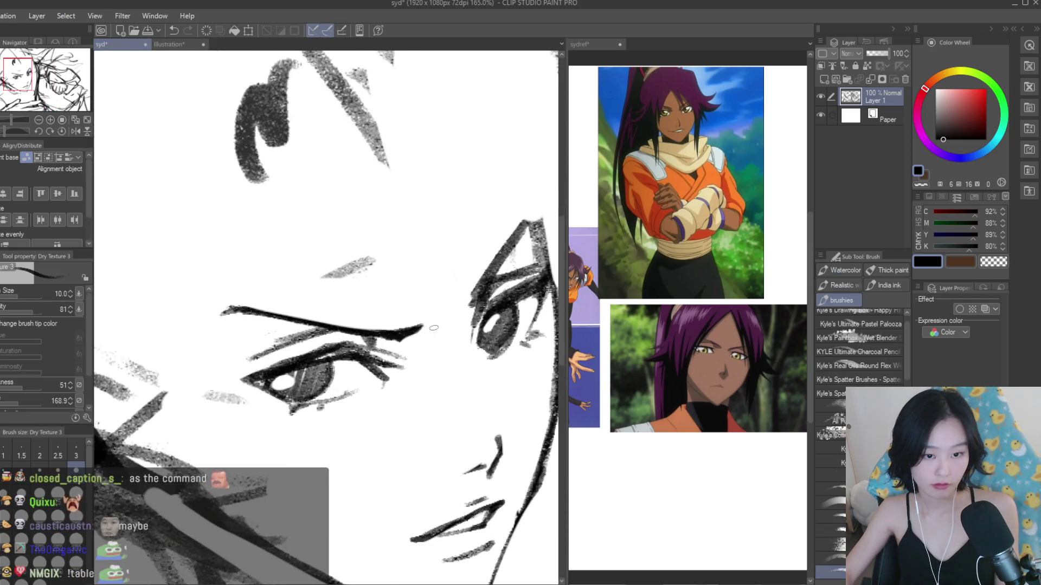
drag(378, 335, 236, 307)
- Review the face while cycling through the eraser, freehand selection and brush
scroll(224, 310, down, 4)
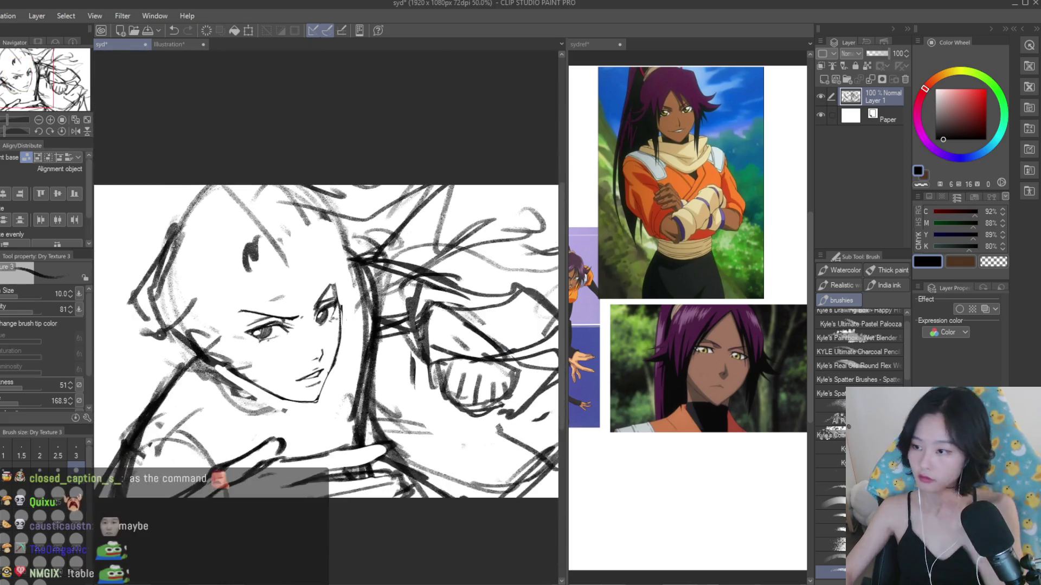
scroll(223, 310, up, 2)
scroll(198, 306, down, 1)
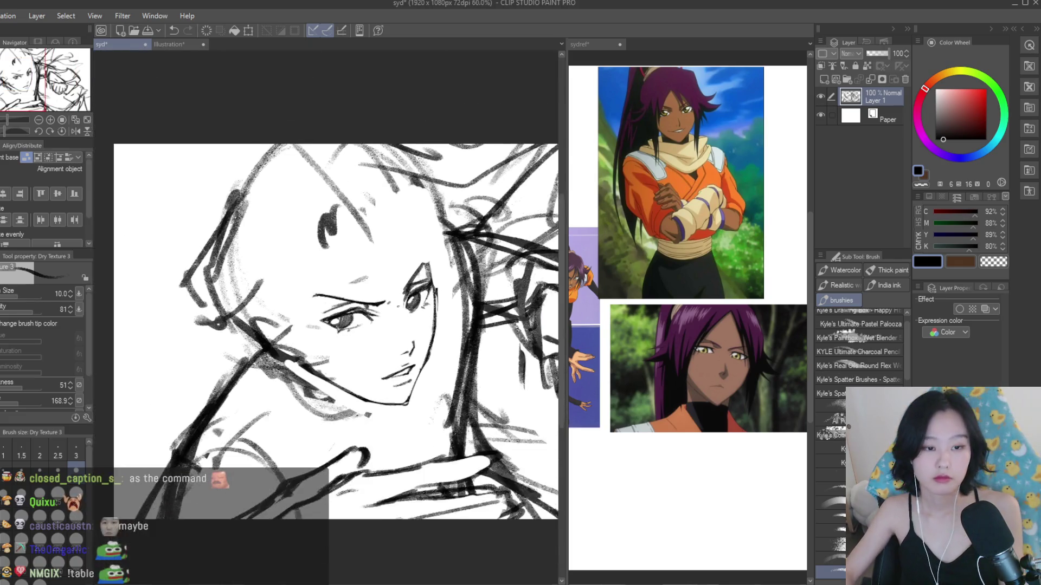
key(e)
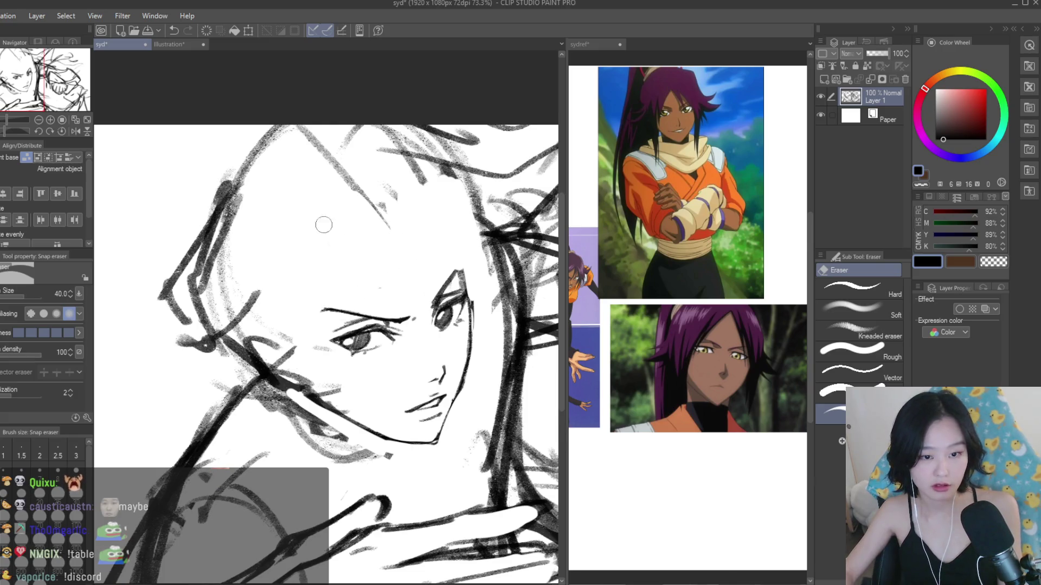
scroll(325, 233, down, 3)
scroll(326, 271, up, 2)
key(m)
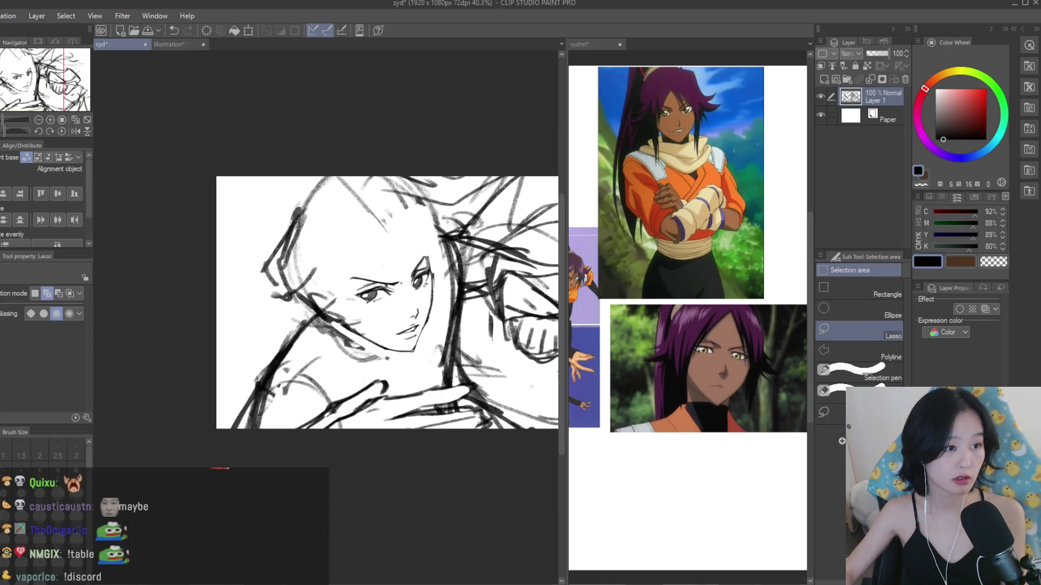
key(b)
scroll(707, 382, down, 4)
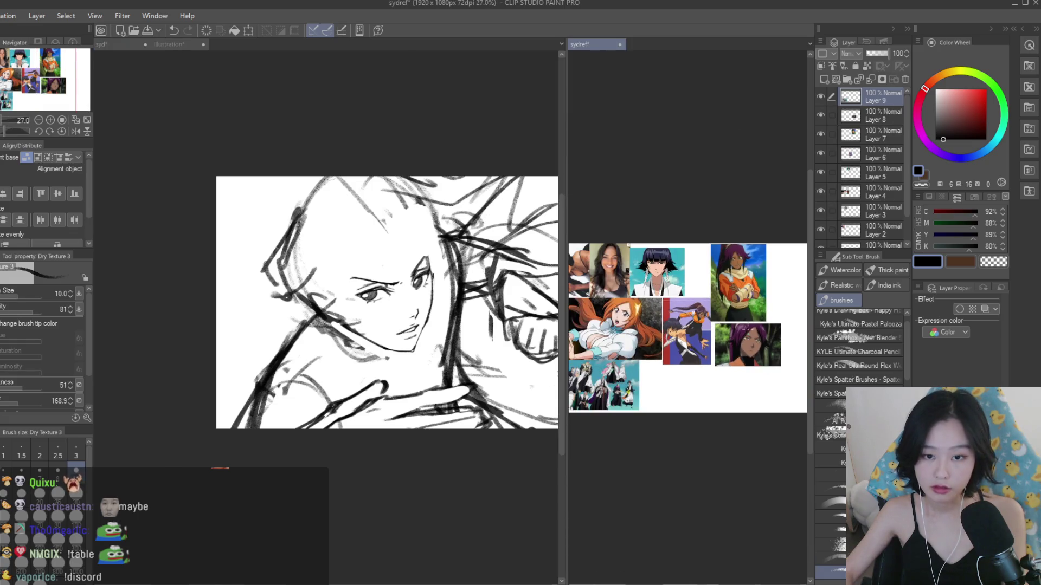
- Draw a thin left face contour with Dry Texture 3, plus a shorter curve lower down
scroll(687, 325, up, 4)
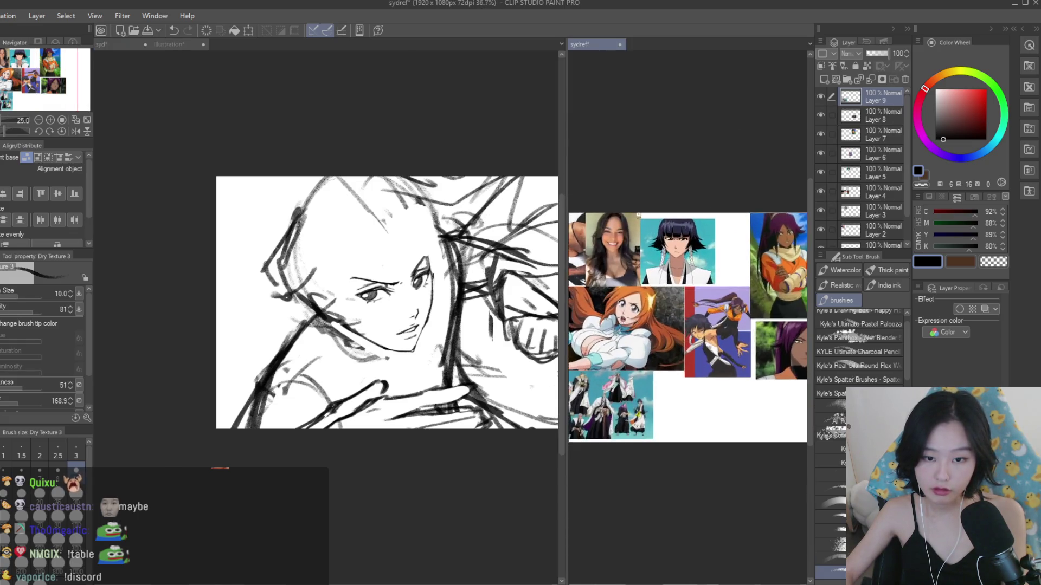
scroll(423, 182, up, 2)
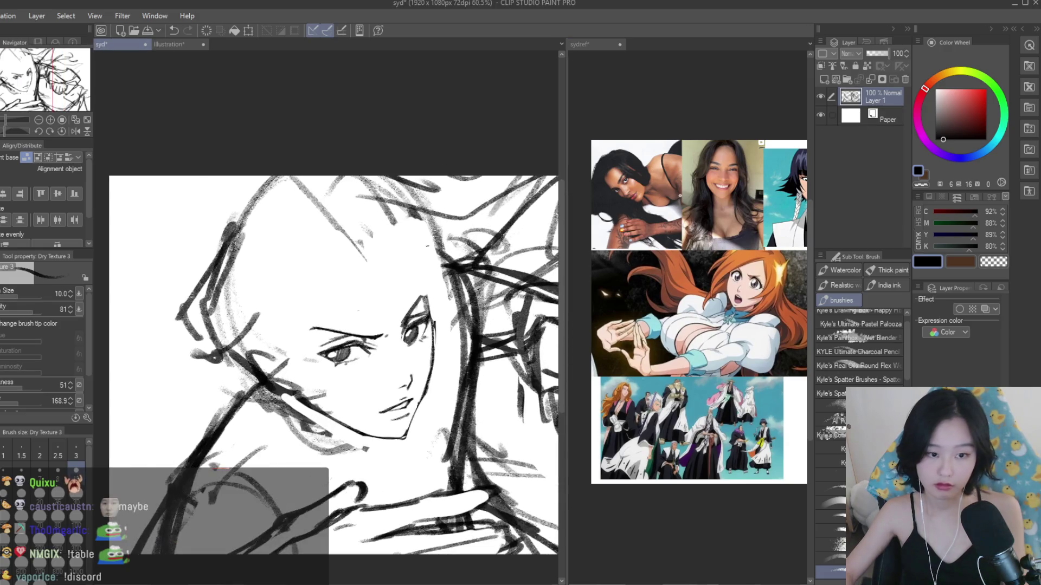
scroll(371, 255, up, 1)
drag(365, 248, 437, 314)
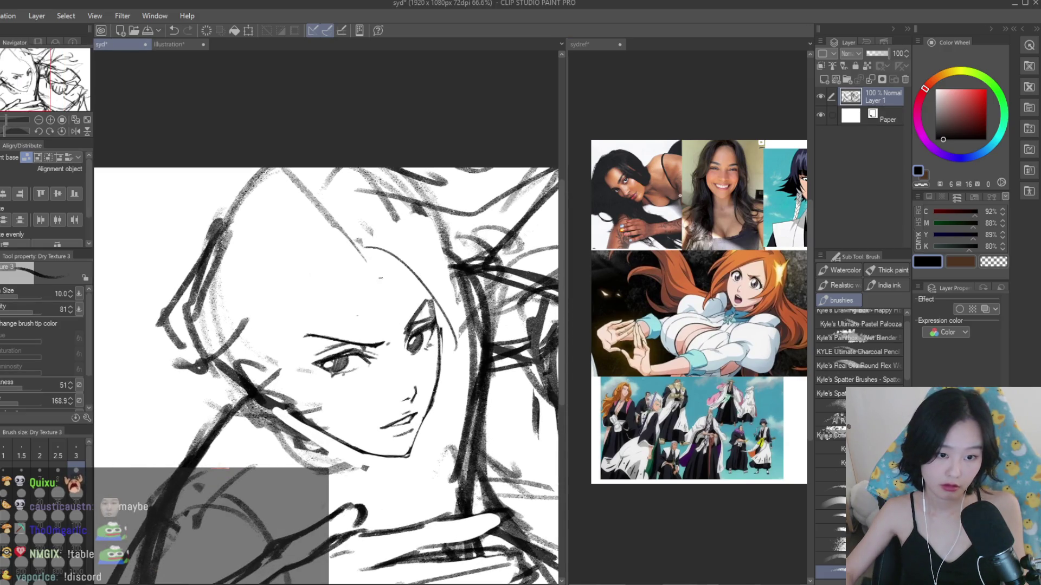
drag(364, 247, 297, 420)
key(ctrl+z)
drag(337, 276, 287, 404)
key(ctrl+z)
mouse_move(365, 253)
mouse_down()
mouse_move(277, 413)
mouse_move(278, 403)
mouse_up()
key(ctrl+z)
key(ctrl+z)
drag(362, 251, 279, 419)
drag(304, 341, 224, 413)
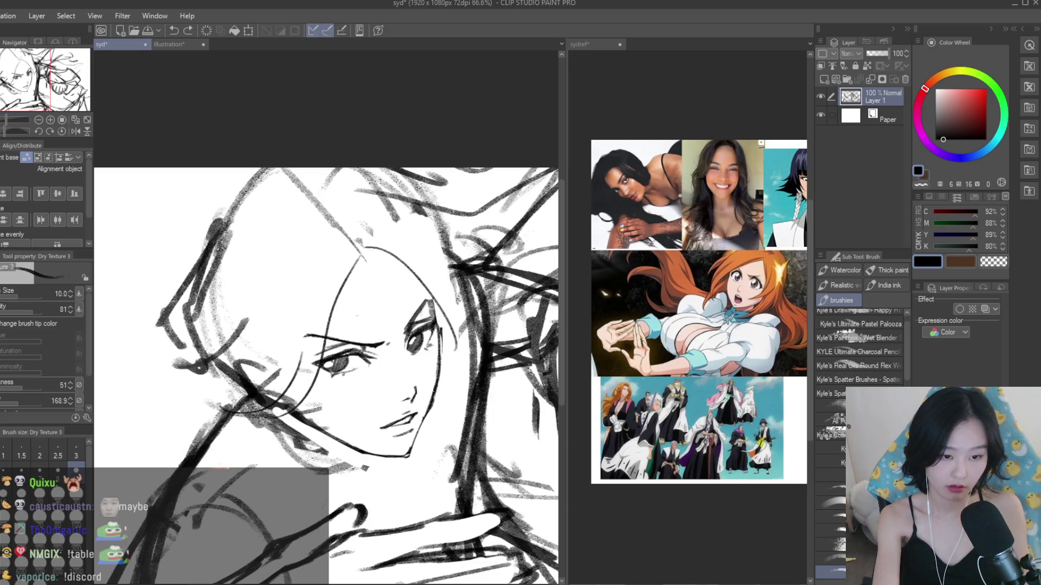
- Draw the arc over the top of the head, discarding rejected strokes beside it
drag(434, 206, 361, 311)
key(ctrl+z)
drag(458, 191, 377, 315)
drag(428, 219, 241, 212)
drag(273, 185, 224, 277)
key(ctrl+z)
drag(242, 224, 207, 394)
key(ctrl+z)
drag(269, 198, 209, 389)
drag(347, 177, 209, 242)
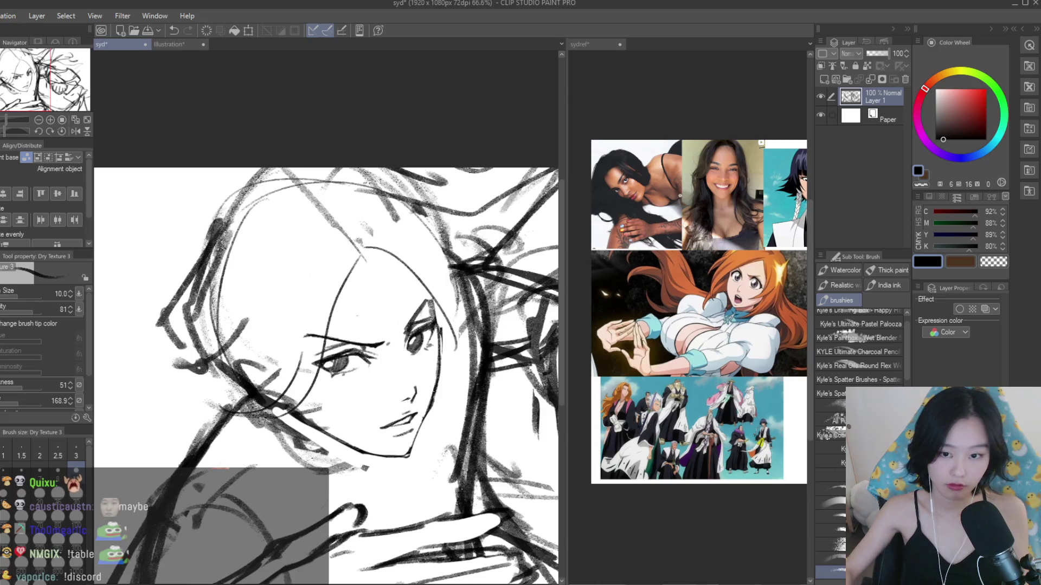
key(ctrl+minus)
scroll(323, 332, up, 1)
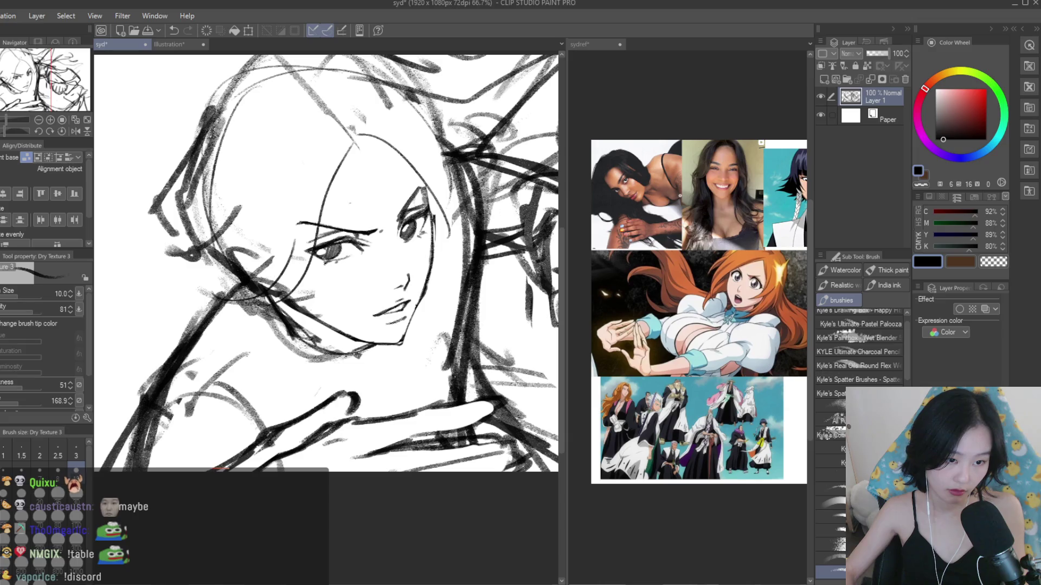
- Snap-erase the stray strokes left of the chin and show the whole sketch
key(e)
mouse_move(260, 303)
mouse_down()
mouse_move(274, 333)
mouse_move(294, 340)
mouse_move(278, 339)
mouse_up()
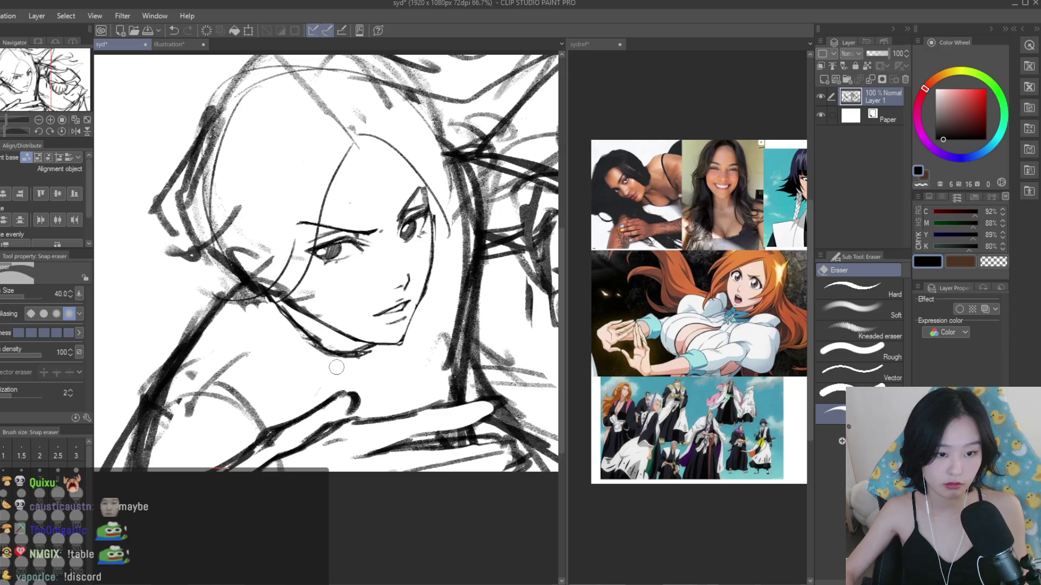
key(ctrl+0)
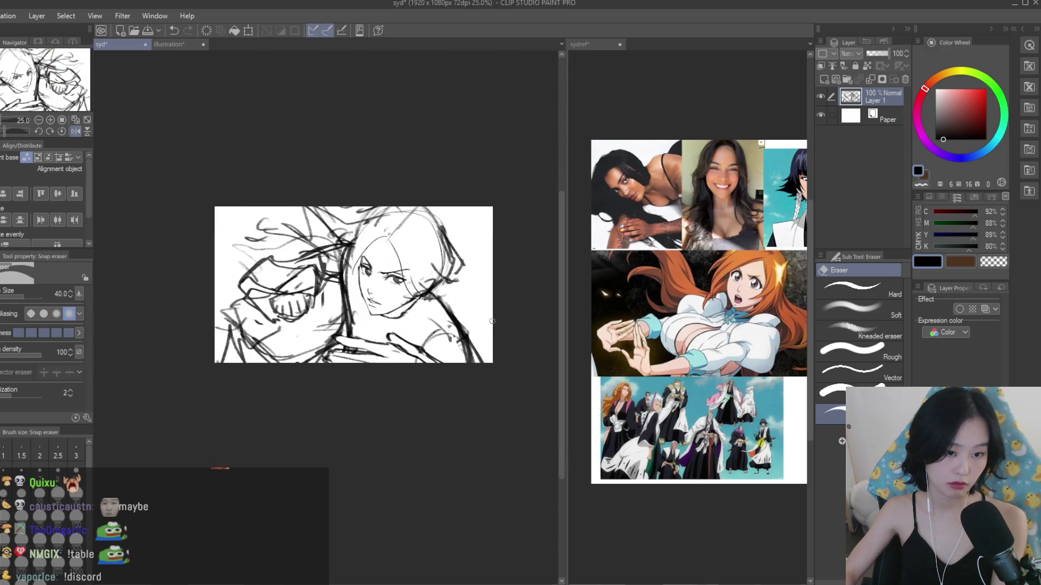
scroll(338, 321, up, 10)
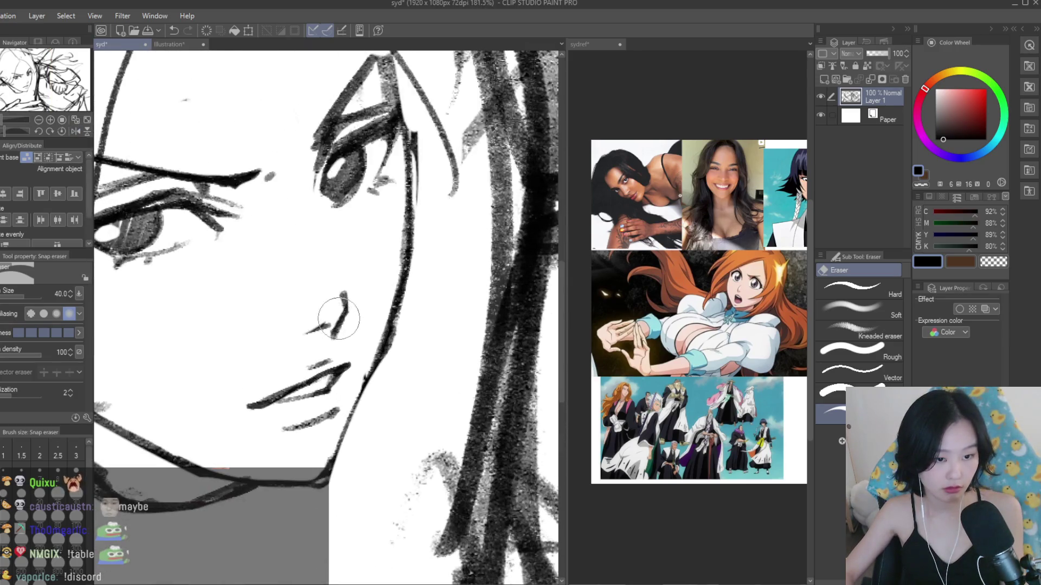
scroll(341, 320, down, 3)
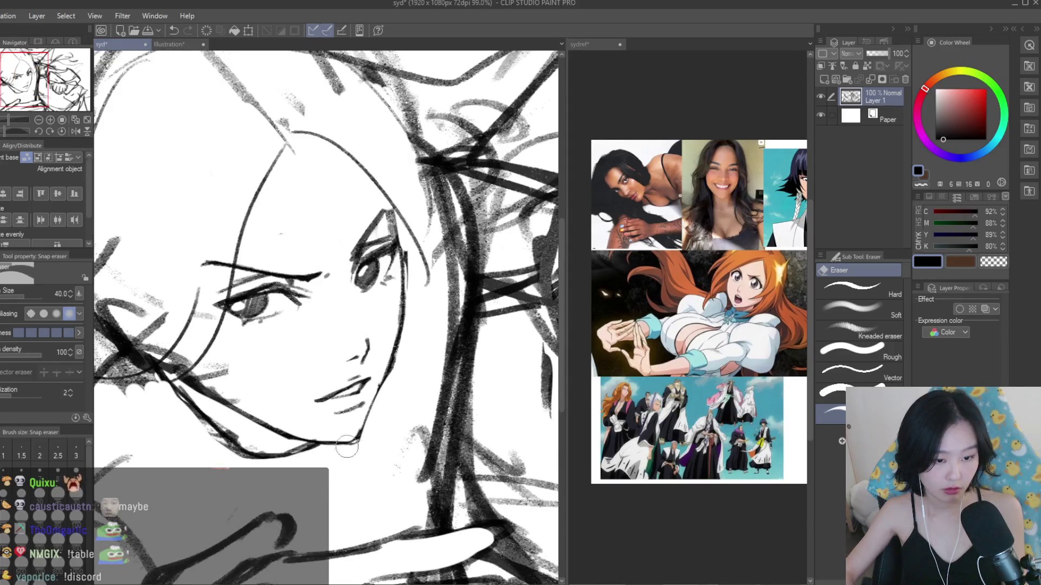
- Back on the brush, draw a curve at the left of the face
key(b)
scroll(356, 466, up, 4)
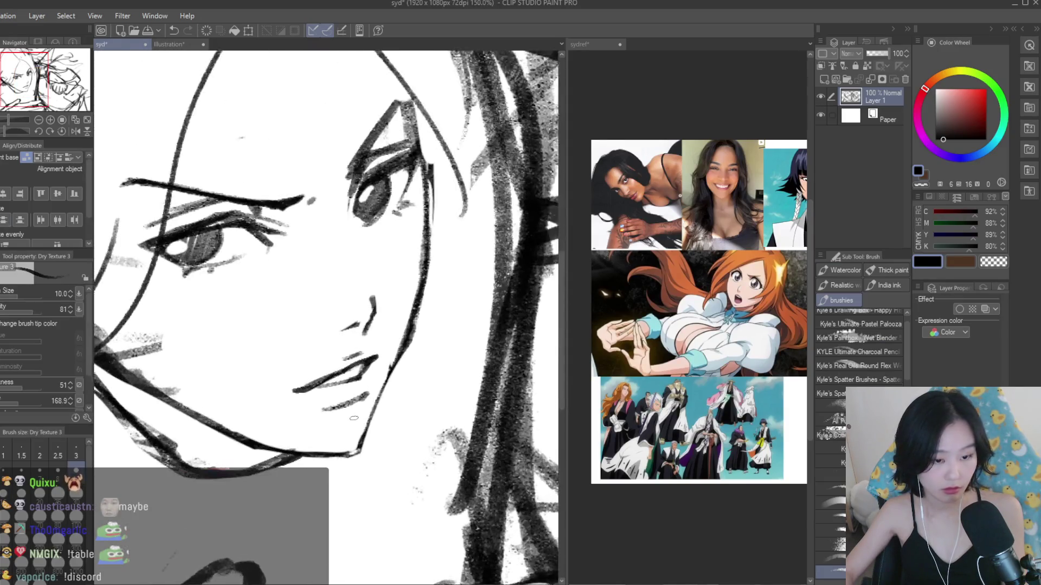
scroll(326, 350, down, 4)
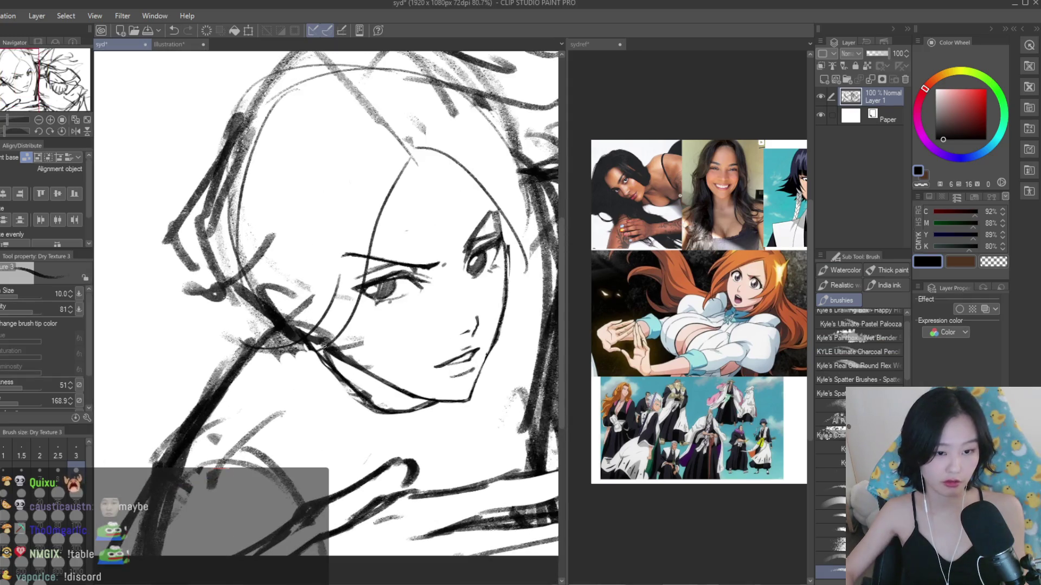
scroll(340, 391, down, 2)
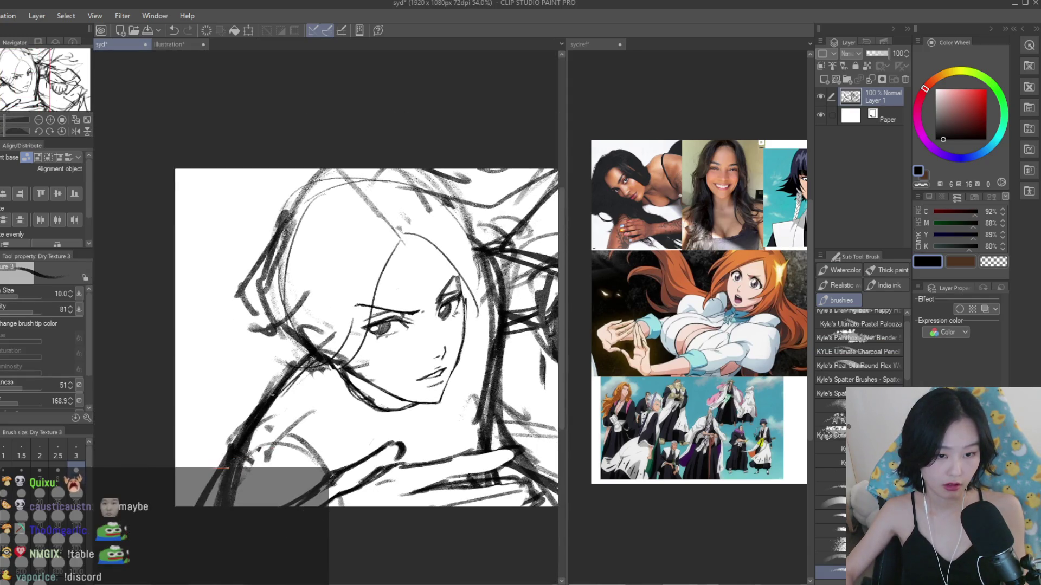
scroll(357, 336, down, 2)
scroll(357, 336, up, 2)
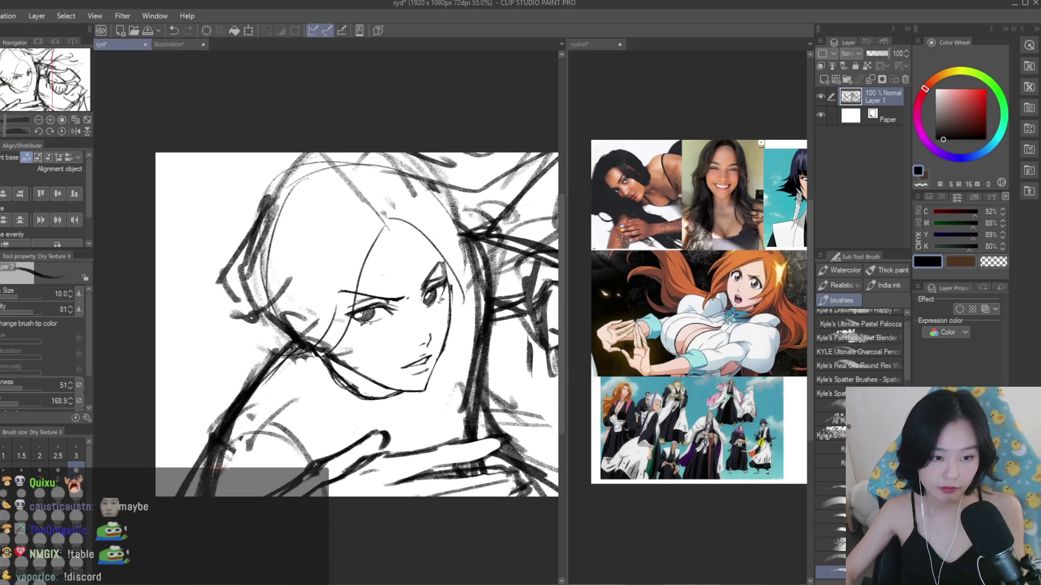
drag(183, 285, 287, 371)
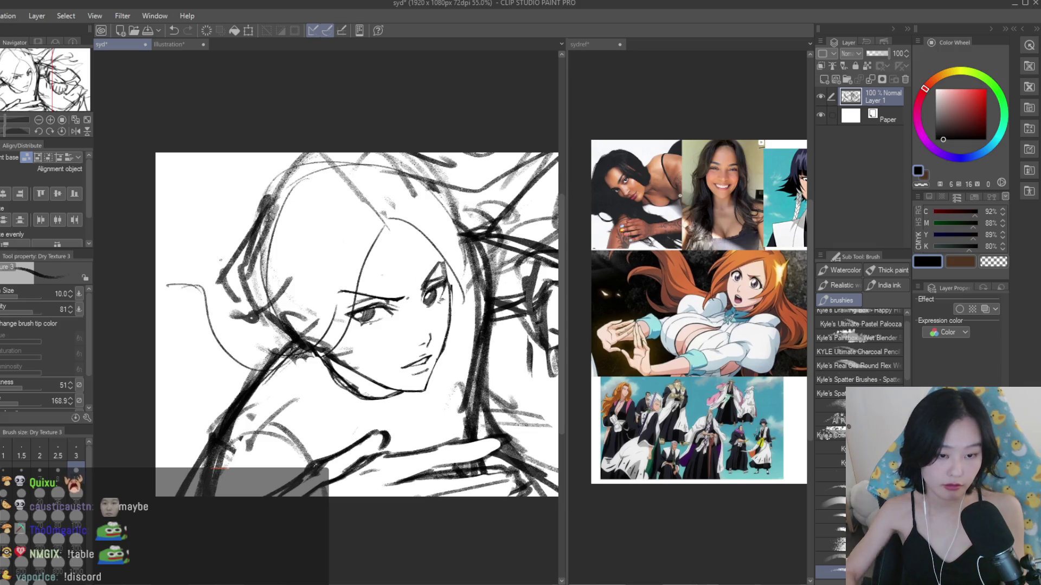
- Replace the curve left of the face with curved lines at the chin and neck
key(ctrl+z)
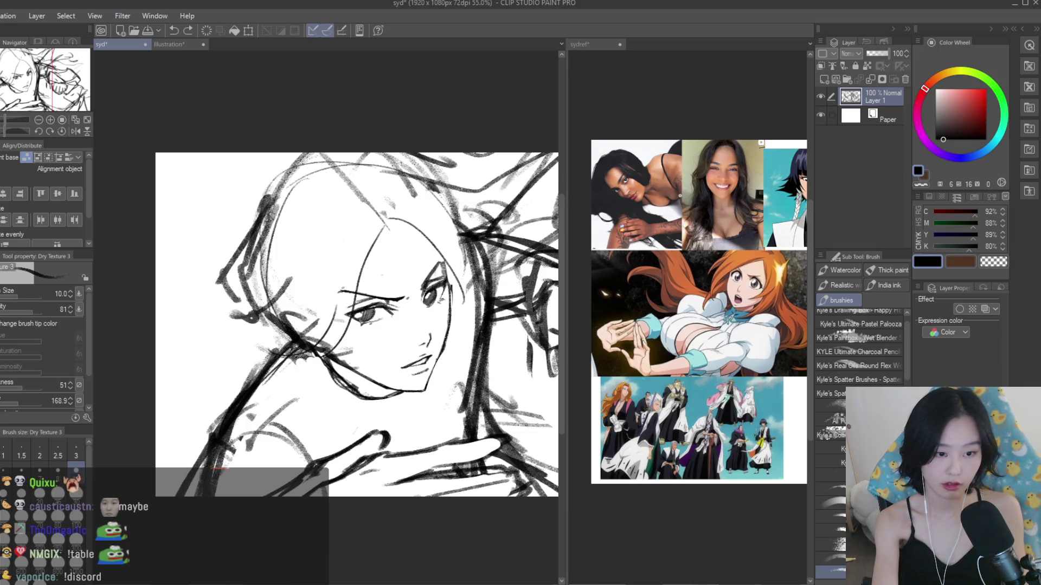
drag(309, 307, 285, 415)
key(ctrl+z)
mouse_move(314, 368)
mouse_down()
mouse_move(287, 426)
mouse_move(277, 422)
mouse_up()
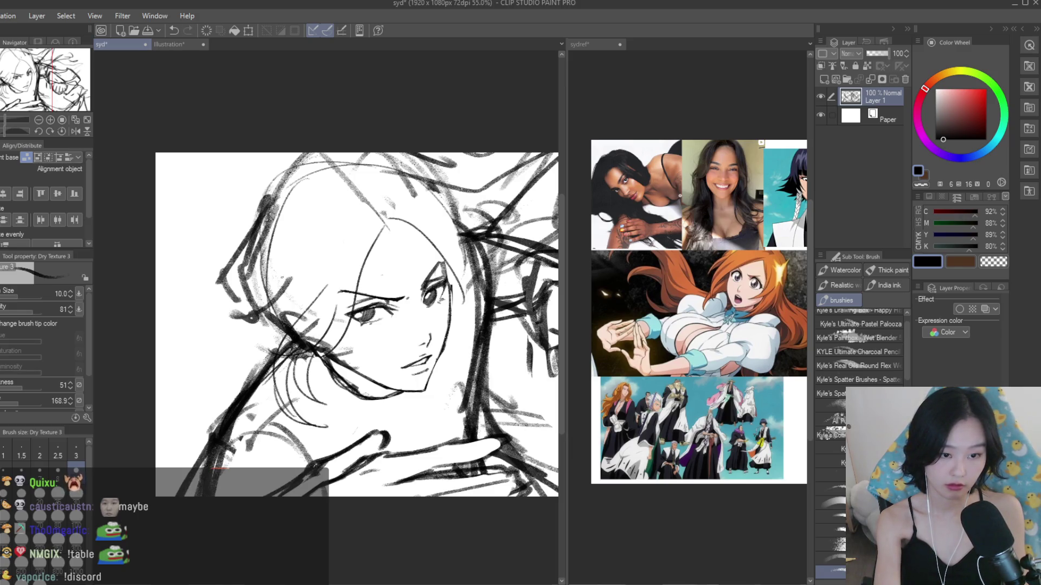
- Try several hair curves sweeping left of the face, discarding the unsatisfying ones
drag(184, 286, 226, 318)
key(ctrl+z)
drag(203, 257, 278, 353)
key(ctrl+z)
drag(238, 238, 260, 355)
key(ctrl+z)
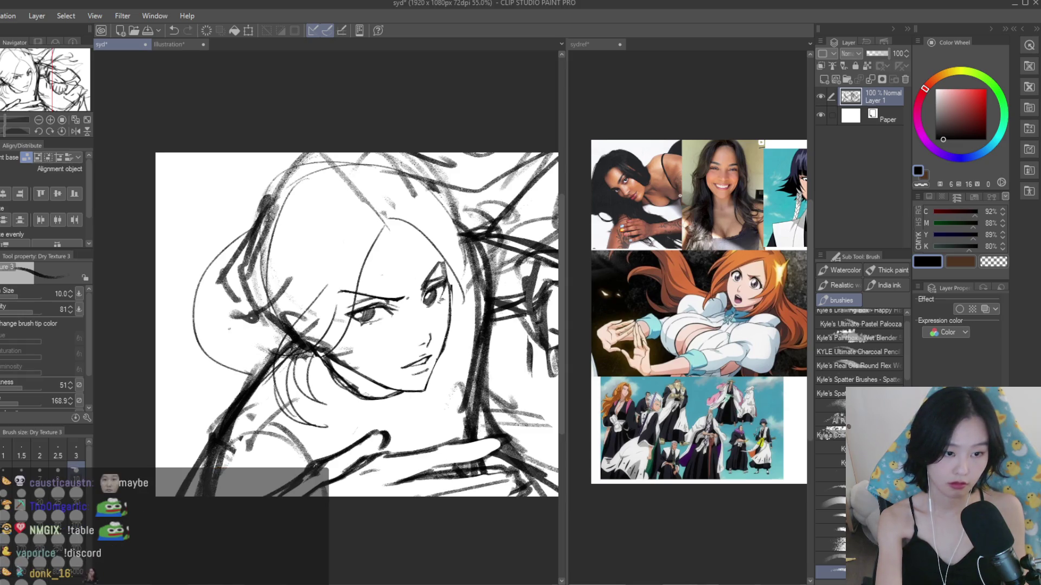
key(ctrl+z)
drag(223, 245, 199, 316)
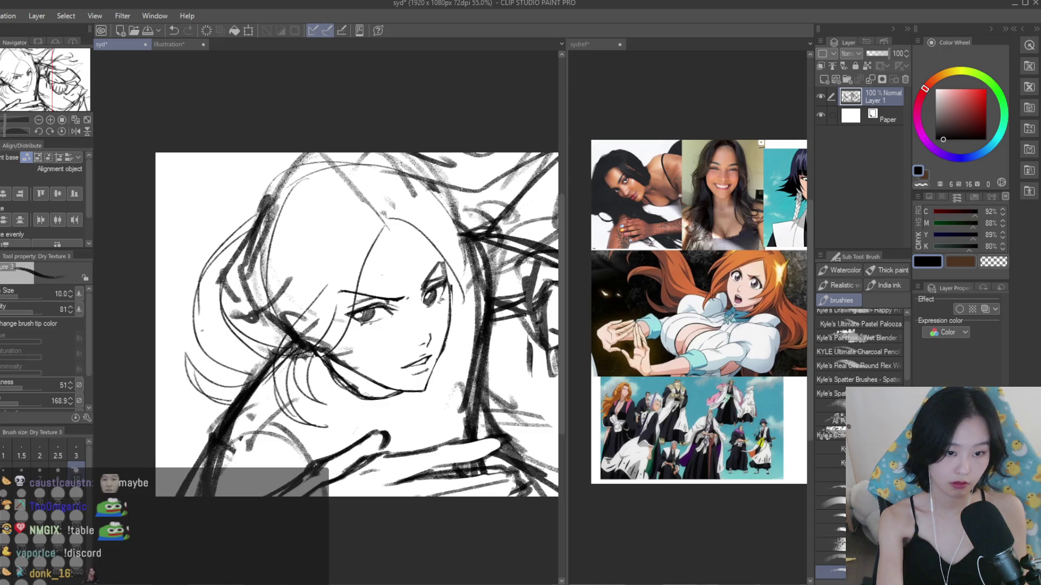
key(ctrl+z)
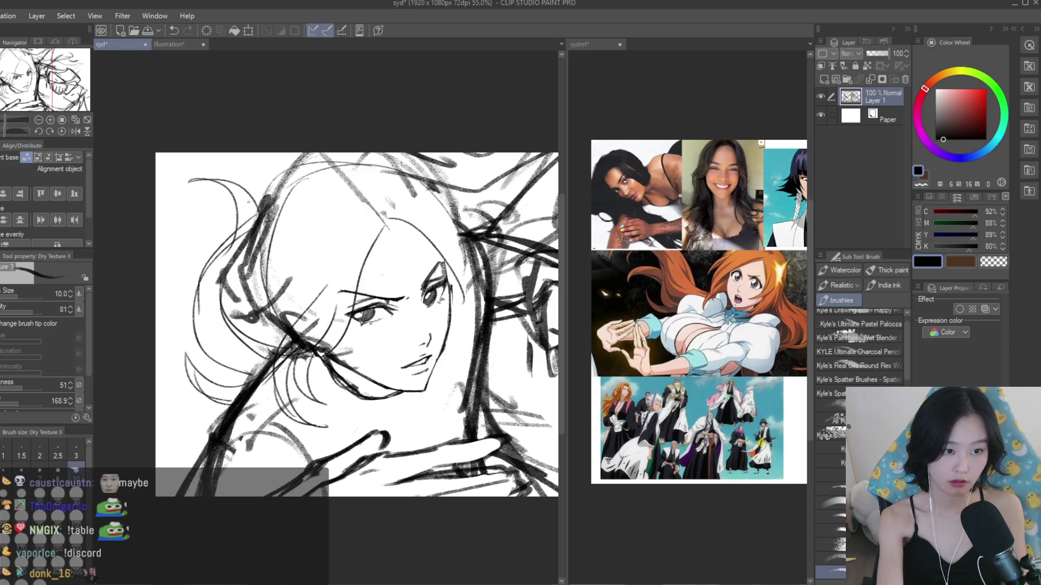
scroll(456, 183, down, 5)
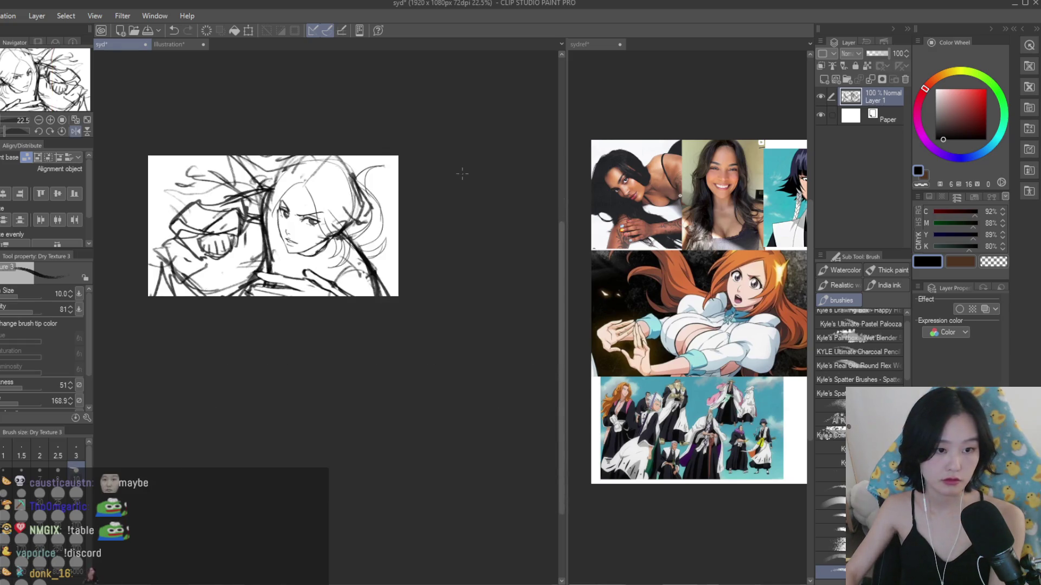
- Erase the dark rough strokes around the hair and cheek, then flip the canvas to check
scroll(462, 173, up, 3)
mouse_move(285, 259)
mouse_down()
mouse_move(328, 297)
mouse_move(318, 328)
mouse_up()
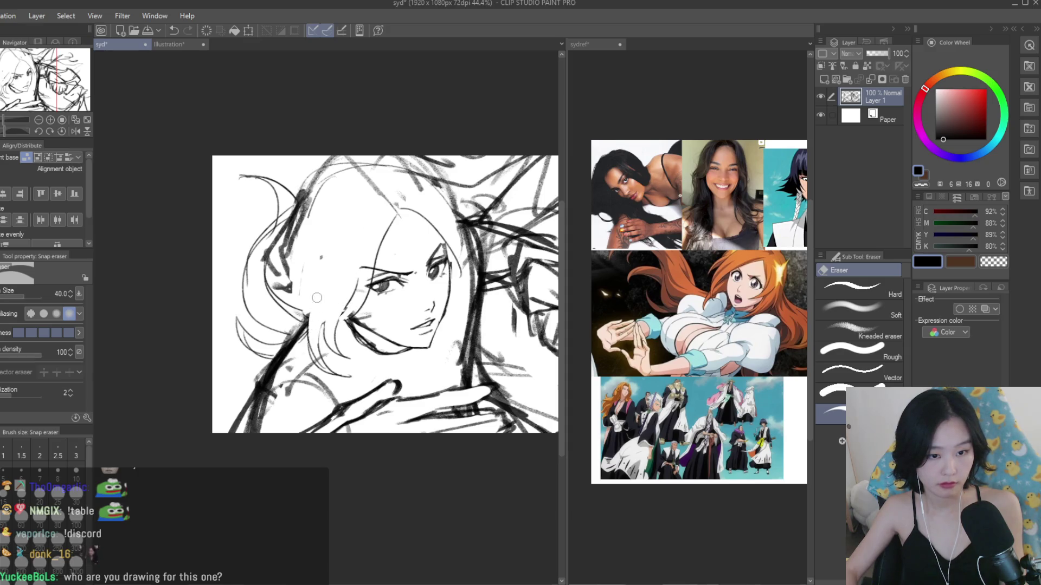
drag(302, 234, 288, 244)
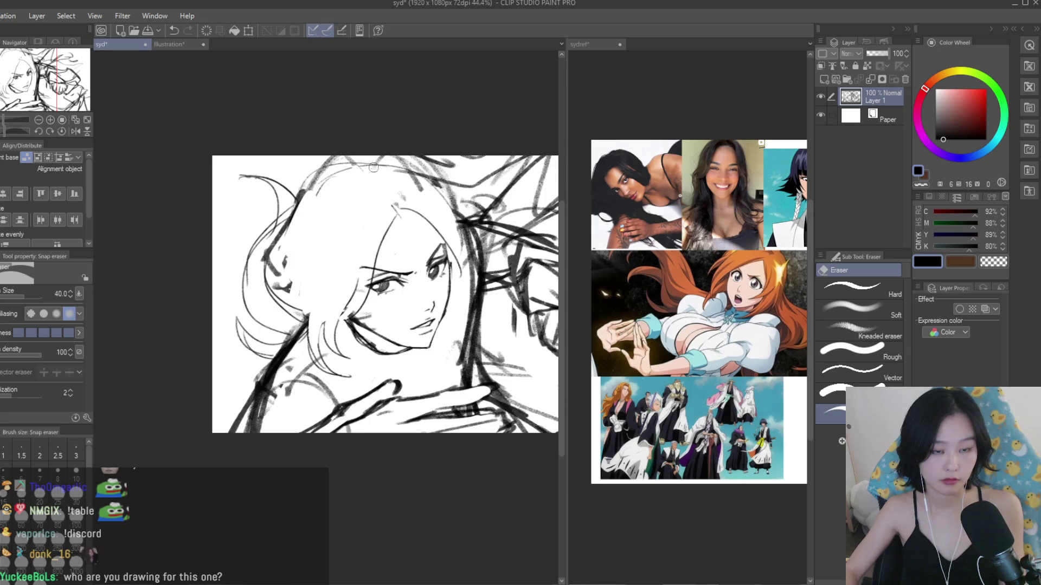
scroll(411, 209, down, 3)
key(h)
scroll(461, 202, up, 5)
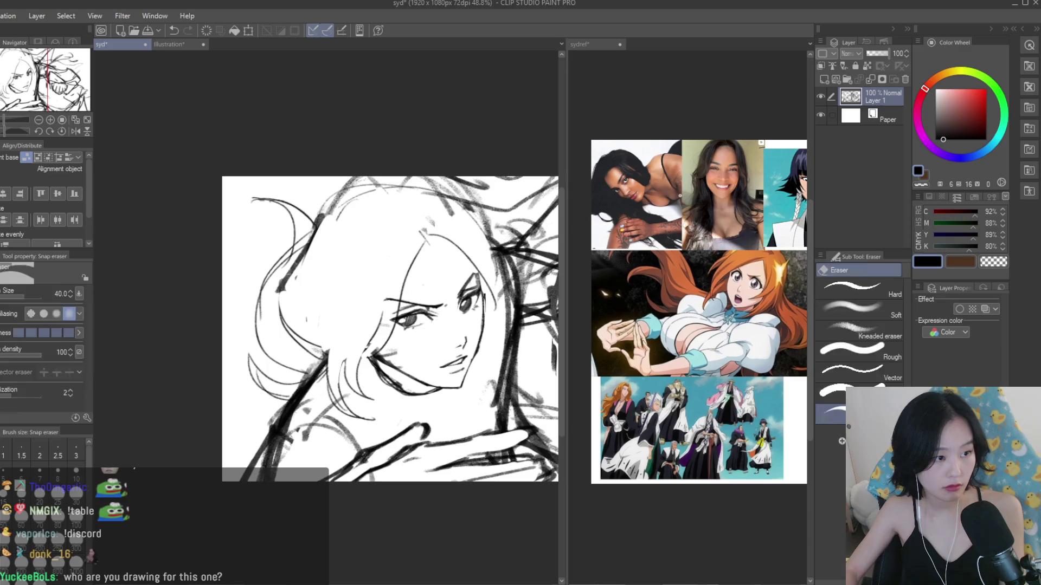
- Redraw the hairline and hair strands across the top of the head with the pencil brush
key(b)
key(ctrl+z)
scroll(303, 322, down, 1)
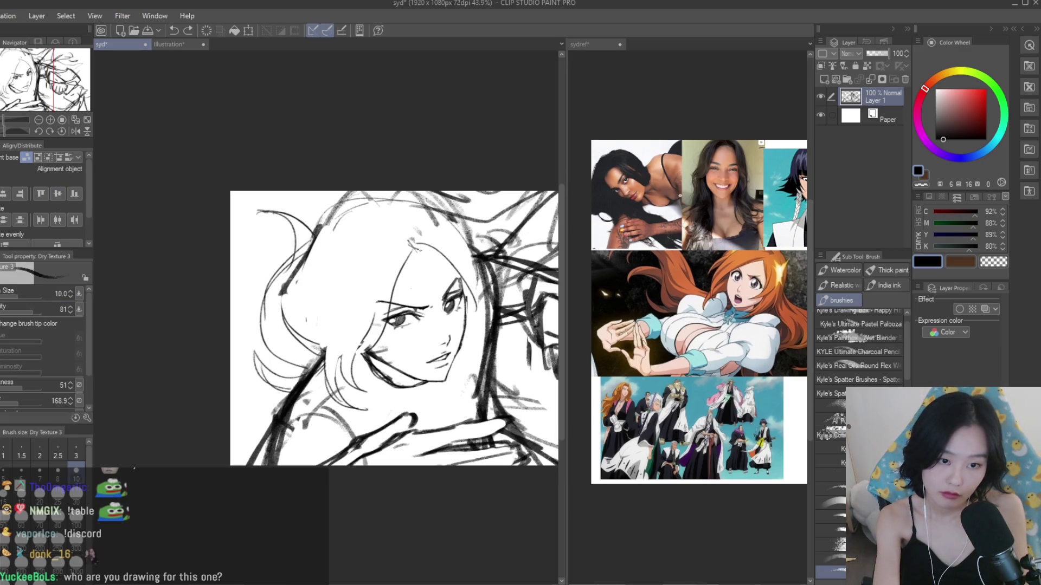
drag(413, 247, 462, 288)
mouse_move(432, 234)
mouse_down()
mouse_move(477, 320)
mouse_move(472, 298)
mouse_up()
key(ctrl+z)
drag(423, 230, 483, 326)
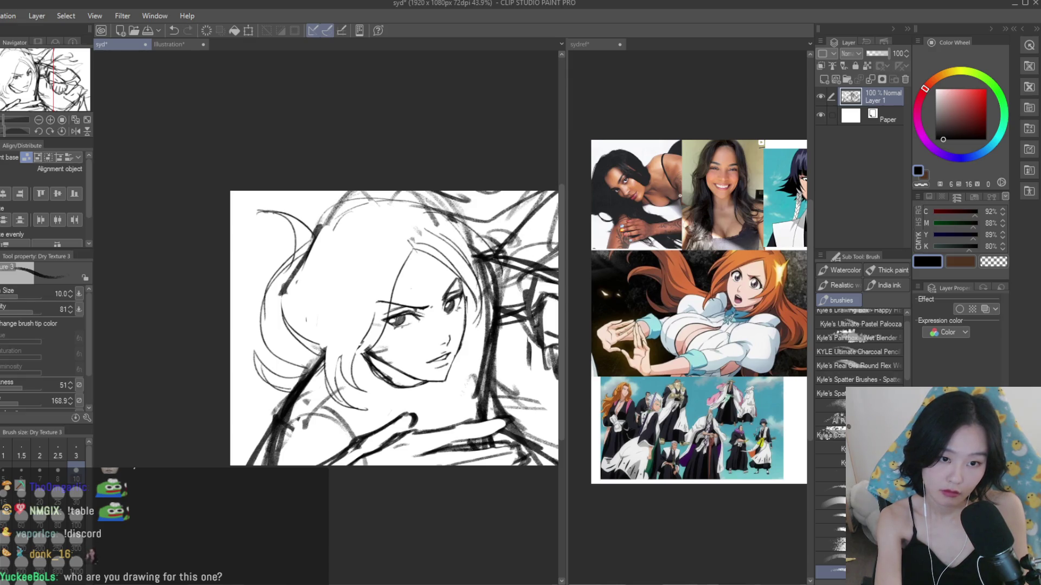
key(ctrl+z)
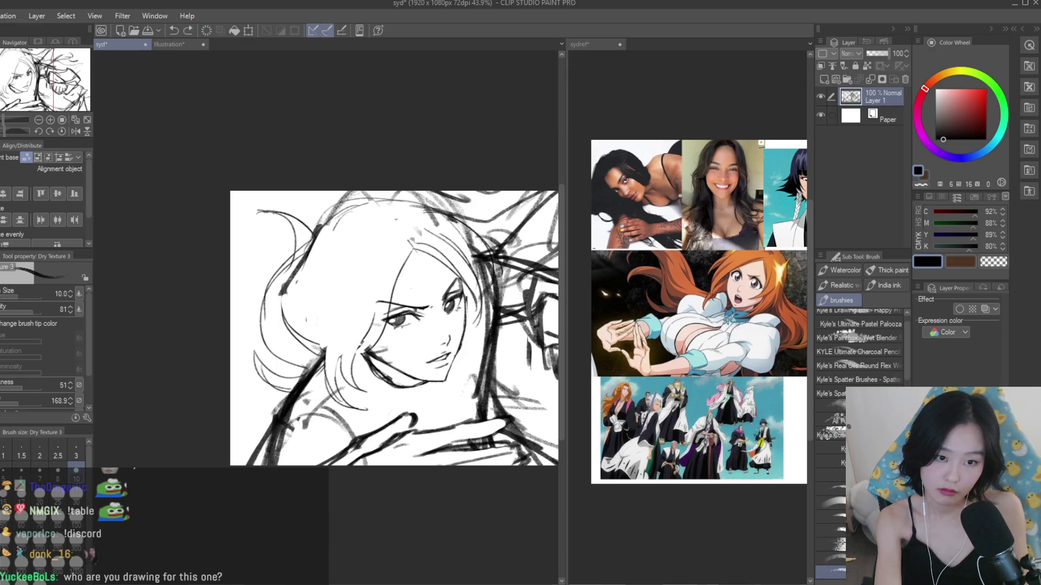
key(ctrl+z)
drag(394, 198, 356, 213)
drag(442, 190, 320, 228)
scroll(318, 309, up, 2)
- Sketch pencil hair strokes left of the face, discarding the failed attempts
drag(347, 279, 306, 357)
key(ctrl+z)
drag(380, 244, 331, 358)
key(ctrl+z)
drag(363, 260, 325, 366)
key(ctrl+z)
drag(355, 308, 325, 369)
drag(366, 287, 327, 391)
drag(368, 246, 339, 331)
key(ctrl+z)
drag(357, 297, 268, 324)
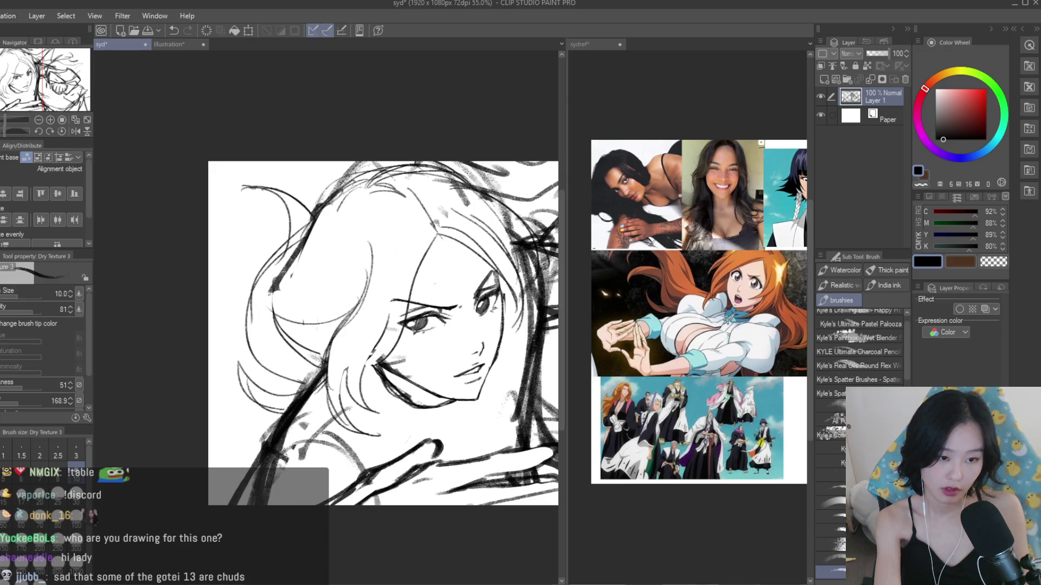
key(ctrl+z)
- Erase stray lines near the hair with a progressively larger eraser, checking the mirrored view
key(e)
drag(317, 210, 287, 271)
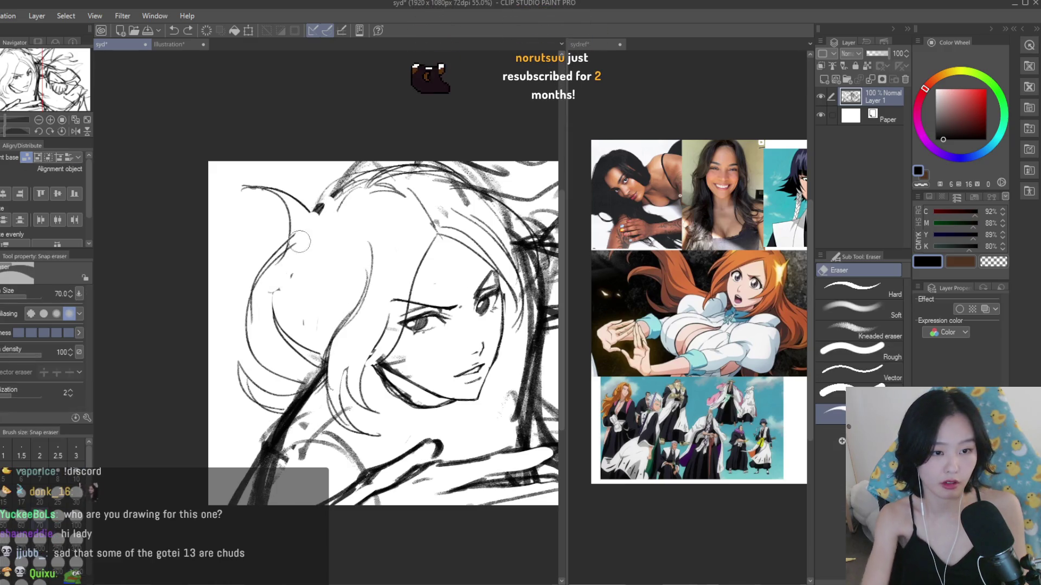
scroll(356, 270, down, 4)
key(bracketright)
key(h)
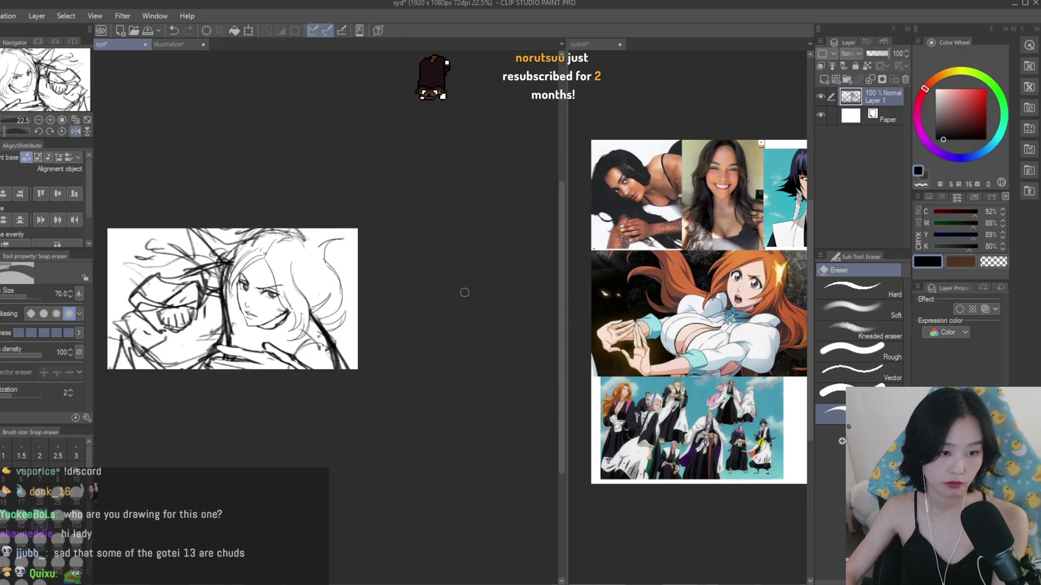
scroll(465, 293, up, 4)
key(bracketright)
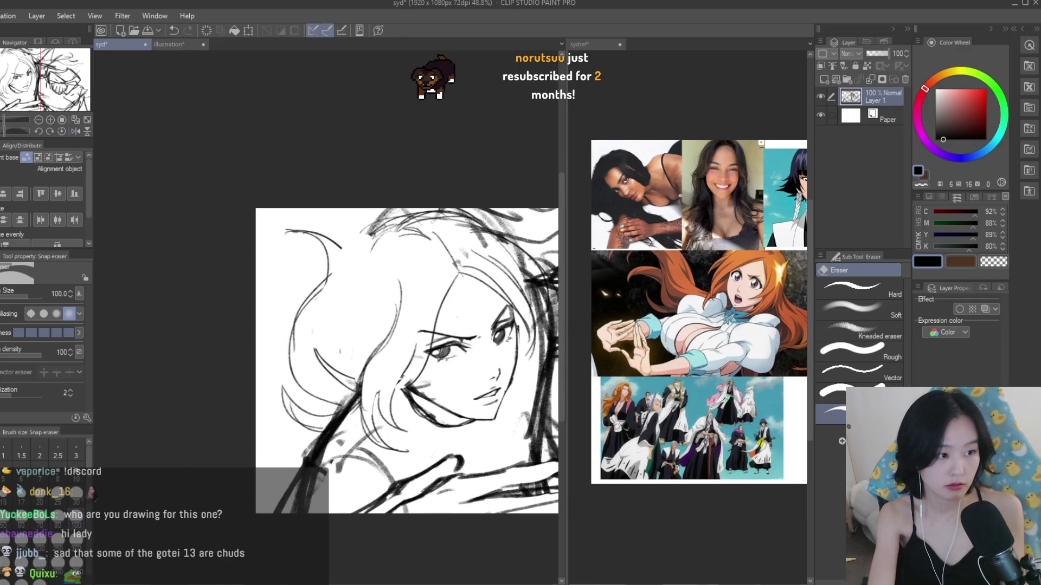
key(b)
key(ctrl+z)
- Draw new left-side hair strokes and lasso-delete the unwanted strokes further left
drag(379, 233, 333, 347)
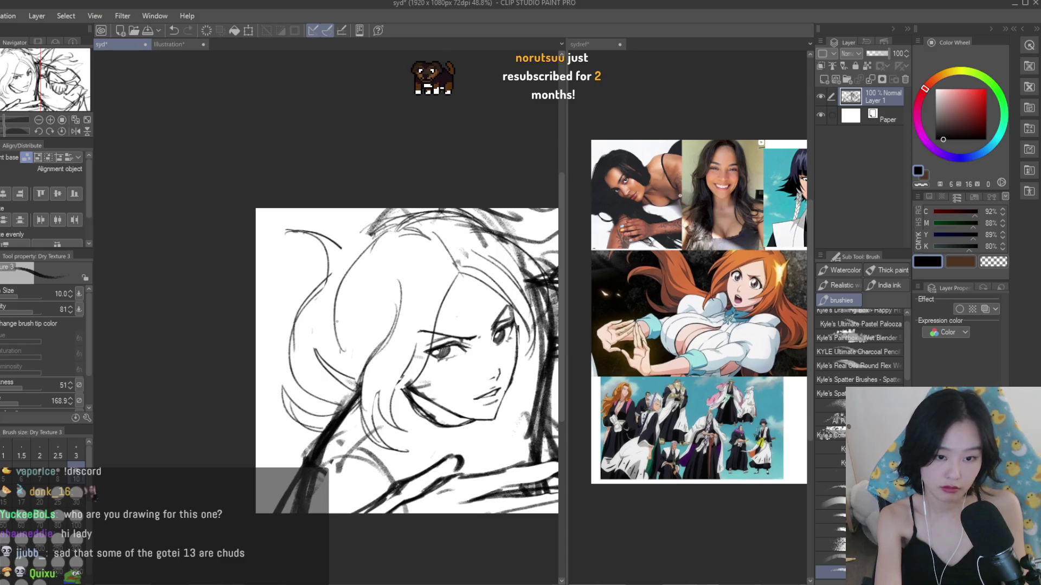
drag(366, 247, 332, 371)
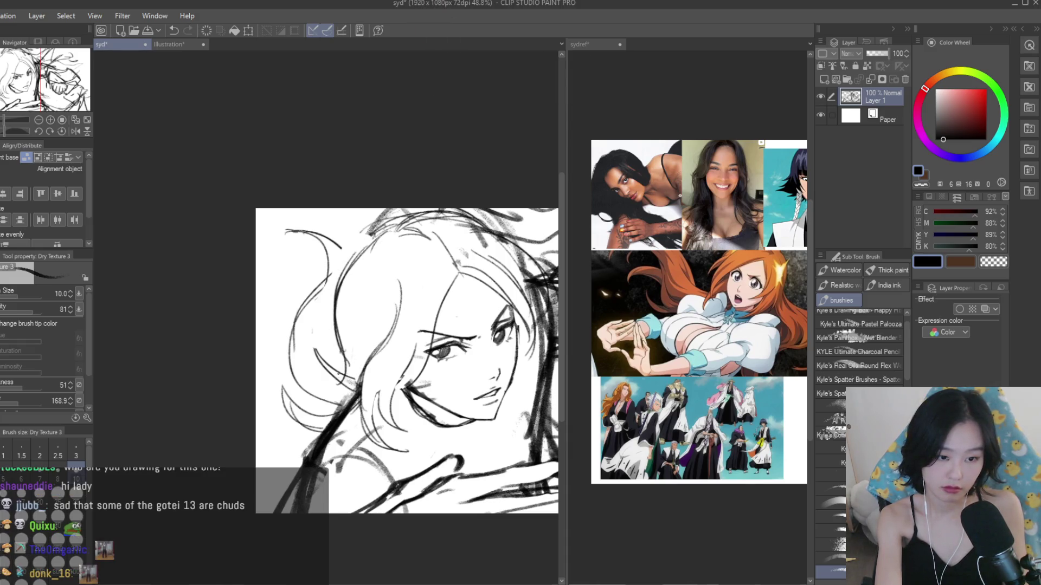
key(m)
mouse_move(246, 334)
mouse_down()
mouse_move(320, 428)
mouse_move(331, 422)
mouse_move(287, 198)
mouse_up()
key(Delete)
key(ctrl+d)
key(b)
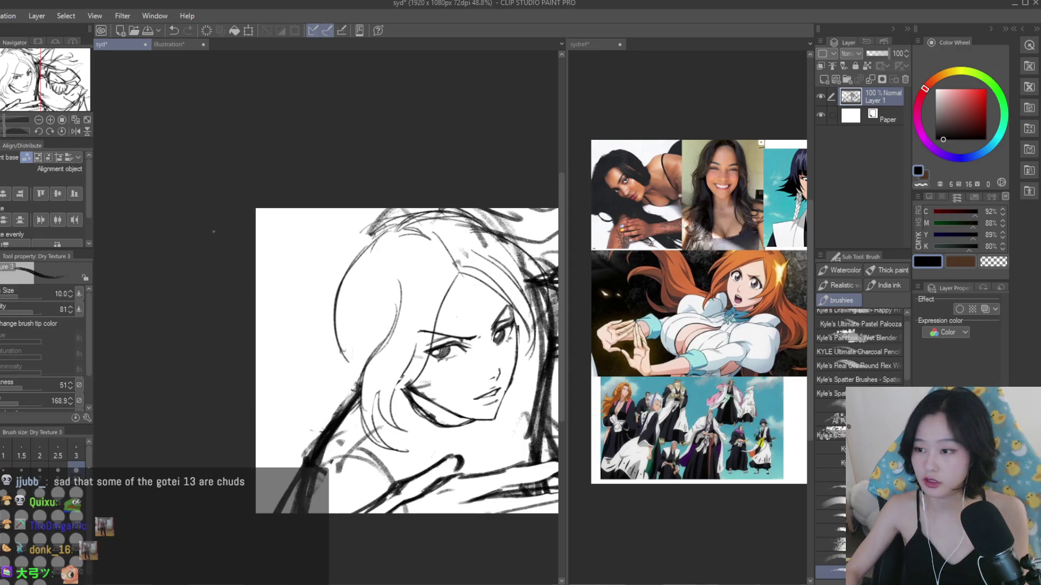
- Redraw and refine the clean left hair outline, extending it downward
drag(369, 233, 333, 380)
key(ctrl+z)
key(ctrl+z)
mouse_move(341, 287)
mouse_down()
mouse_move(323, 401)
mouse_move(309, 390)
mouse_up()
key(ctrl+z)
key(ctrl+z)
drag(374, 246, 328, 385)
drag(349, 292, 324, 376)
key(ctrl+z)
key(ctrl+z)
drag(373, 234, 359, 376)
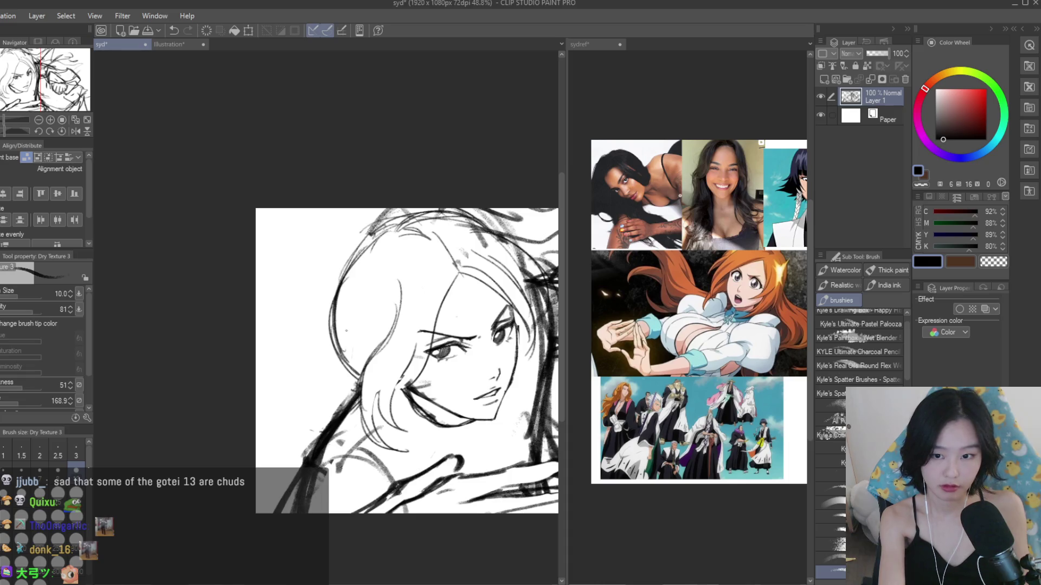
mouse_move(337, 293)
mouse_down()
mouse_move(332, 362)
mouse_move(288, 381)
mouse_up()
key(ctrl+z)
key(ctrl+z)
- Try lower hair strokes curving down-left and an upper-left hair arc, undoing each
drag(340, 329, 299, 385)
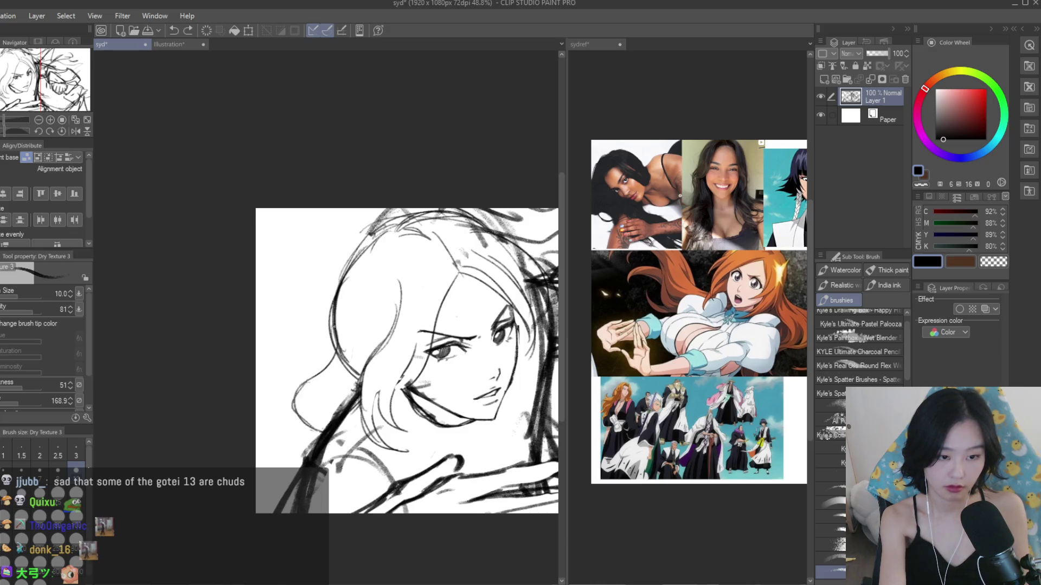
key(ctrl+z)
mouse_move(342, 320)
mouse_down()
mouse_move(276, 352)
mouse_move(258, 346)
mouse_up()
key(ctrl+z)
drag(339, 290, 293, 360)
key(ctrl+z)
mouse_move(314, 309)
mouse_down()
mouse_move(374, 238)
mouse_move(307, 292)
mouse_up()
key(ctrl+z)
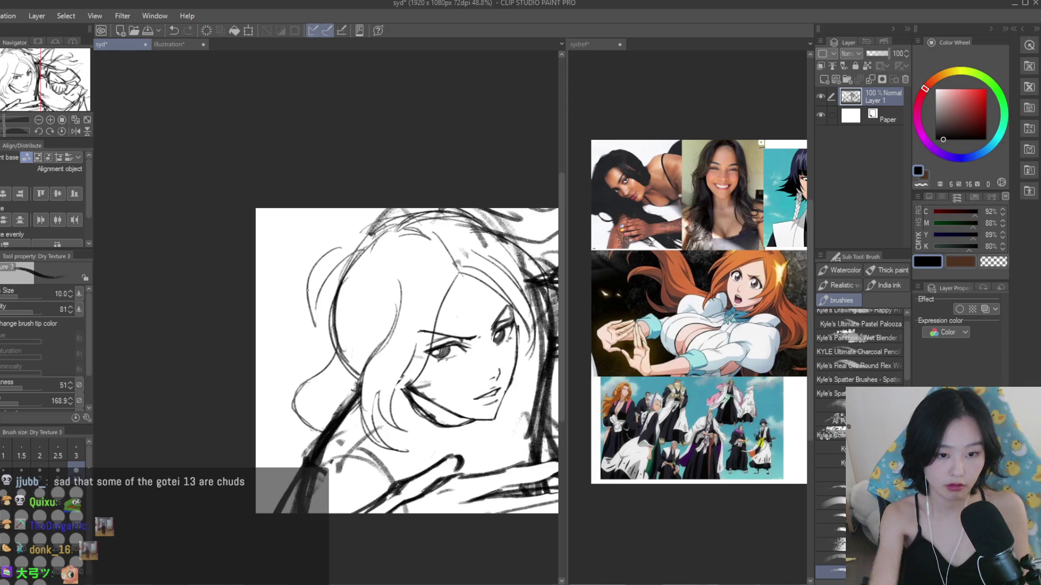
- Flip the canvas horizontally to check proportions, then restore the normal view
key(ctrl+z)
scroll(396, 230, down, 3)
key(h)
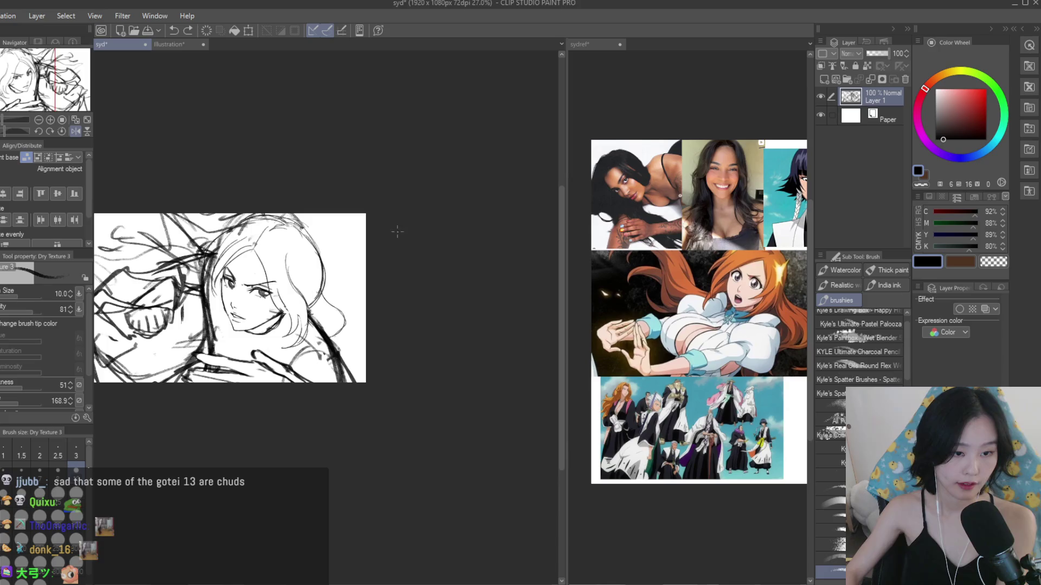
key(h)
scroll(369, 249, up, 2)
- Erase the lines left of the hair toward the lower-left face and recheck in mirrored view
key(e)
scroll(342, 269, up, 2)
mouse_move(342, 269)
mouse_down()
mouse_move(325, 336)
mouse_move(320, 328)
mouse_move(289, 367)
mouse_up()
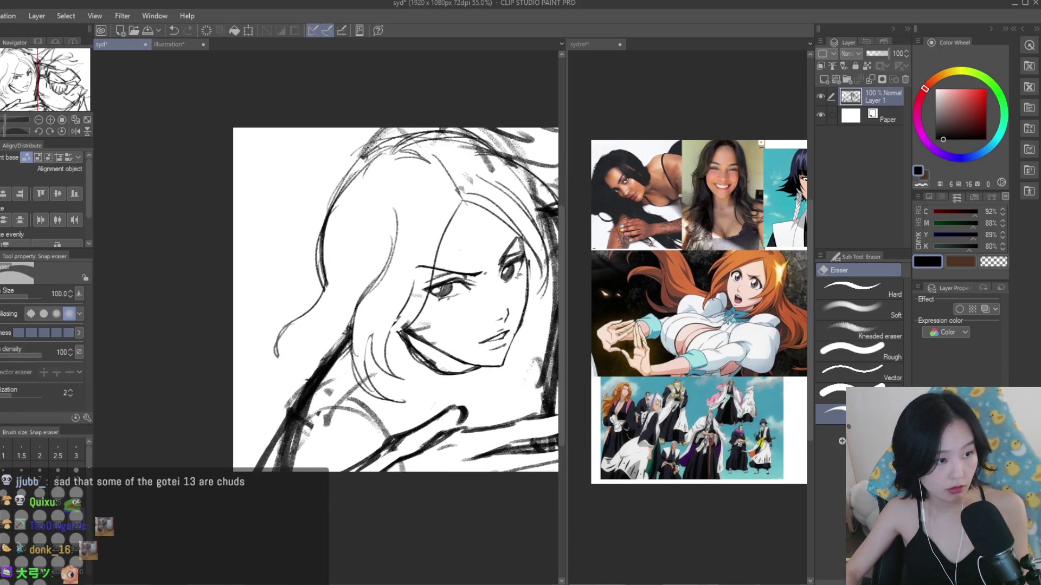
key(b)
key(ctrl+z)
scroll(471, 296, down, 4)
key(h)
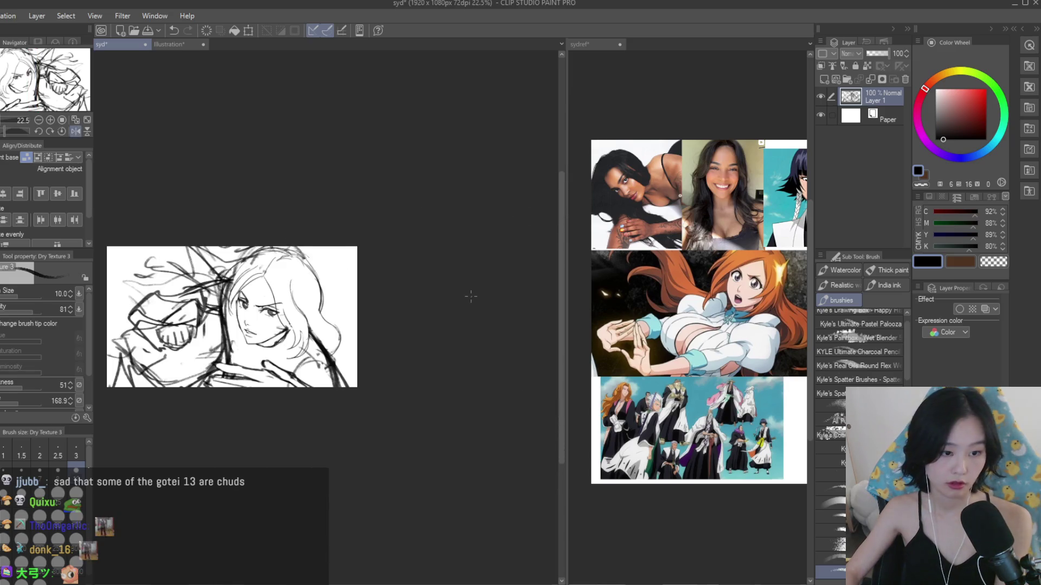
key(h)
scroll(468, 297, up, 2)
click(688, 325)
scroll(689, 325, down, 3)
scroll(688, 325, up, 3)
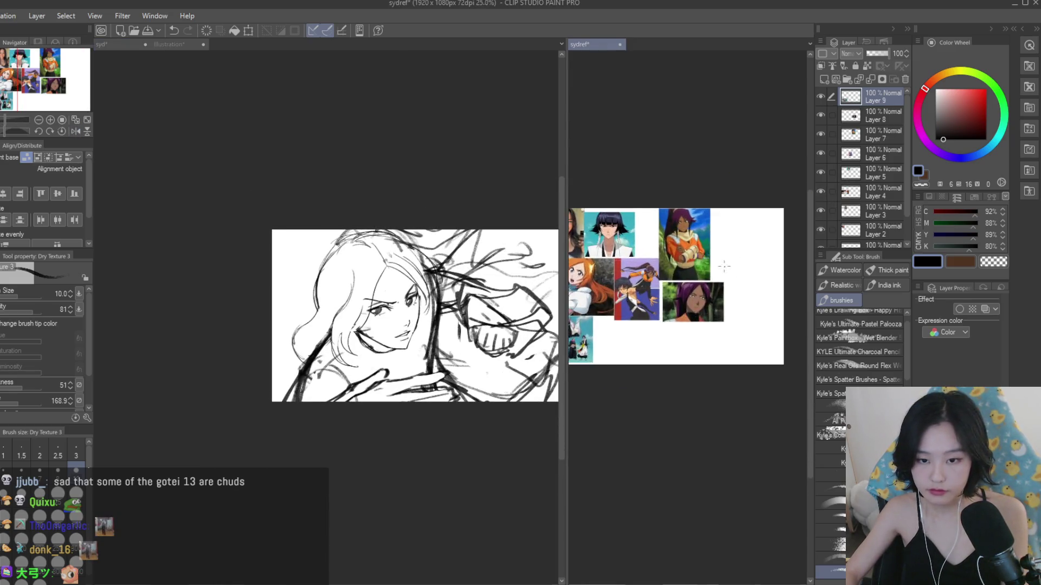
scroll(688, 325, up, 5)
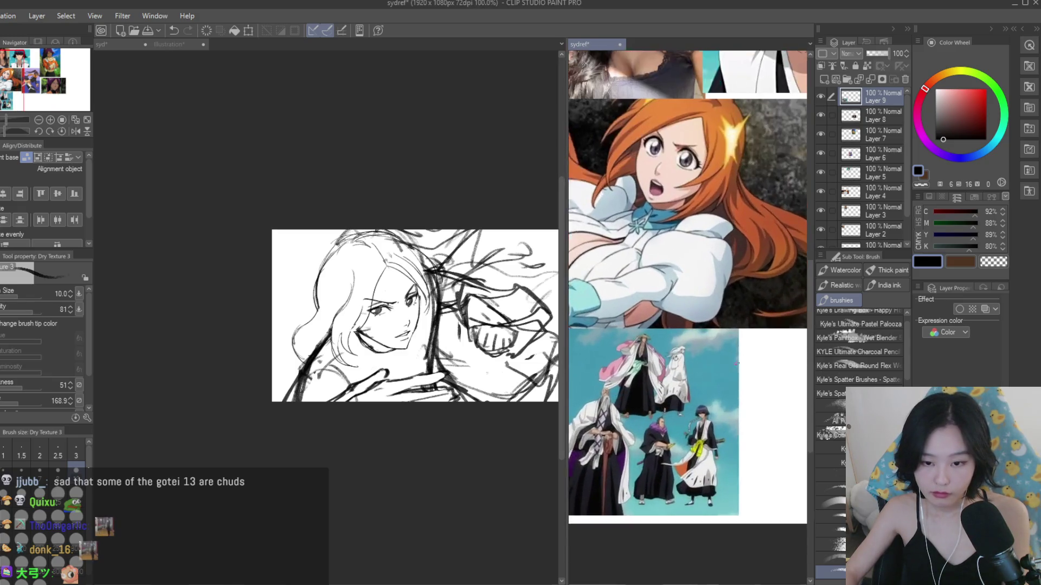
click(353, 355)
scroll(352, 355, up, 4)
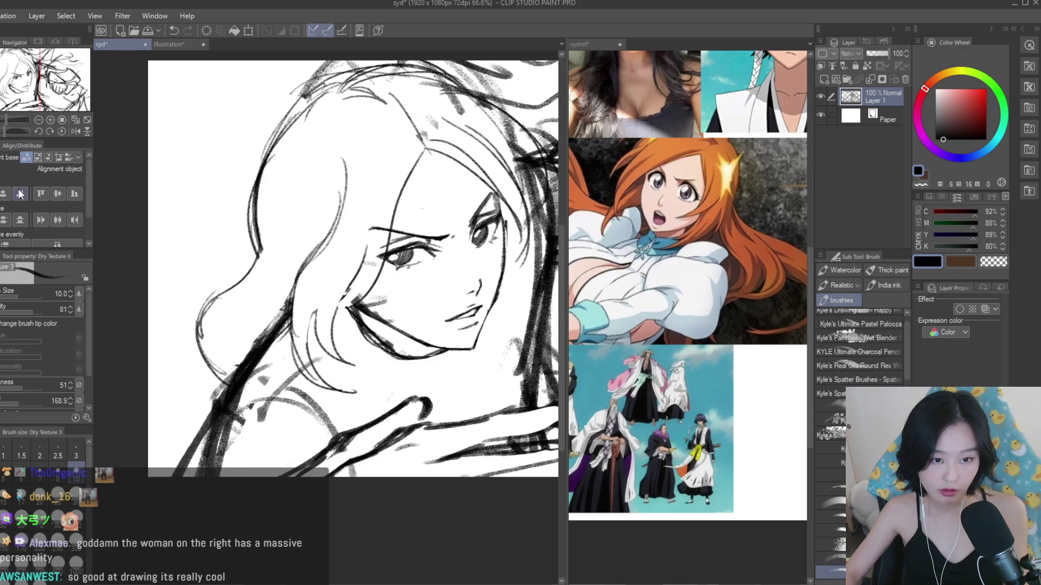
key(e)
scroll(379, 336, up, 2)
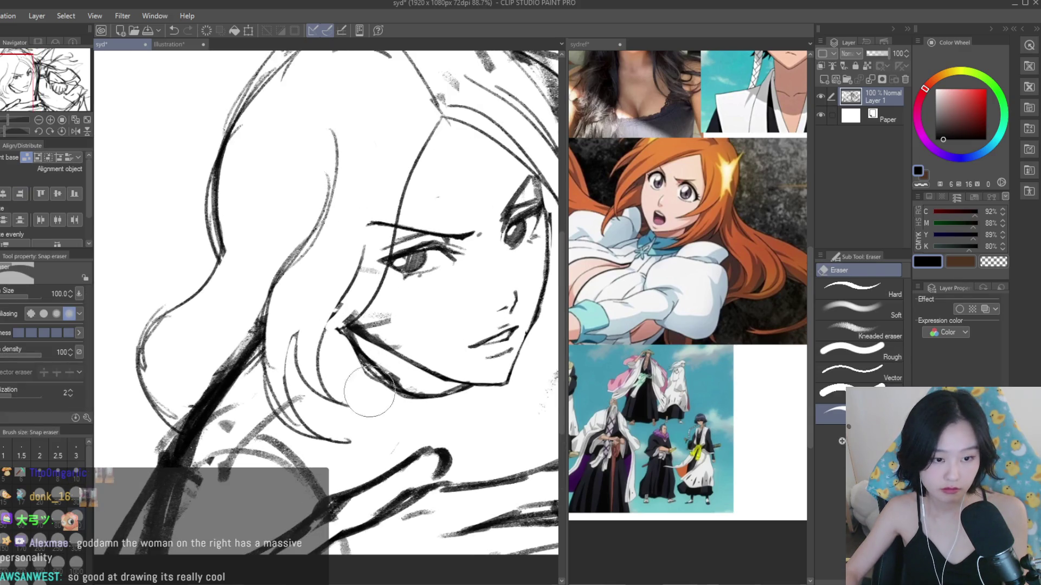
scroll(420, 298, down, 4)
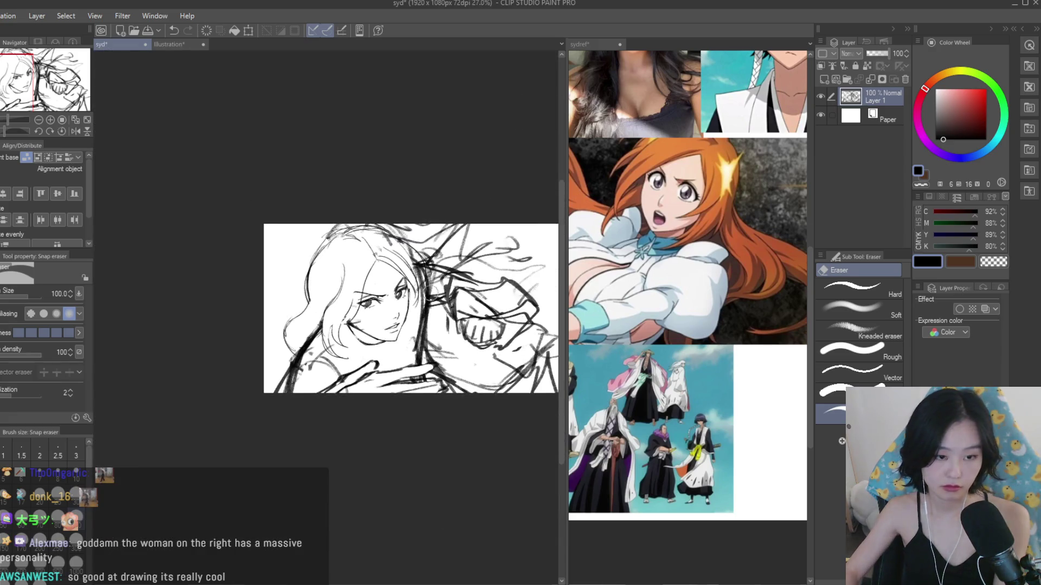
key(h)
scroll(379, 352, up, 4)
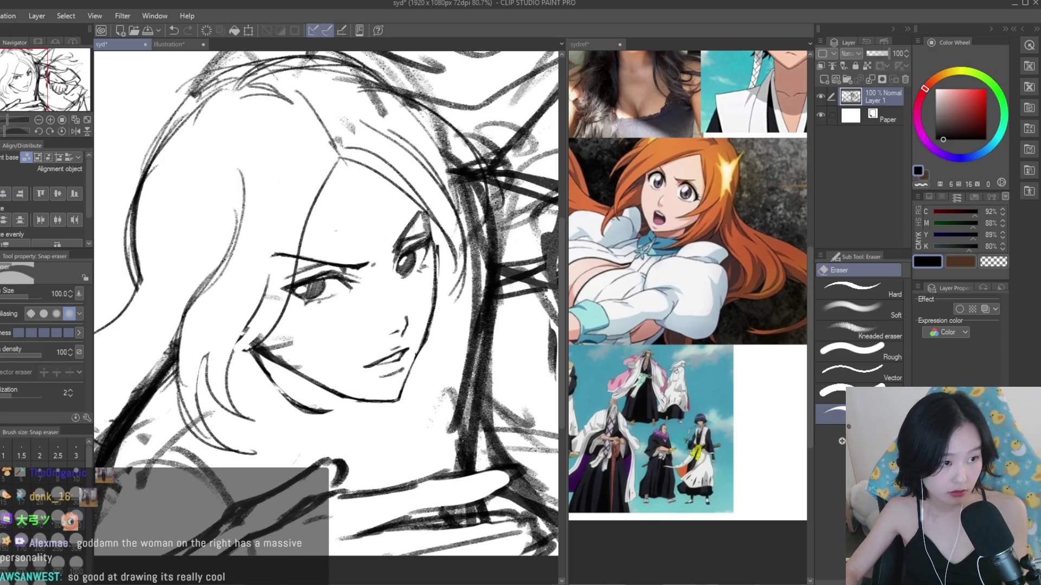
key(b)
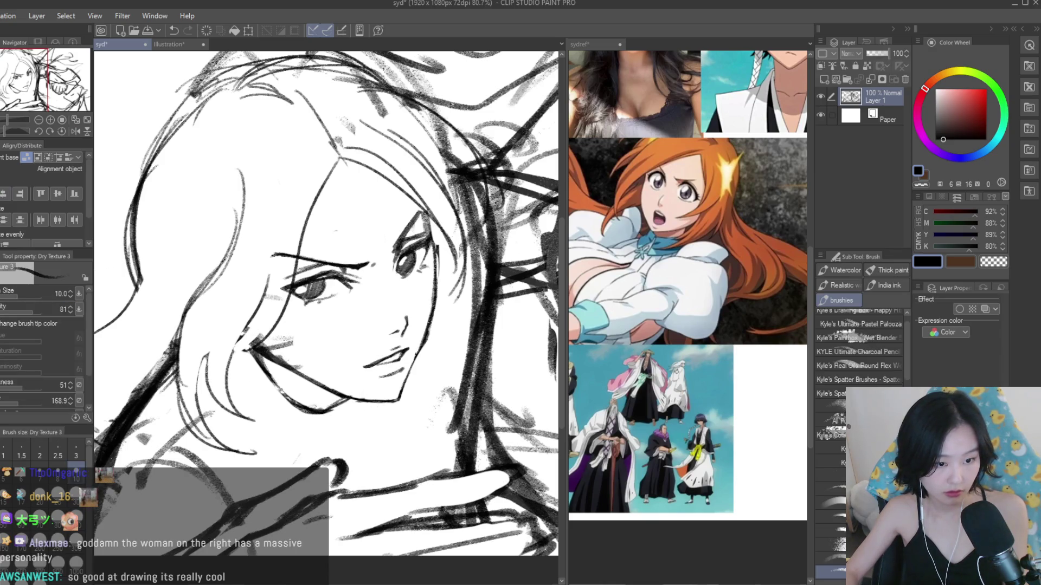
scroll(687, 304, up, 3)
scroll(325, 303, down, 4)
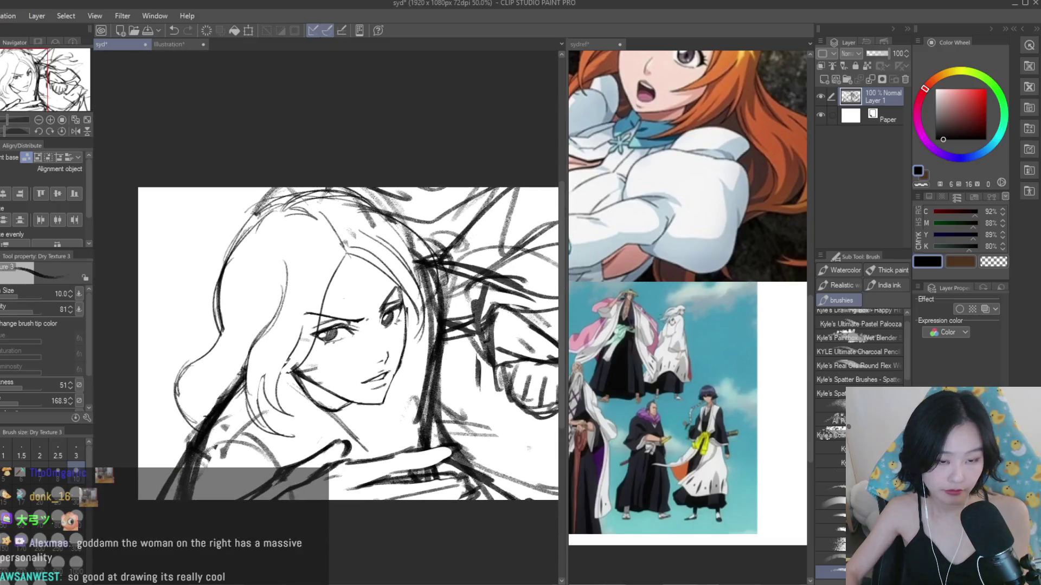
key(h)
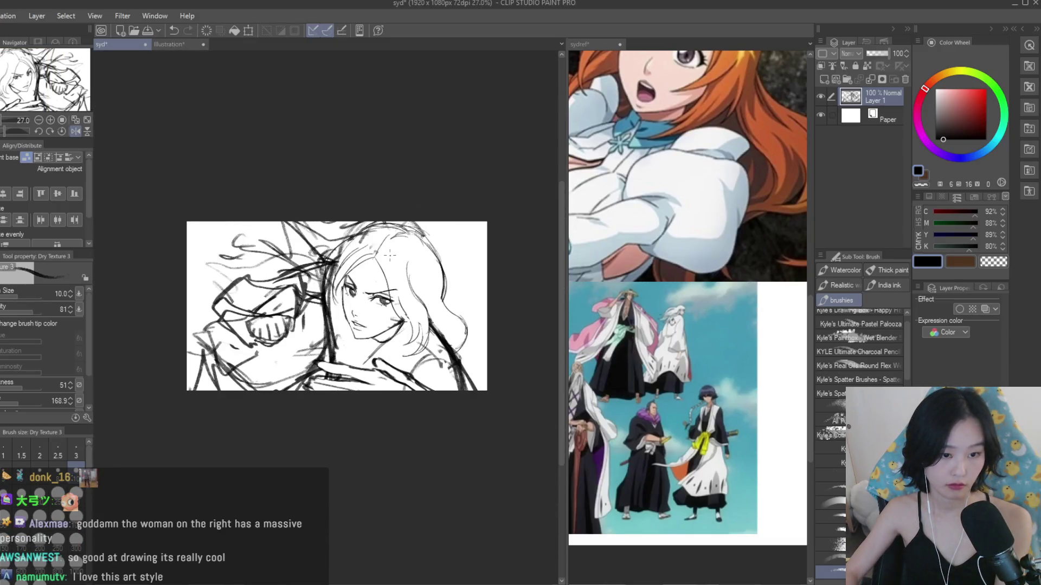
scroll(390, 255, up, 4)
key(m)
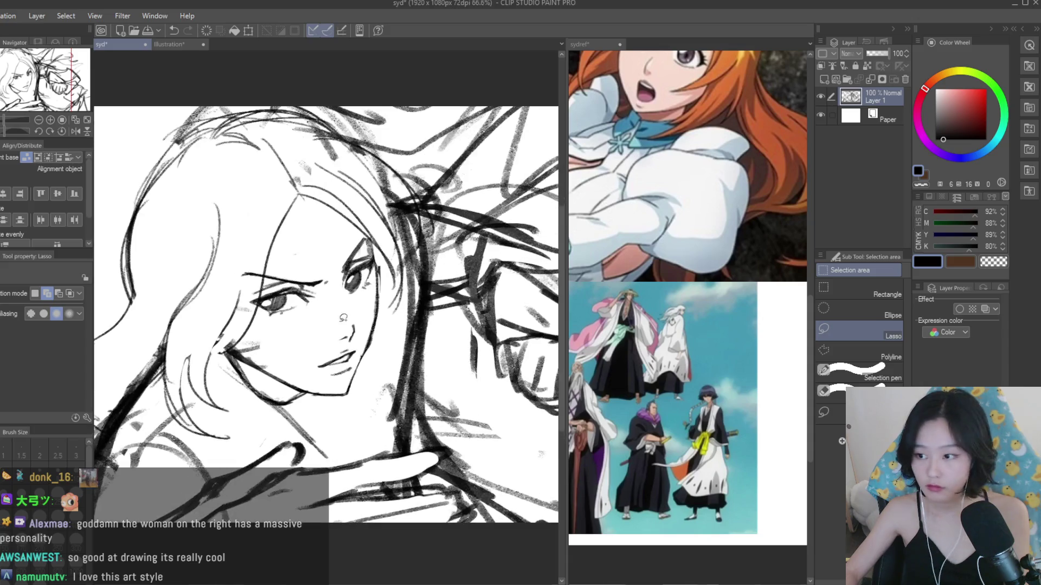
- Lasso a hair strand and shift it slightly left, checking the placement in a mirrored view
mouse_move(388, 436)
mouse_down()
mouse_move(449, 274)
mouse_move(393, 202)
mouse_up()
key(k)
drag(357, 274, 340, 275)
scroll(340, 274, down, 2)
scroll(379, 276, down, 2)
key(h)
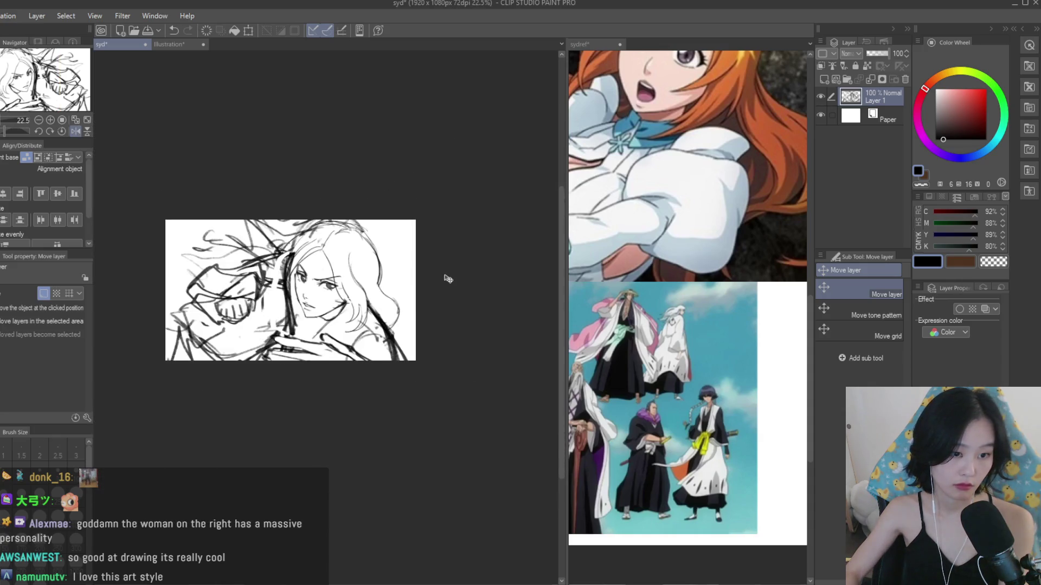
key(h)
scroll(336, 290, up, 1)
scroll(234, 293, up, 1)
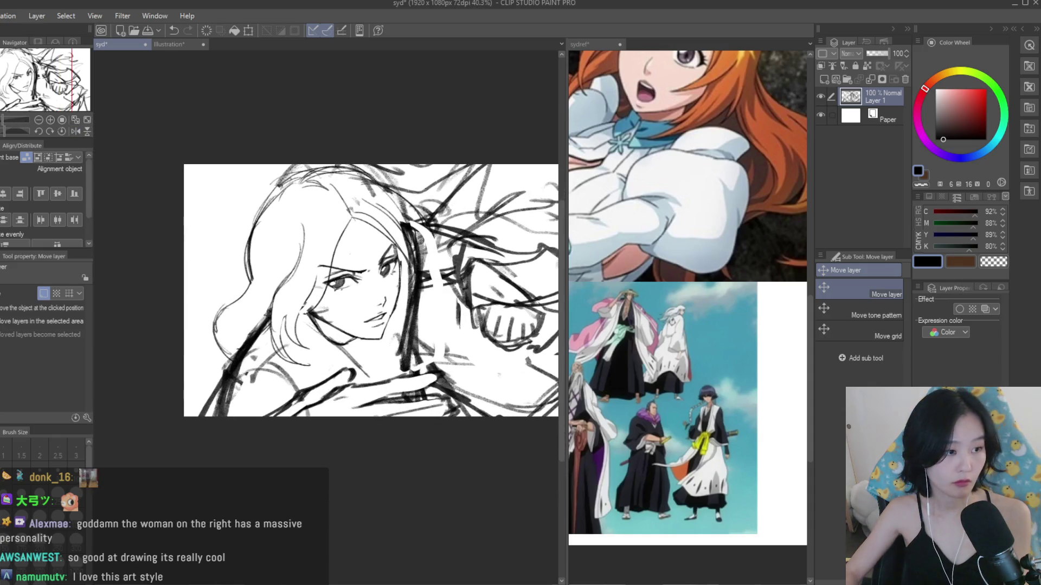
- Lasso the rough sketch strokes and cut-paste them onto a new layer
key(b)
key(m)
scroll(407, 281, down, 1)
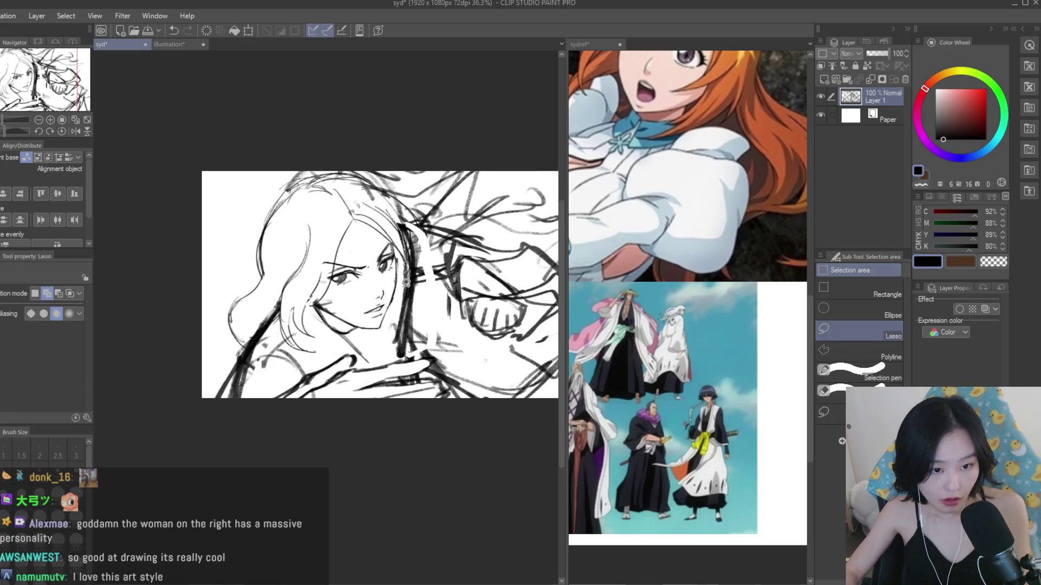
mouse_move(283, 327)
mouse_down()
mouse_move(200, 402)
mouse_move(514, 156)
mouse_move(520, 163)
mouse_up()
scroll(401, 182, down, 2)
mouse_move(452, 325)
mouse_down()
mouse_move(567, 306)
mouse_move(458, 122)
mouse_up()
key(ctrl+x)
key(ctrl+v)
scroll(463, 159, up, 1)
- Move the rough strokes' layer beneath Layer 1, fade it to 10% opacity, and reselect Layer 1
click(878, 111)
drag(883, 103, 883, 127)
drag(887, 53, 867, 54)
click(872, 100)
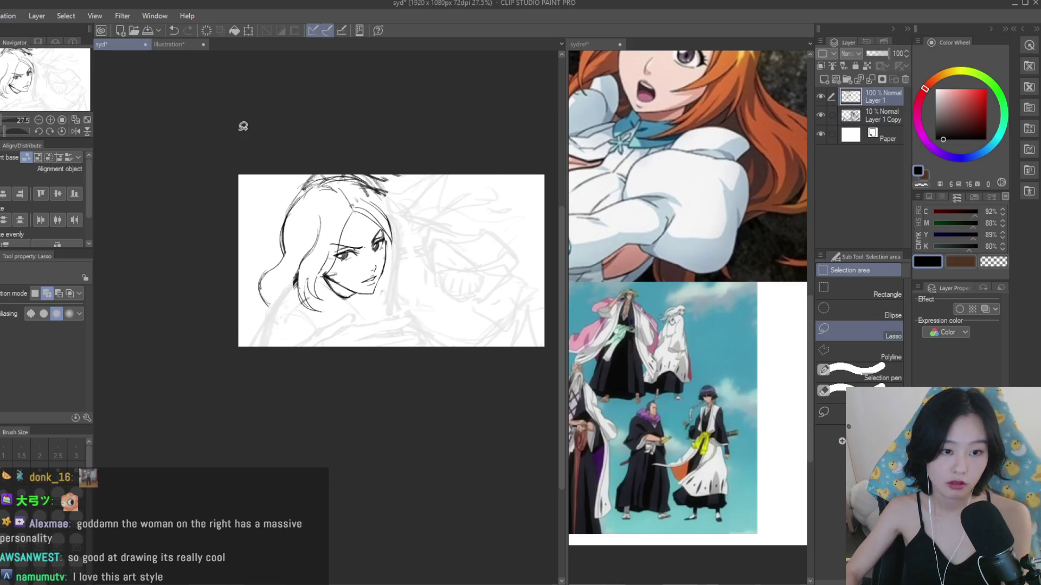
- Redraw the curved line down the right side of the face with the Dry Texture brush
scroll(261, 130, up, 1)
key(b)
scroll(256, 292, up, 4)
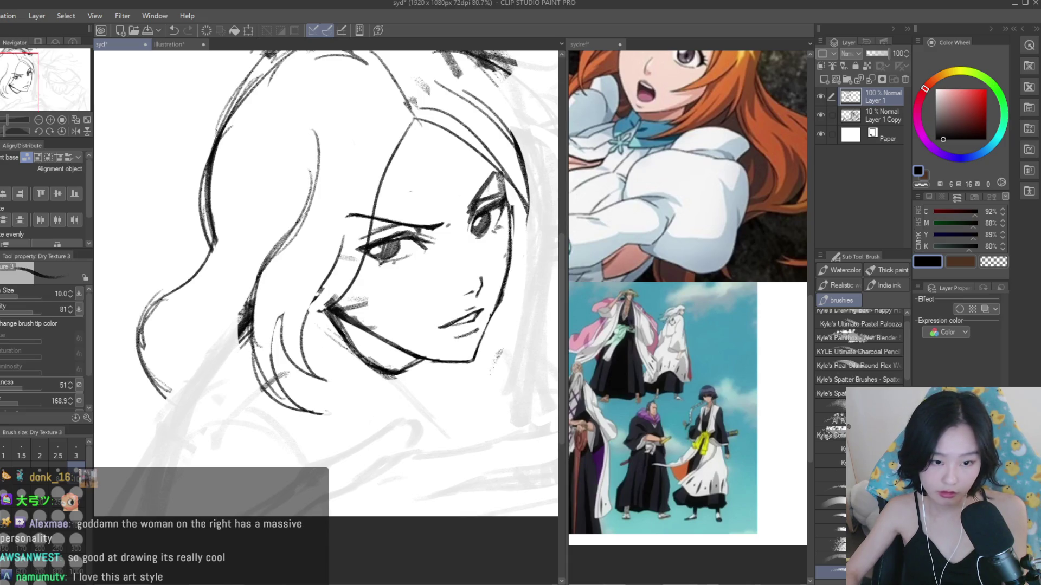
scroll(396, 382, down, 2)
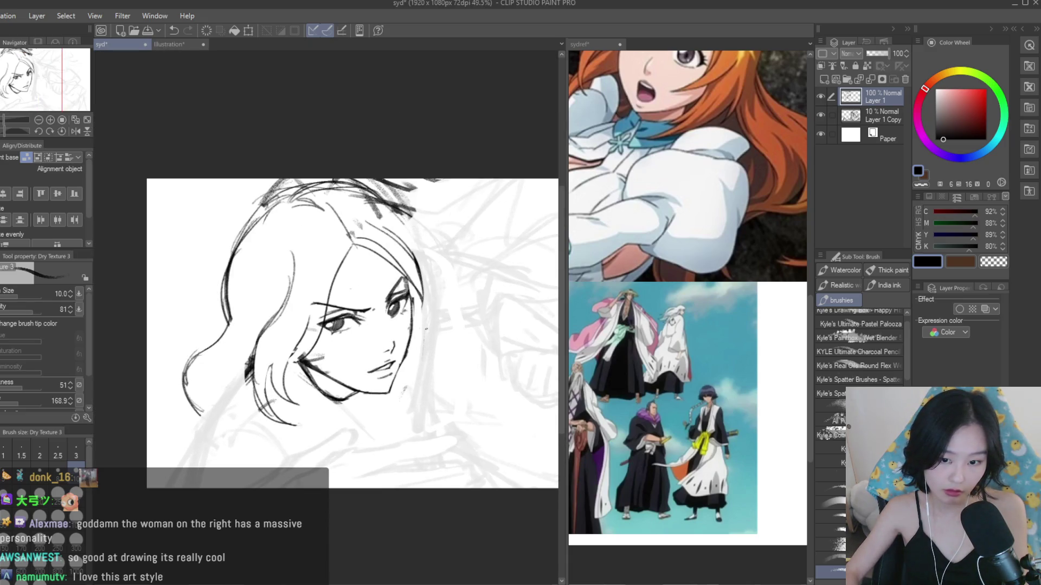
drag(434, 388, 434, 432)
key(ctrl+z)
key(ctrl+z)
mouse_move(424, 311)
mouse_down()
mouse_move(433, 420)
mouse_move(423, 358)
mouse_move(400, 437)
mouse_up()
key(ctrl+z)
key(ctrl+z)
key(ctrl+z)
drag(421, 263, 405, 403)
- Try short strokes below the chin to extend the jaw line, undoing the failed ones
key(ctrl+z)
drag(424, 289, 405, 433)
key(ctrl+z)
drag(428, 321, 403, 437)
drag(269, 374, 349, 426)
key(ctrl+z)
drag(310, 376, 380, 439)
key(ctrl+z)
key(ctrl+z)
mouse_move(295, 375)
mouse_down()
mouse_move(364, 433)
mouse_move(345, 409)
mouse_up()
key(ctrl+z)
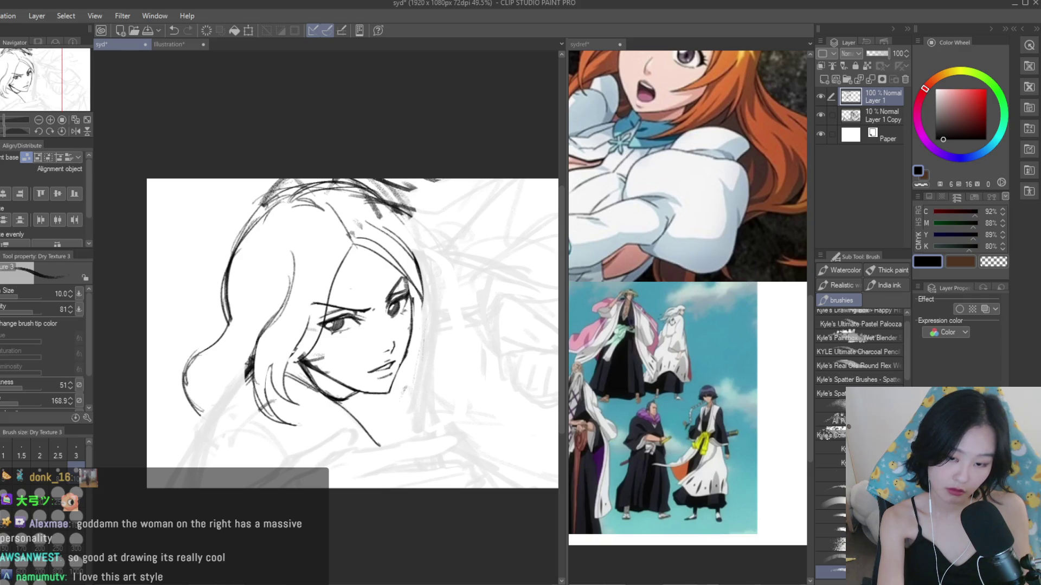
- Redraw the neck line, undoing the extra strokes beside it
key(ctrl+z)
drag(225, 430, 290, 460)
mouse_move(250, 433)
mouse_down()
mouse_move(209, 439)
mouse_move(244, 380)
mouse_move(192, 469)
mouse_move(280, 446)
mouse_up()
key(ctrl+z)
key(ctrl+z)
mouse_move(386, 399)
mouse_down()
mouse_move(401, 442)
mouse_move(377, 438)
mouse_up()
key(ctrl+z)
key(ctrl+z)
key(ctrl+z)
mouse_move(392, 396)
mouse_down()
mouse_move(401, 436)
mouse_move(402, 400)
mouse_up()
key(ctrl+z)
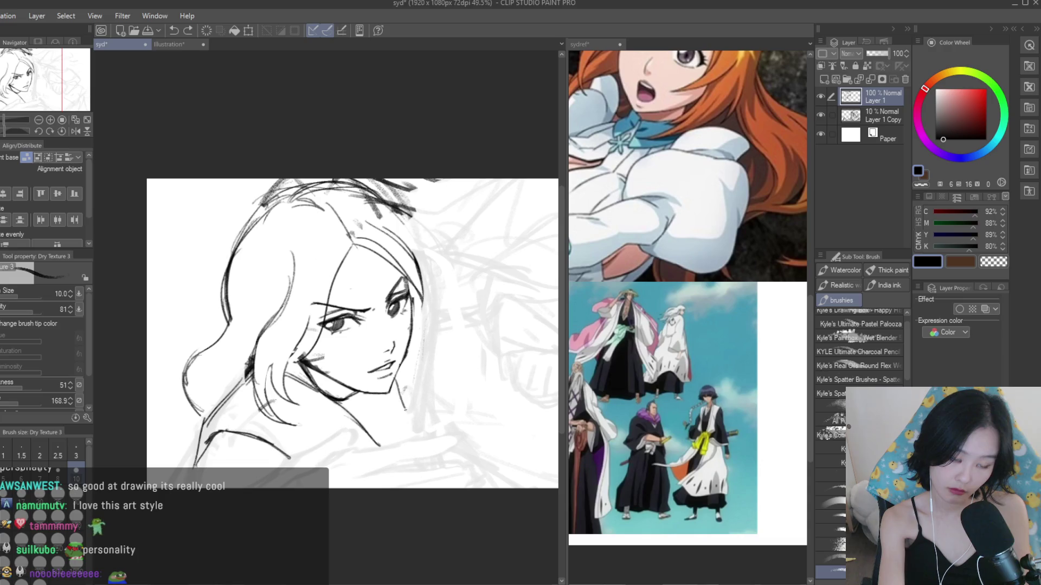
- Draw a long hair strand down the right side and check proportions in a mirrored view
key(ctrl+z)
drag(420, 292, 436, 420)
key(ctrl+z)
drag(421, 296, 433, 416)
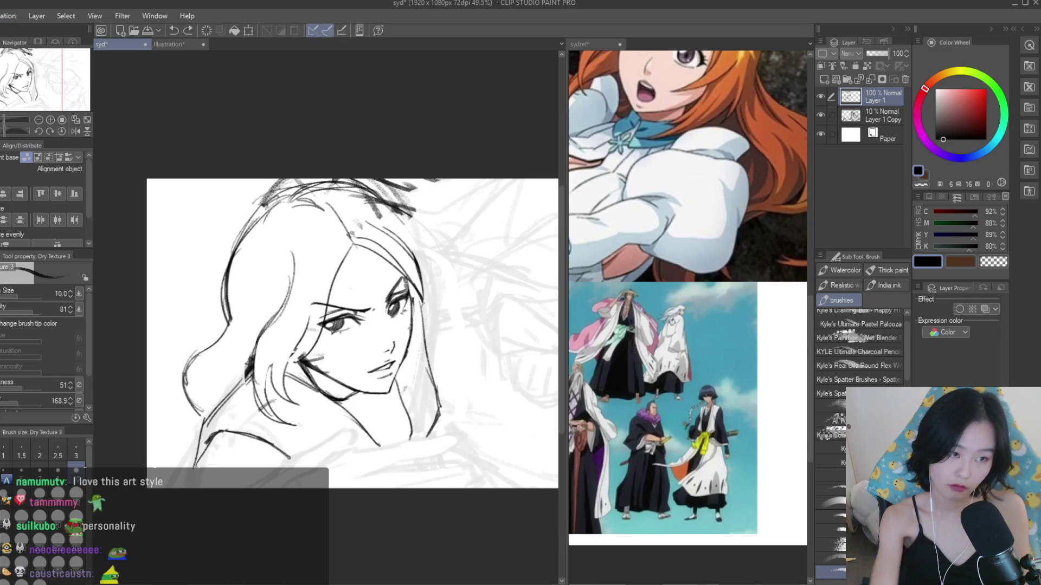
key(h)
scroll(498, 225, down, 2)
key(h)
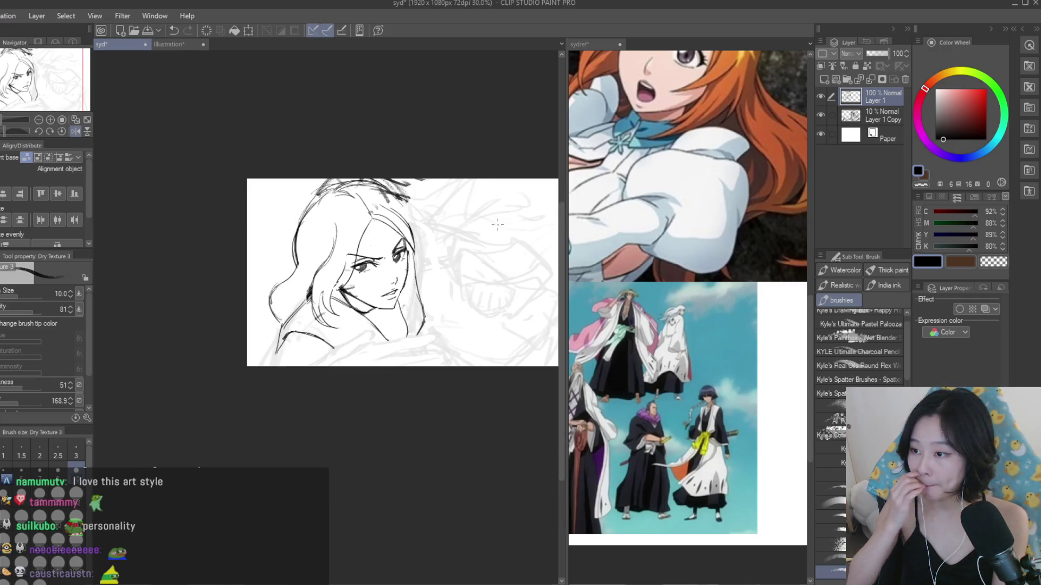
scroll(326, 304, up, 2)
scroll(266, 345, up, 1)
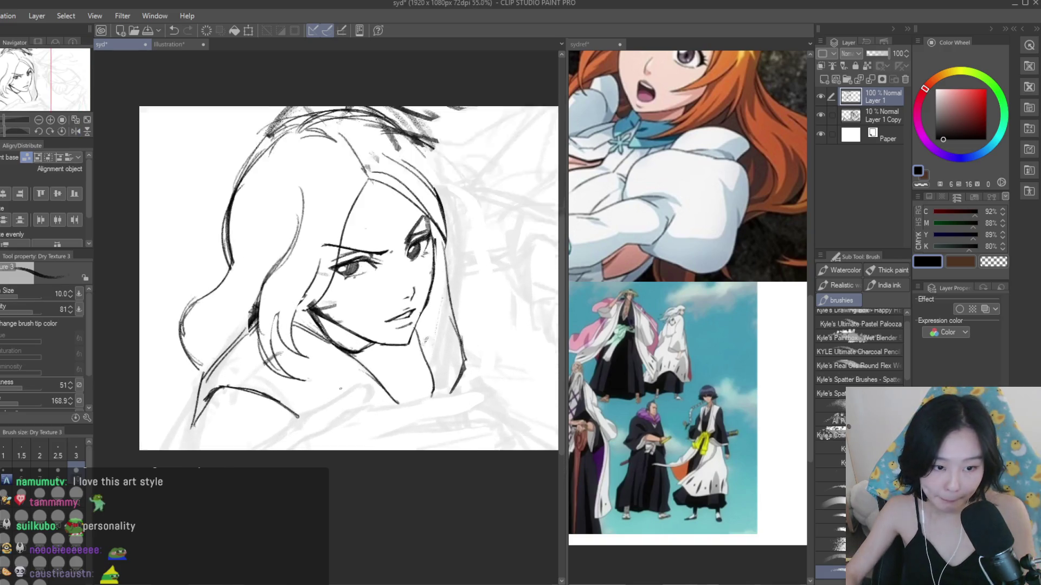
- Redraw the line running down-left below the chin, then zoom out to review the sketch
drag(355, 387, 246, 458)
drag(355, 386, 368, 411)
key(ctrl+z)
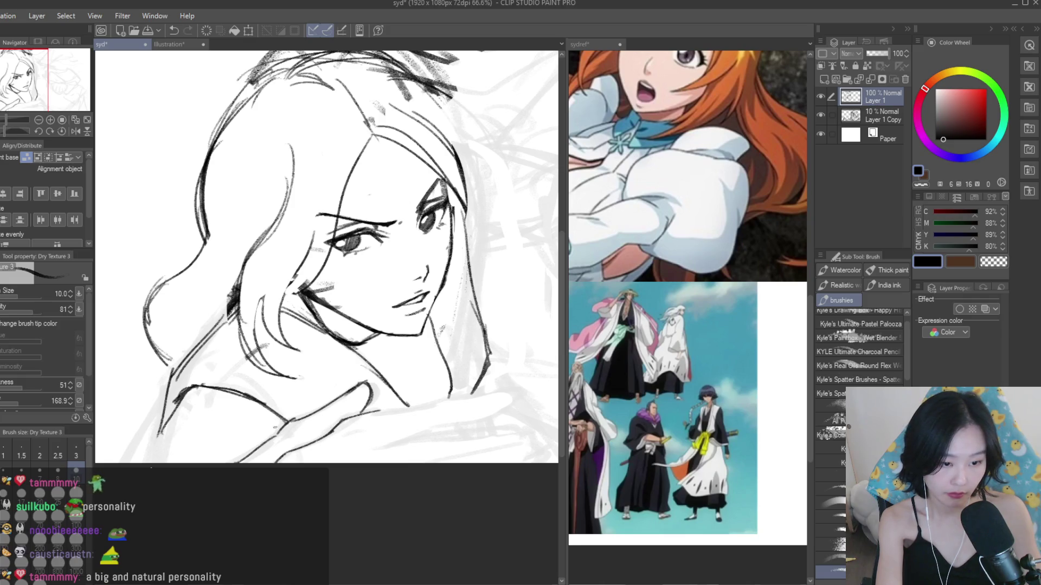
key(ctrl+z)
drag(301, 418, 247, 460)
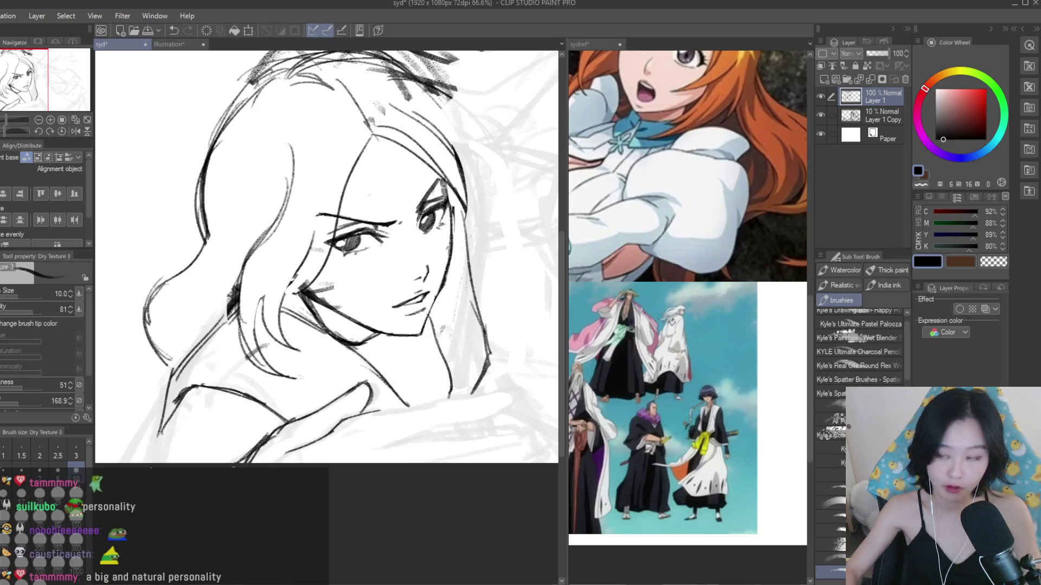
key(ctrl+minus)
key(ctrl+plus)
- Draw the arm's edges under the face, retrying strokes with undo in a mirrored view
key(h)
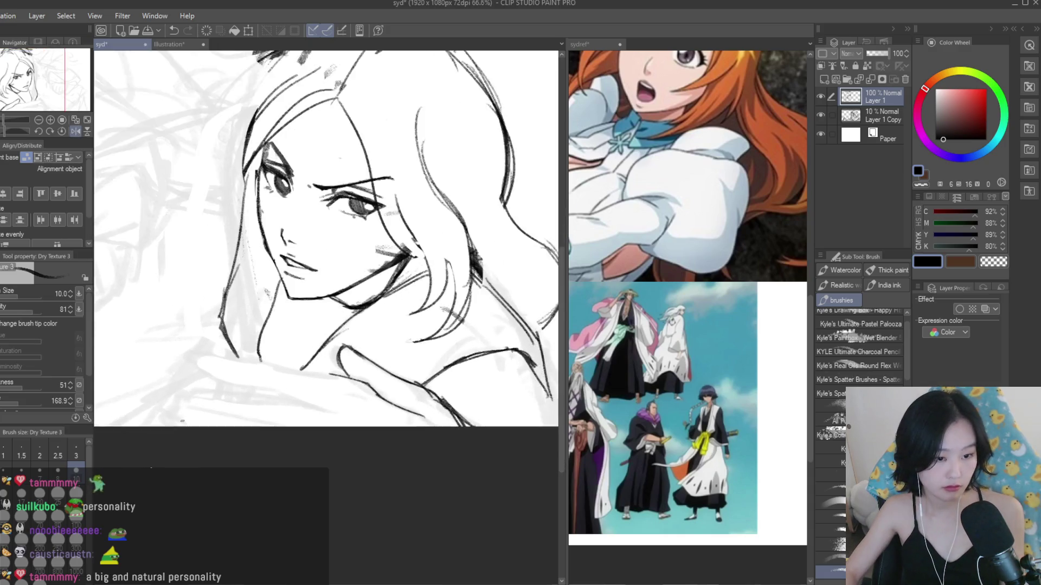
scroll(249, 363, up, 1)
drag(358, 381, 263, 359)
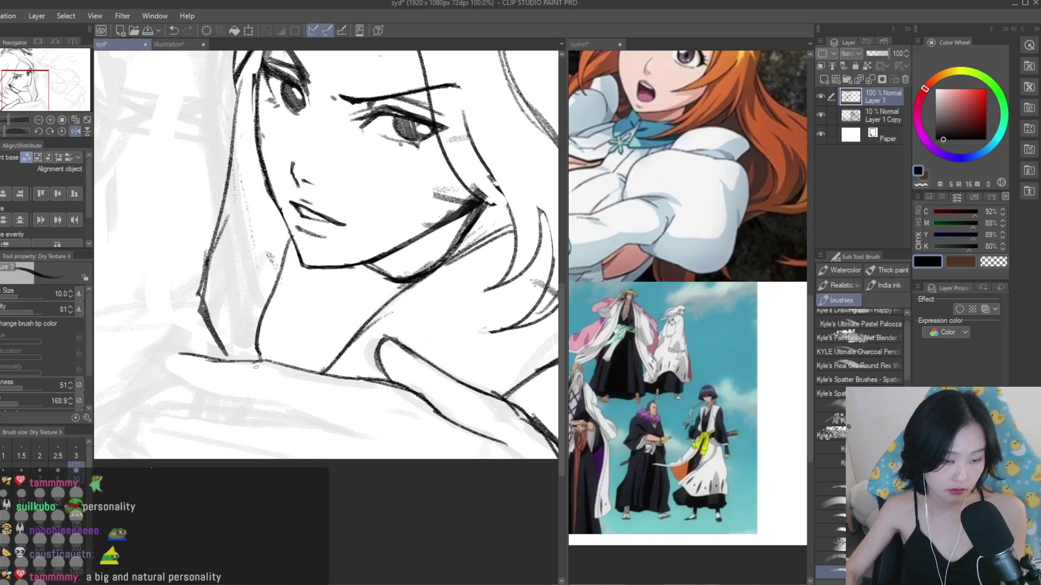
key(ctrl+z)
key(ctrl+z)
mouse_move(184, 357)
mouse_down()
mouse_move(209, 362)
mouse_move(225, 396)
mouse_move(359, 433)
mouse_up()
key(ctrl+z)
drag(275, 404, 366, 434)
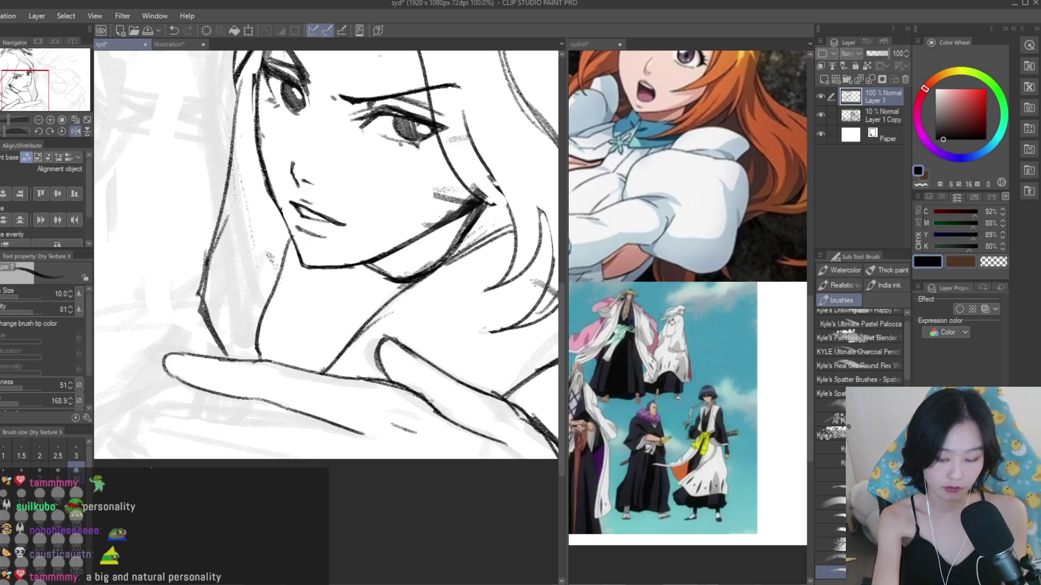
key(h)
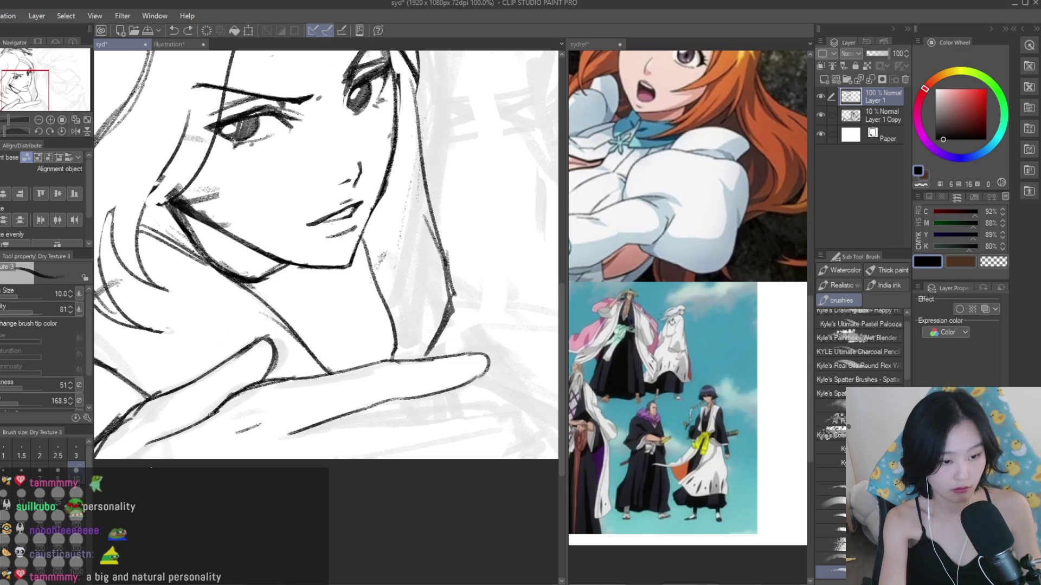
key(ctrl+z)
- Erase the stray end of a small stroke near the hand
key(e)
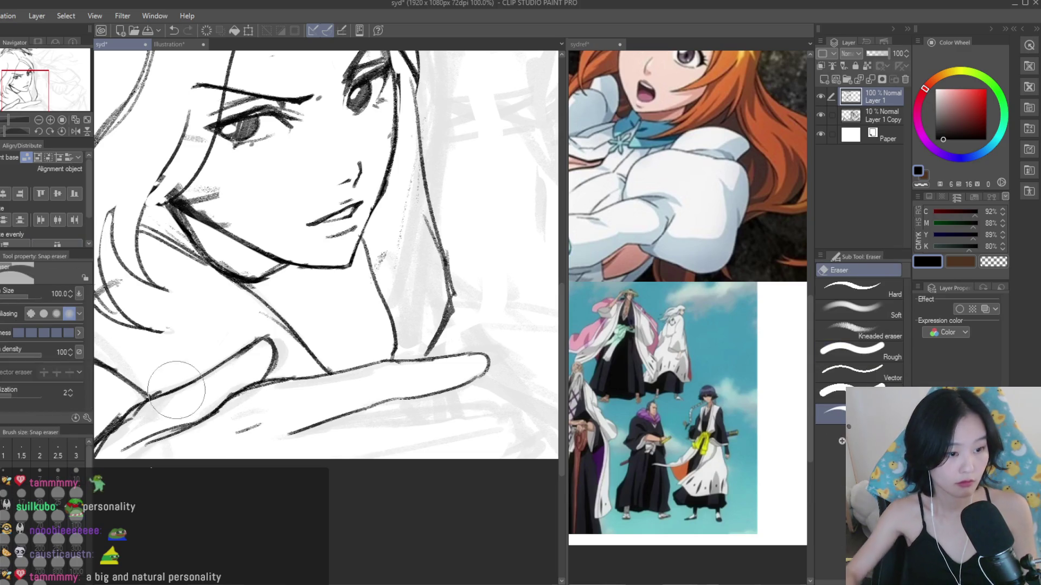
drag(197, 430, 255, 418)
scroll(256, 418, down, 4)
scroll(318, 397, up, 3)
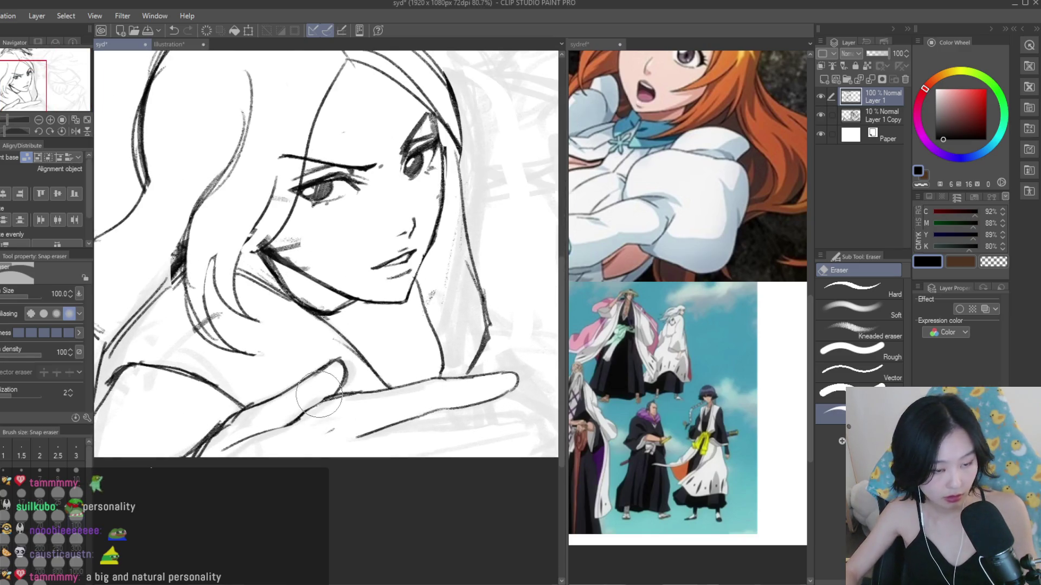
key(b)
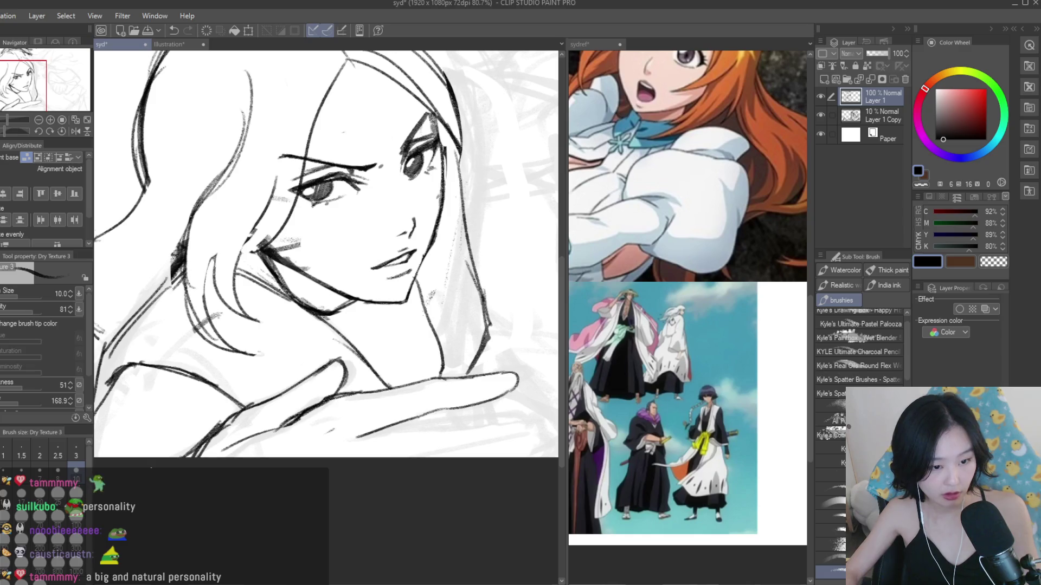
key(e)
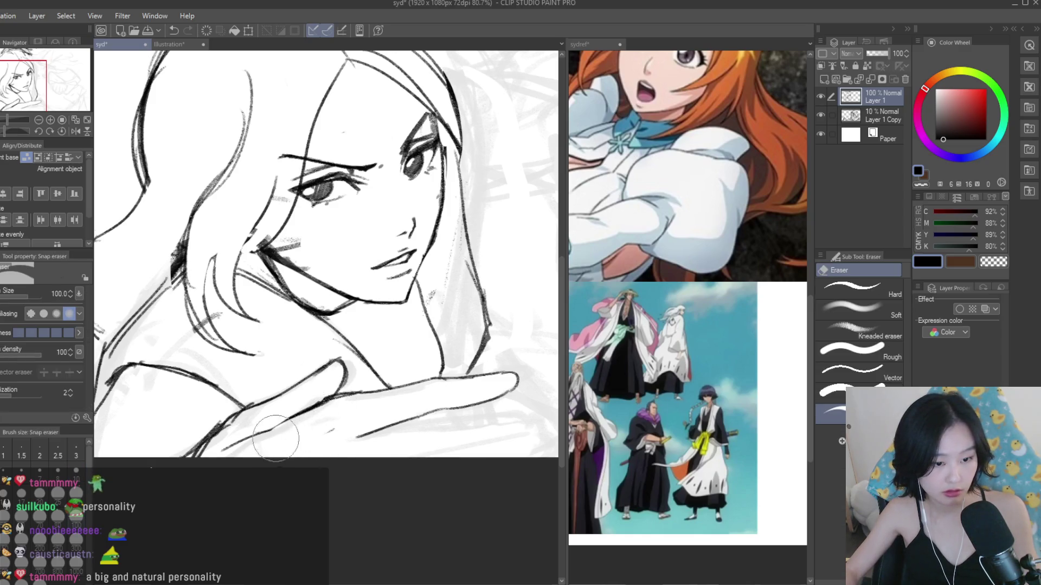
scroll(391, 397, down, 1)
scroll(450, 396, down, 3)
scroll(492, 368, up, 2)
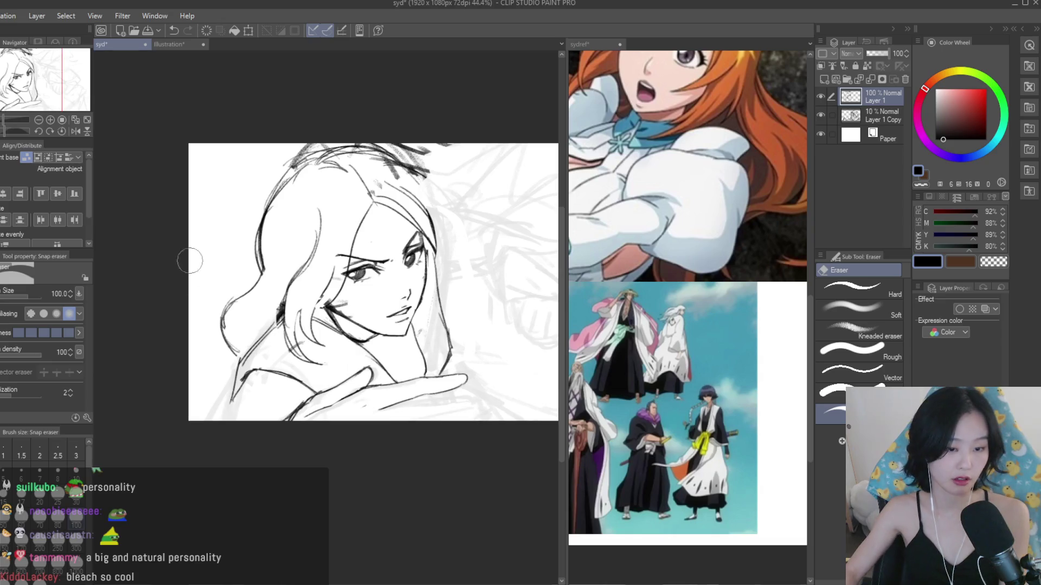
- Lasso the hand's fingertip and nudge it slightly left
key(m)
scroll(423, 386, up, 1)
mouse_move(429, 379)
mouse_down()
mouse_move(463, 364)
mouse_move(431, 404)
mouse_move(465, 391)
mouse_up()
key(k)
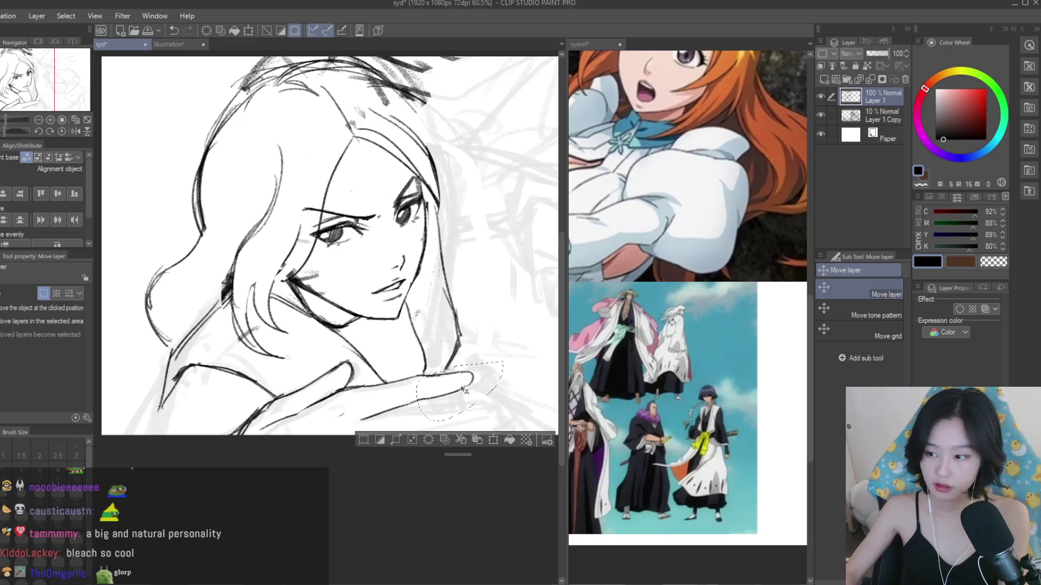
key(ctrl+d)
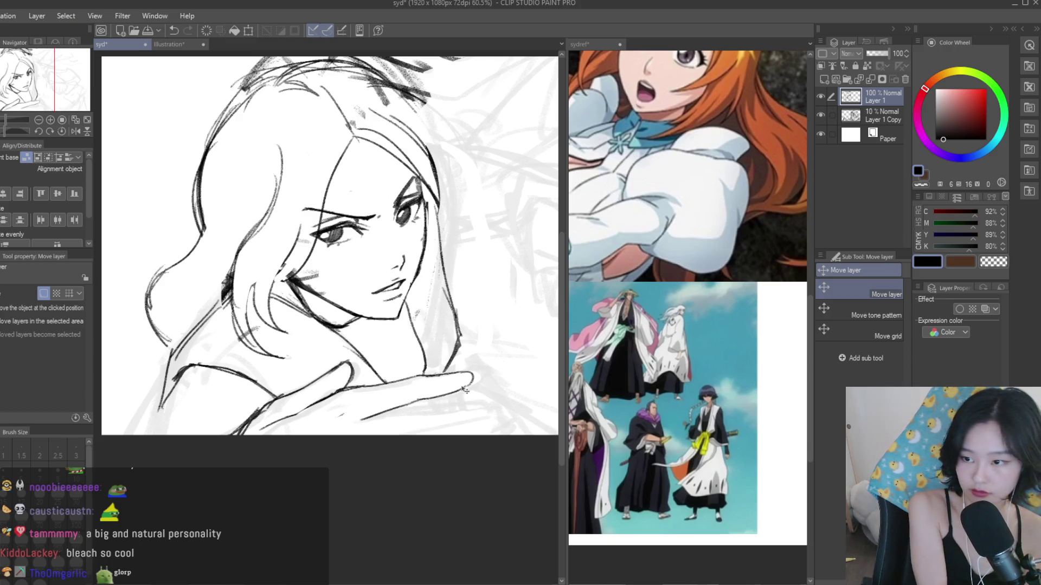
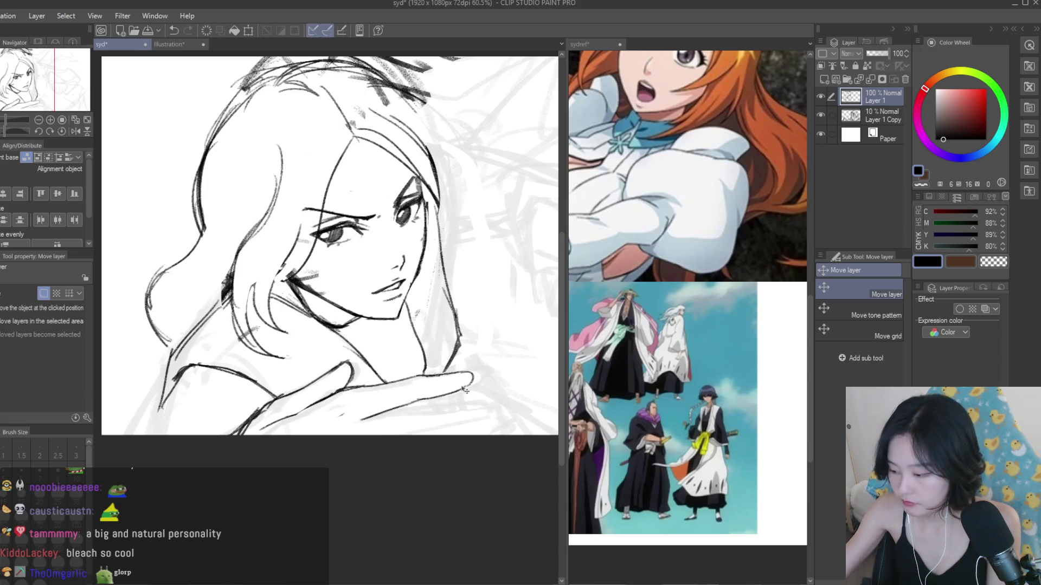
- Lasso-select the sketched hand under her chin with the freehand selection
scroll(412, 417, down, 1)
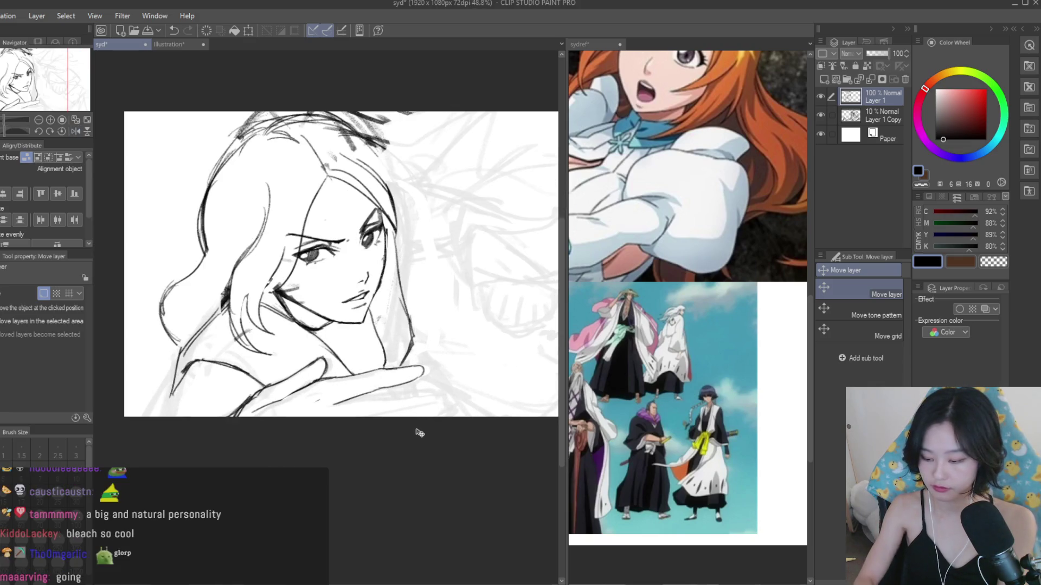
key(m)
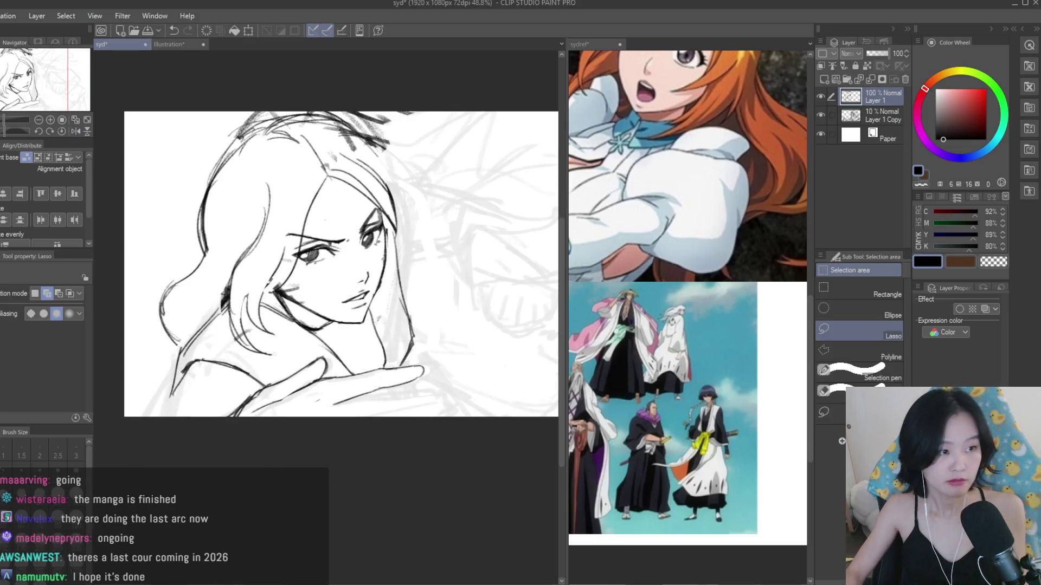
scroll(396, 325, up, 3)
mouse_move(271, 418)
mouse_down()
mouse_move(241, 496)
mouse_move(504, 444)
mouse_move(447, 398)
mouse_move(404, 404)
mouse_up()
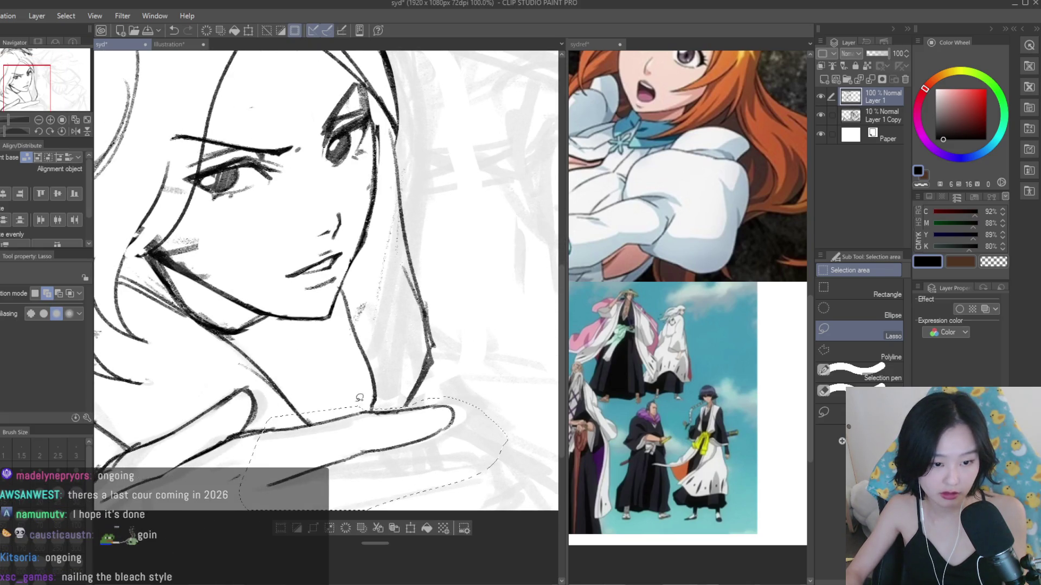
- Transform the selected hand to about 91% horizontal scale with a 0.5° tilt
scroll(406, 404, down, 2)
key(ctrl+t)
drag(467, 425, 454, 426)
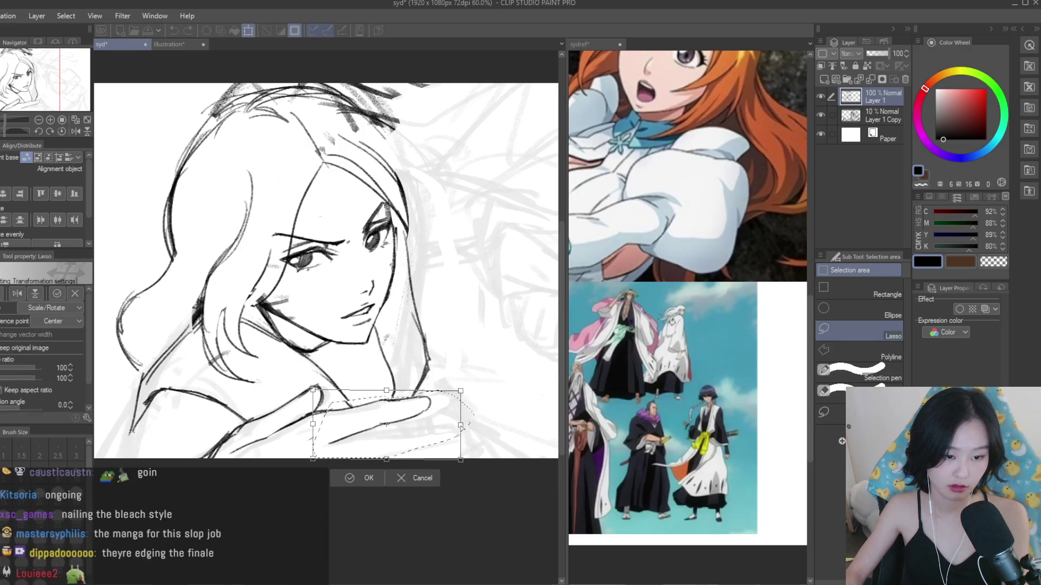
drag(313, 426, 305, 426)
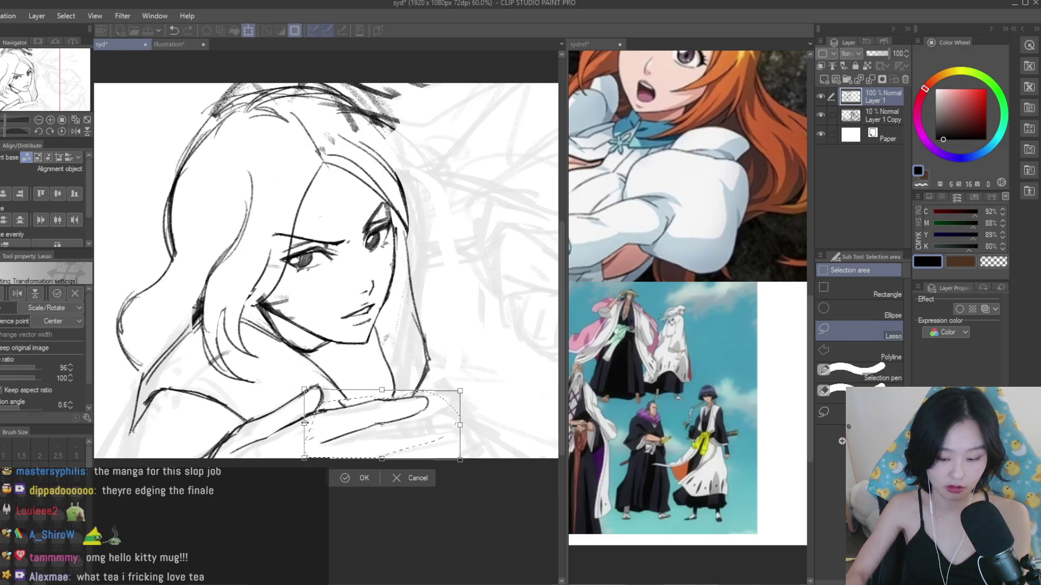
key(Return)
key(e)
scroll(331, 386, up, 1)
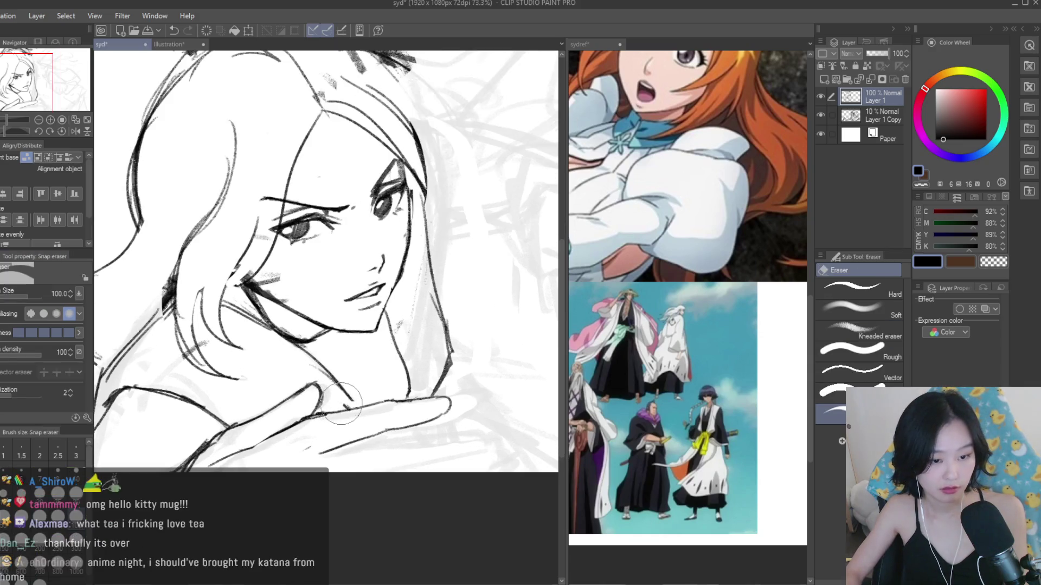
- With Dry Texture 3, draw a dark stroke along the hand and extend its lower line leftward
key(b)
scroll(346, 369, down, 3)
drag(345, 370, 183, 370)
scroll(383, 413, up, 5)
drag(383, 413, 428, 418)
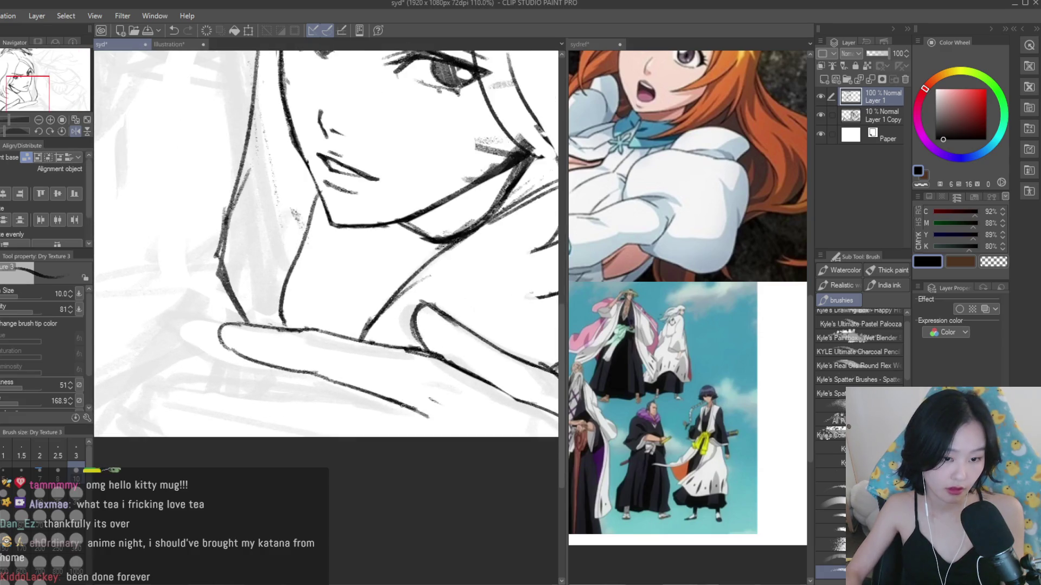
mouse_move(367, 410)
mouse_down()
mouse_move(287, 391)
mouse_move(191, 387)
mouse_up()
mouse_move(187, 387)
mouse_down()
mouse_move(151, 384)
mouse_move(324, 400)
mouse_up()
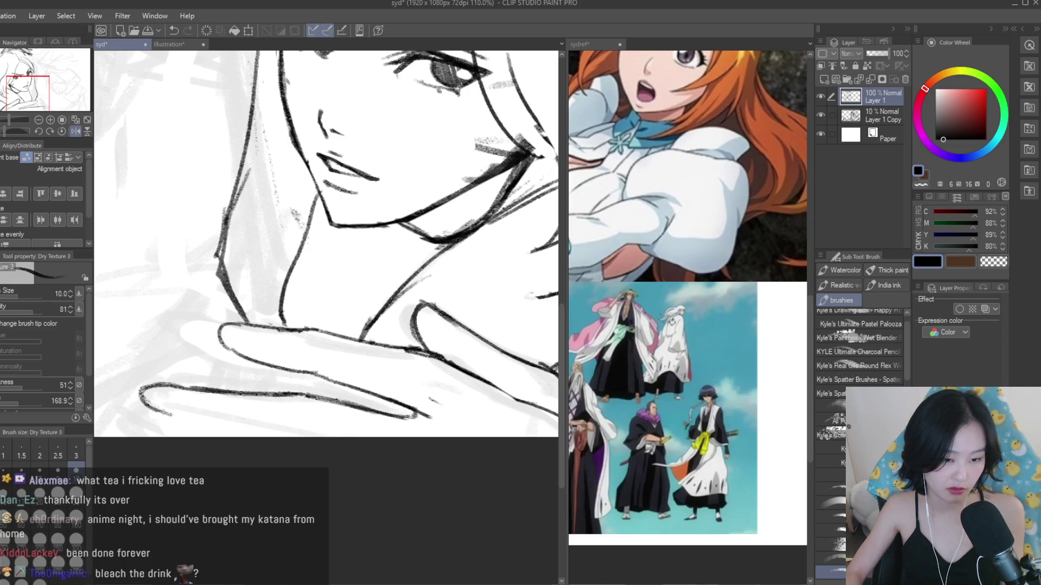
- Redraw the hand's lower curve and bottom stroke, undoing the missed strokes
scroll(365, 441, down, 5)
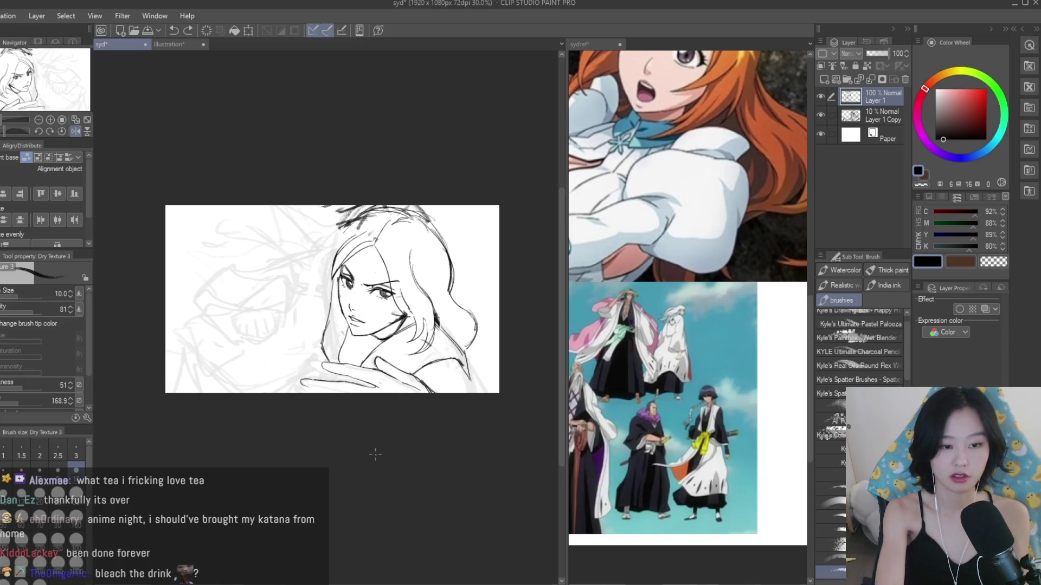
scroll(331, 388, up, 6)
mouse_move(238, 366)
mouse_down()
mouse_move(251, 385)
mouse_move(329, 406)
mouse_up()
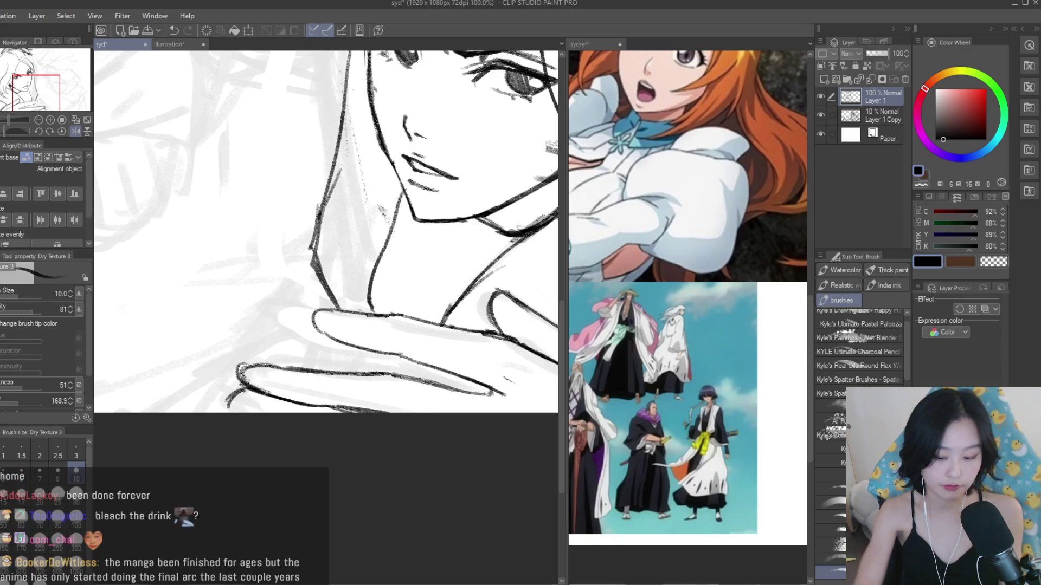
key(ctrl+z)
drag(290, 384, 79, 384)
drag(409, 383, 425, 407)
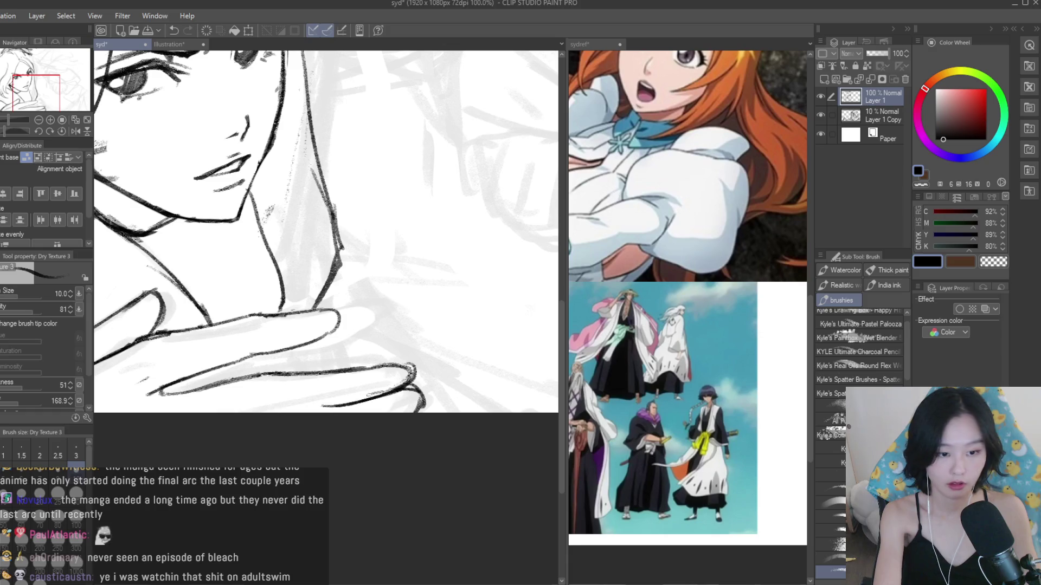
key(ctrl+z)
drag(398, 403, 284, 409)
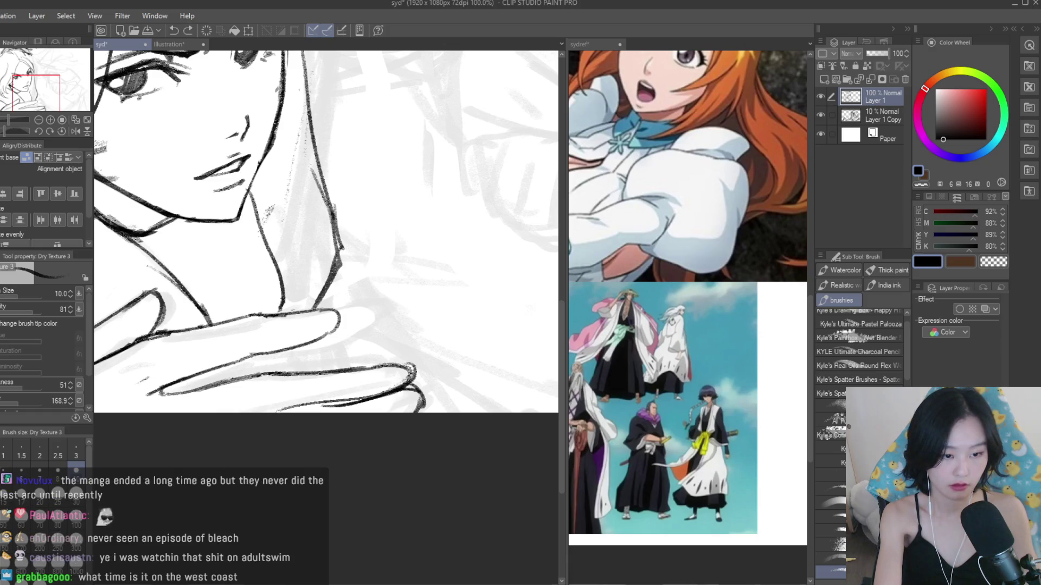
- Erase part of the bottom hand stroke and mirror the view to check proportions
key(e)
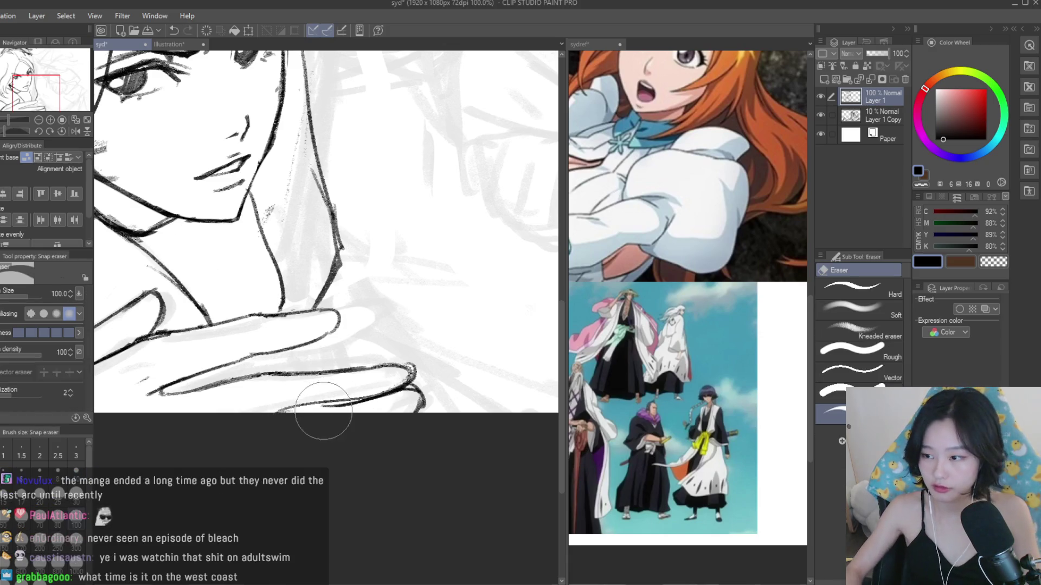
mouse_move(339, 414)
mouse_down()
mouse_move(304, 409)
mouse_move(331, 404)
mouse_up()
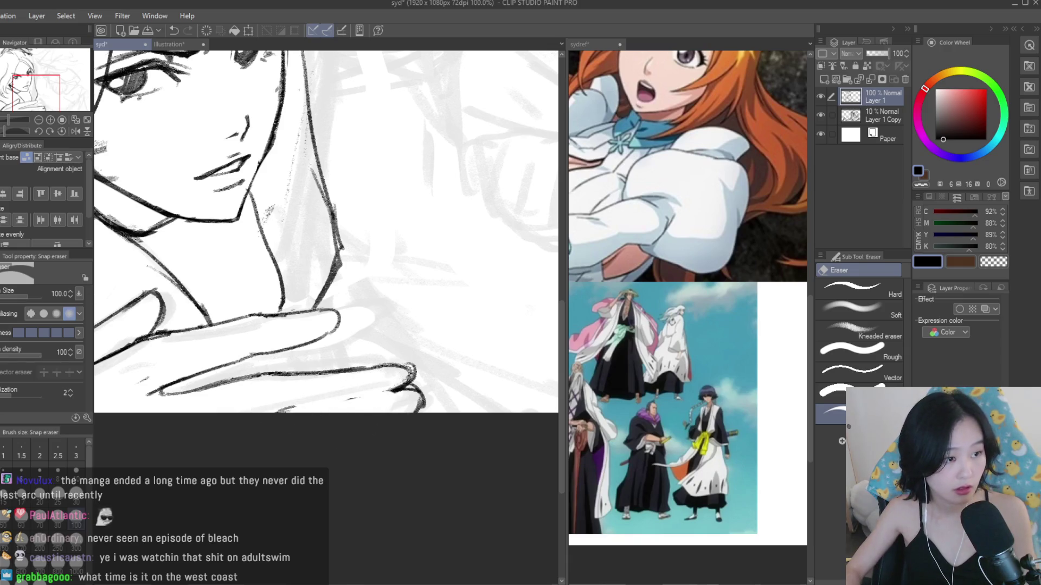
key(b)
scroll(448, 358, down, 5)
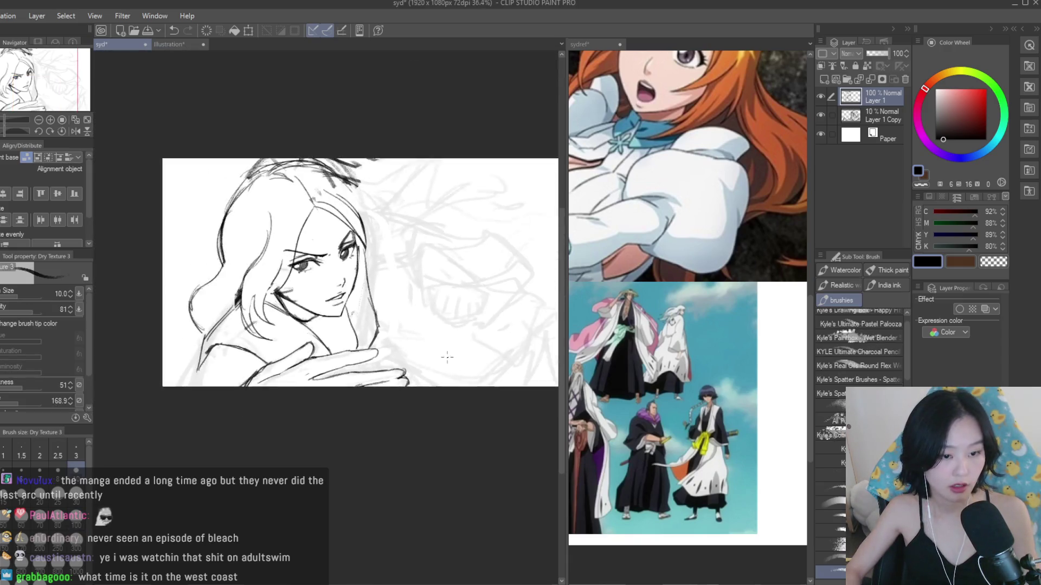
key(h)
key(h)
scroll(448, 357, up, 3)
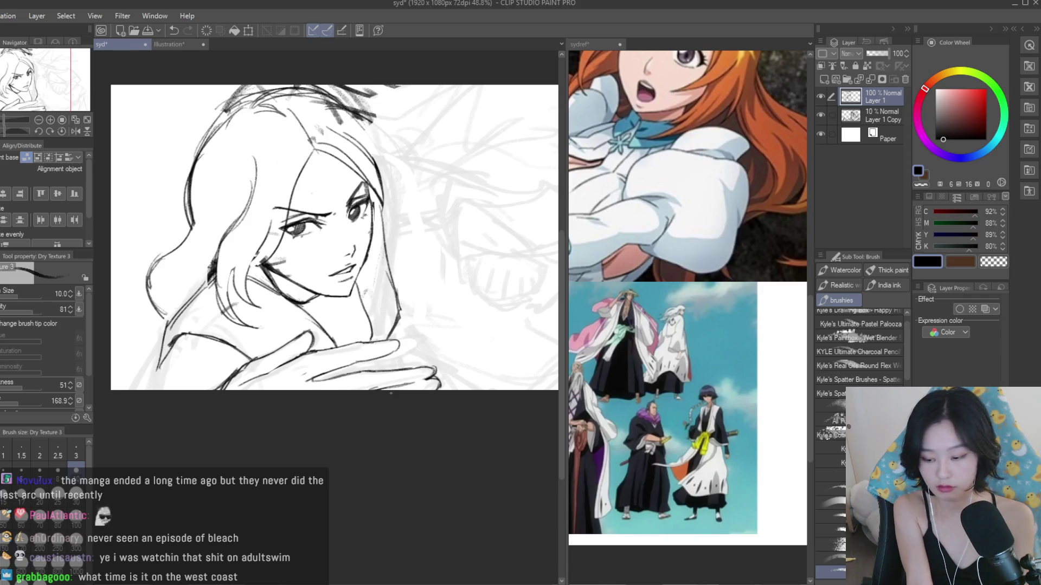
scroll(325, 368, up, 3)
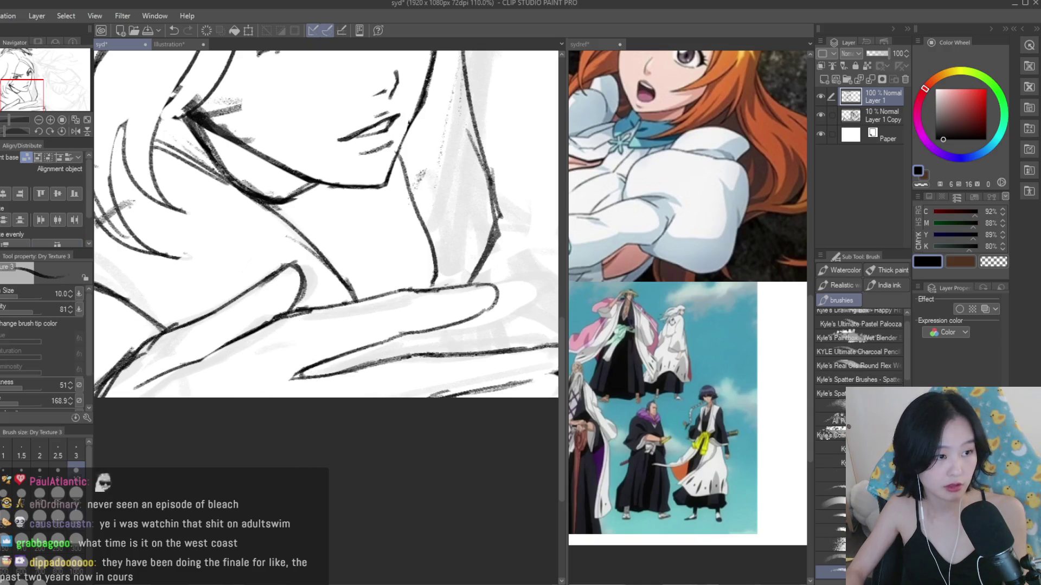
- Erase and rework the chin curve
scroll(397, 343, down, 6)
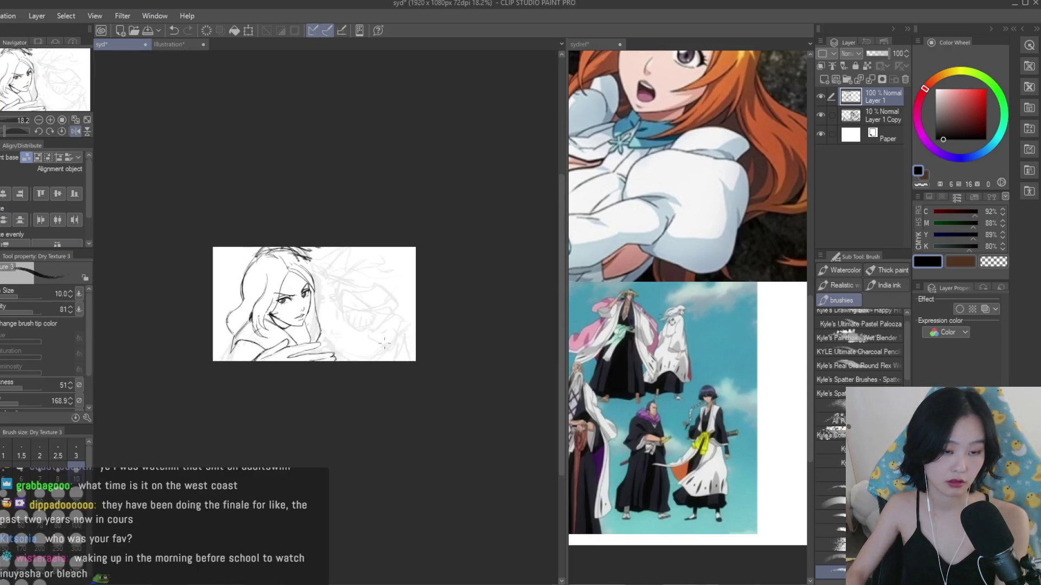
scroll(397, 343, up, 3)
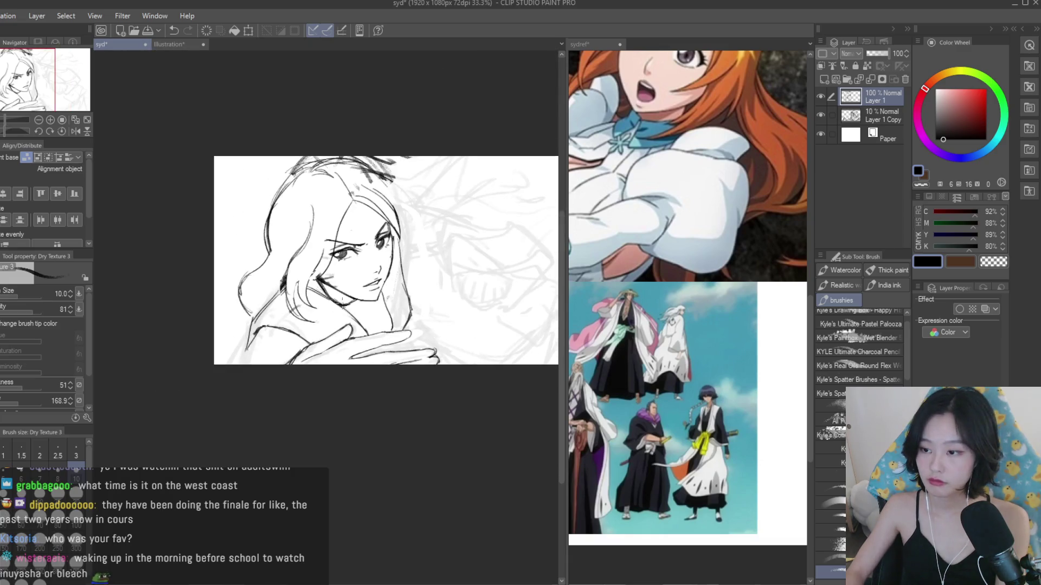
scroll(460, 316, down, 1)
scroll(416, 308, up, 5)
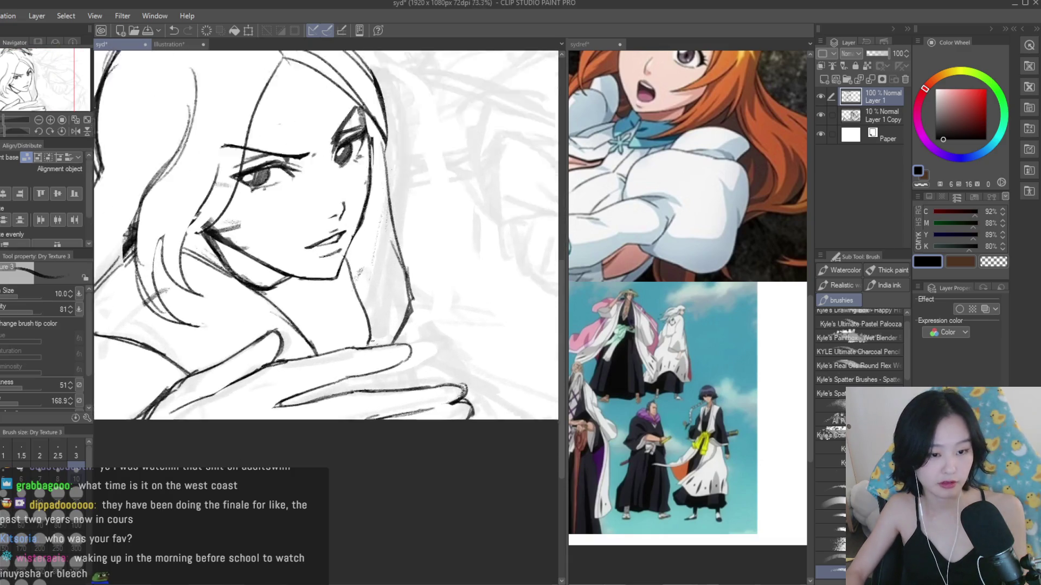
scroll(405, 340, down, 3)
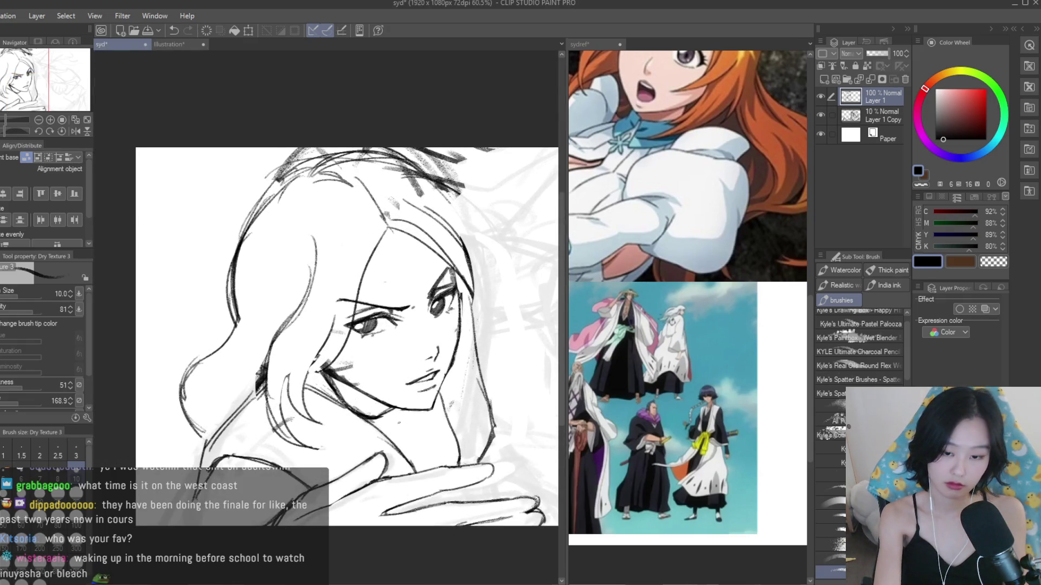
scroll(373, 418, up, 2)
key(e)
scroll(373, 417, up, 2)
mouse_move(372, 417)
mouse_down()
mouse_move(336, 391)
mouse_move(373, 416)
mouse_move(362, 439)
mouse_up()
key(b)
- Erase stray strokes near the cheek, then flip the canvas to check and flip back
scroll(373, 417, up, 3)
scroll(415, 397, down, 6)
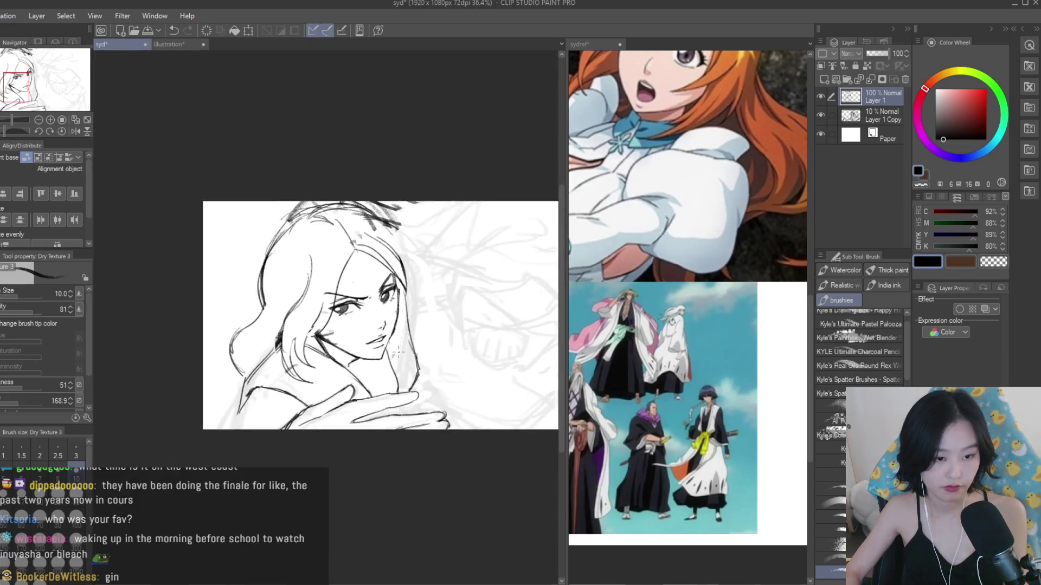
scroll(374, 363, up, 4)
scroll(374, 362, up, 2)
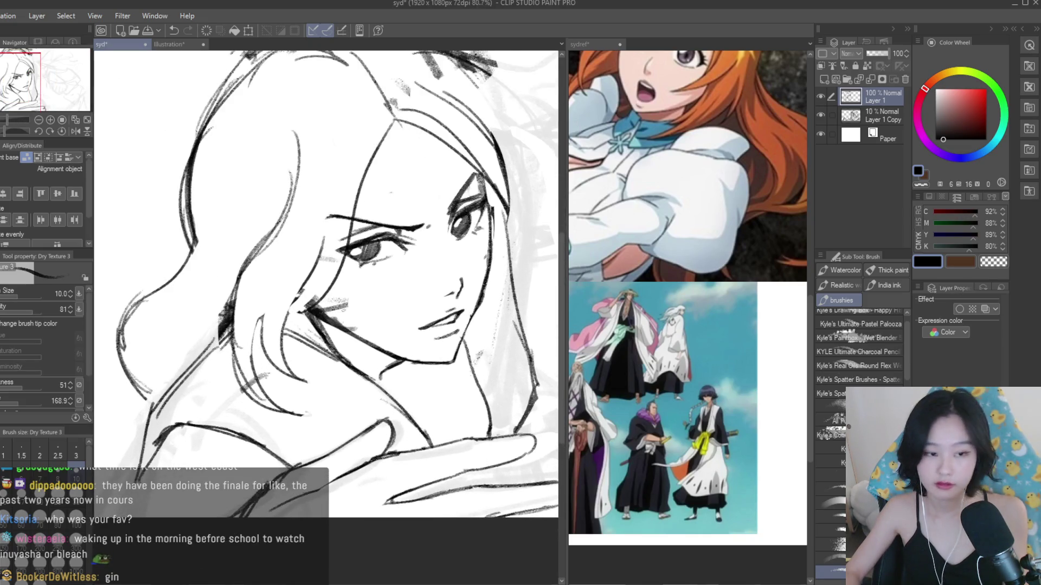
key(e)
drag(298, 326, 325, 339)
key(b)
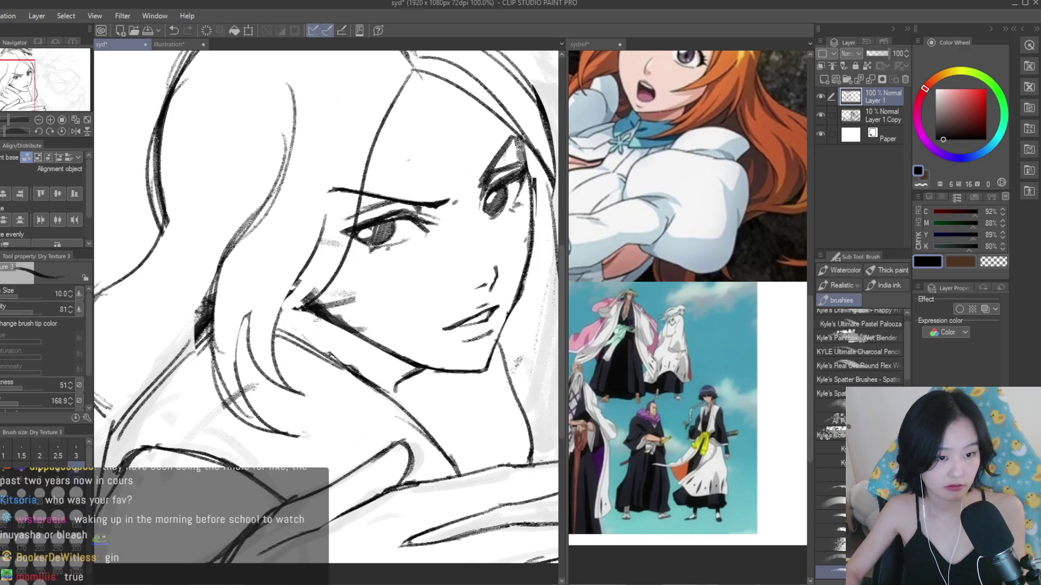
scroll(305, 307, down, 2)
scroll(461, 234, down, 2)
key(h)
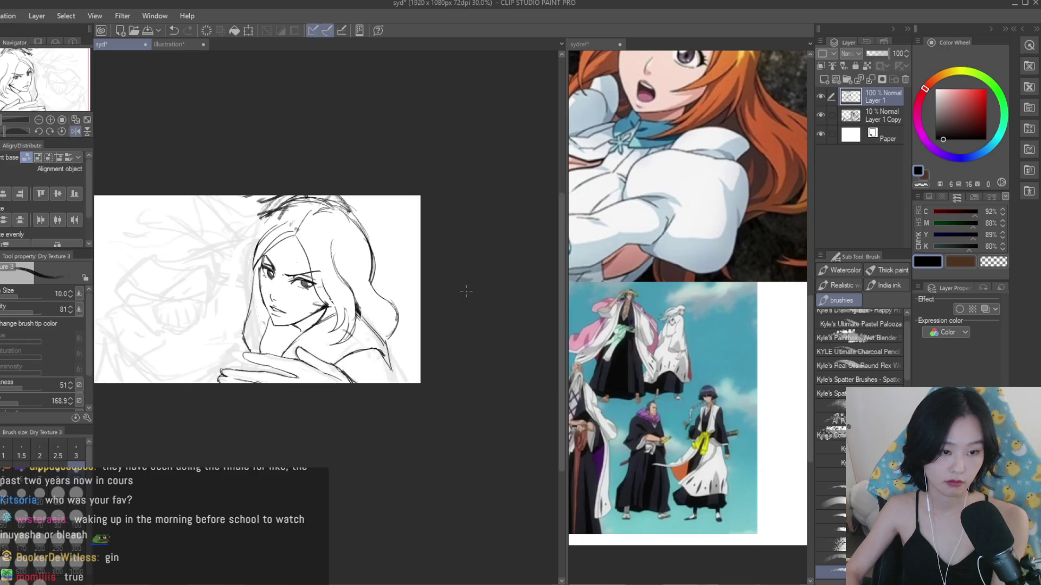
key(h)
scroll(467, 291, up, 6)
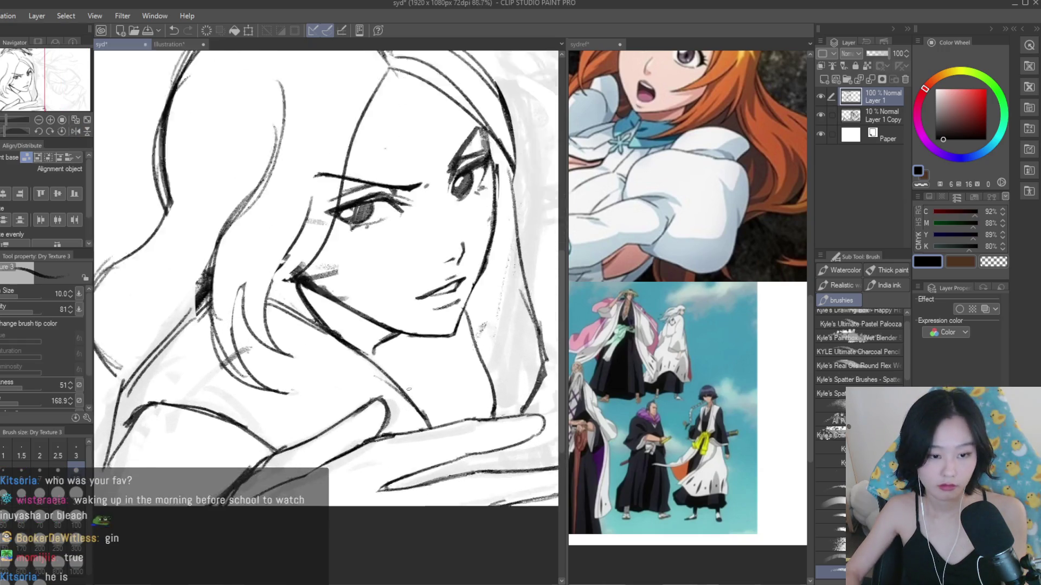
- Draw a diagonal stroke along the jaw and lighten the strokes around the chin
drag(315, 324, 421, 411)
key(e)
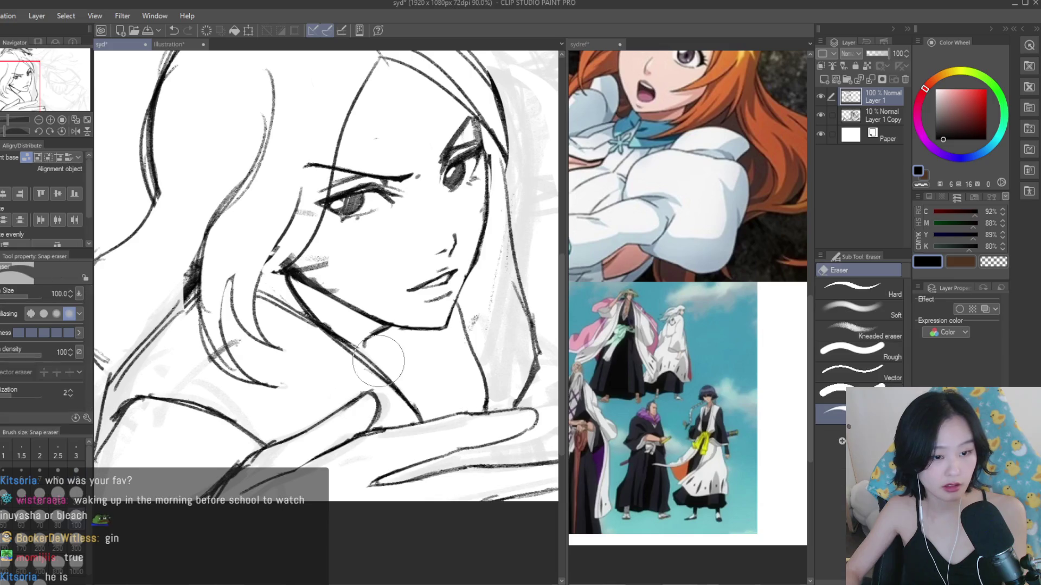
mouse_move(344, 333)
mouse_down()
mouse_move(334, 328)
mouse_move(378, 347)
mouse_up()
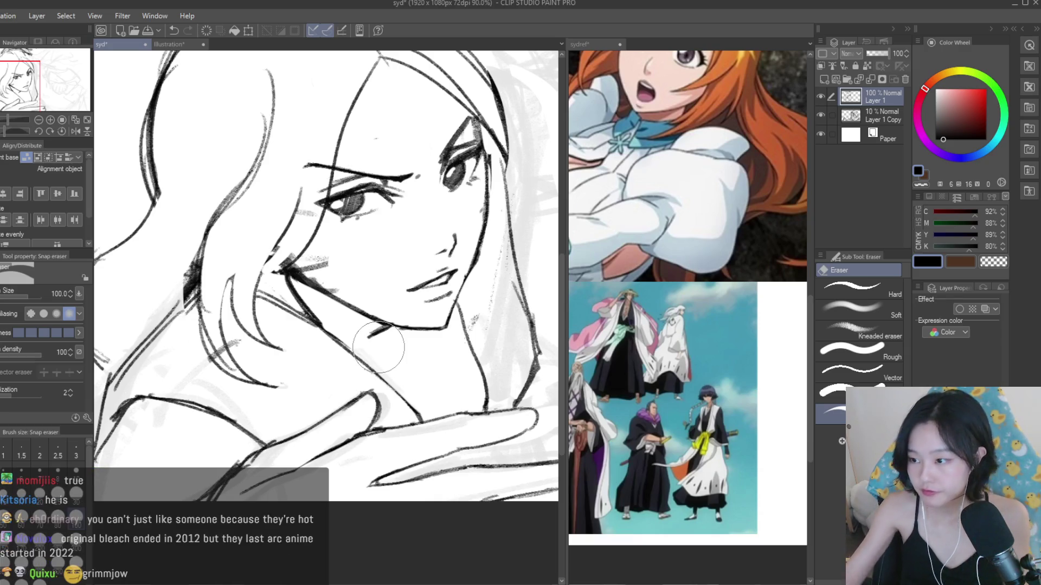
scroll(331, 285, down, 4)
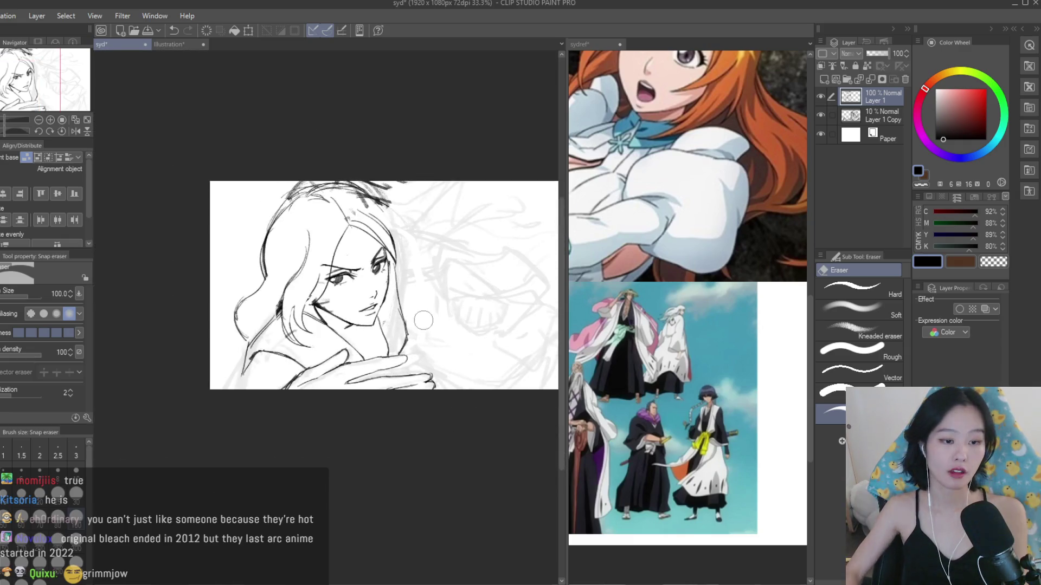
key(b)
scroll(325, 282, up, 3)
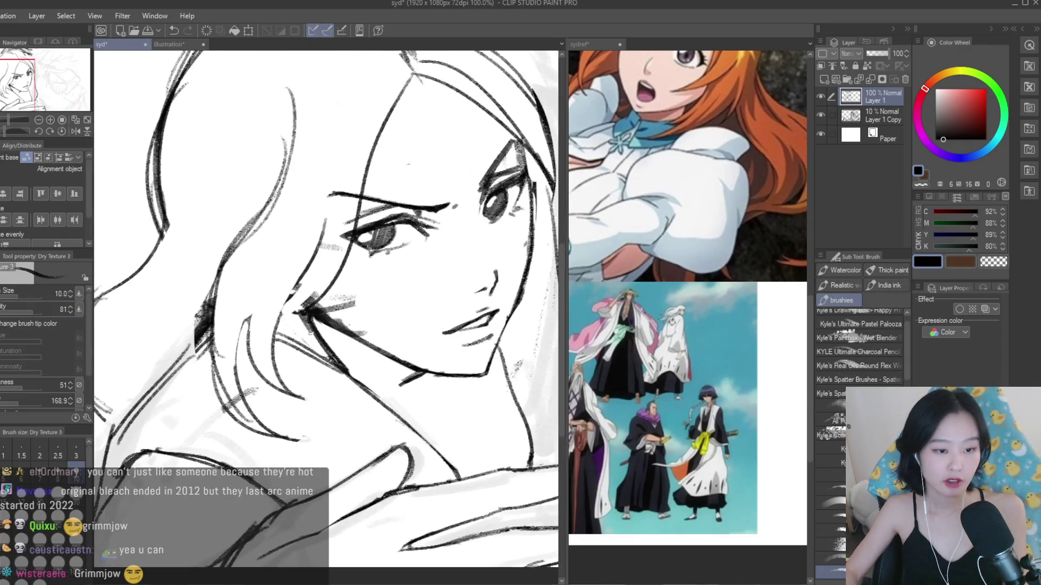
scroll(325, 282, down, 5)
scroll(356, 313, up, 3)
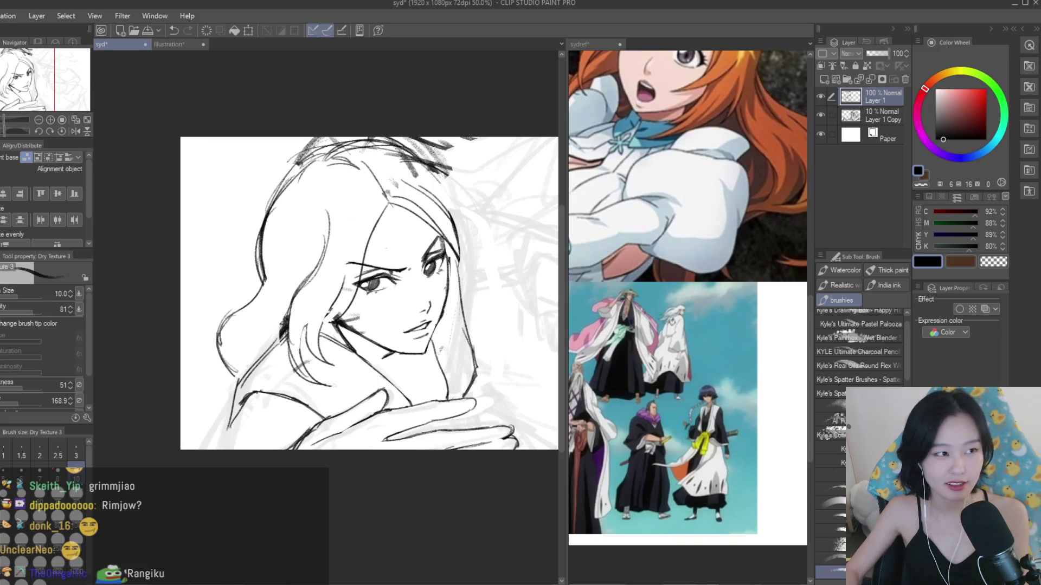
scroll(401, 334, up, 5)
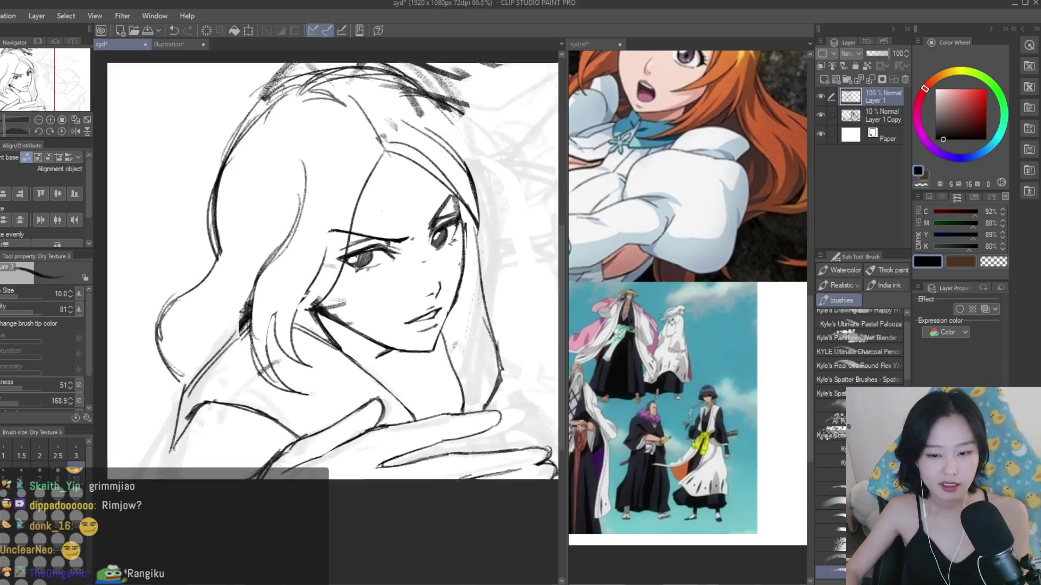
scroll(325, 303, down, 6)
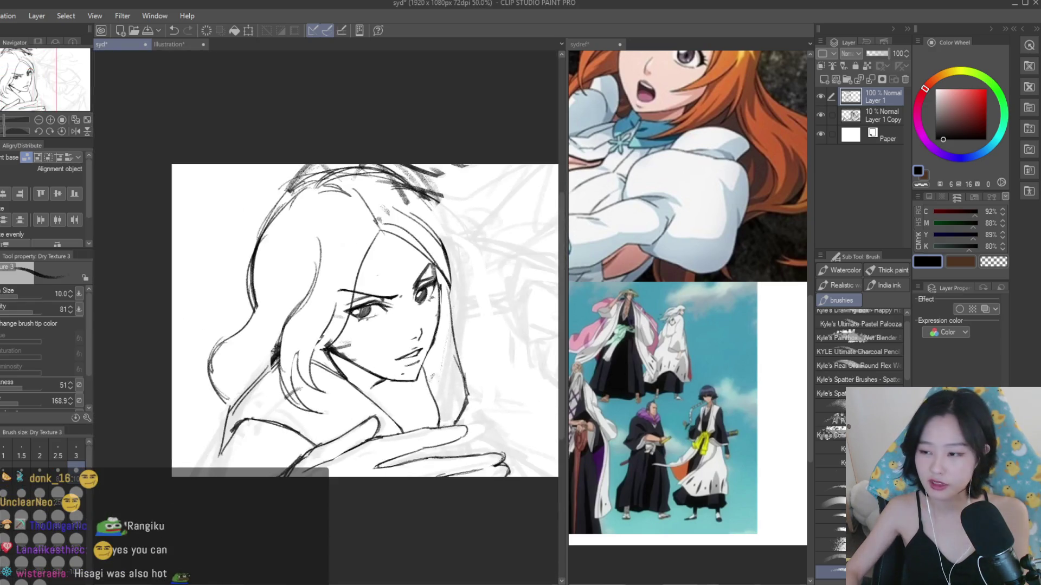
scroll(325, 304, up, 1)
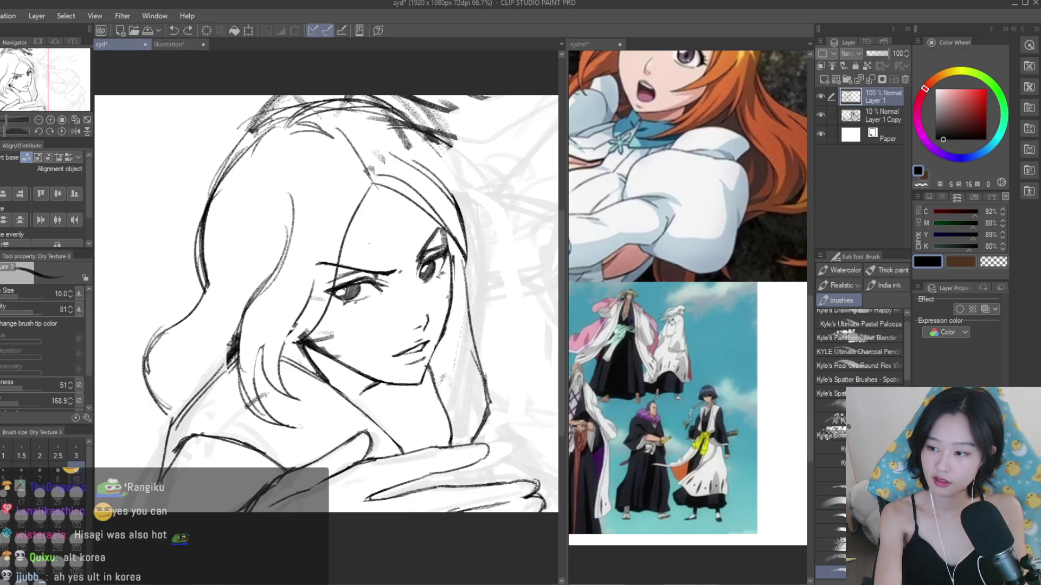
- Undo the stray chin stroke and draw two dark lines down the neck
key(ctrl+z)
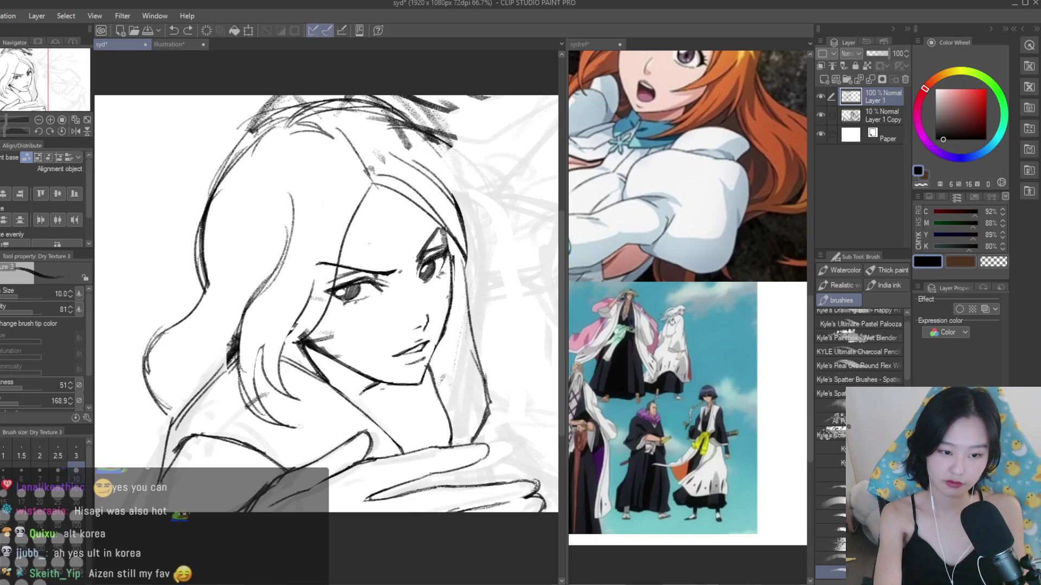
drag(400, 387, 411, 441)
key(ctrl+z)
drag(401, 386, 413, 440)
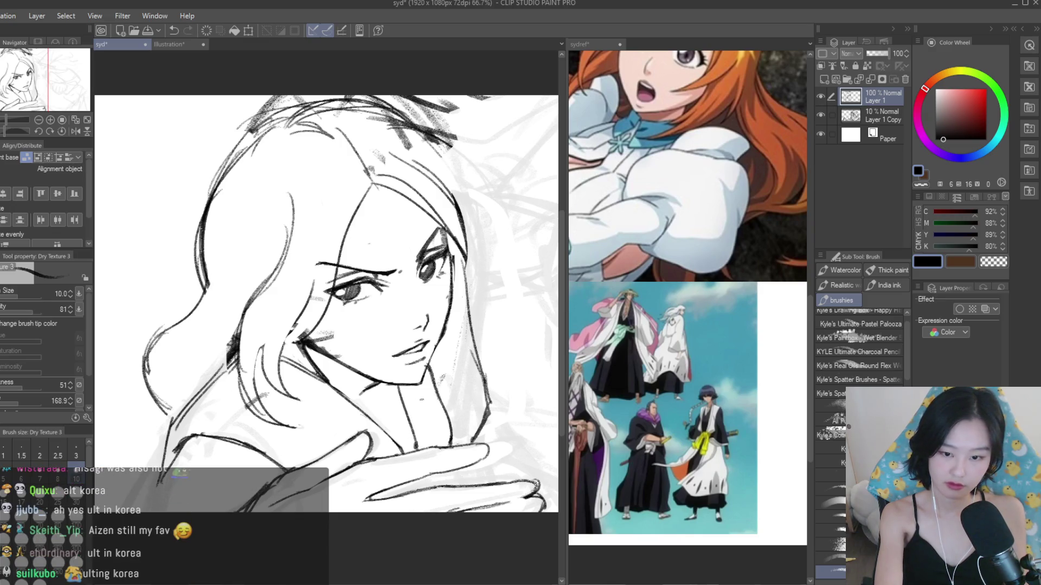
drag(382, 386, 407, 443)
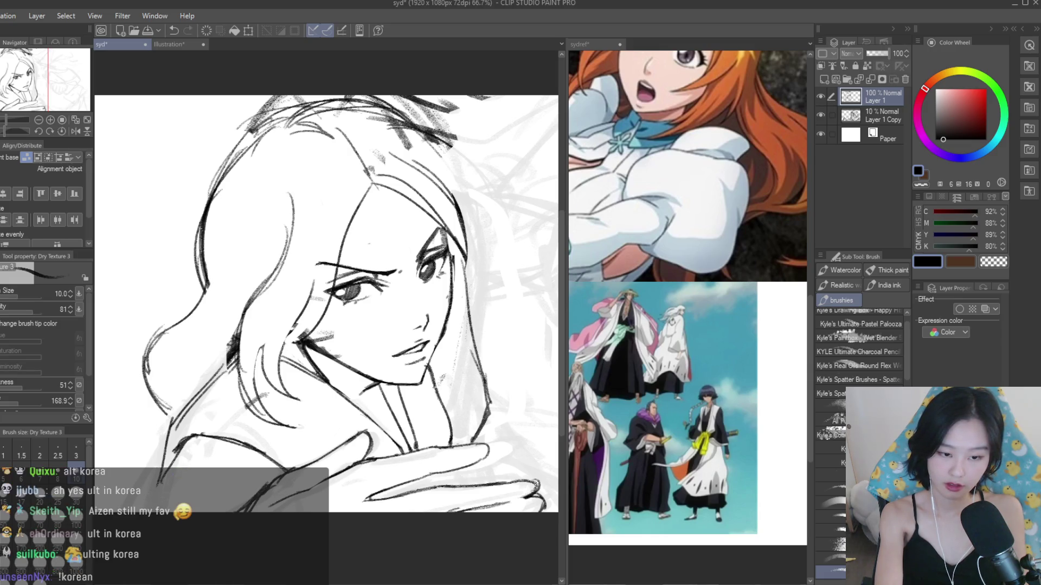
key(ctrl+z)
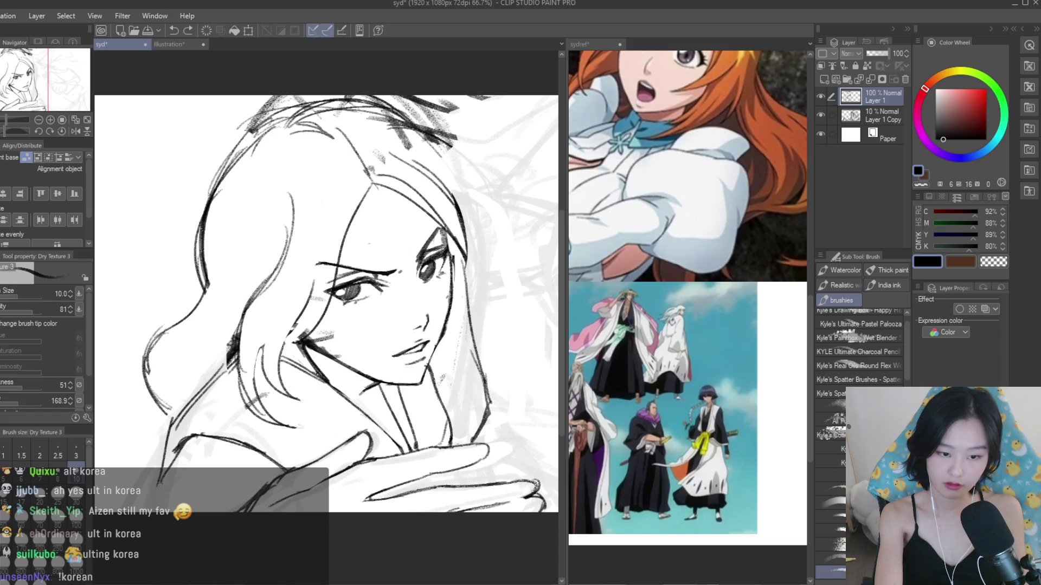
- Mirror and zoom out to review the whole sketch, then restore normal orientation
key(h)
key(ctrl+minus)
key(ctrl+minus)
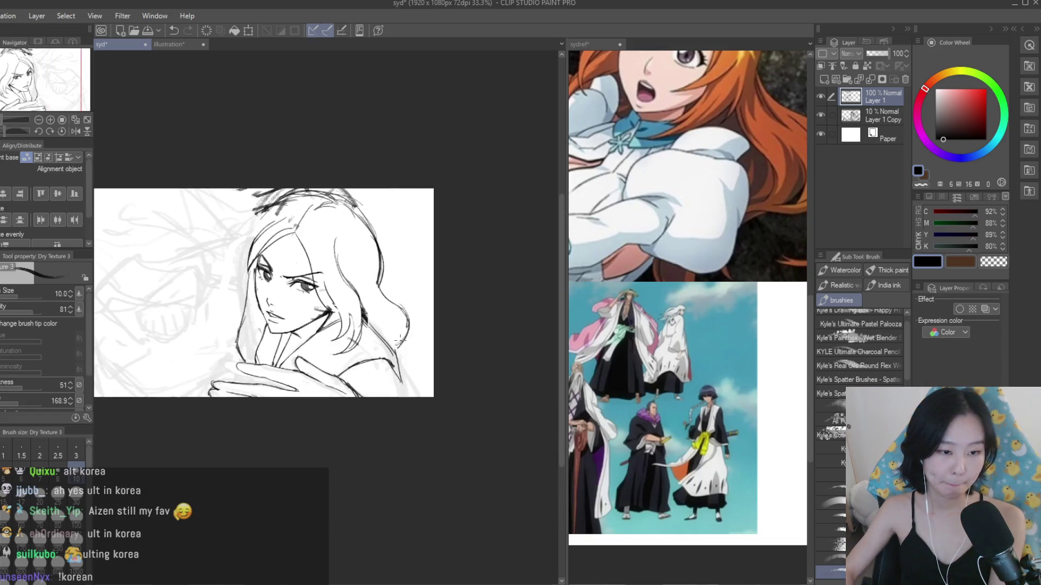
key(h)
scroll(358, 293, up, 2)
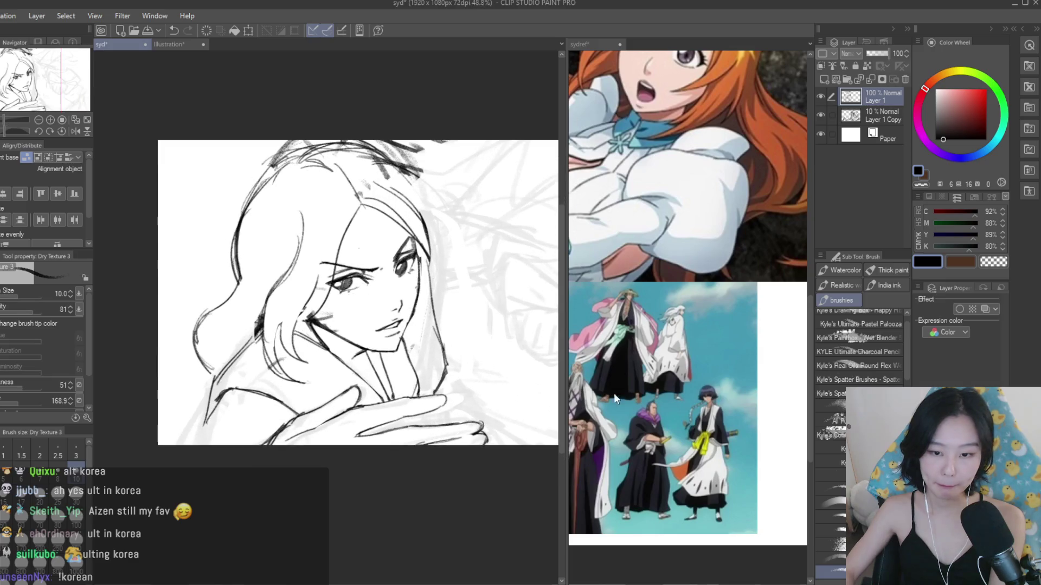
scroll(687, 298, up, 3)
scroll(347, 282, up, 1)
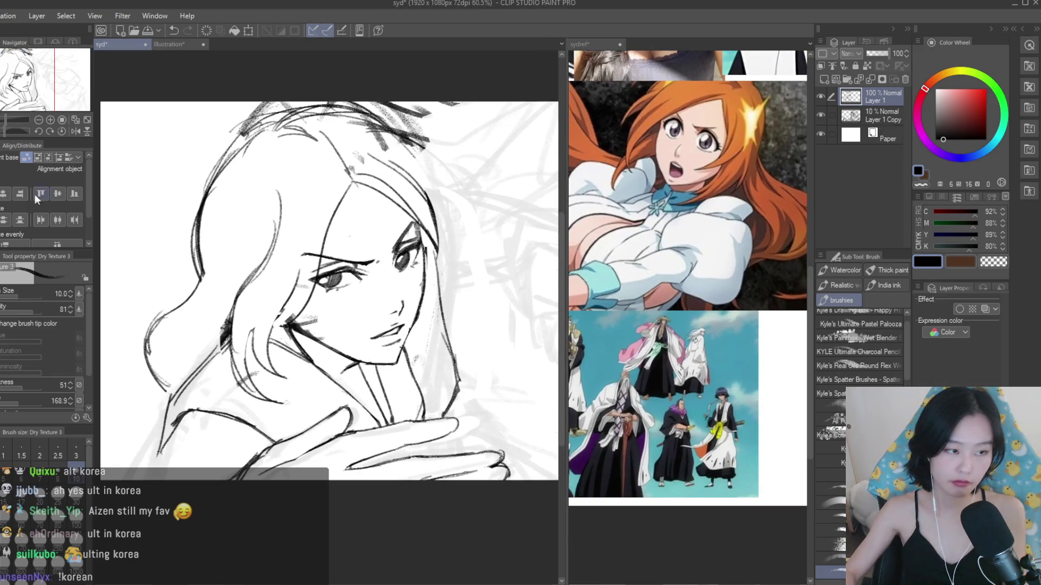
- Erase the rough strokes around the neck and face with the Snap eraser
key(e)
scroll(406, 383, up, 1)
mouse_move(405, 382)
mouse_down()
mouse_move(407, 353)
mouse_move(407, 423)
mouse_move(472, 343)
mouse_move(443, 252)
mouse_up()
scroll(443, 253, down, 2)
key(h)
key(b)
scroll(389, 255, up, 2)
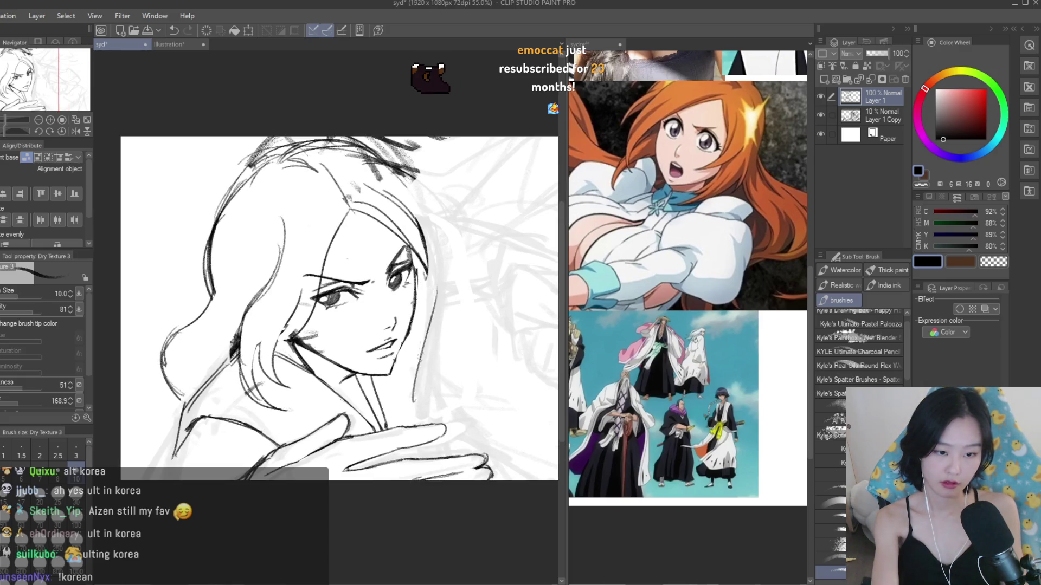
- Redraw the right edge of the face, neck and hair in dark Dry Texture 3 lines
drag(433, 291, 410, 404)
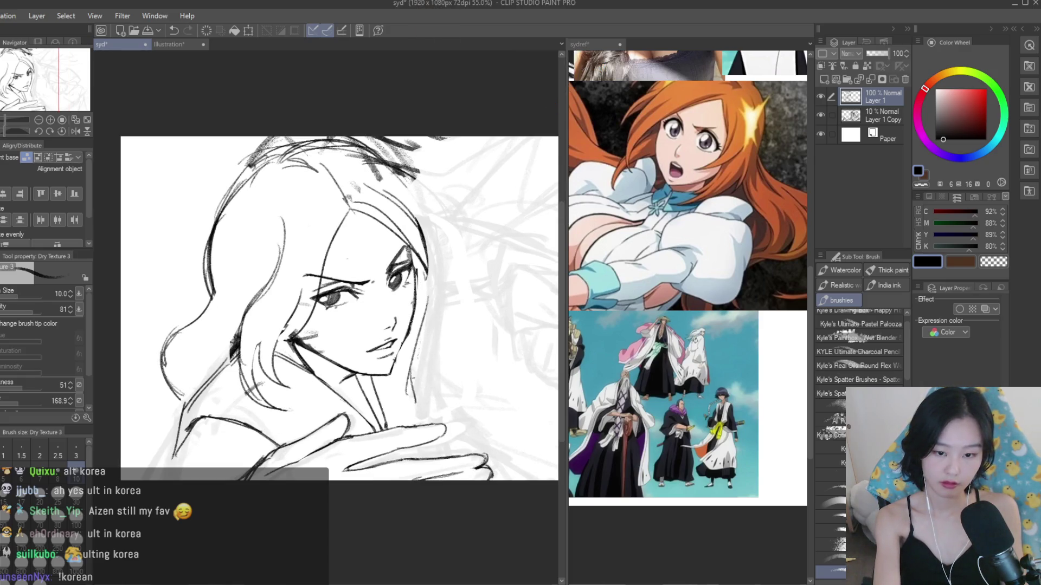
key(ctrl+z)
key(ctrl+z)
drag(426, 284, 446, 420)
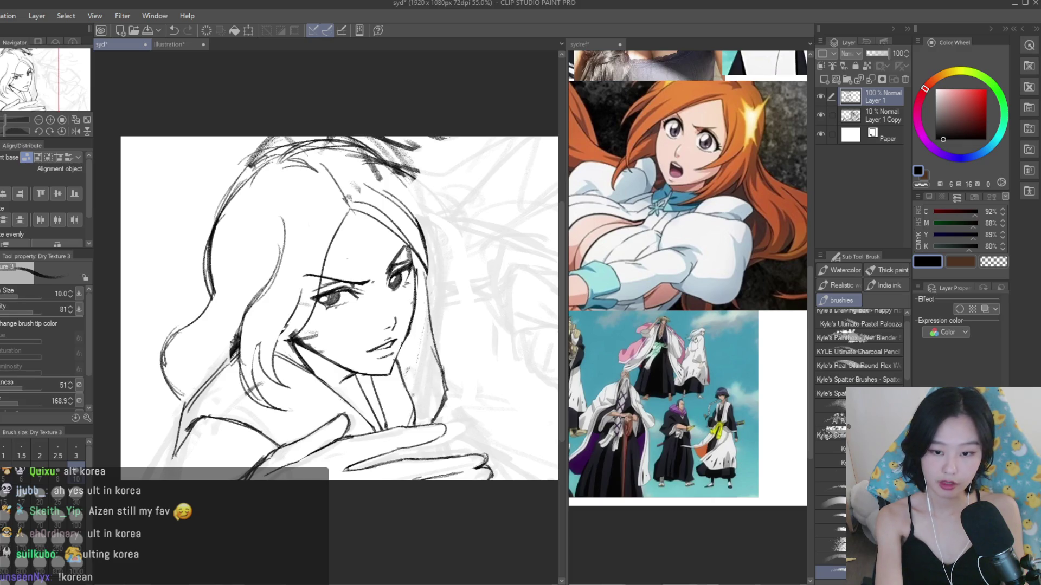
key(ctrl+z)
drag(424, 270, 432, 345)
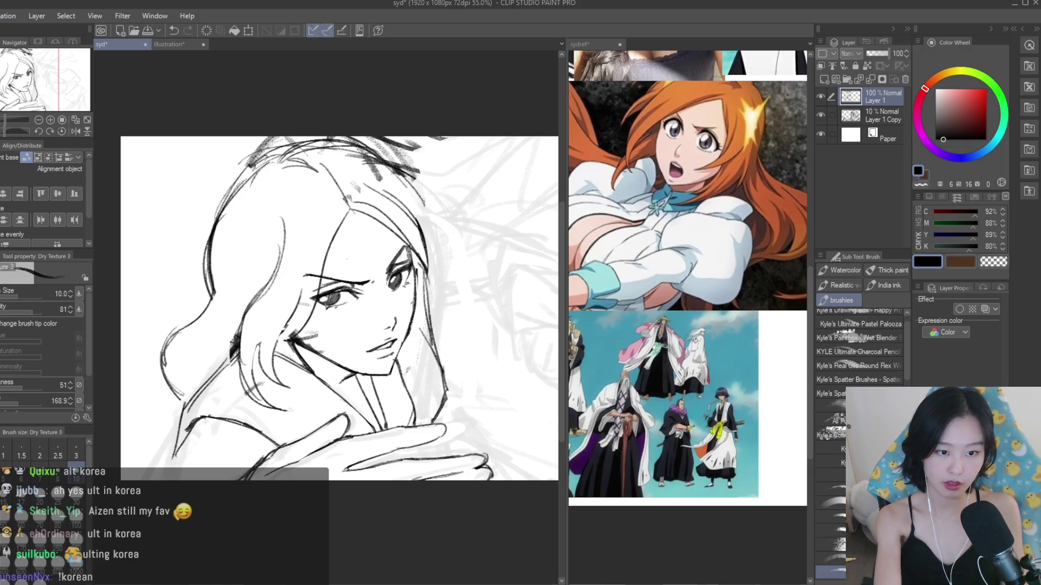
scroll(369, 303, down, 1)
scroll(221, 329, up, 1)
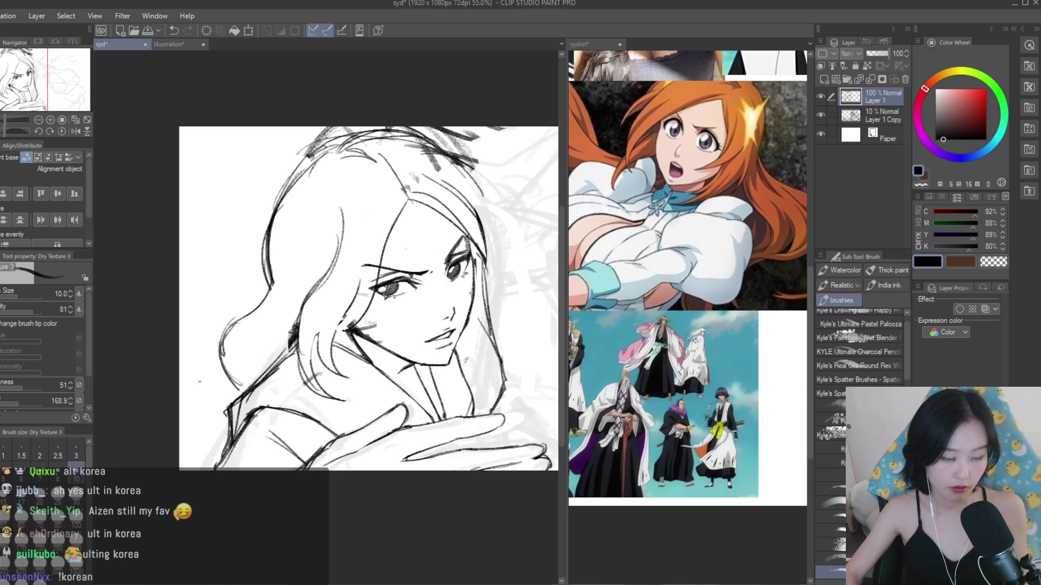
- Lighten stray strokes near the face with the eraser
key(e)
drag(257, 413, 241, 409)
scroll(329, 334, down, 6)
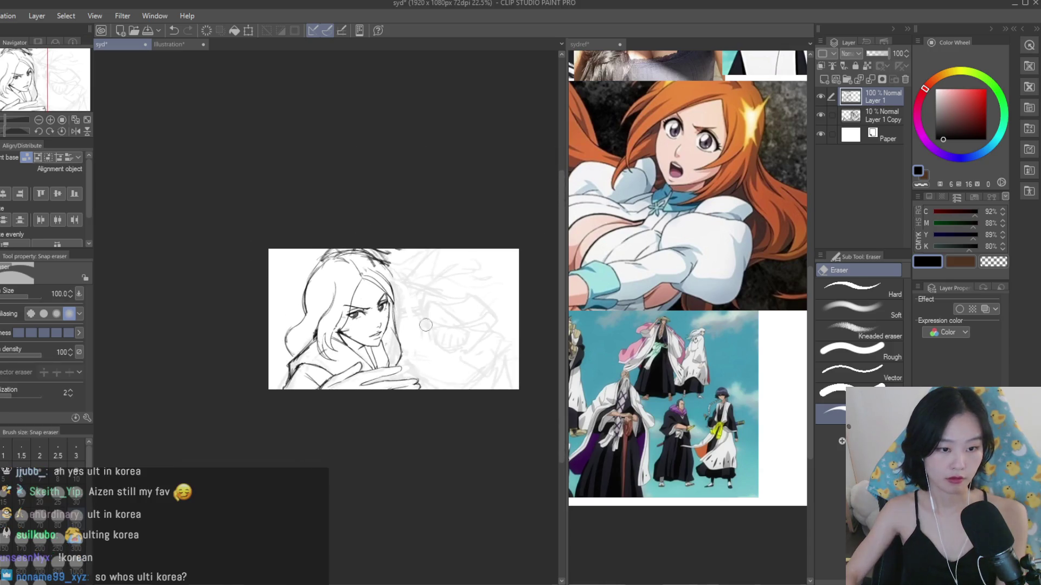
- Flip the canvas horizontally to check the sketch, then flip it back
key(h)
scroll(465, 330, up, 4)
key(h)
scroll(456, 278, up, 1)
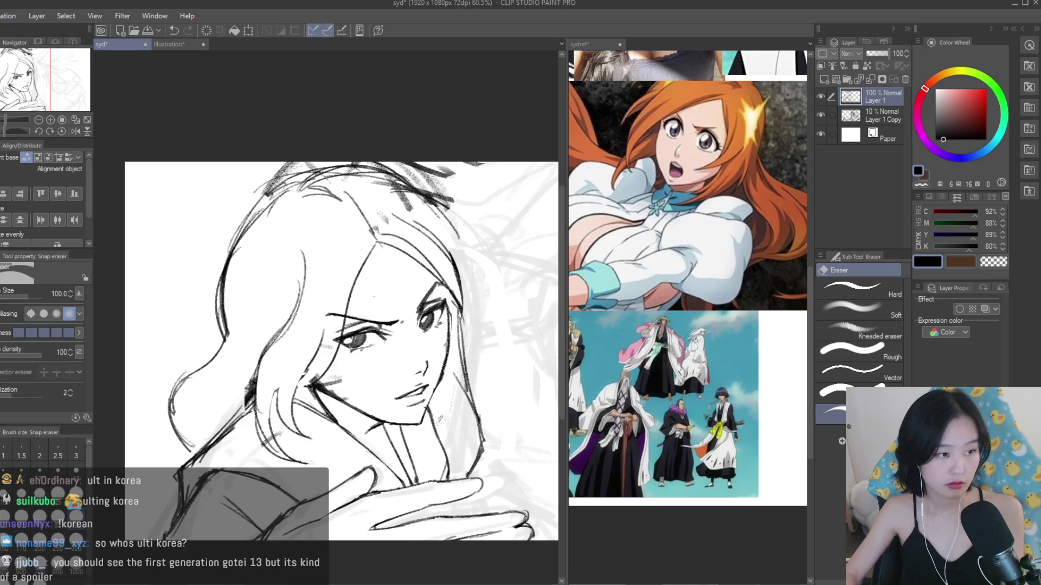
- Switch to Dry Texture 3 and zoom in on the fist area right of the face
key(b)
scroll(458, 272, up, 1)
scroll(450, 290, up, 1)
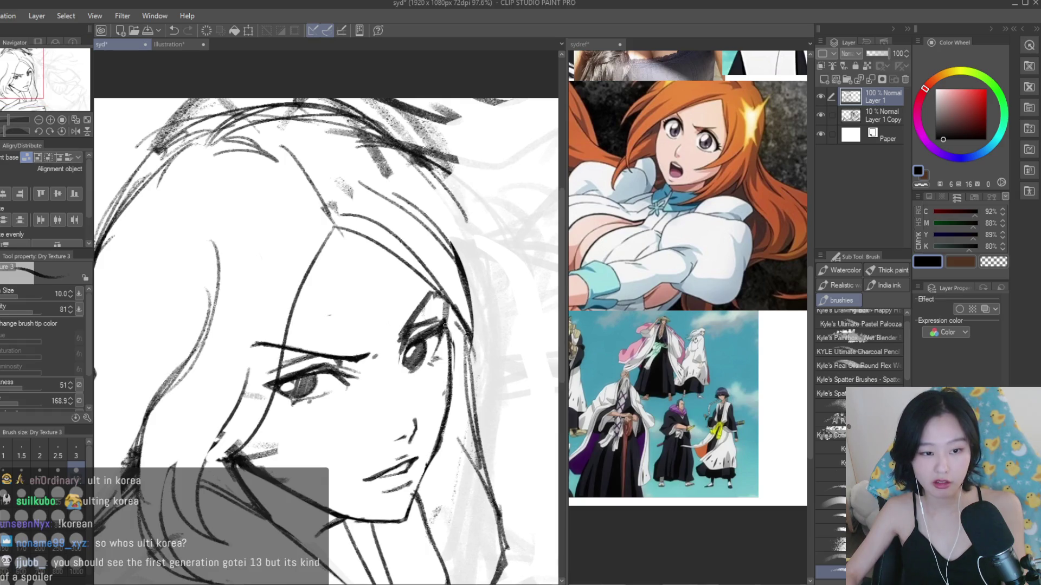
scroll(452, 305, down, 2)
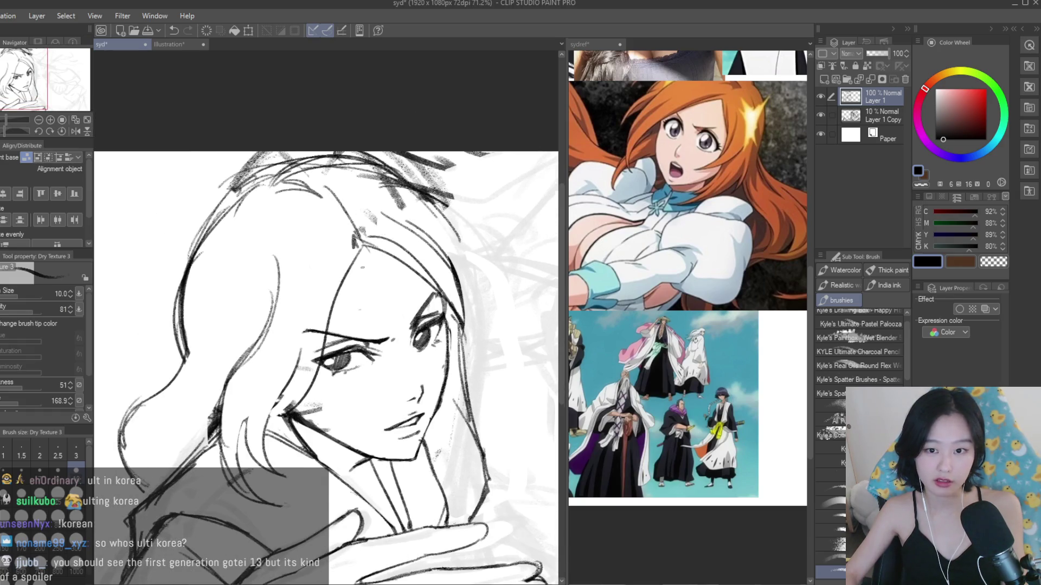
scroll(362, 265, down, 1)
scroll(363, 265, up, 1)
scroll(362, 265, down, 1)
scroll(409, 339, down, 3)
scroll(408, 339, up, 1)
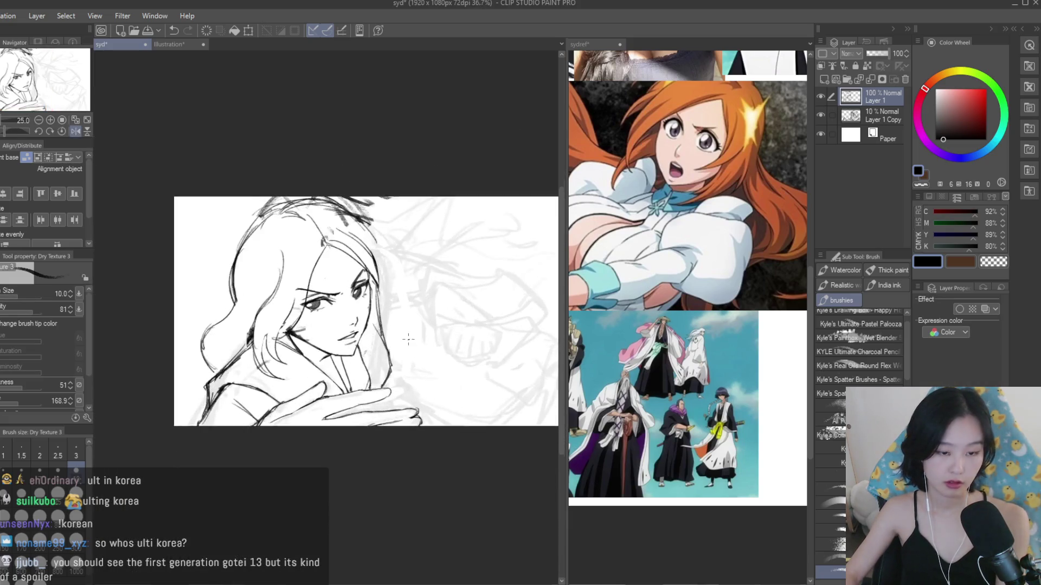
scroll(408, 339, up, 7)
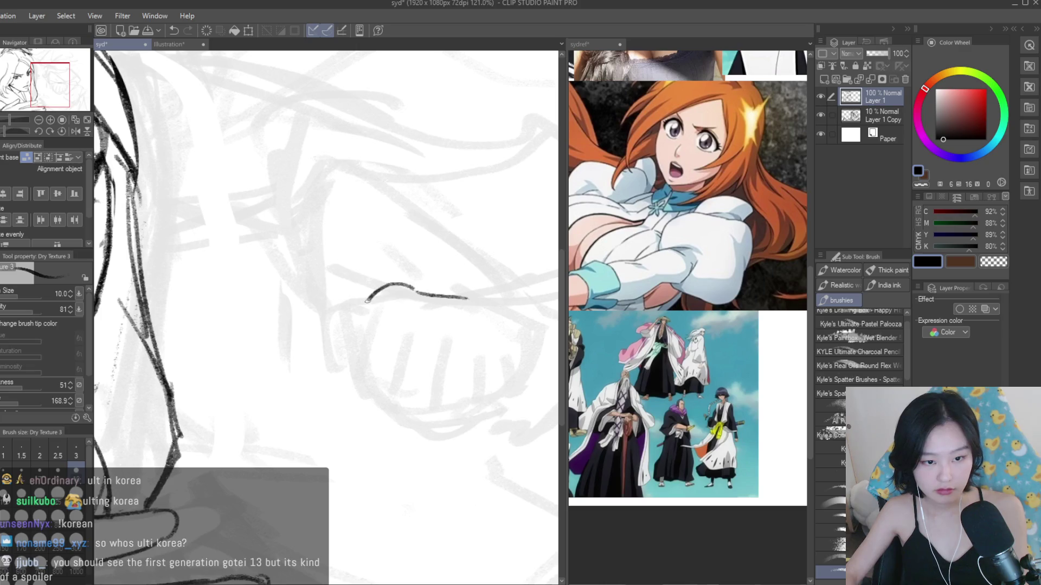
- Draw the fist's left side and a finger line, undoing trial strokes underneath
mouse_move(379, 292)
mouse_down()
mouse_move(353, 371)
mouse_move(404, 332)
mouse_move(452, 415)
mouse_move(476, 416)
mouse_up()
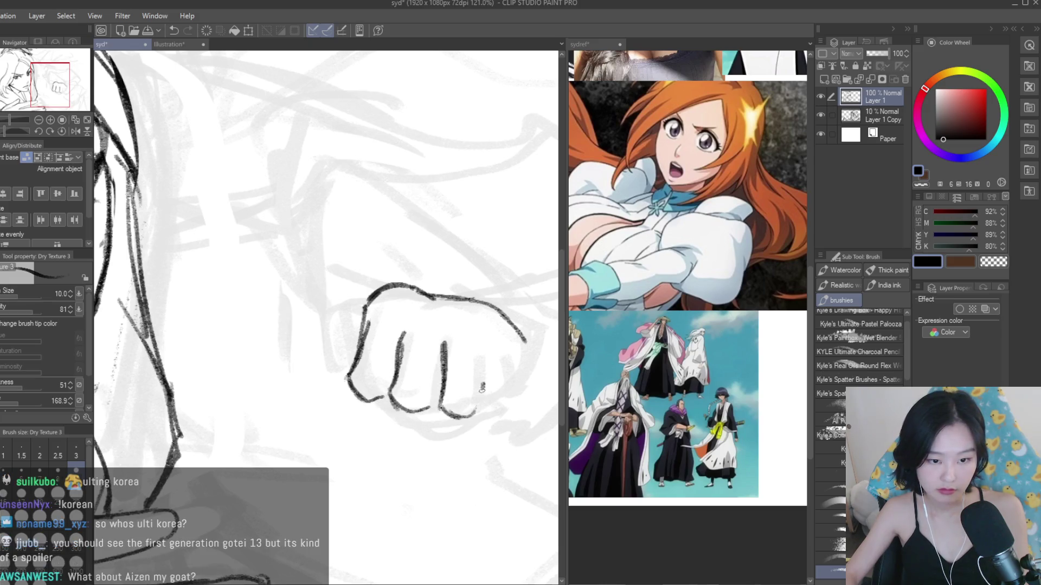
key(ctrl+z)
key(ctrl+z)
key(ctrl+z)
drag(366, 305, 331, 309)
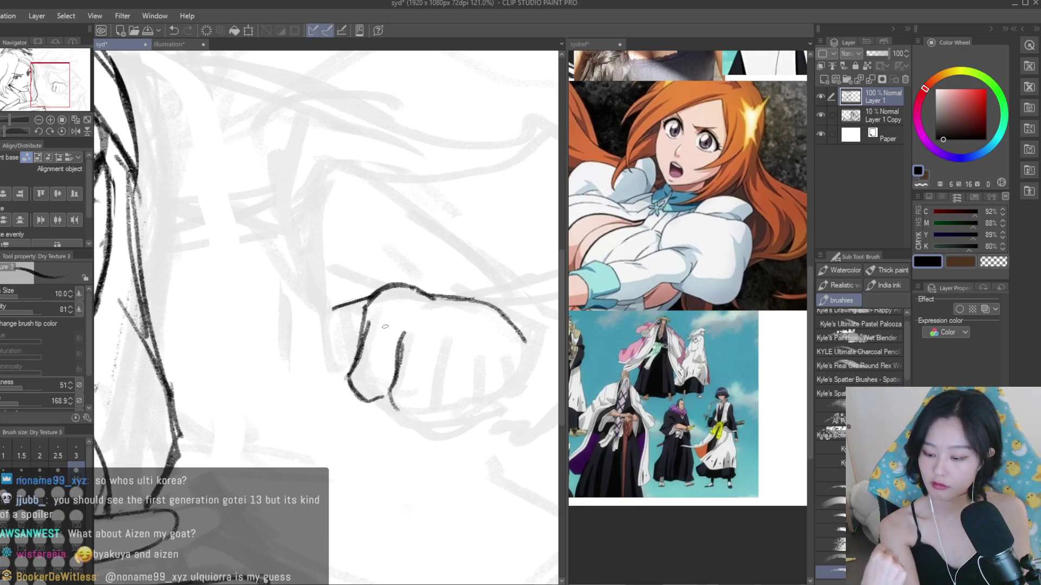
drag(353, 413, 341, 391)
key(ctrl+z)
mouse_move(370, 431)
mouse_down()
mouse_move(415, 408)
mouse_move(433, 432)
mouse_up()
key(ctrl+z)
mouse_move(446, 360)
mouse_down()
mouse_move(432, 407)
mouse_move(469, 415)
mouse_up()
key(ctrl+z)
- Draw the fist's bottom curve and right-side finger lines, undoing misplaced strokes, then zoom out
drag(482, 367, 477, 380)
key(ctrl+z)
drag(484, 339, 474, 412)
key(ctrl+z)
drag(521, 328, 513, 405)
key(ctrl+z)
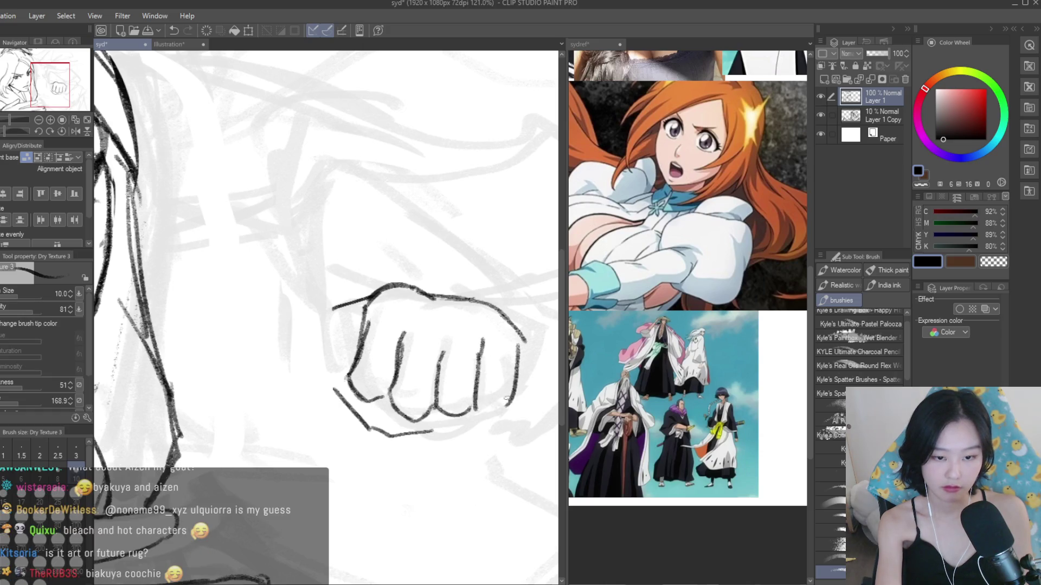
key(ctrl+z)
key(ctrl+z)
mouse_move(518, 348)
mouse_down()
mouse_move(512, 403)
mouse_move(472, 412)
mouse_up()
drag(519, 362, 512, 412)
drag(523, 328, 519, 385)
key(ctrl+z)
scroll(519, 361, down, 6)
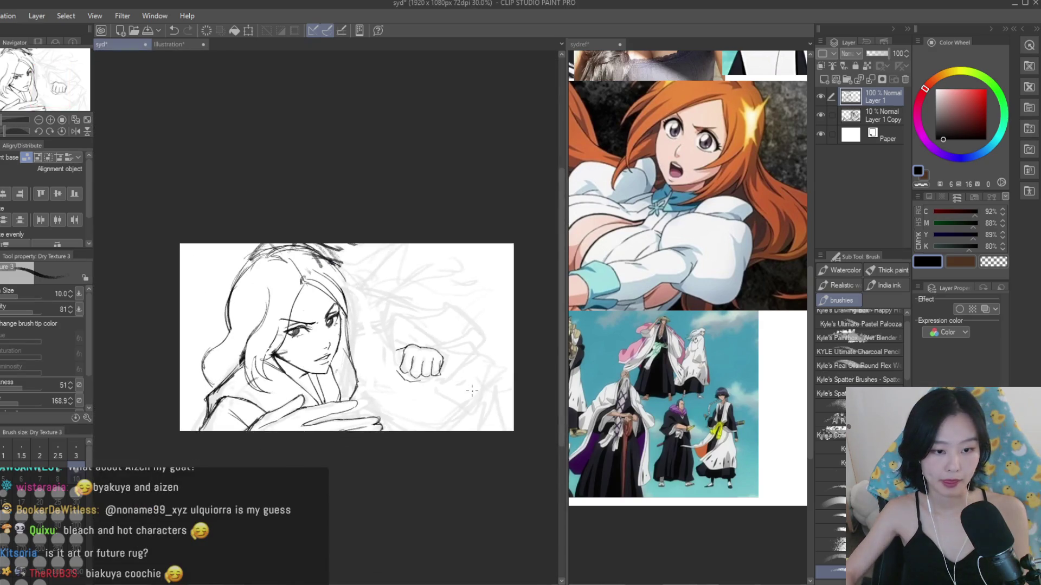
- Erase the stray lines along the fist's right edge
scroll(423, 265, up, 1)
key(e)
scroll(431, 352, up, 3)
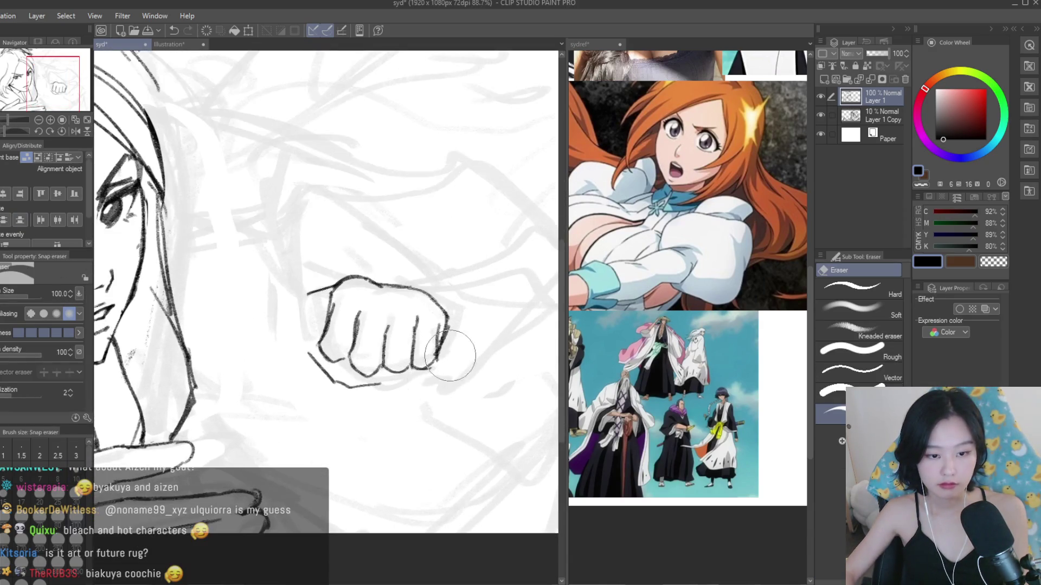
mouse_move(429, 344)
mouse_down()
mouse_move(453, 344)
mouse_move(444, 309)
mouse_move(436, 404)
mouse_move(403, 421)
mouse_up()
key(b)
scroll(460, 308, up, 3)
scroll(439, 433, down, 1)
scroll(286, 345, up, 1)
key(e)
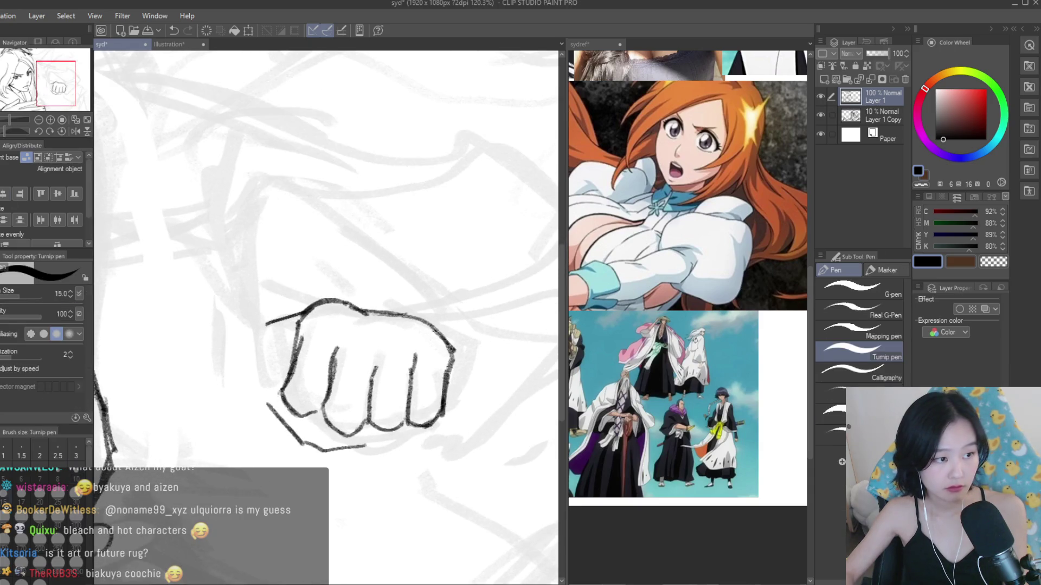
scroll(286, 307, down, 5)
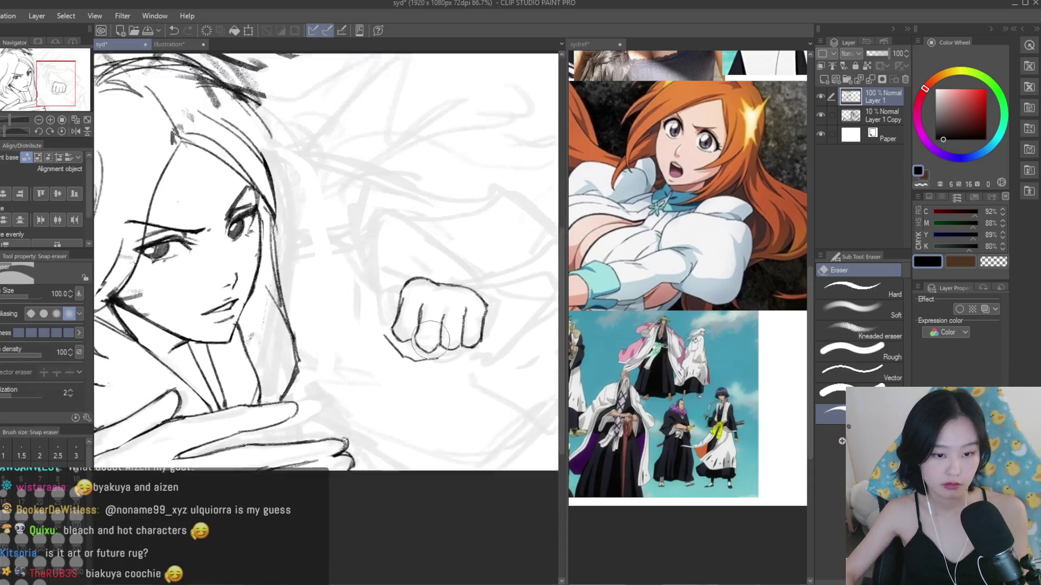
scroll(371, 337, up, 5)
scroll(432, 389, down, 3)
scroll(374, 347, up, 2)
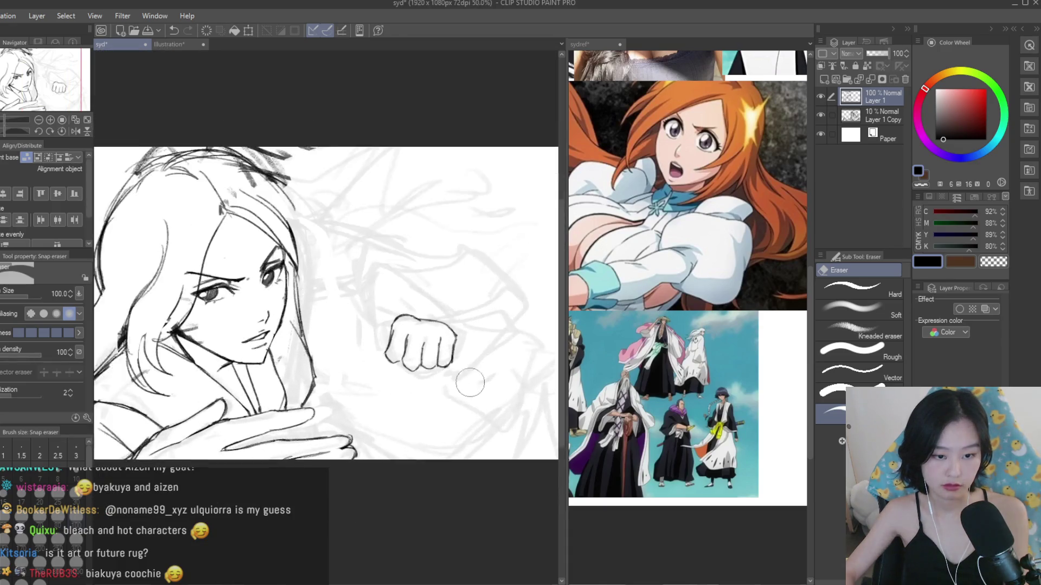
- Darken the fist's bottom edge, add a short lower-left stroke, and check it mirrored
key(b)
scroll(412, 352, up, 4)
mouse_move(434, 374)
mouse_down()
mouse_move(404, 372)
mouse_move(377, 355)
mouse_move(494, 360)
mouse_up()
drag(374, 357, 331, 340)
scroll(433, 358, down, 6)
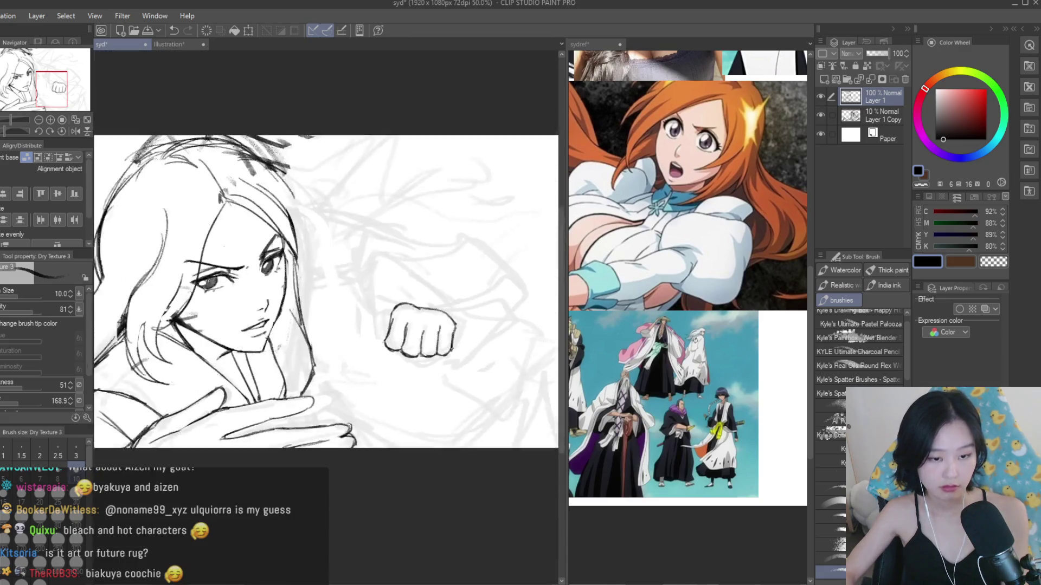
key(h)
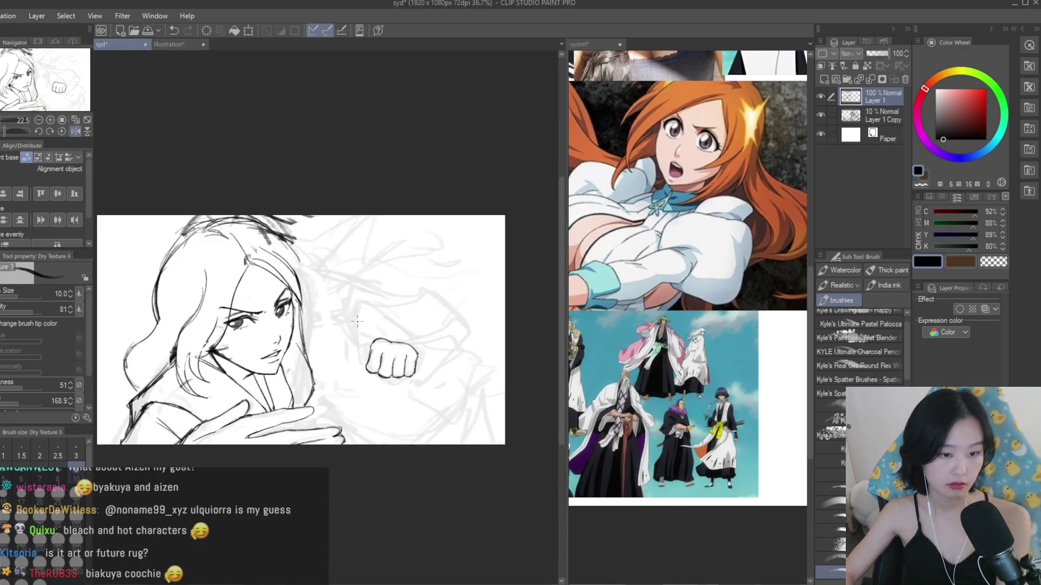
scroll(443, 374, up, 4)
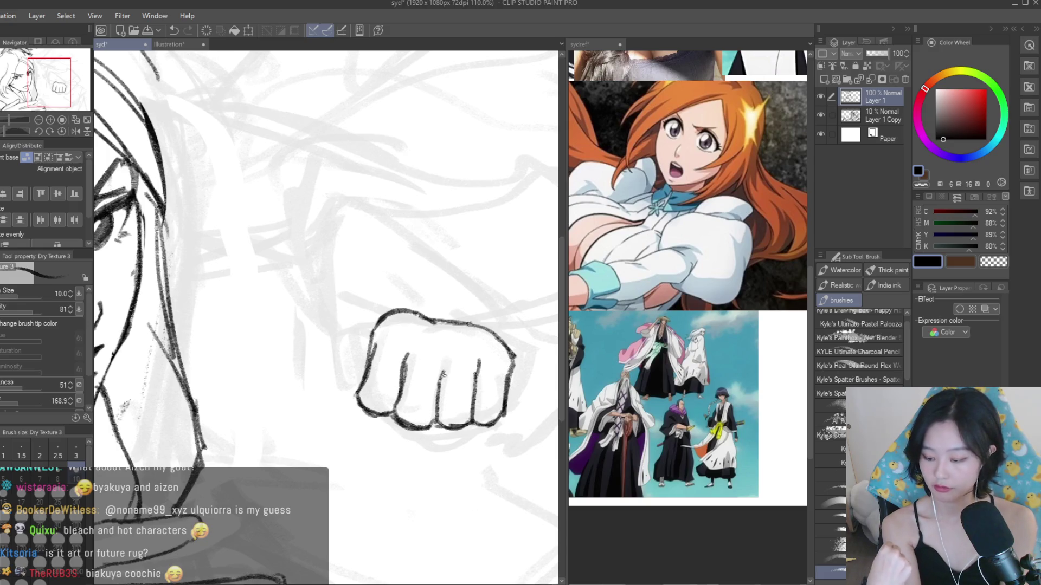
key(h)
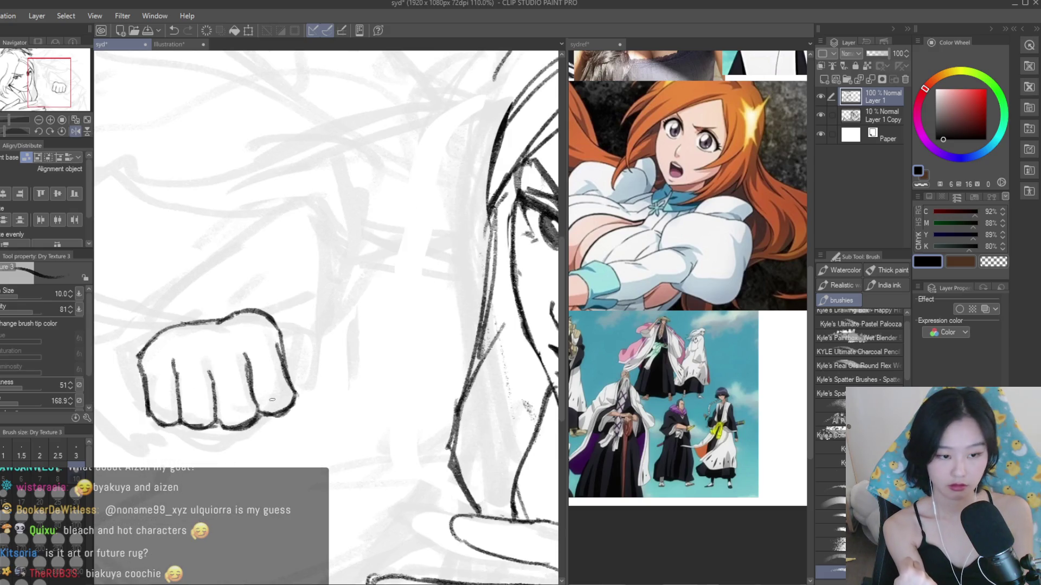
- Redraw the fist's right edge and close its lower-left edge, undoing failed strokes
drag(270, 314, 306, 358)
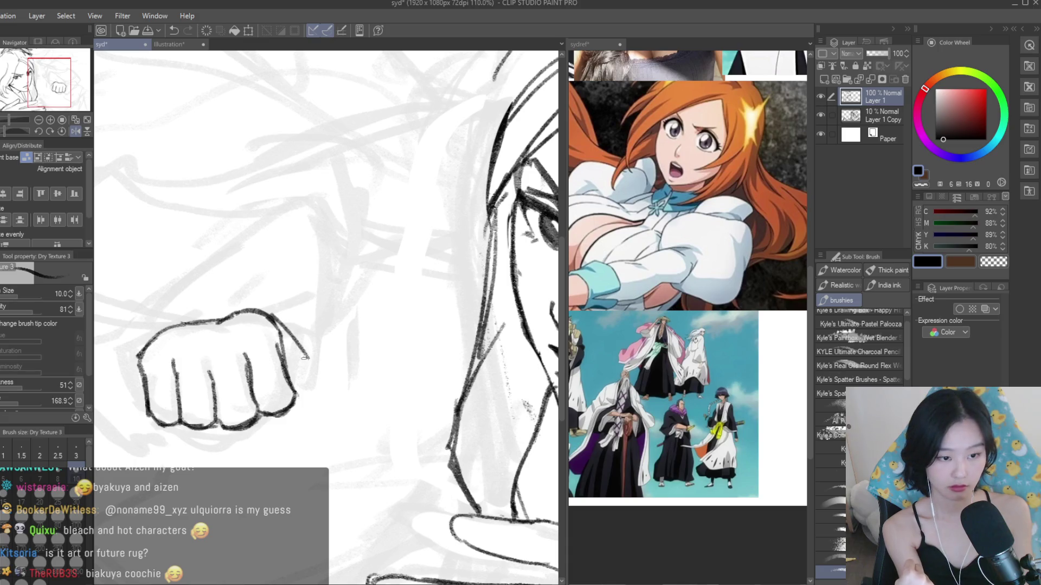
key(ctrl+z)
key(ctrl+z)
mouse_move(278, 436)
mouse_down()
mouse_move(209, 432)
mouse_move(313, 411)
mouse_move(262, 446)
mouse_up()
key(ctrl+z)
key(ctrl+z)
key(ctrl+z)
mouse_move(309, 420)
mouse_down()
mouse_move(252, 450)
mouse_move(307, 421)
mouse_up()
key(ctrl+z)
drag(304, 379, 314, 423)
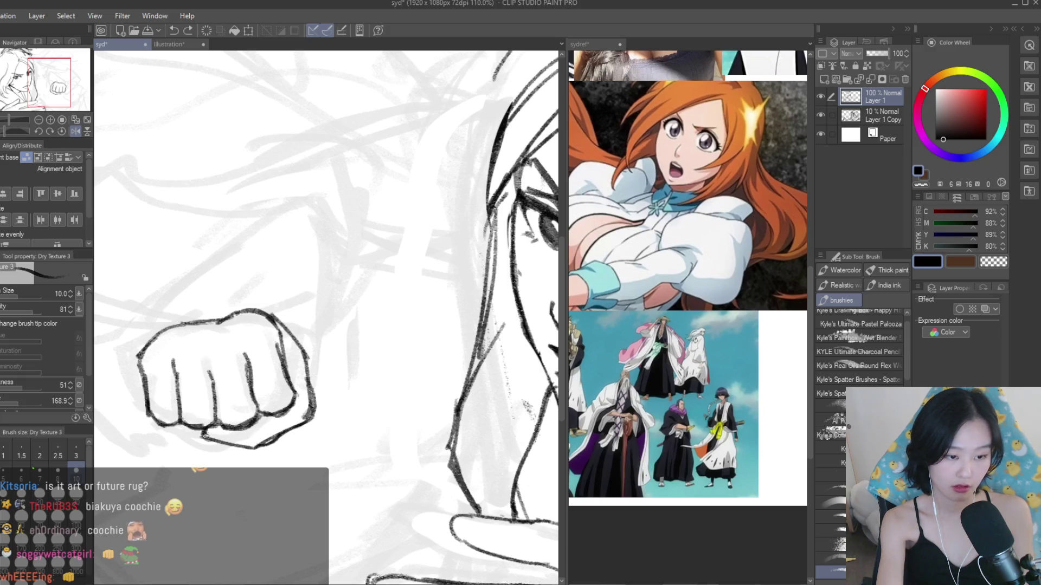
drag(200, 432, 227, 447)
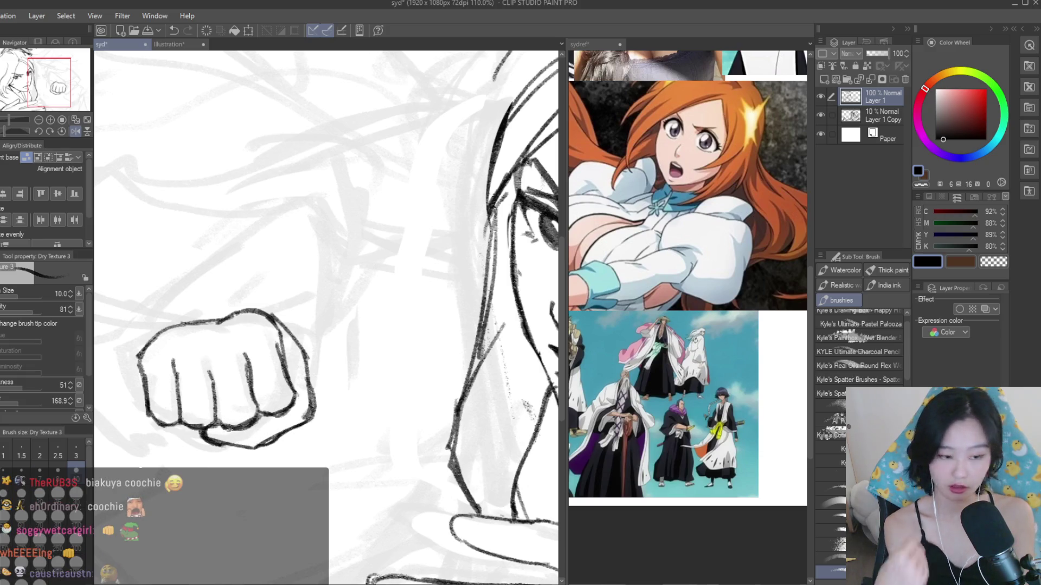
scroll(353, 383, down, 5)
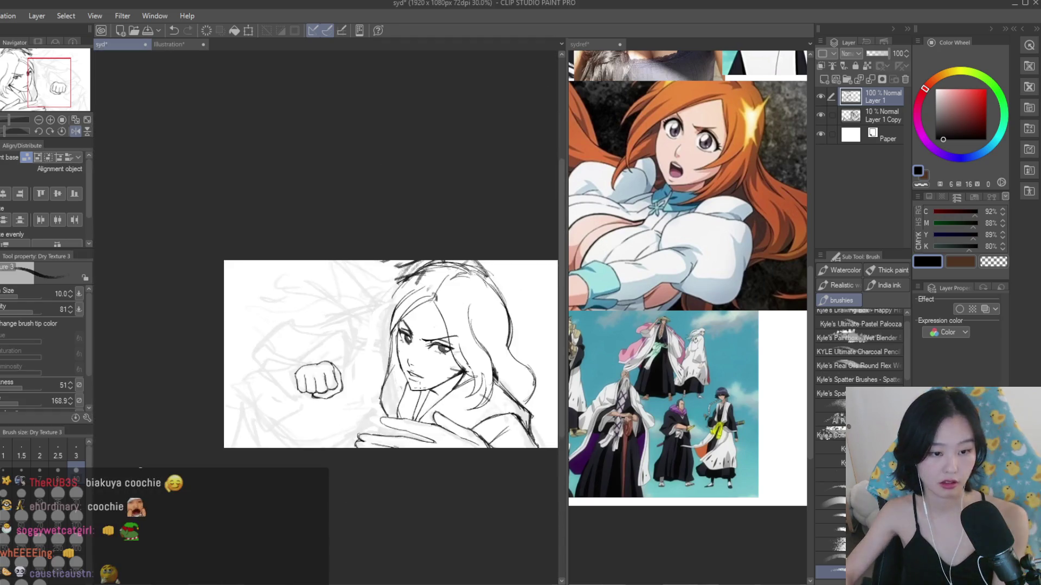
- Erase the right ends of the knuckle lines and redraw the fist's right side diagonally
scroll(376, 363, up, 5)
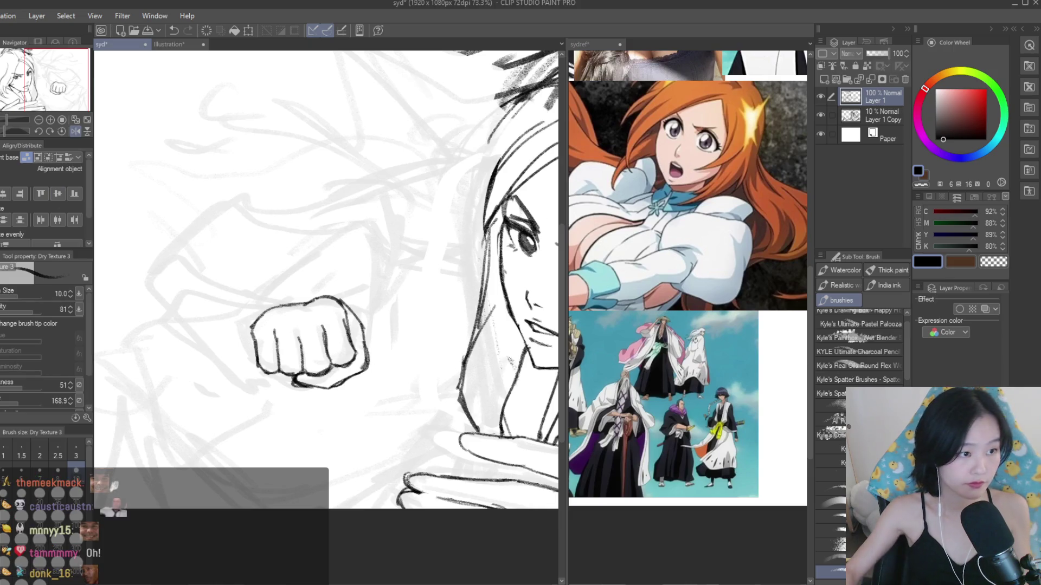
key(e)
scroll(343, 325, down, 1)
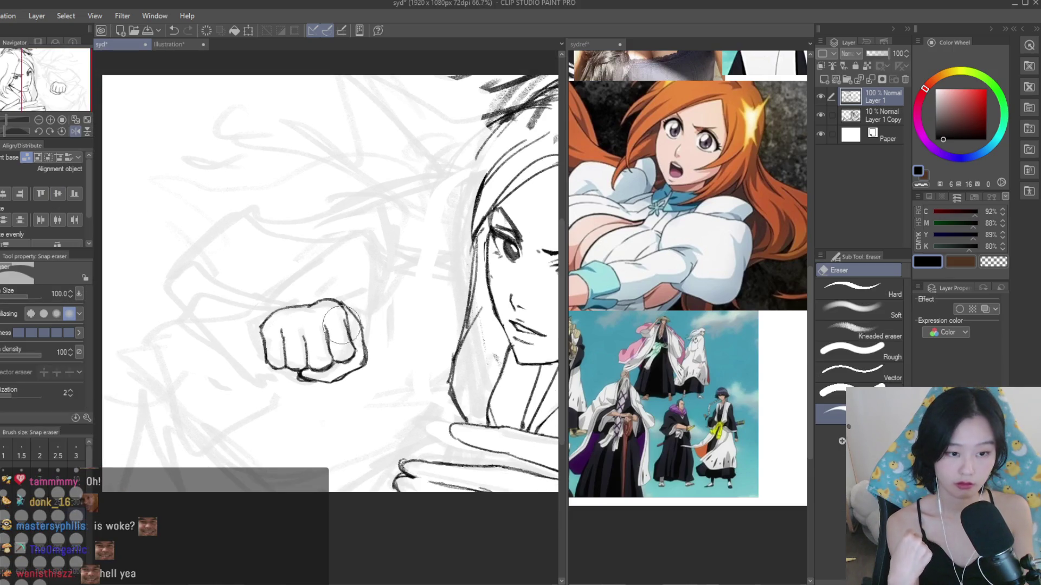
scroll(347, 323, down, 4)
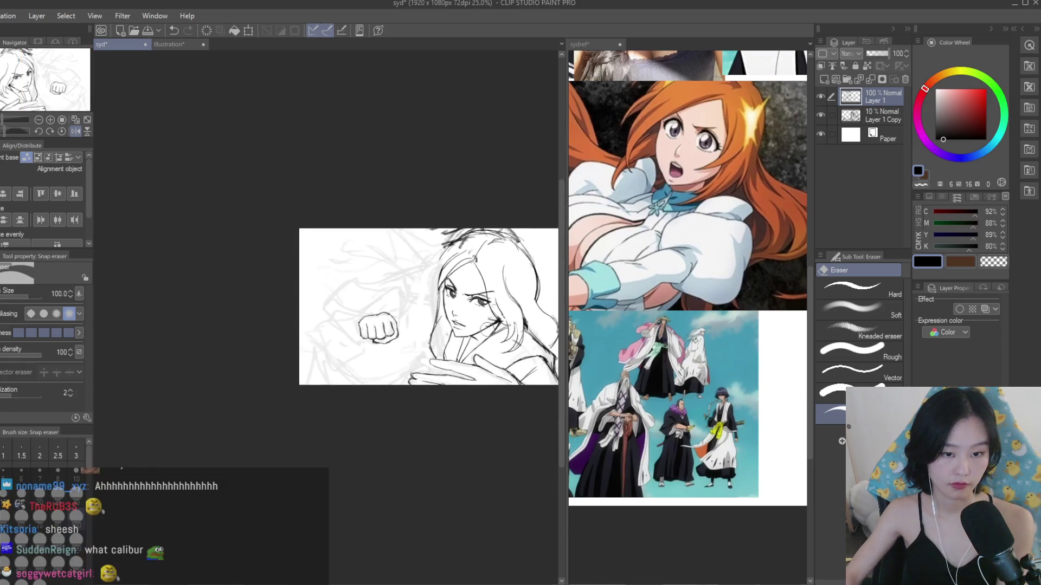
key(h)
key(h)
scroll(421, 299, up, 5)
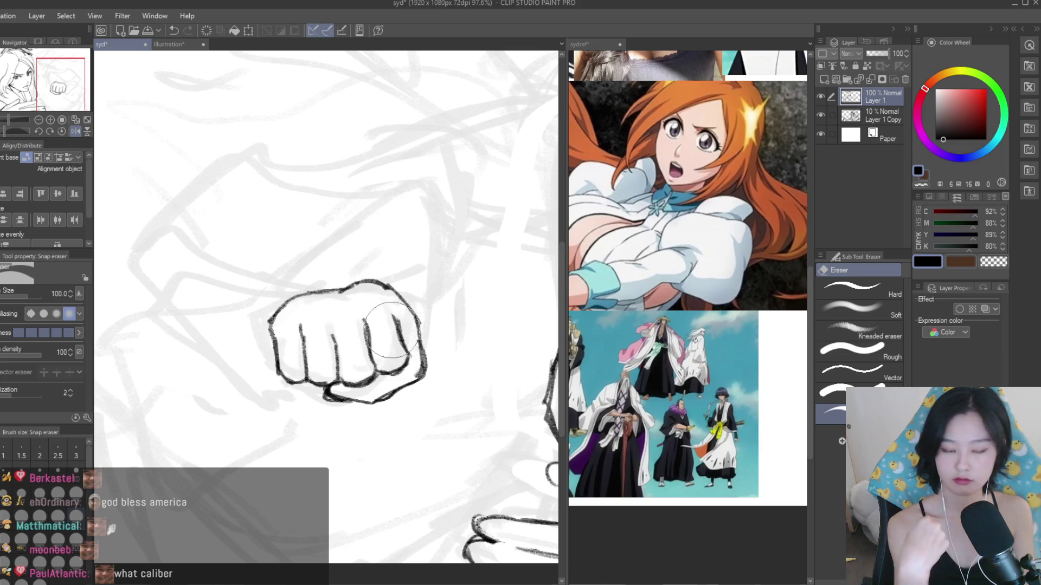
drag(420, 318, 418, 382)
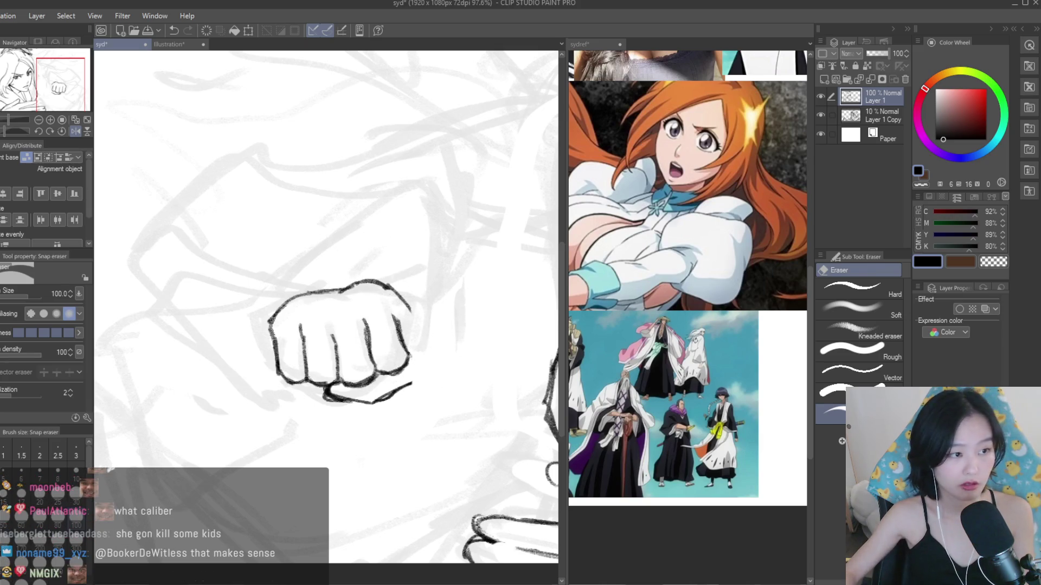
key(b)
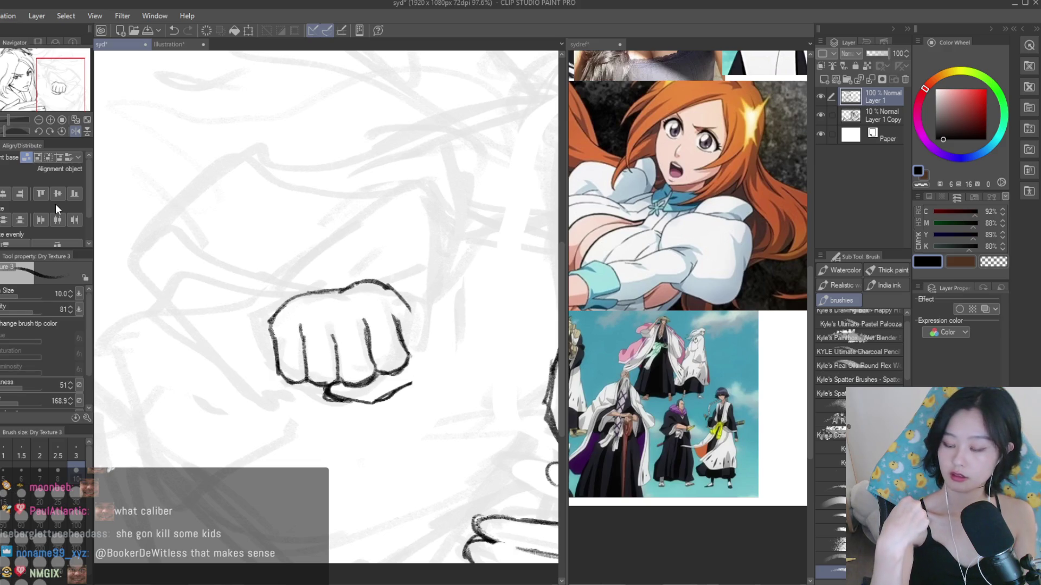
mouse_move(429, 350)
mouse_down()
mouse_move(407, 385)
mouse_move(328, 407)
mouse_up()
- Trim the diagonal stroke's tip, add short right-side strokes, and thicken the fist's bottom edge
key(e)
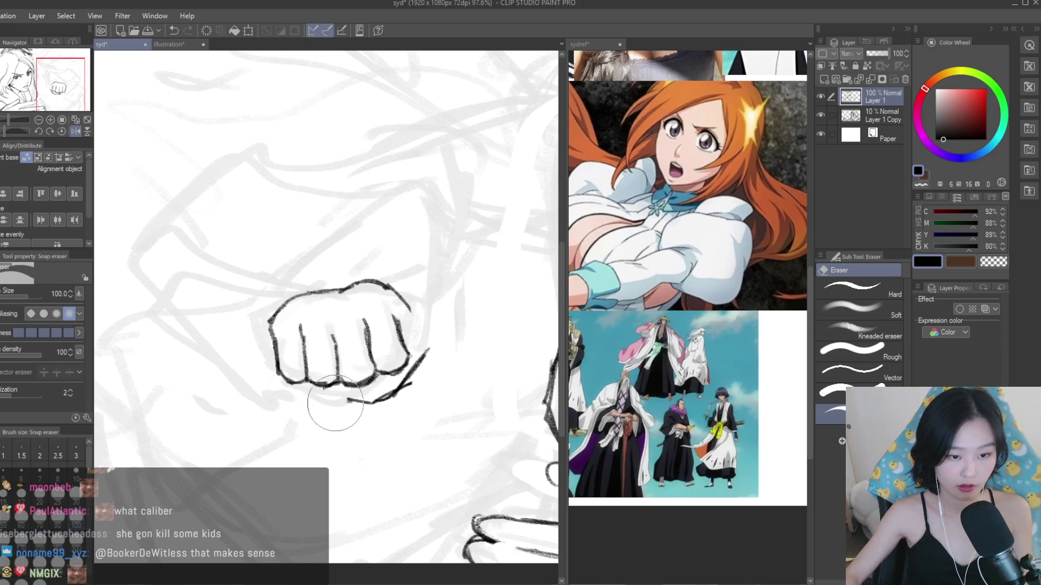
drag(412, 399, 374, 396)
key(b)
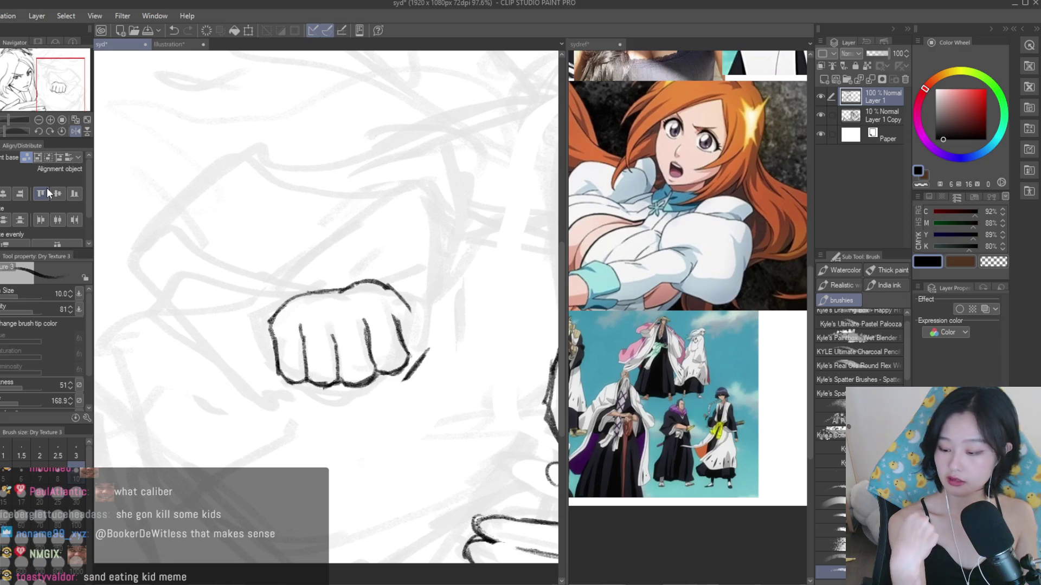
mouse_move(426, 340)
mouse_down()
mouse_move(429, 358)
mouse_move(389, 287)
mouse_up()
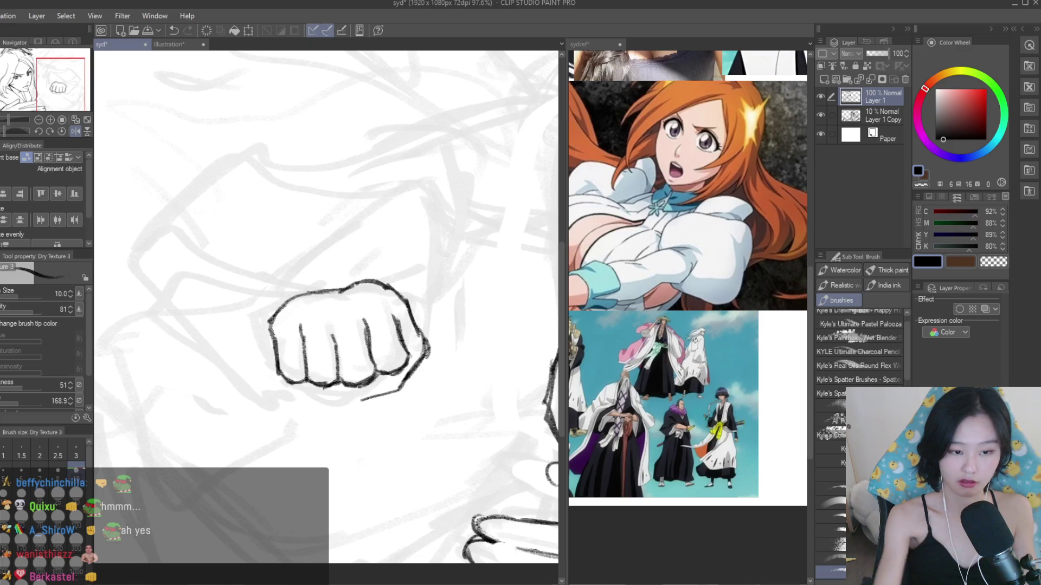
drag(351, 403, 413, 373)
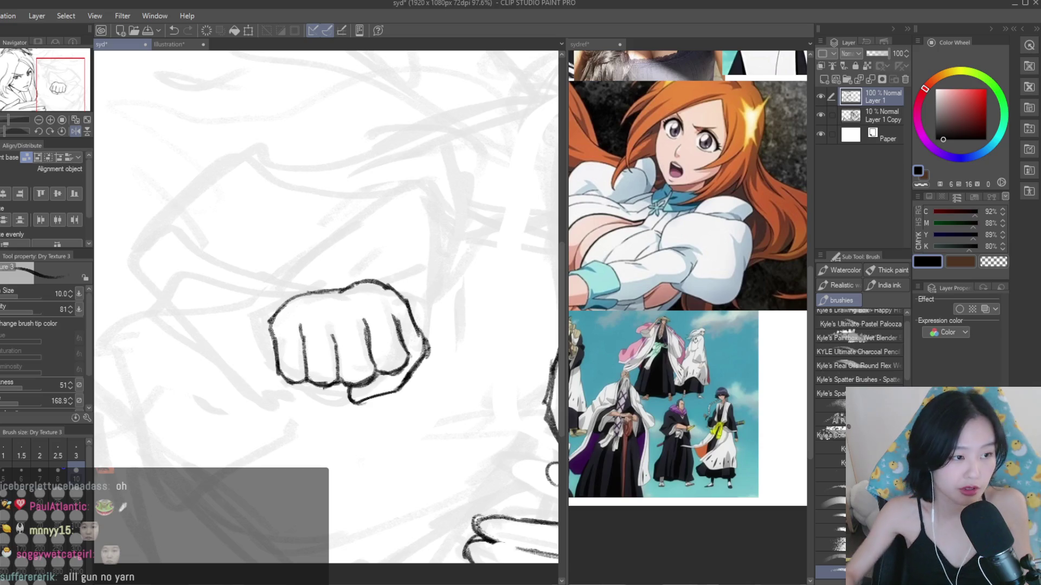
- Erase stray marks on the fist's lower-right and upper-right edges
key(e)
scroll(398, 288, up, 1)
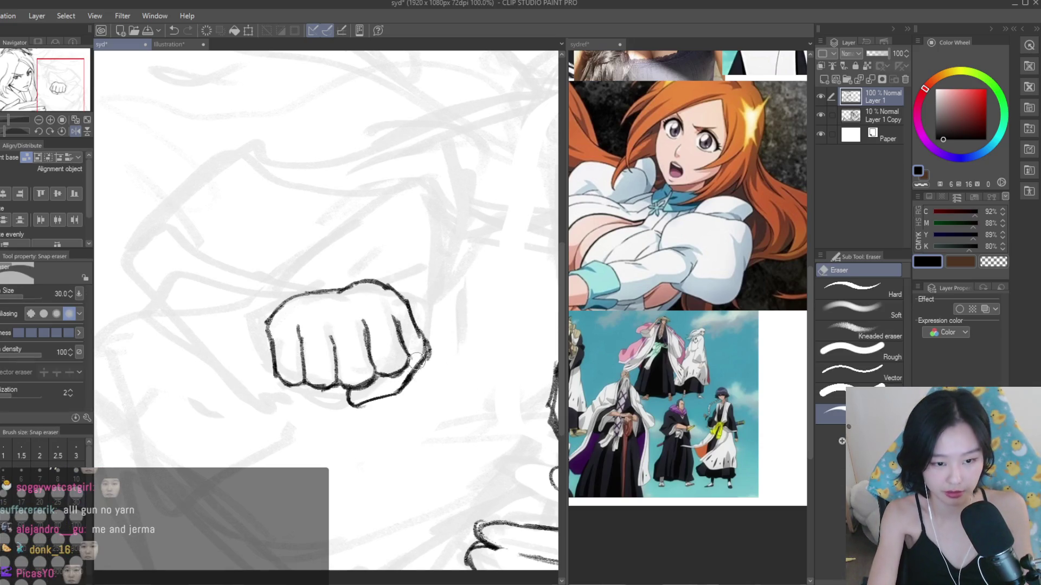
drag(414, 360, 404, 379)
drag(412, 331, 427, 347)
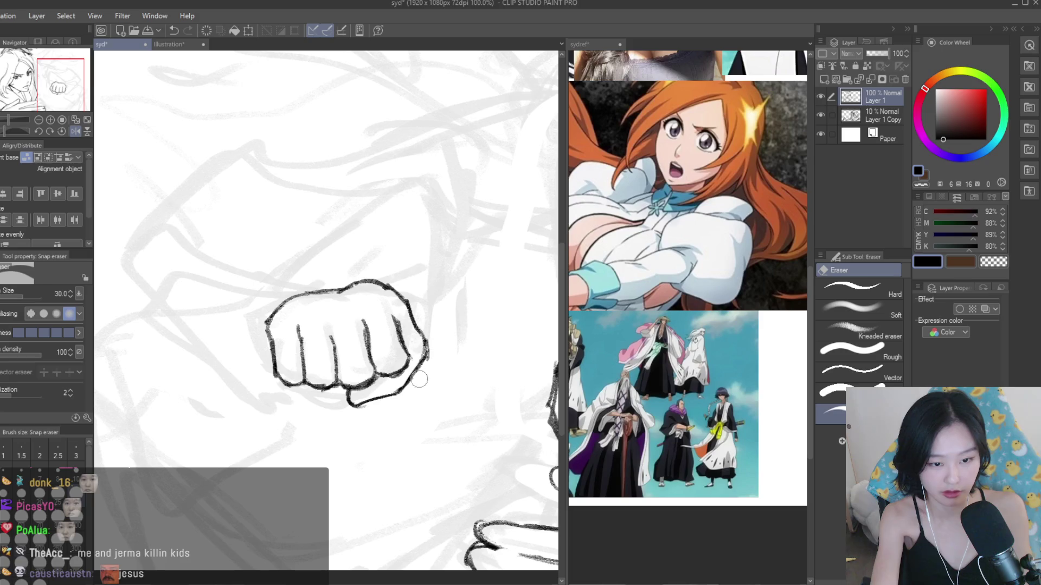
- Draw a line along the thumb's underside and check the sketch mirrored
key(b)
scroll(409, 377, up, 2)
mouse_move(404, 397)
mouse_down()
mouse_move(352, 424)
mouse_move(266, 407)
mouse_move(282, 443)
mouse_up()
scroll(321, 412, down, 2)
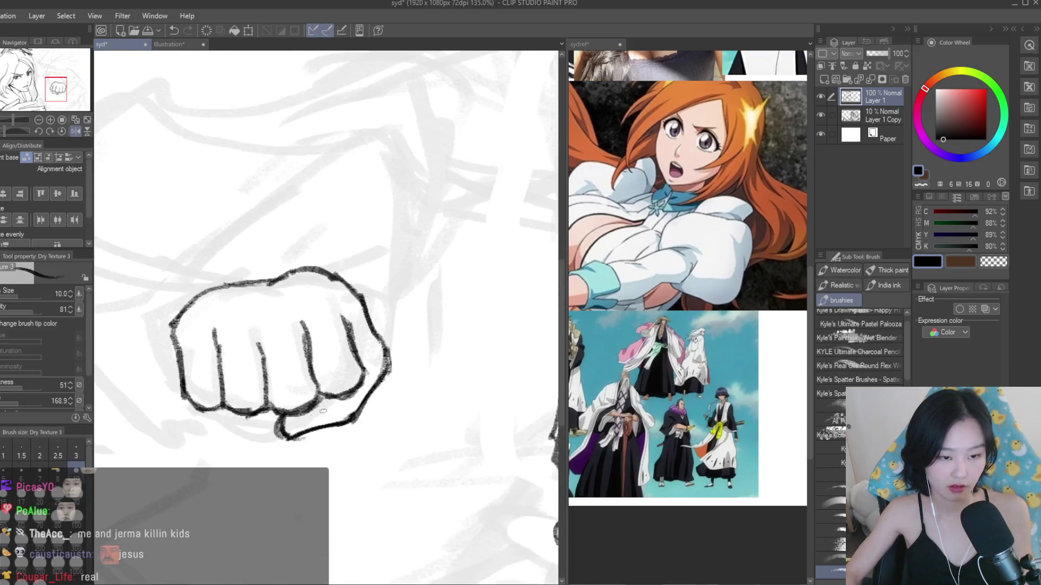
scroll(320, 412, down, 3)
key(h)
key(h)
scroll(320, 412, down, 2)
key(h)
scroll(326, 325, down, 1)
scroll(325, 325, up, 3)
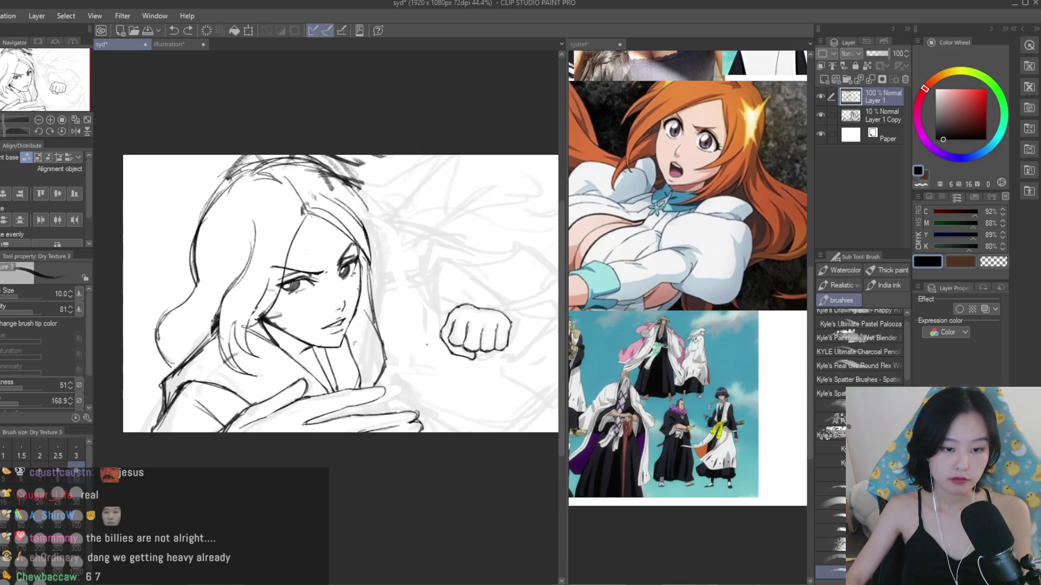
- Add knuckle strokes along the fist's top and darken its upper-right outline
scroll(435, 301, down, 1)
scroll(391, 317, up, 3)
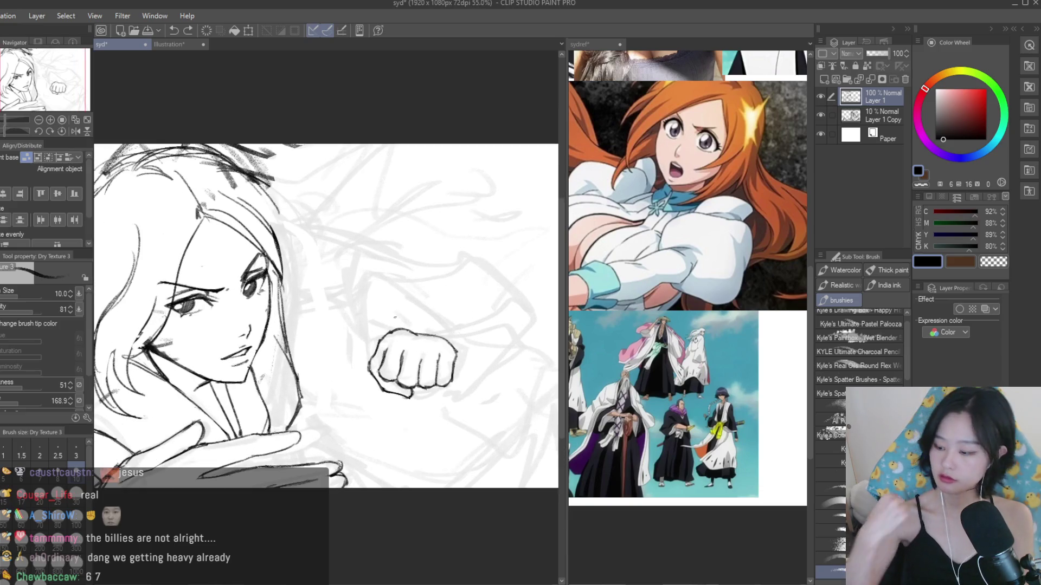
key(h)
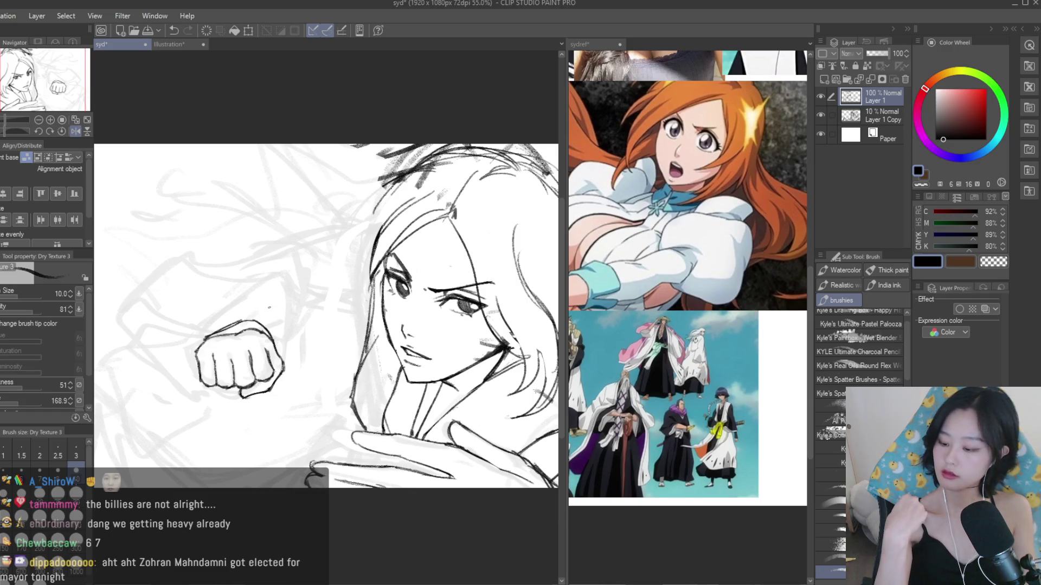
key(e)
scroll(233, 336, up, 3)
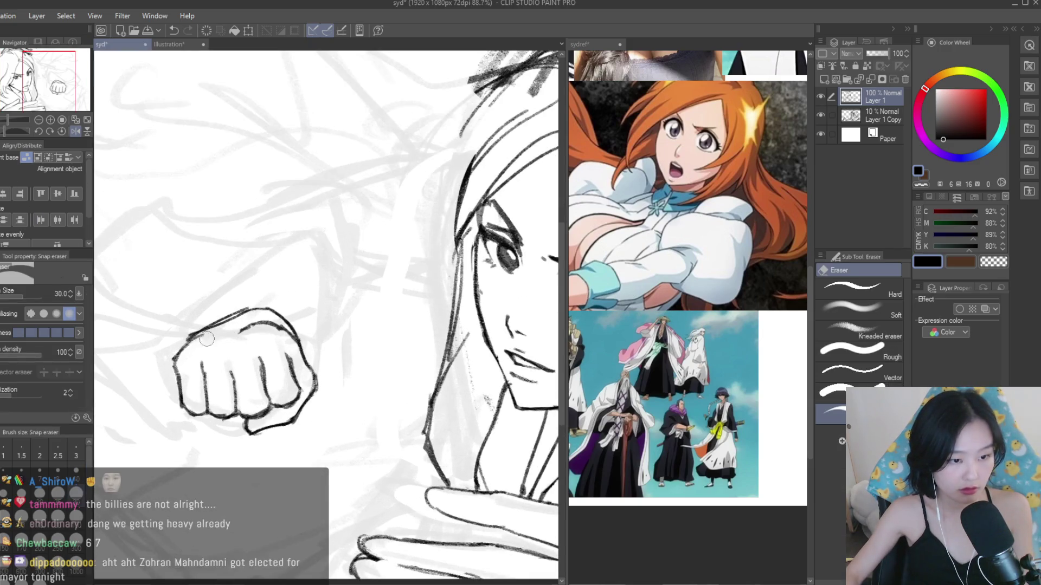
key(b)
scroll(244, 342, up, 3)
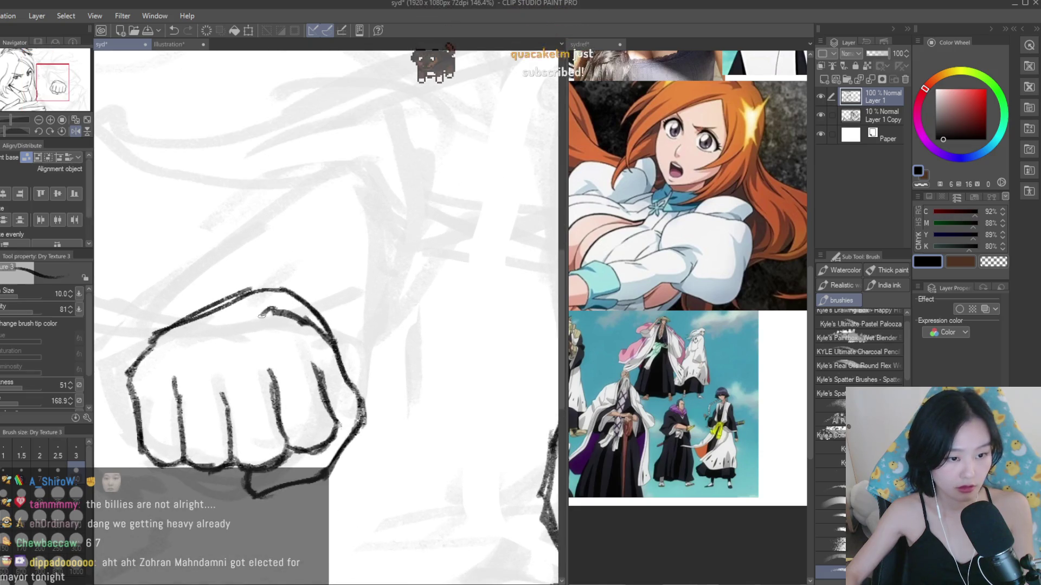
mouse_move(218, 328)
mouse_down()
mouse_move(260, 315)
mouse_move(157, 333)
mouse_move(162, 325)
mouse_up()
drag(288, 295, 335, 341)
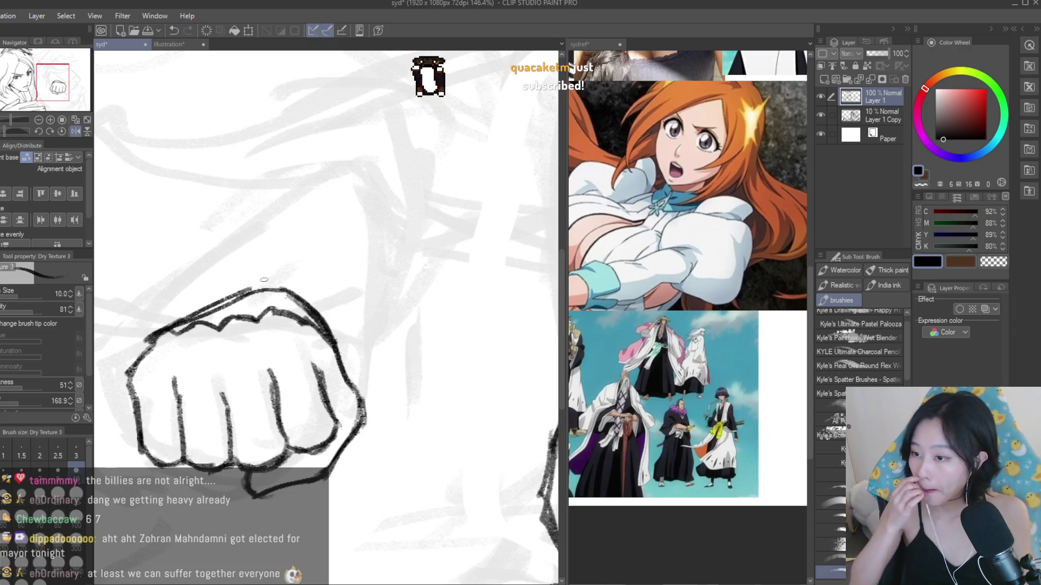
- Try a thick Turnip pen stroke over the fist, erase it, and check the view mirrored
scroll(494, 284, down, 2)
key(p)
drag(330, 274, 380, 320)
key(e)
drag(331, 274, 383, 320)
scroll(374, 318, down, 4)
key(h)
key(h)
scroll(382, 303, up, 1)
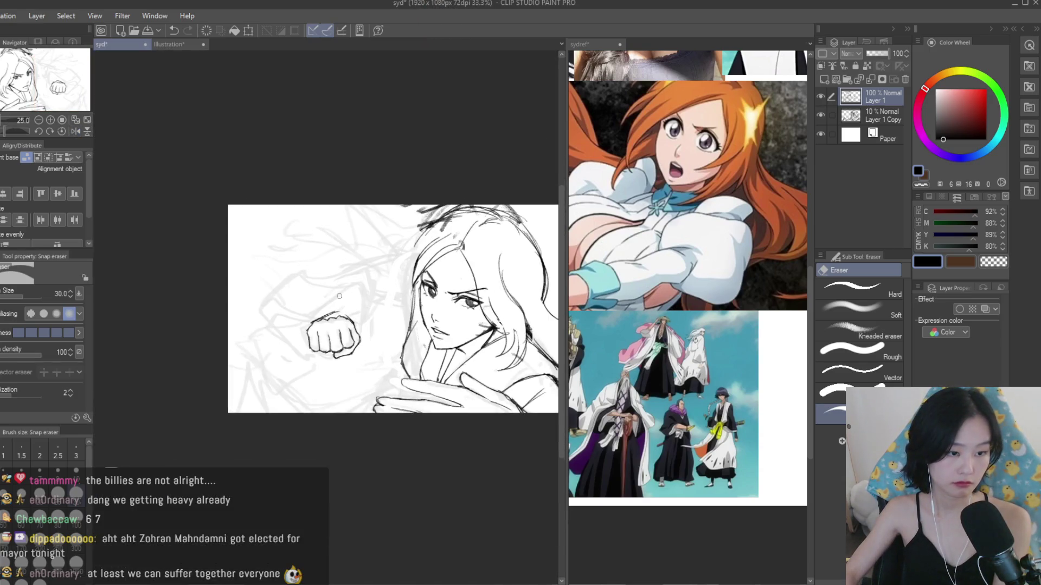
key(b)
scroll(704, 487, up, 2)
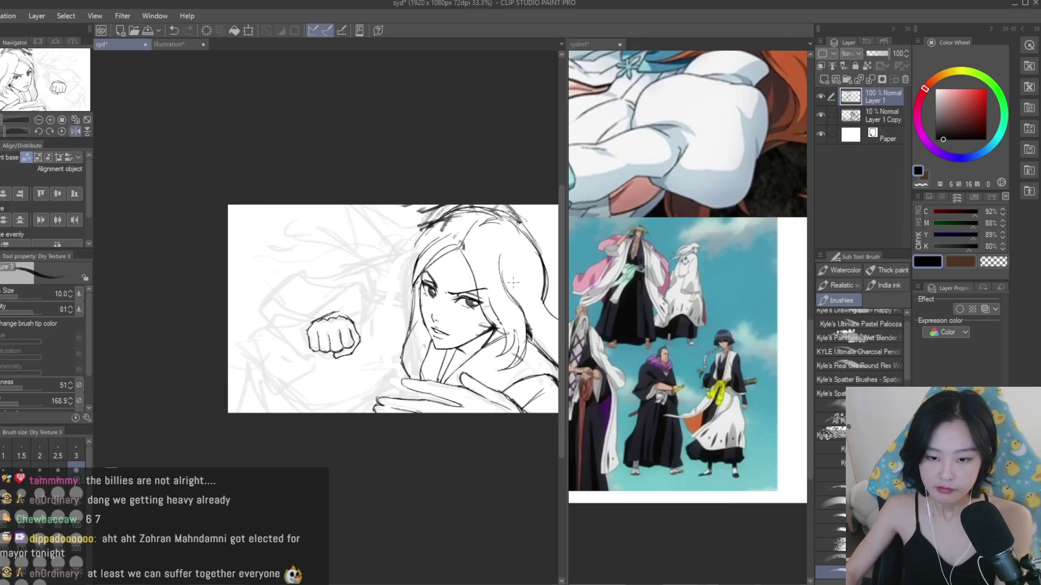
- Sketch the lower forearm curve and upper arm stroke from the fist, then undo them
key(h)
scroll(442, 307, down, 1)
scroll(342, 311, up, 4)
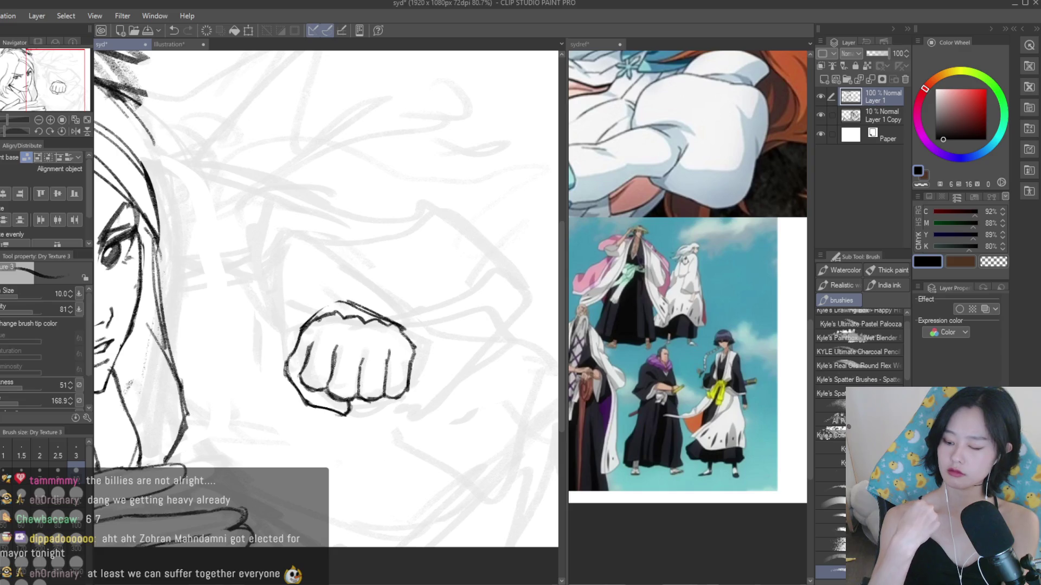
key(h)
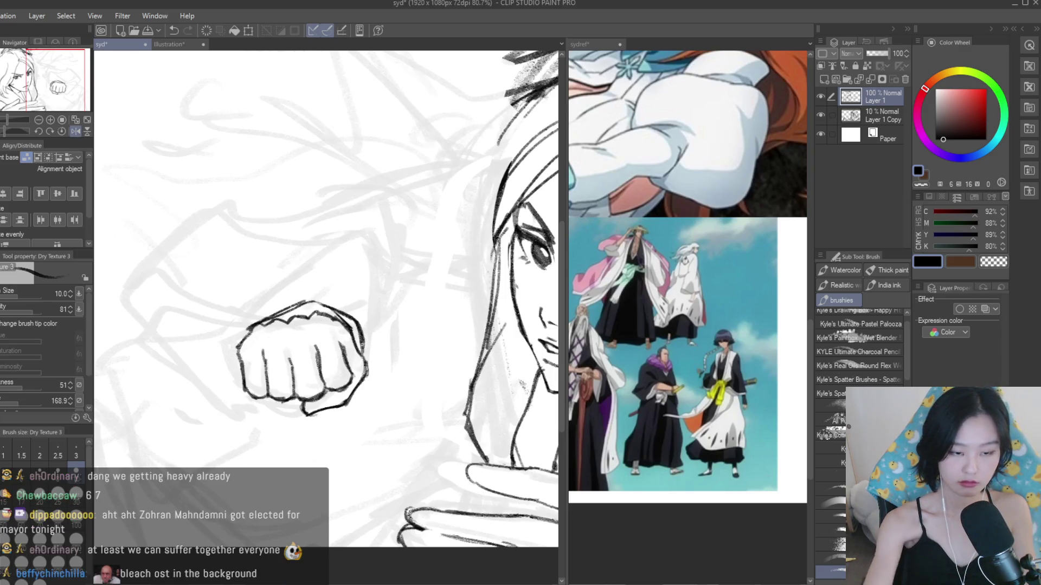
drag(297, 414, 174, 417)
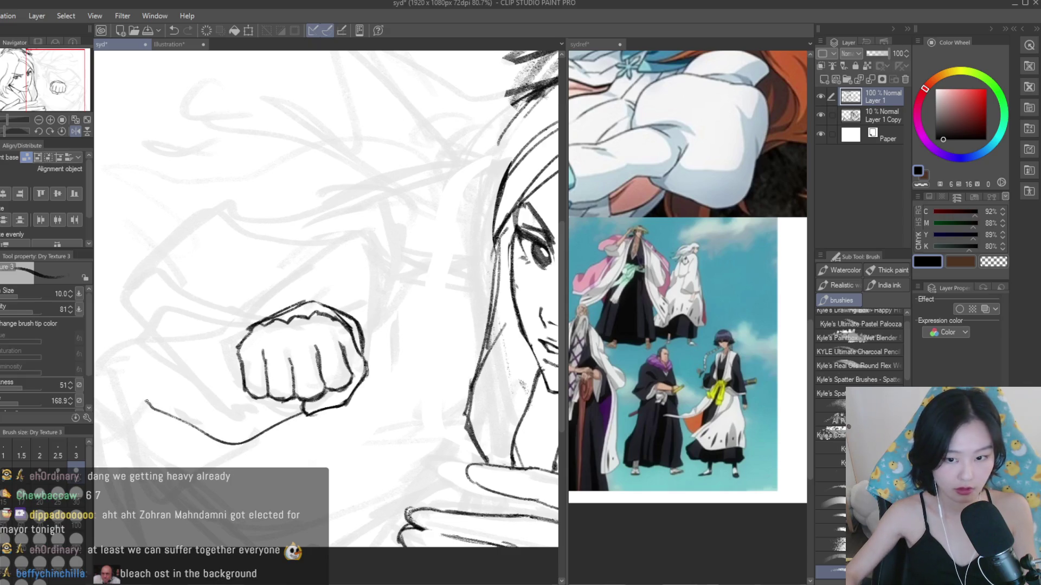
drag(171, 353, 238, 326)
scroll(283, 279, down, 3)
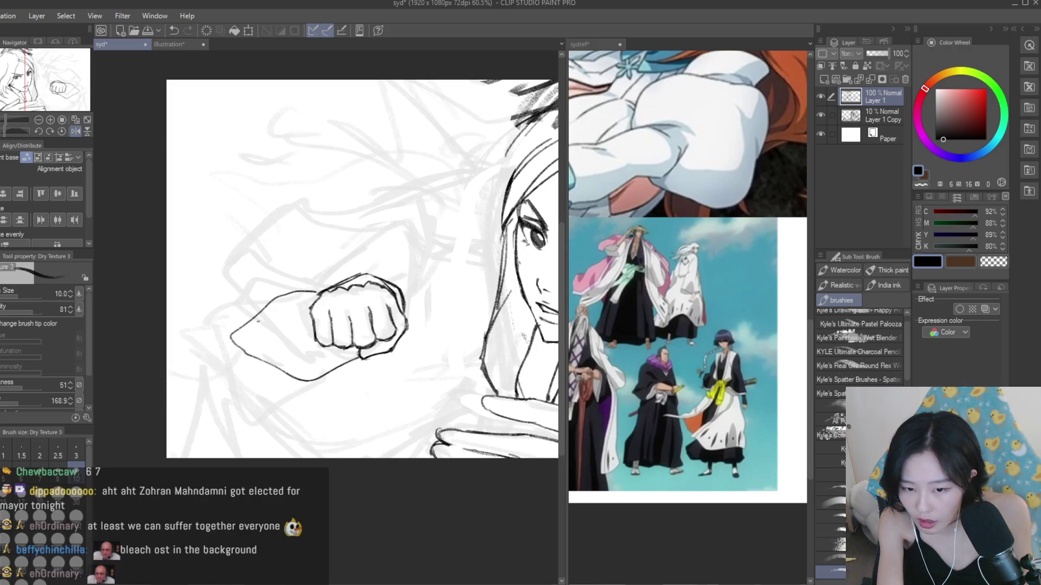
key(ctrl+z)
- Repeatedly redraw the upper forearm line left of the fist, undoing each attempt
mouse_move(332, 371)
mouse_down()
mouse_move(187, 324)
mouse_move(172, 304)
mouse_up()
key(ctrl+z)
mouse_move(357, 353)
mouse_down()
mouse_move(184, 333)
mouse_move(173, 314)
mouse_up()
key(ctrl+z)
drag(294, 380, 168, 320)
mouse_move(250, 382)
mouse_down()
mouse_move(214, 341)
mouse_move(232, 287)
mouse_up()
key(ctrl+z)
mouse_move(168, 288)
mouse_down()
mouse_move(269, 294)
mouse_move(369, 275)
mouse_up()
key(ctrl+z)
key(ctrl+z)
drag(242, 307, 364, 276)
key(ctrl+z)
drag(167, 301, 241, 281)
key(ctrl+z)
mouse_move(171, 322)
mouse_down()
mouse_move(248, 288)
mouse_move(256, 297)
mouse_move(241, 297)
mouse_up()
key(ctrl+z)
key(ctrl+z)
key(ctrl+z)
drag(172, 321, 244, 297)
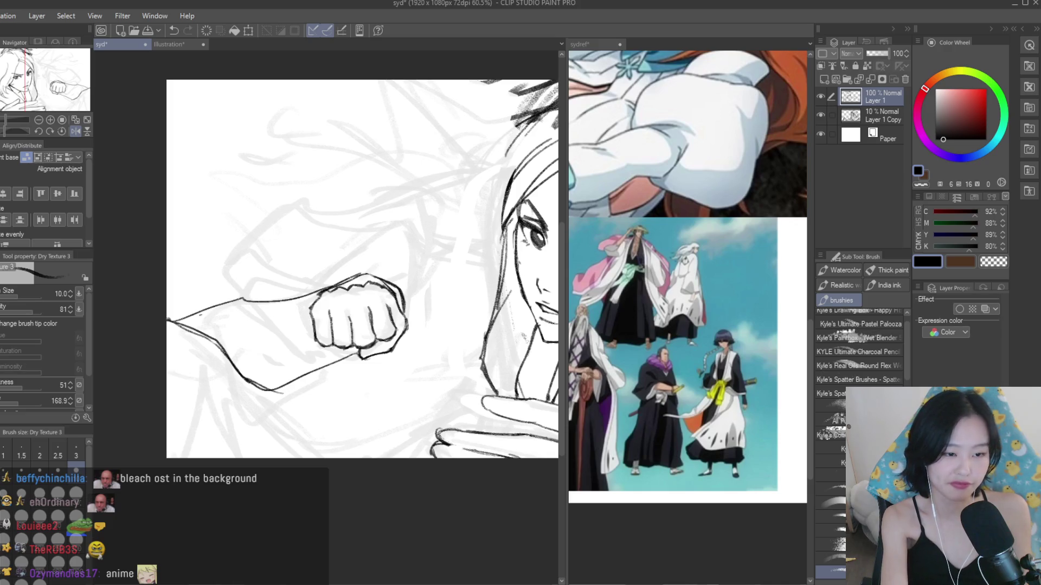
- Redraw the forearm as a higher curve and add a lower stroke running down-left from the fist
key(ctrl+z)
key(ctrl+z)
key(ctrl+z)
mouse_move(361, 357)
mouse_down()
mouse_move(295, 383)
mouse_move(181, 283)
mouse_move(265, 215)
mouse_move(355, 240)
mouse_up()
key(ctrl+z)
key(ctrl+z)
drag(261, 217, 354, 208)
key(ctrl+z)
mouse_move(277, 200)
mouse_down()
mouse_move(399, 208)
mouse_move(413, 291)
mouse_up()
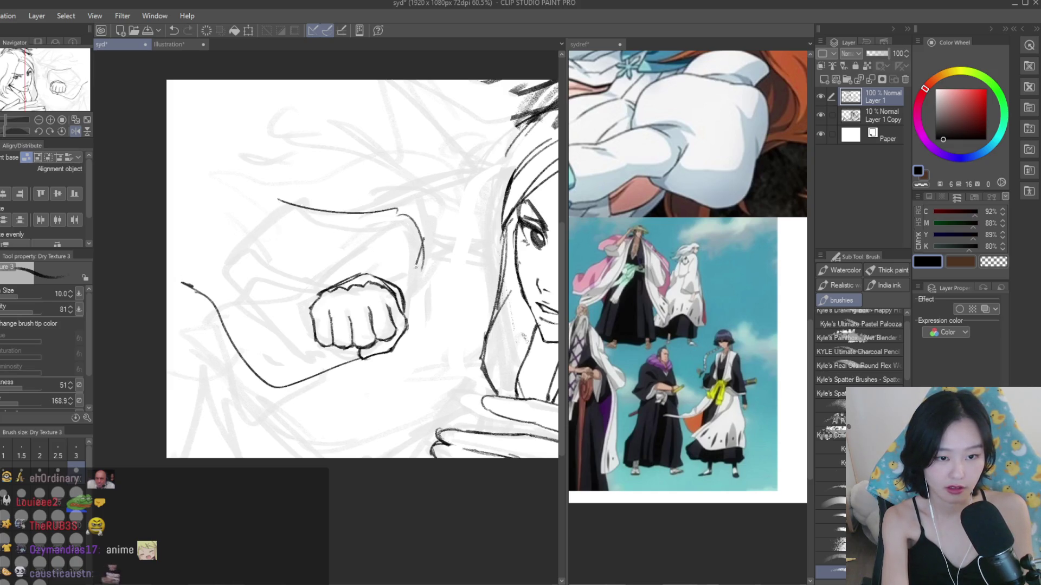
key(ctrl+z)
drag(425, 251, 410, 323)
key(ctrl+z)
key(ctrl+z)
key(ctrl+z)
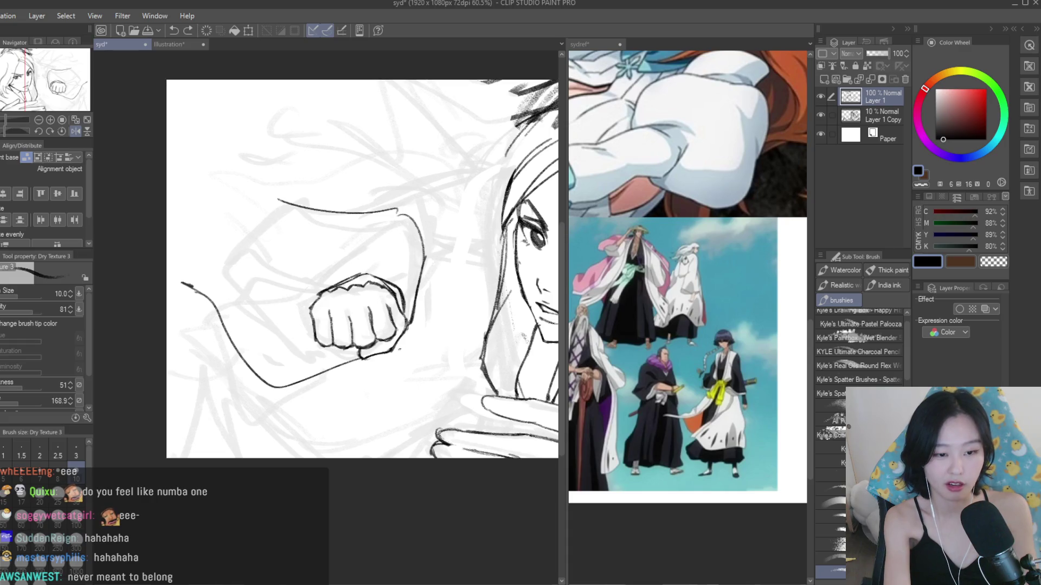
drag(363, 358, 263, 395)
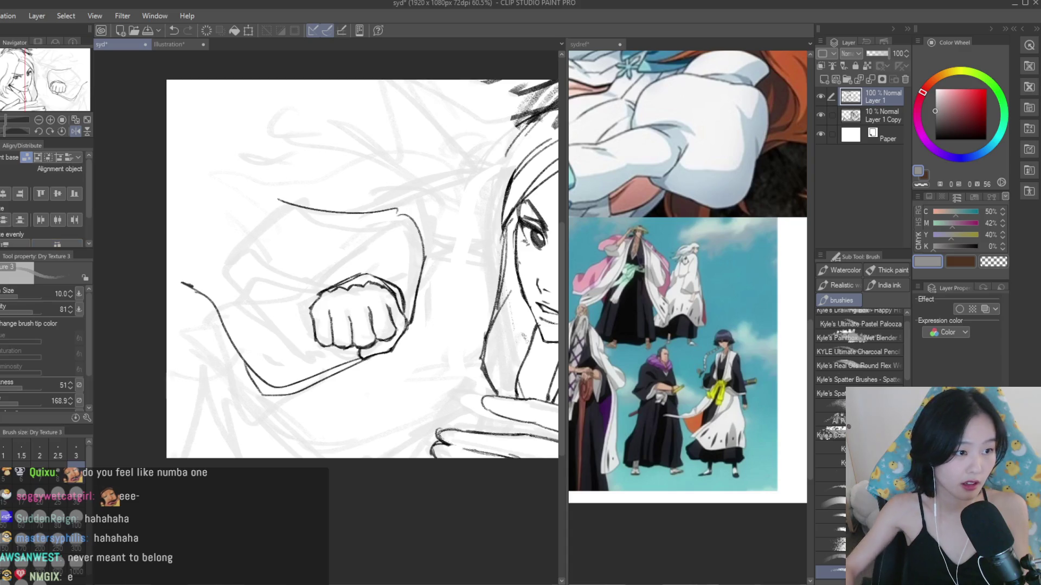
- Revert the recent forearm strokes near the fist with undo
key(e)
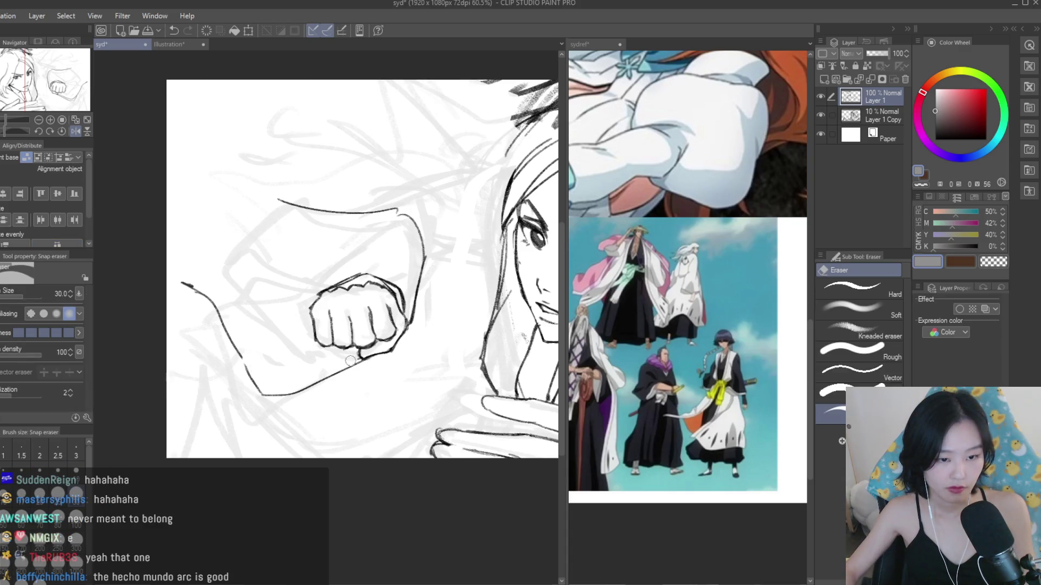
scroll(350, 360, down, 4)
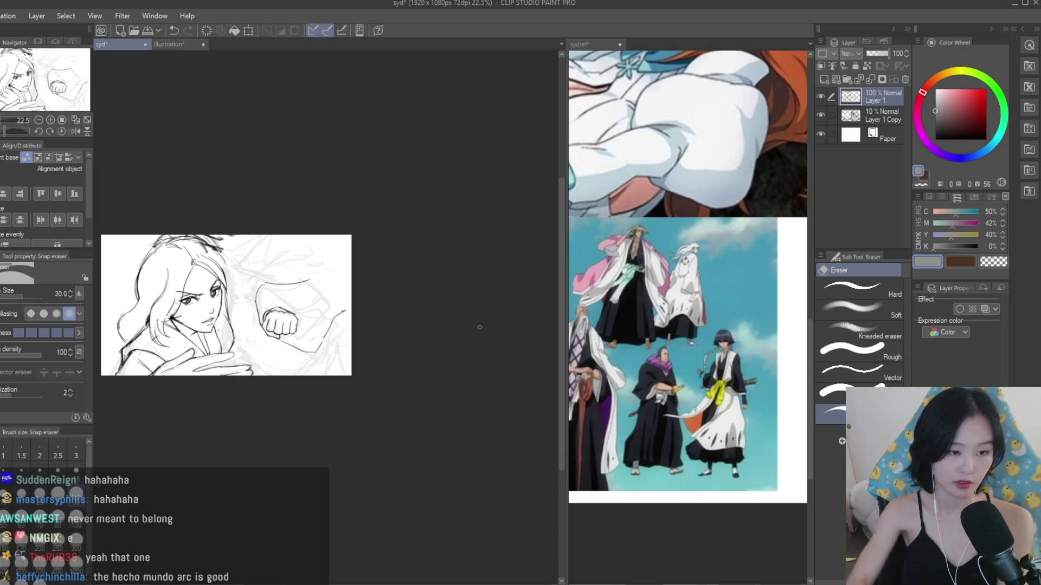
key(ctrl+z)
key(ctrl+z)
key(ctrl+z)
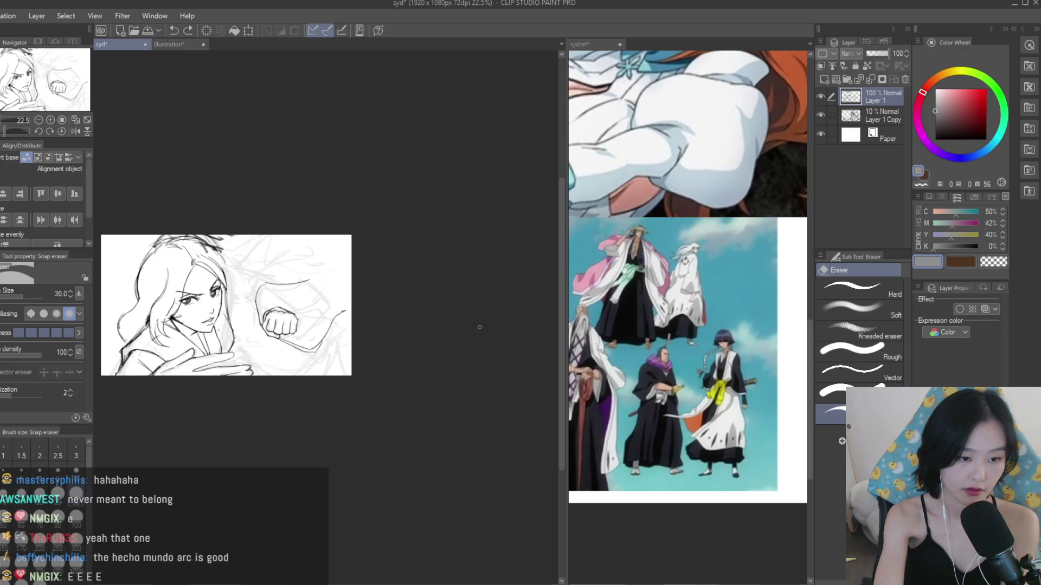
key(ctrl+z)
click(76, 131)
scroll(133, 220, up, 3)
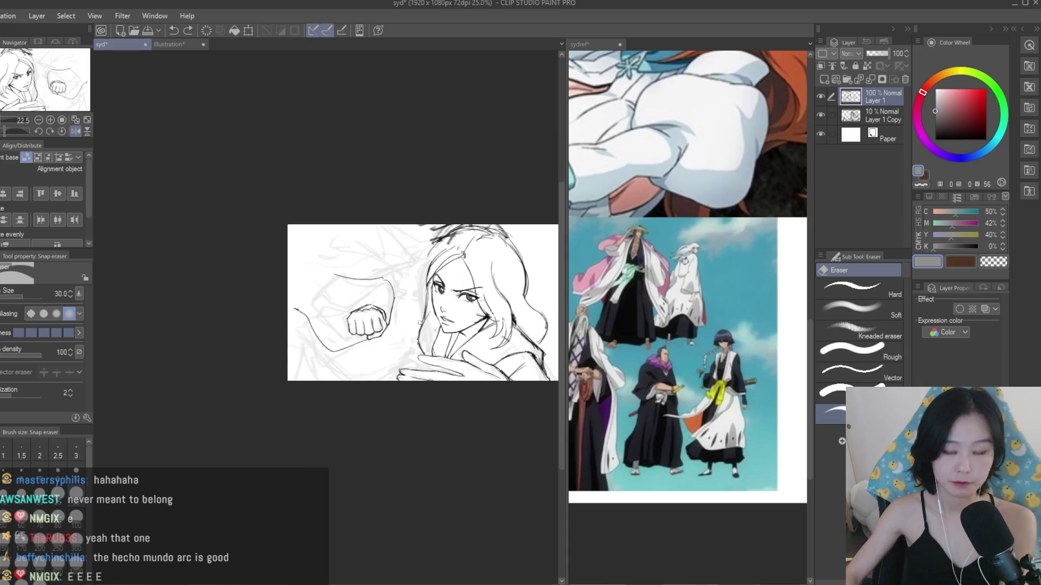
key(m)
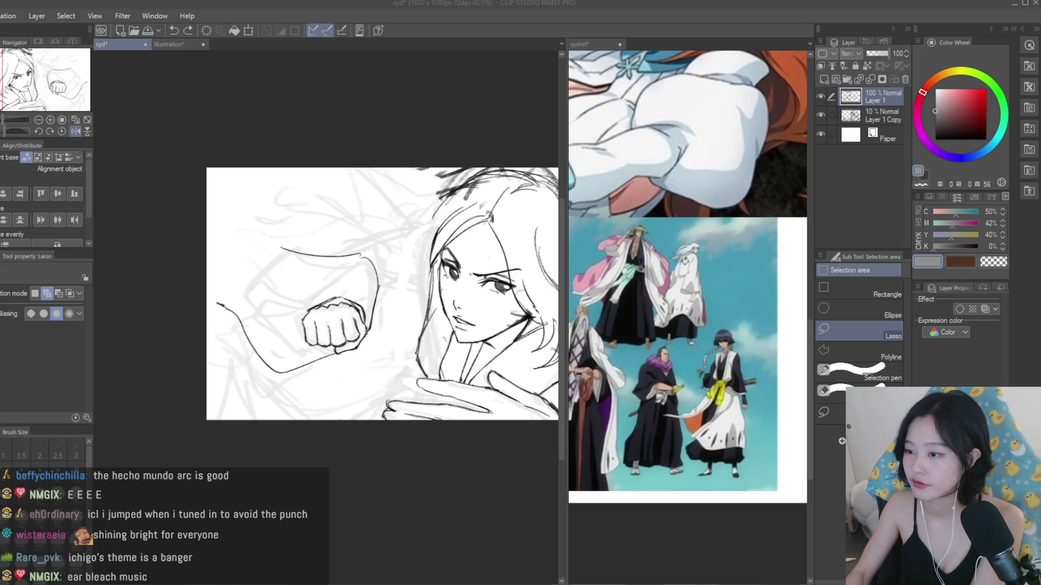
- Switch to black and draw the sleeve's curved top line and a down-left fold
scroll(246, 295, up, 3)
key(b)
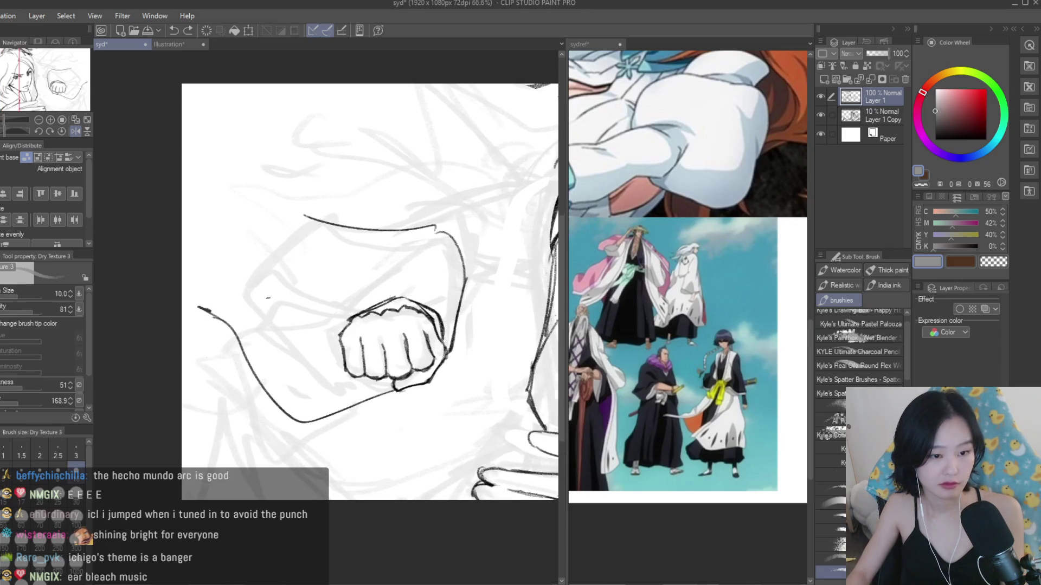
mouse_move(359, 230)
mouse_down()
mouse_move(310, 224)
mouse_move(228, 271)
mouse_up()
key(ctrl+z)
alt+click(332, 226)
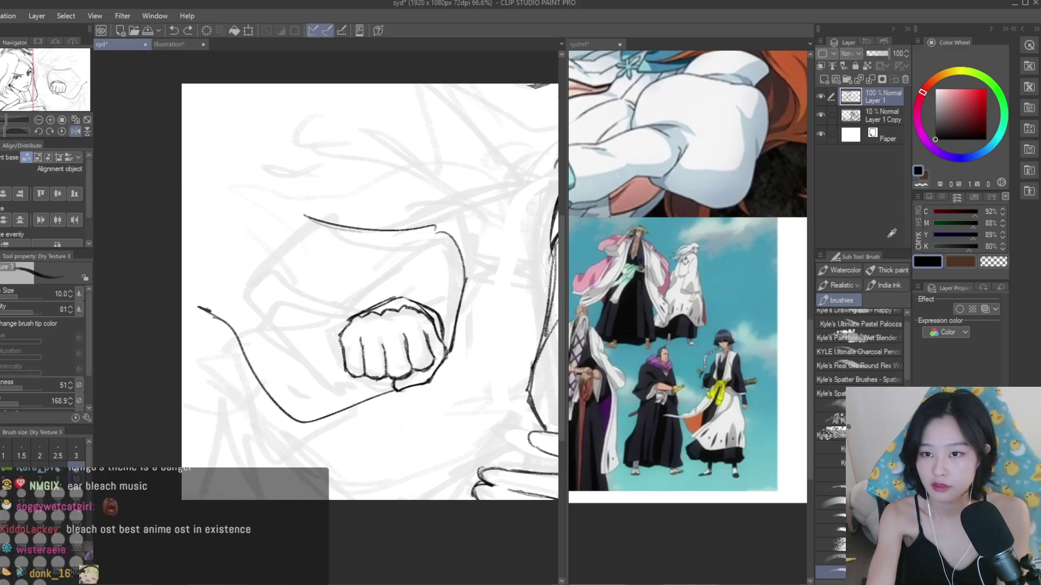
key(ctrl+z)
mouse_move(382, 231)
mouse_down()
mouse_move(239, 293)
mouse_move(217, 289)
mouse_up()
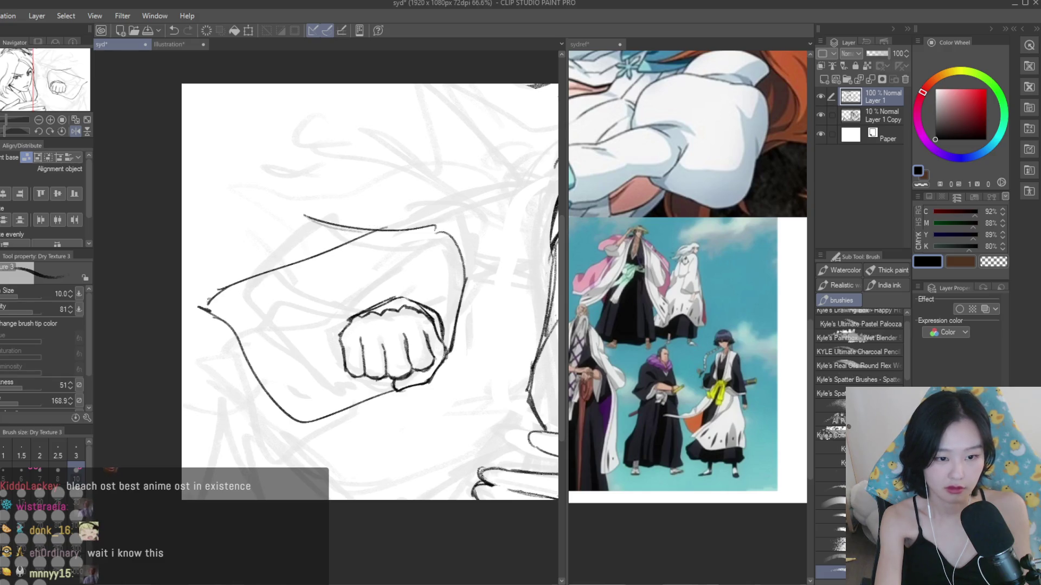
key(ctrl+z)
mouse_move(396, 217)
mouse_down()
mouse_move(247, 270)
mouse_move(196, 309)
mouse_up()
key(ctrl+z)
drag(254, 267, 202, 311)
- Erase the stray curve above the sleeve and check the whole drawing
key(e)
drag(303, 216, 400, 216)
key(ctrl+minus)
key(ctrl+minus)
key(ctrl+minus)
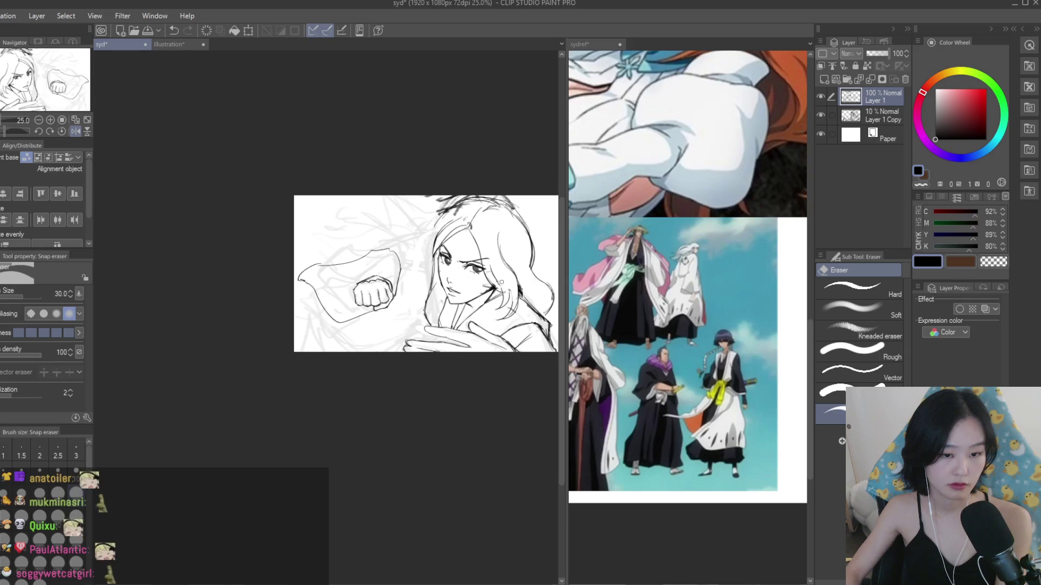
key(ctrl+plus)
- Zoom in on the sleeve and try the diagonal forearm line repeatedly, undoing each attempt
key(b)
key(ctrl+plus)
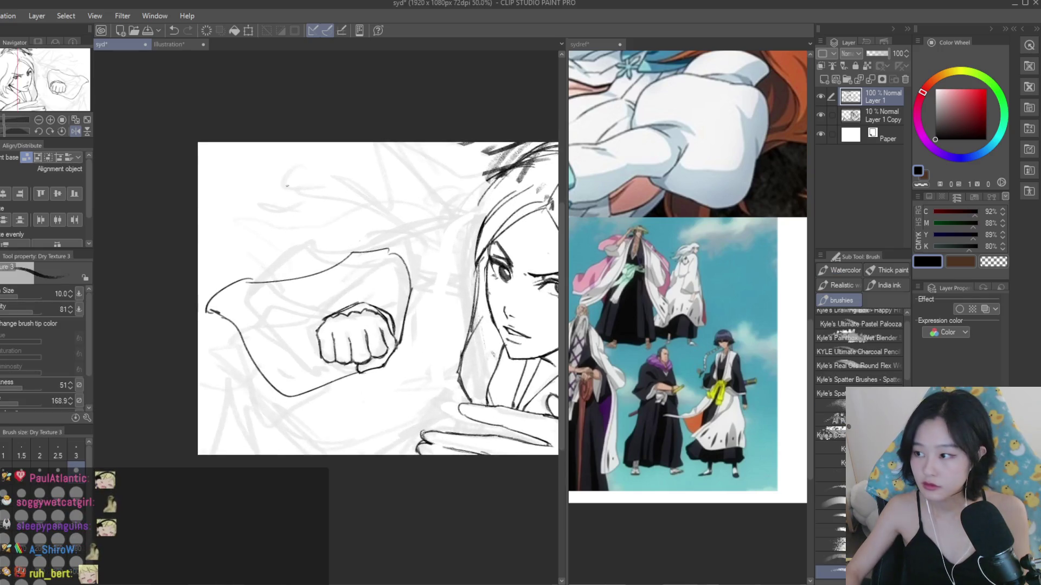
key(ctrl+plus)
drag(268, 411, 385, 342)
key(ctrl+z)
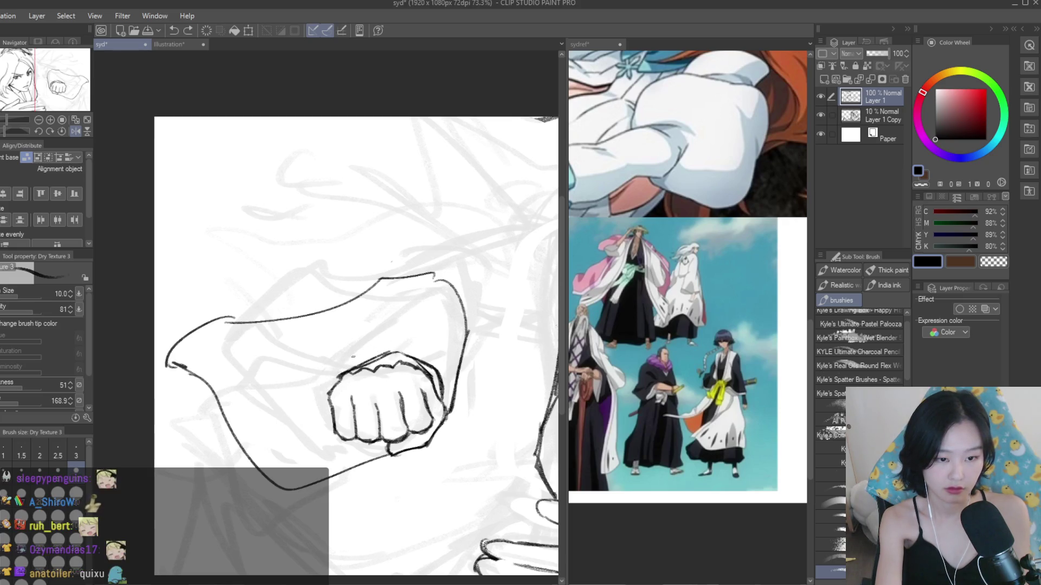
drag(266, 413, 355, 364)
key(ctrl+z)
mouse_move(259, 406)
mouse_down()
mouse_move(396, 341)
mouse_move(392, 351)
mouse_up()
key(ctrl+z)
key(ctrl+z)
key(ctrl+z)
mouse_move(221, 401)
mouse_down()
mouse_move(292, 366)
mouse_move(306, 395)
mouse_up()
key(ctrl+z)
drag(271, 404, 334, 382)
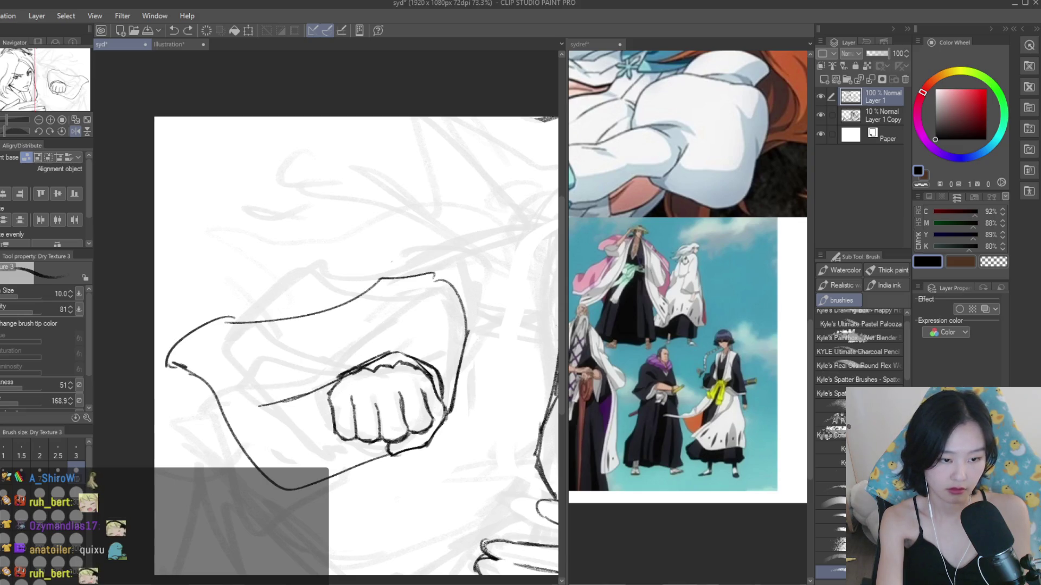
key(ctrl+z)
mouse_move(253, 404)
mouse_down()
mouse_move(333, 382)
mouse_move(166, 362)
mouse_move(229, 403)
mouse_up()
- Draw the sleeve's doubled lower edge, extended tip, right edge and diagonal inner fold
key(ctrl+z)
key(ctrl+z)
mouse_move(164, 363)
mouse_down()
mouse_move(255, 404)
mouse_move(289, 490)
mouse_move(387, 449)
mouse_up()
key(ctrl+z)
drag(286, 481, 361, 455)
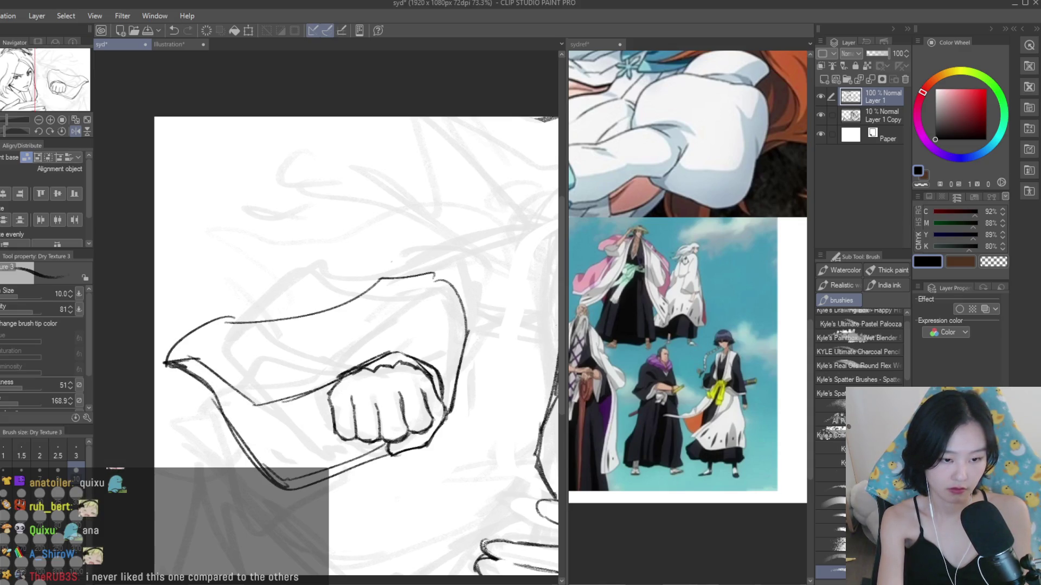
drag(179, 362, 154, 347)
drag(432, 293, 461, 339)
key(ctrl+z)
key(ctrl+z)
drag(318, 362, 398, 279)
key(ctrl+z)
key(ctrl+z)
drag(292, 350, 383, 296)
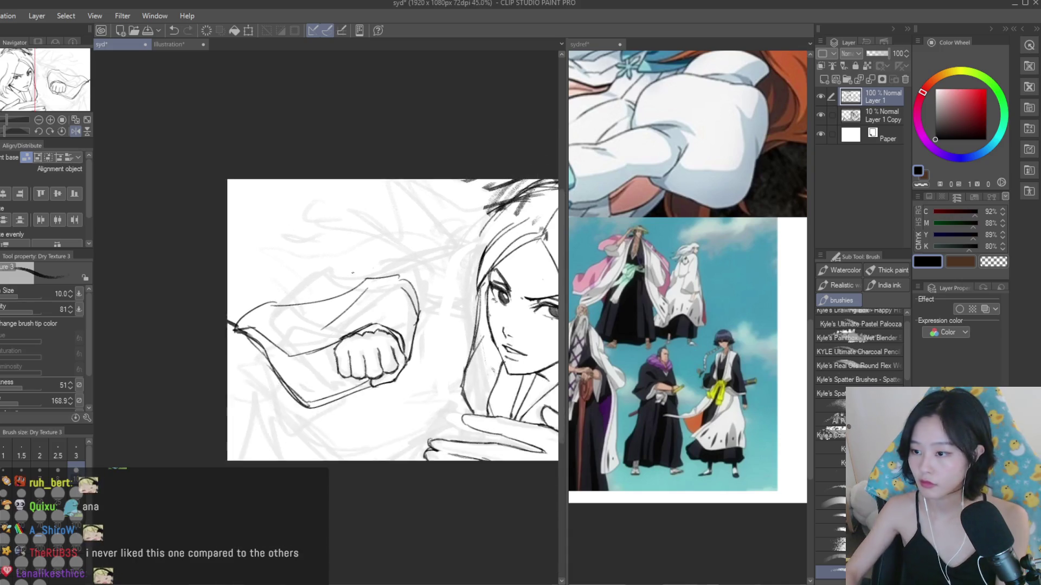
- Erase the stray strokes along the sleeve's right edge
scroll(236, 219, down, 2)
key(e)
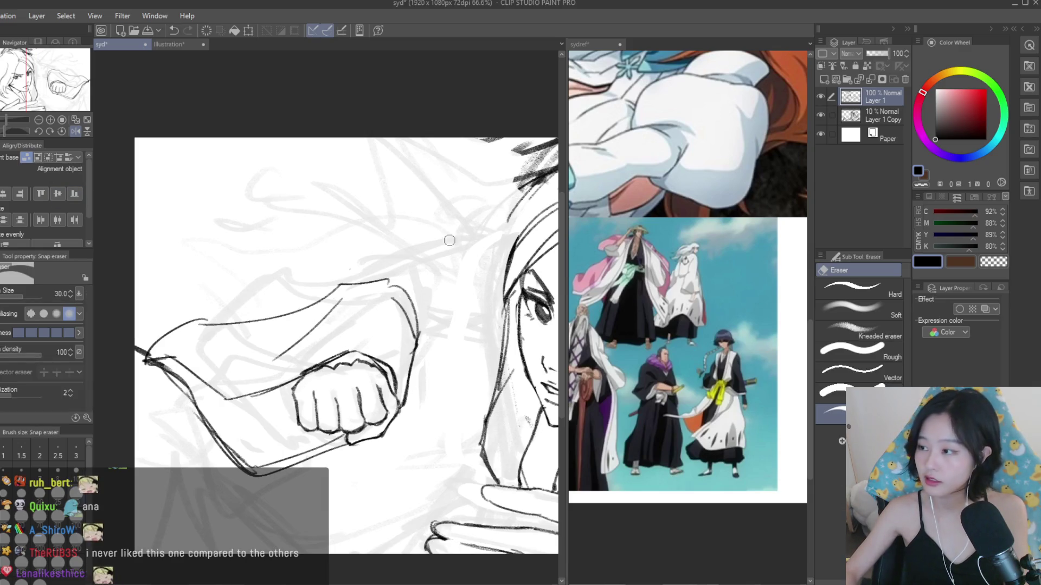
mouse_move(410, 294)
mouse_down()
mouse_move(420, 336)
mouse_move(408, 350)
mouse_move(424, 275)
mouse_up()
- Add strokes on the arm's upper contour and undo a stray diagonal line
key(b)
scroll(407, 350, up, 2)
scroll(425, 287, down, 3)
scroll(391, 294, up, 1)
scroll(296, 305, up, 2)
mouse_move(297, 306)
mouse_down()
mouse_move(340, 274)
mouse_move(441, 267)
mouse_up()
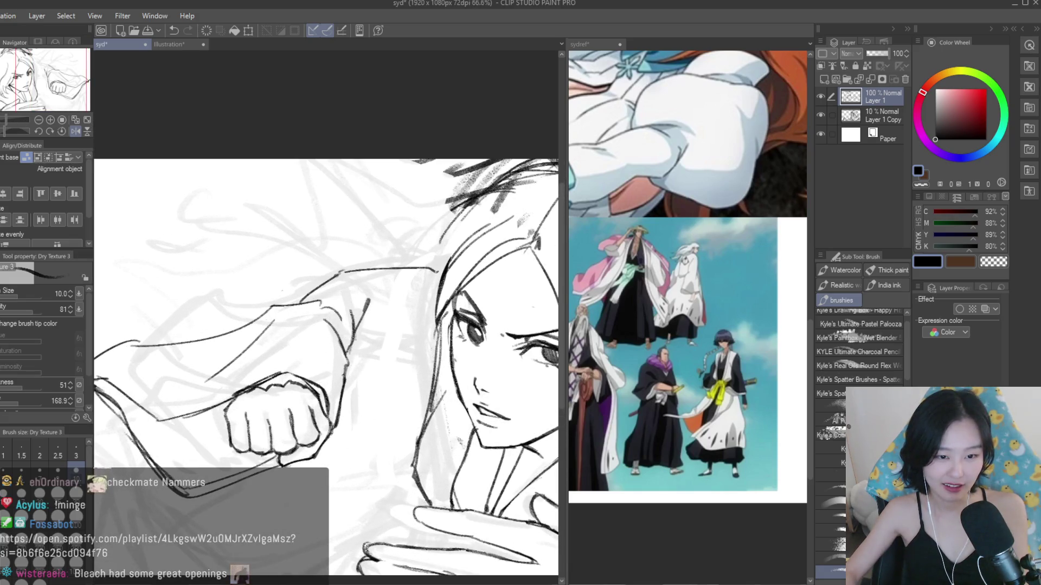
scroll(257, 293, down, 2)
scroll(442, 344, up, 1)
drag(345, 291, 389, 328)
key(ctrl+z)
key(ctrl+z)
key(ctrl+z)
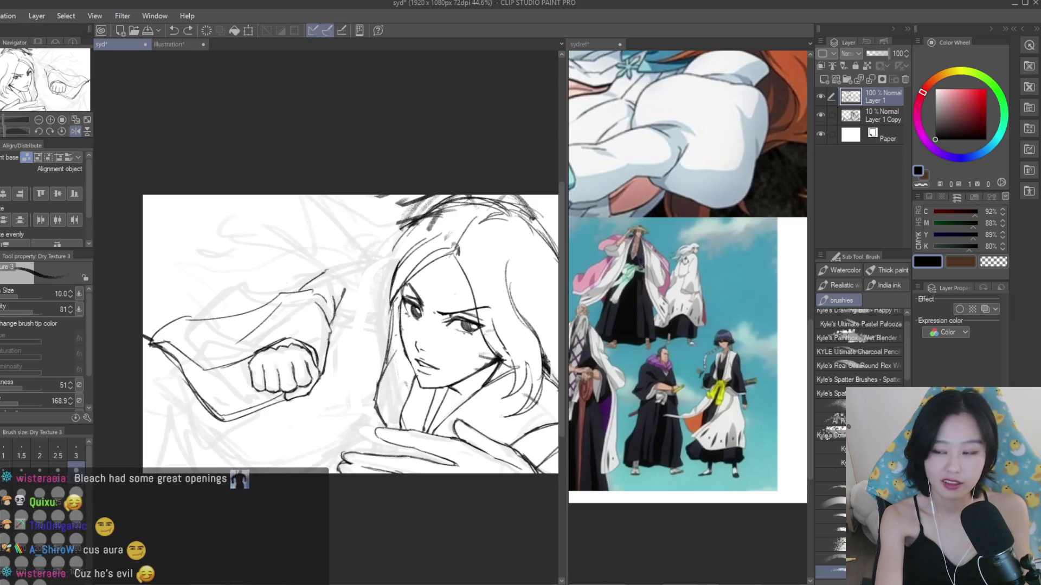
scroll(352, 336, down, 3)
- Mirror-check the canvas, add short strokes above the fist, and erase the extra one
key(h)
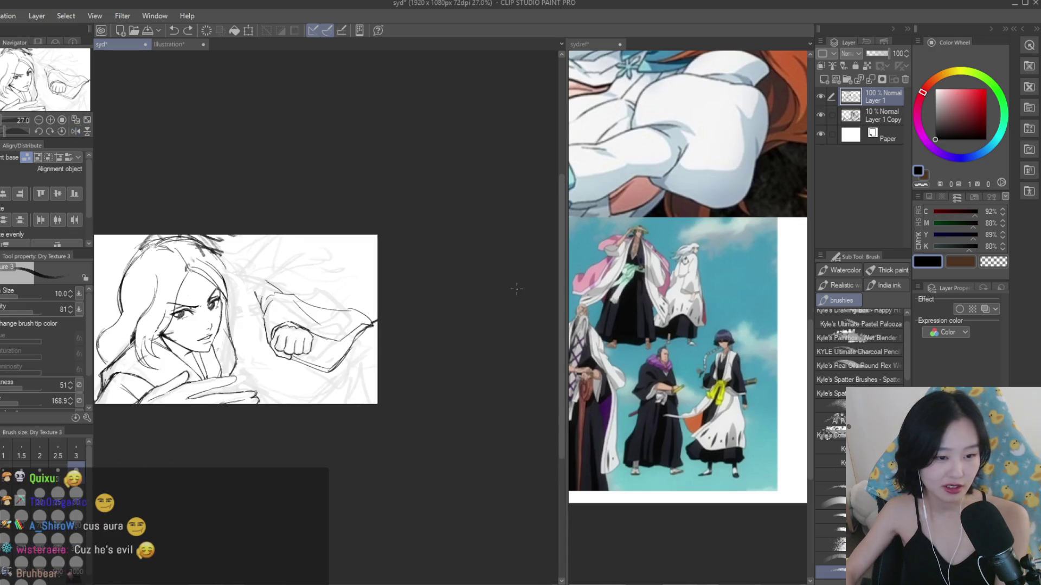
key(h)
scroll(352, 337, up, 2)
key(e)
scroll(382, 284, up, 7)
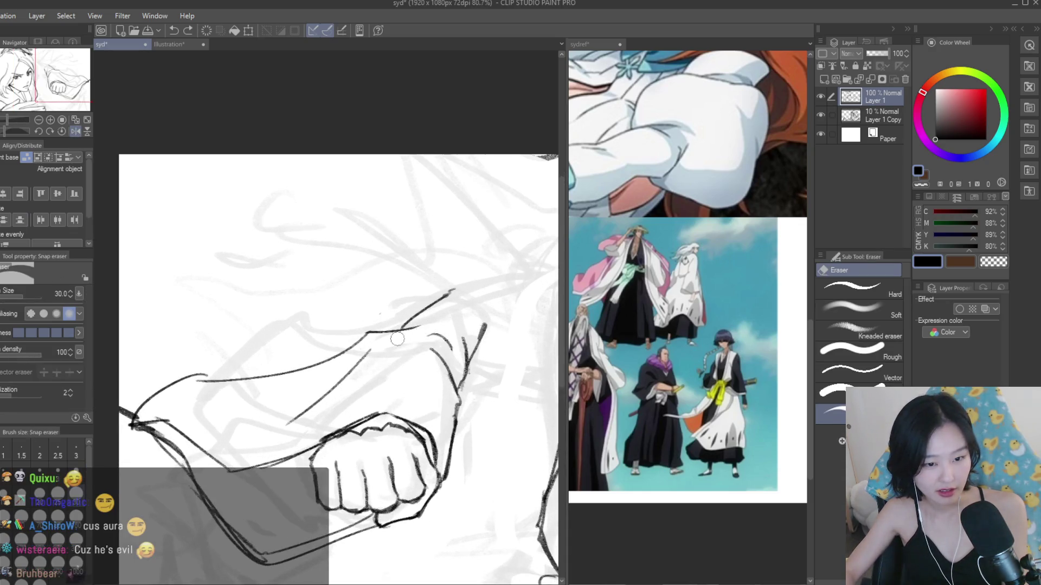
key(b)
scroll(417, 331, up, 3)
drag(421, 309, 332, 336)
key(e)
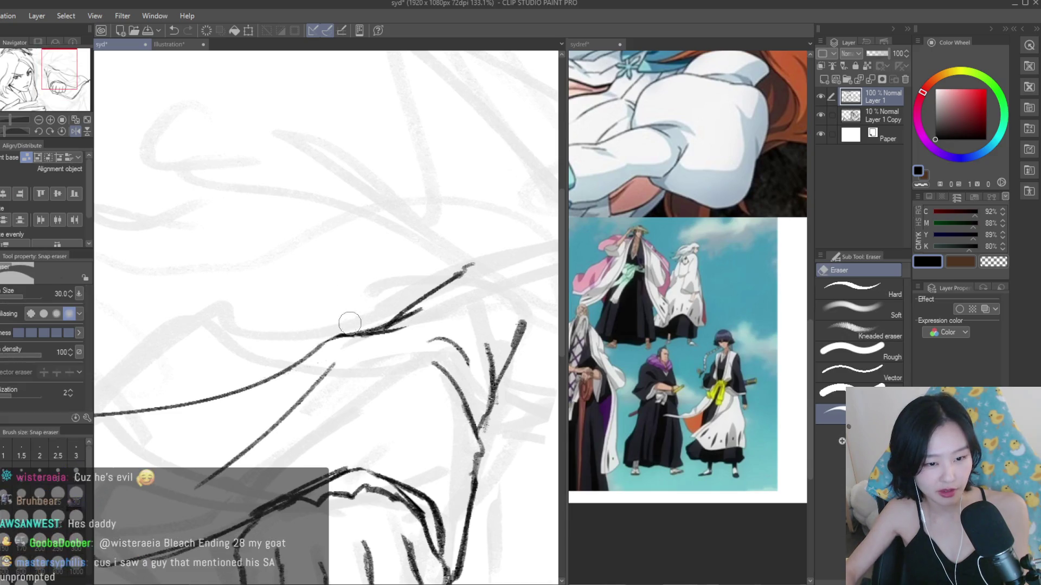
mouse_move(409, 291)
mouse_down()
mouse_move(431, 303)
mouse_move(425, 317)
mouse_move(395, 309)
mouse_up()
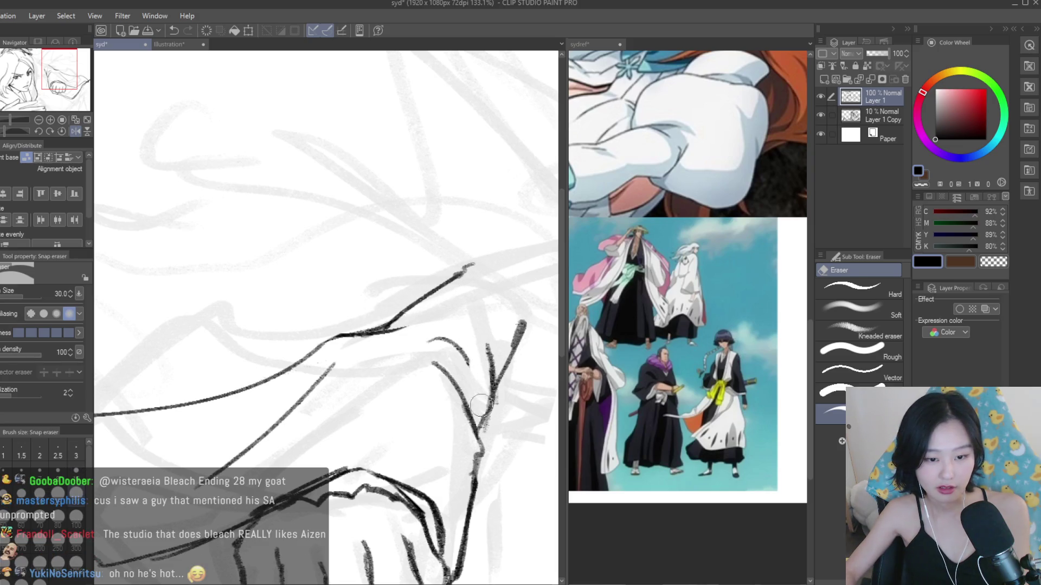
scroll(378, 277, down, 2)
scroll(378, 277, down, 5)
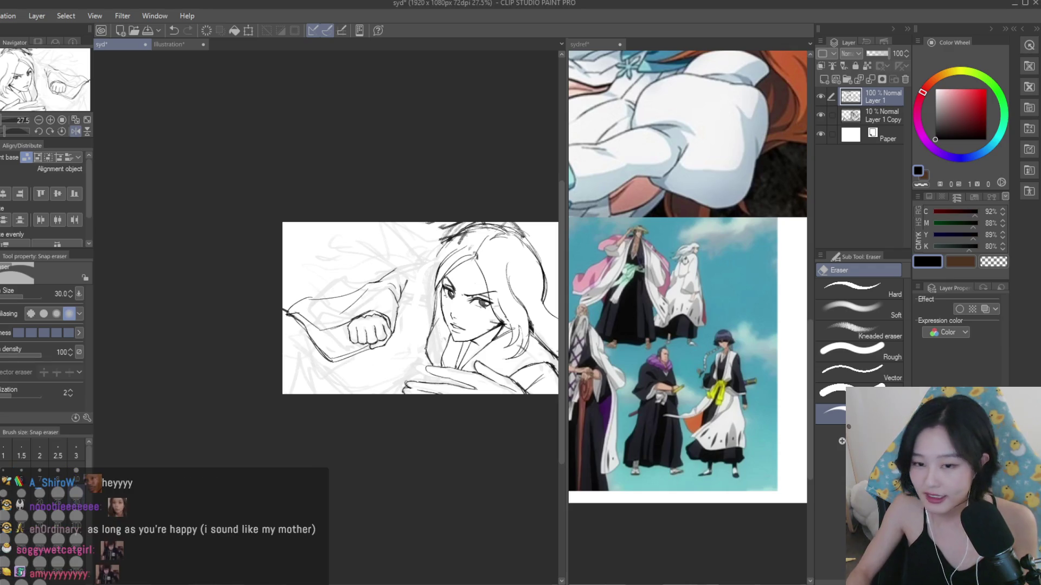
- Mirror the canvas view to check the proportions, then flip it back
scroll(472, 186, down, 1)
scroll(472, 186, up, 1)
key(b)
scroll(401, 304, up, 1)
key(e)
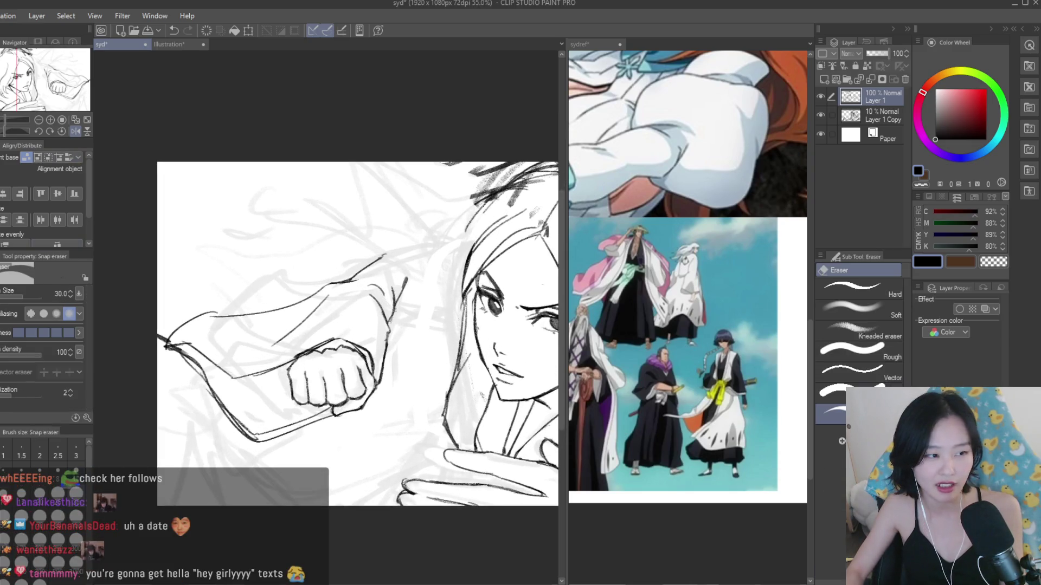
scroll(394, 314, up, 1)
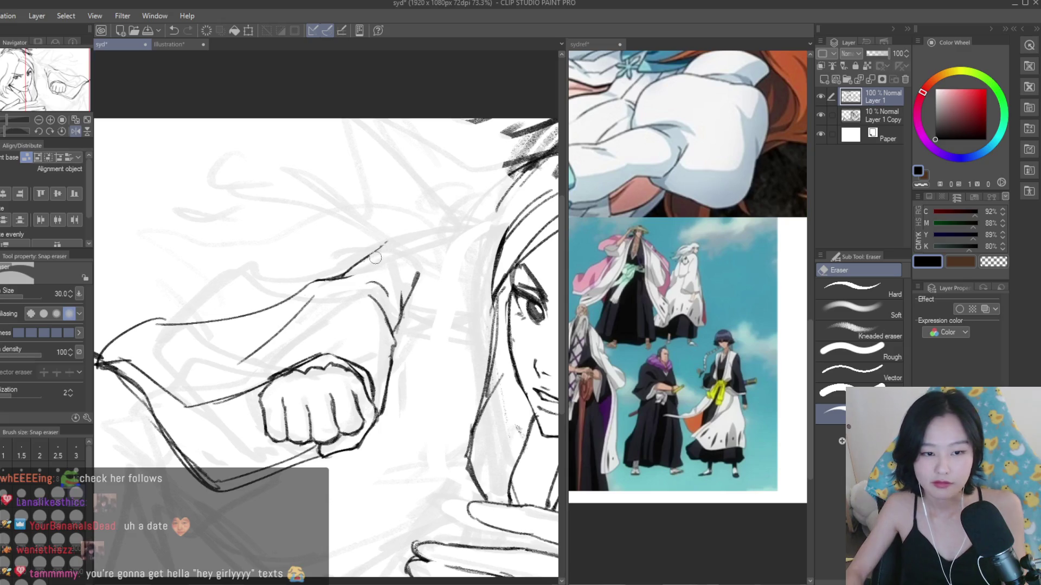
scroll(380, 258, down, 4)
key(h)
scroll(408, 254, up, 1)
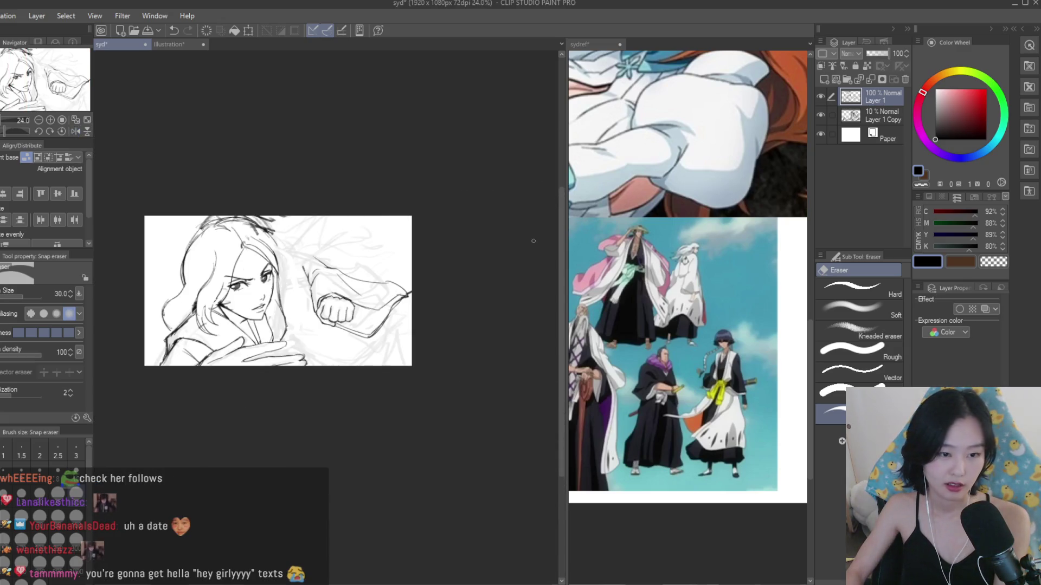
key(h)
scroll(282, 304, up, 5)
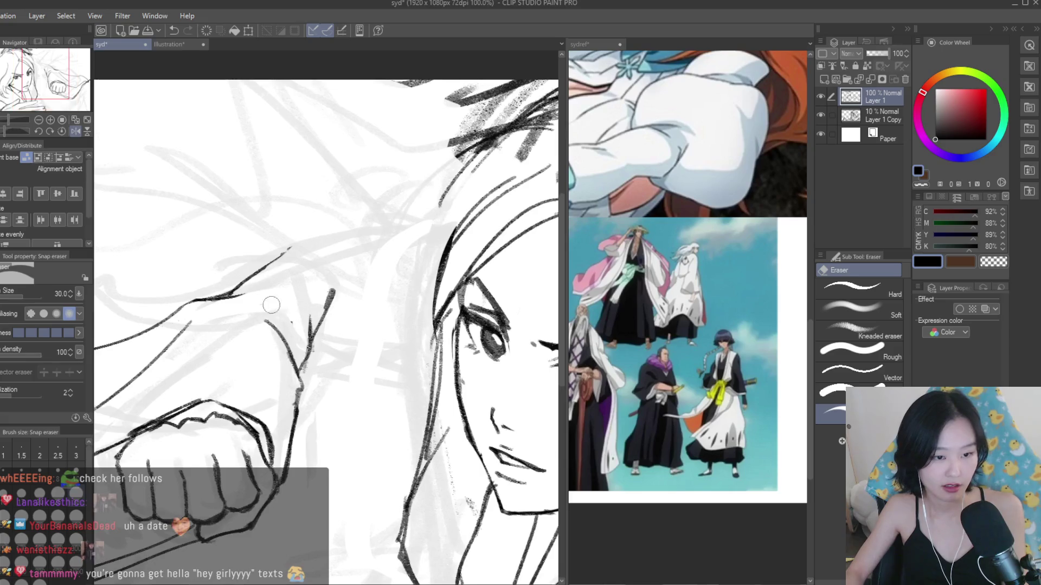
scroll(284, 306, down, 1)
scroll(315, 281, down, 3)
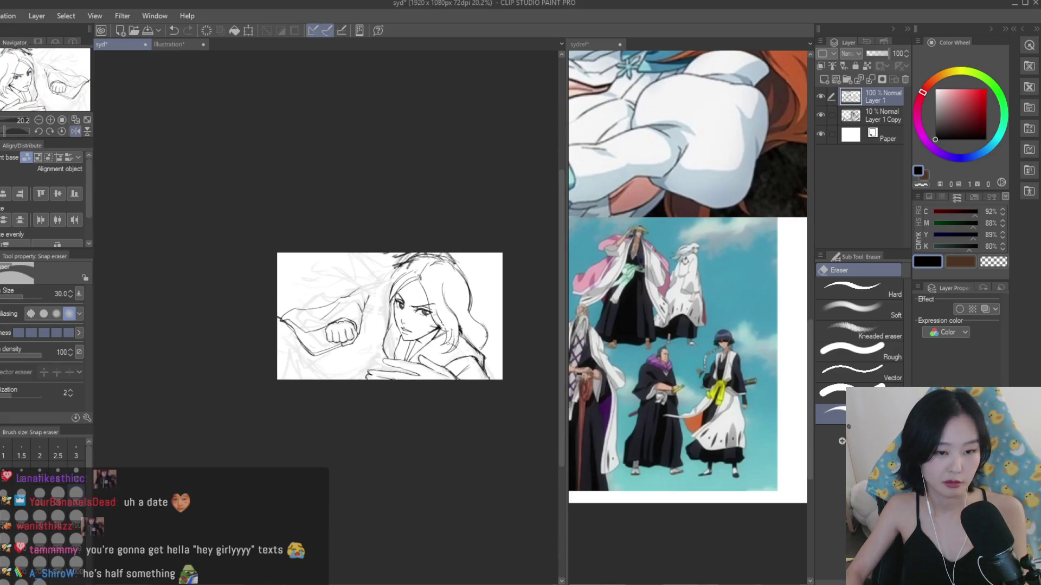
scroll(335, 264, up, 1)
scroll(335, 264, up, 1)
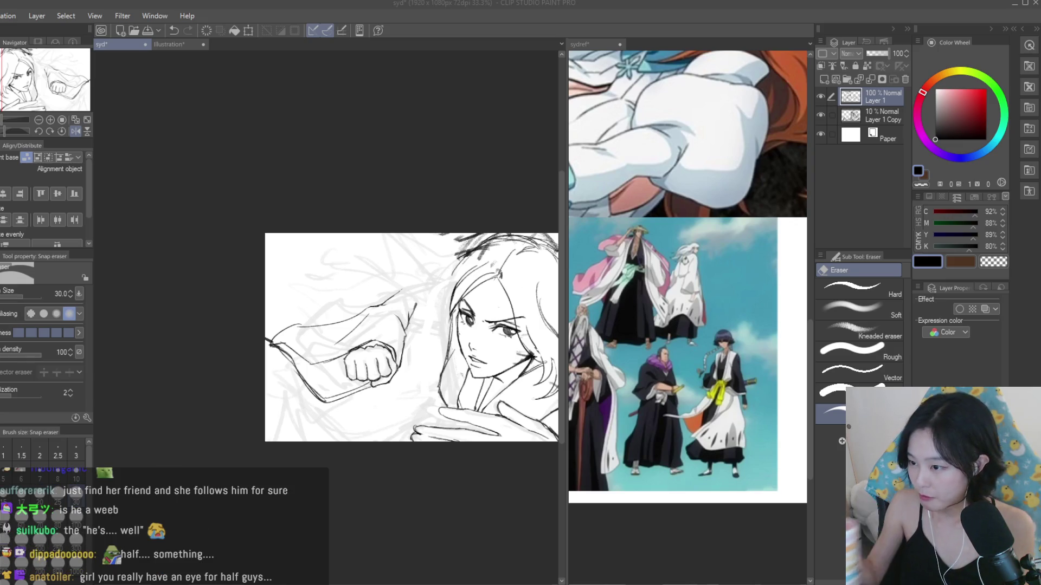
- Draw short dark strokes along the top of the outstretched sleeve
key(alt+Tab)
scroll(414, 307, up, 5)
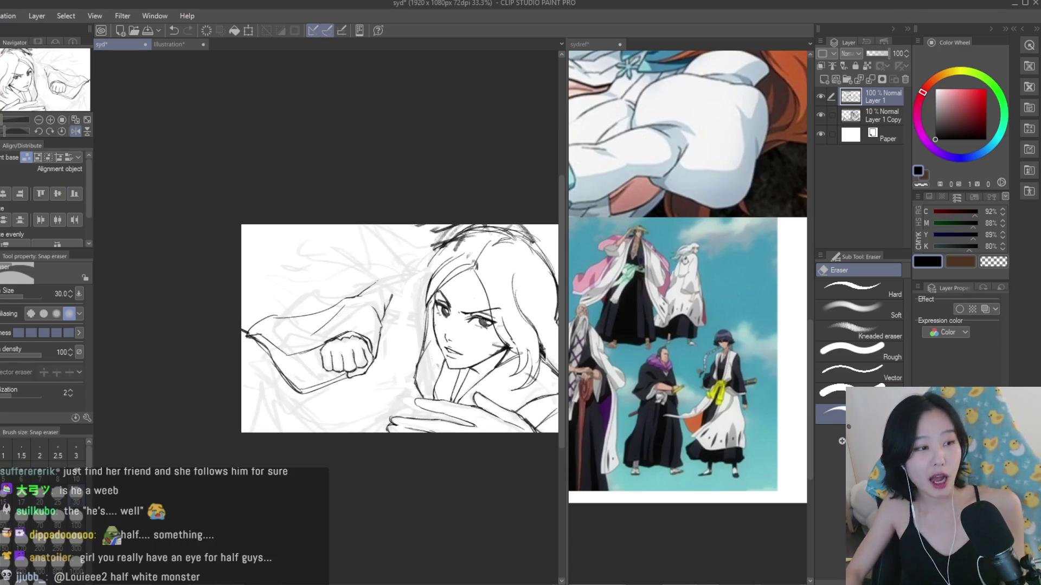
key(b)
scroll(350, 314, up, 2)
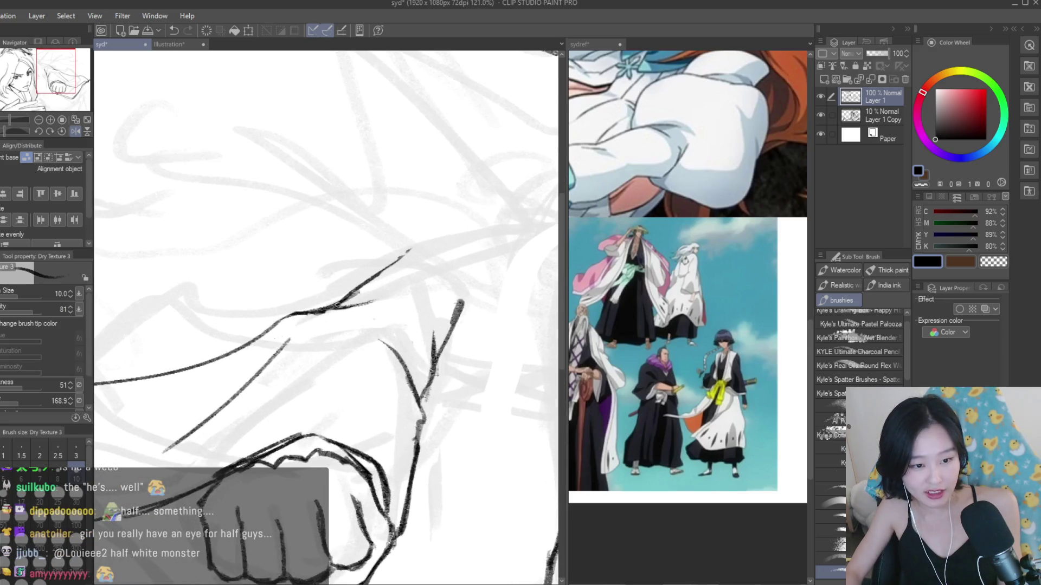
scroll(399, 290, down, 3)
scroll(399, 290, up, 3)
mouse_move(380, 275)
mouse_down()
mouse_move(374, 312)
mouse_move(386, 314)
mouse_up()
scroll(344, 262, down, 6)
- Lasso the outstretched arm and rotate it about -6.4°
key(h)
key(h)
key(m)
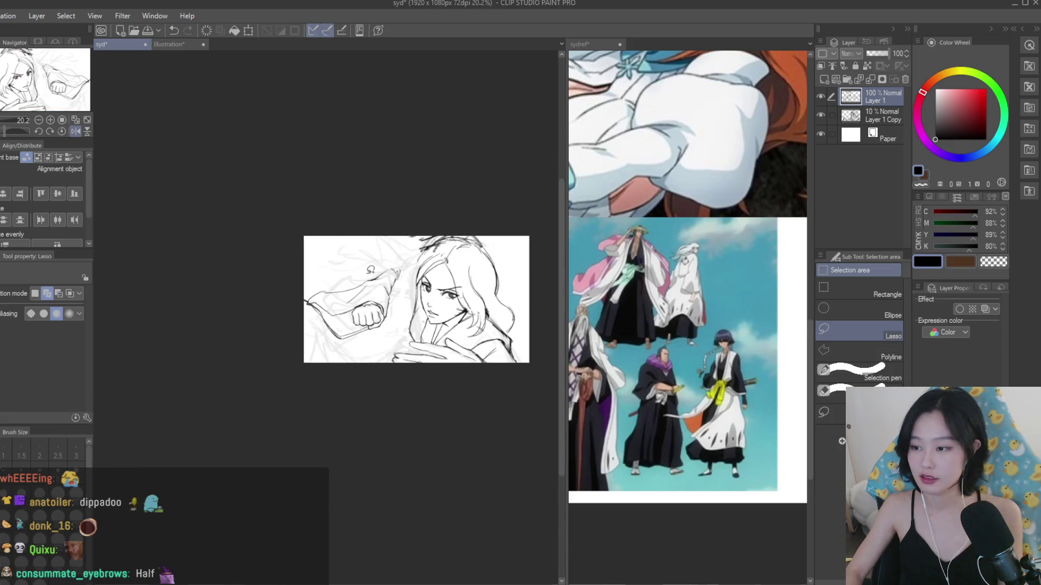
scroll(356, 262, up, 3)
mouse_move(300, 272)
mouse_down()
mouse_move(271, 404)
mouse_move(454, 288)
mouse_move(429, 255)
mouse_up()
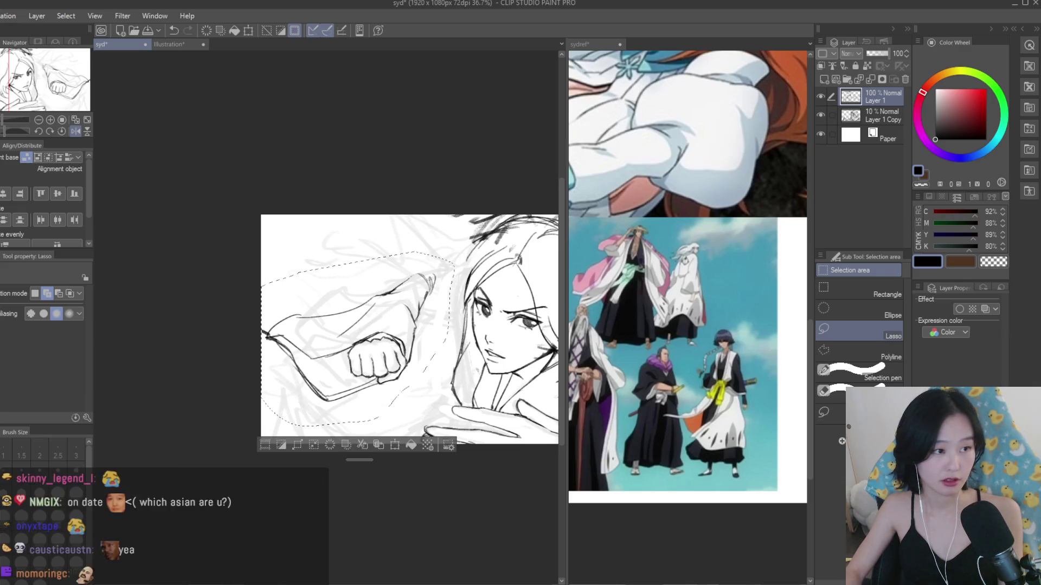
key(ctrl+t)
mouse_move(439, 304)
mouse_down()
mouse_move(444, 314)
mouse_move(436, 279)
mouse_move(451, 324)
mouse_up()
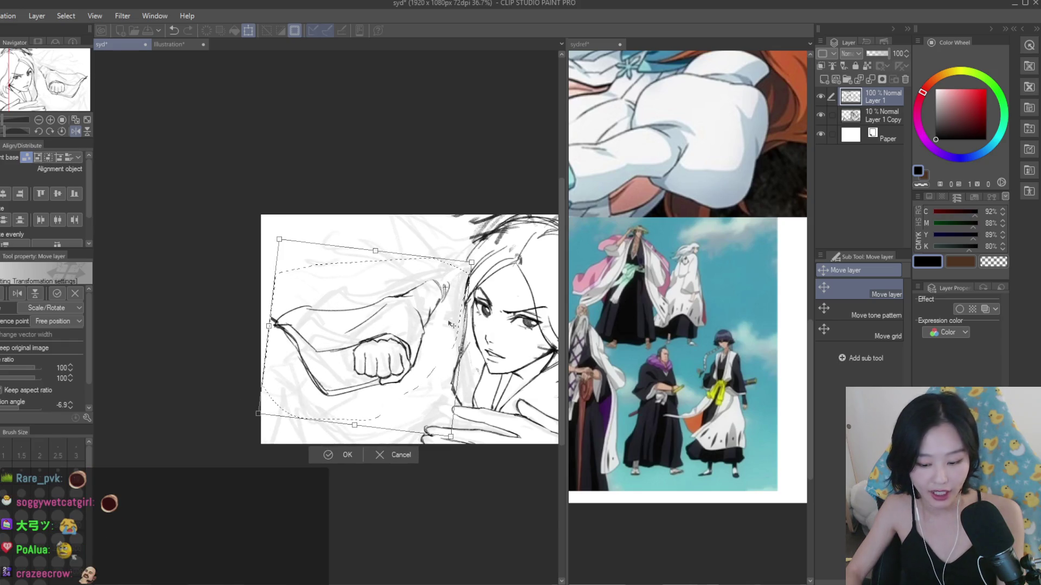
key(Return)
- Save the drawing with Ctrl+S and adjust the view
key(ctrl+s)
drag(449, 318, 416, 280)
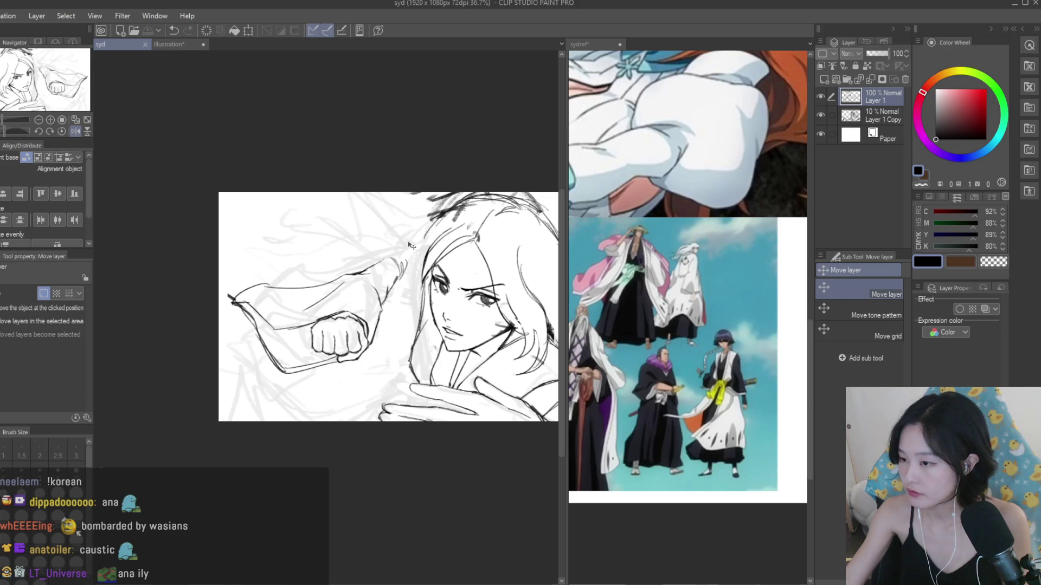
key(ctrl+minus)
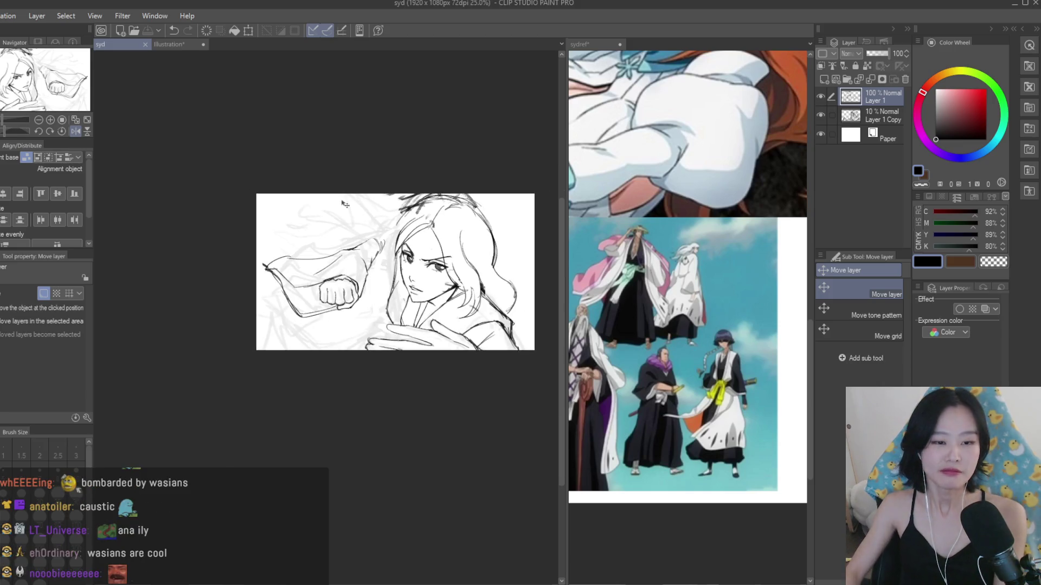
- Add short dark marks along the sleeve and erase strokes near its top
key(h)
key(h)
key(b)
scroll(358, 271, up, 2)
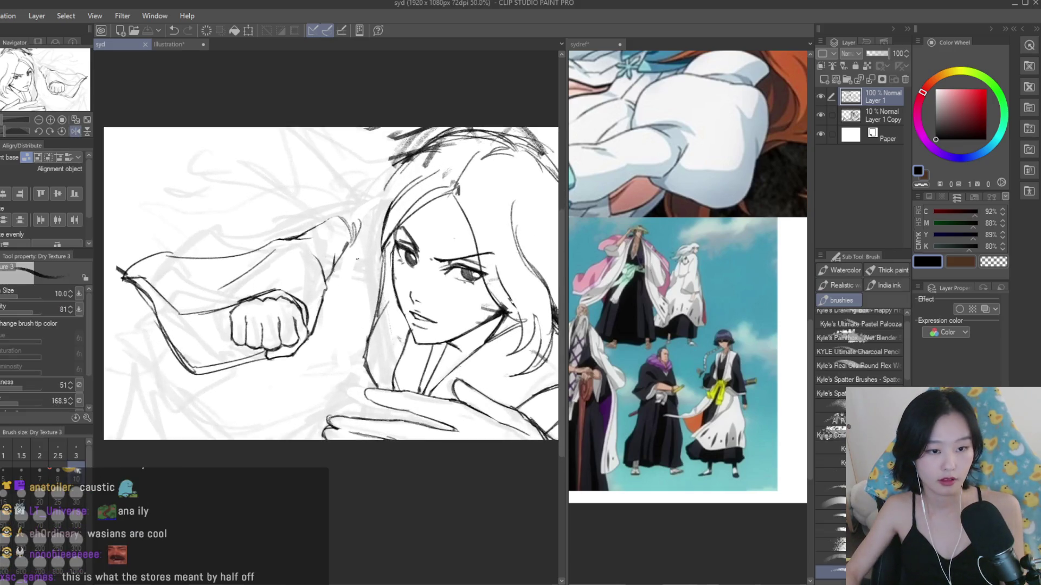
drag(344, 247, 360, 216)
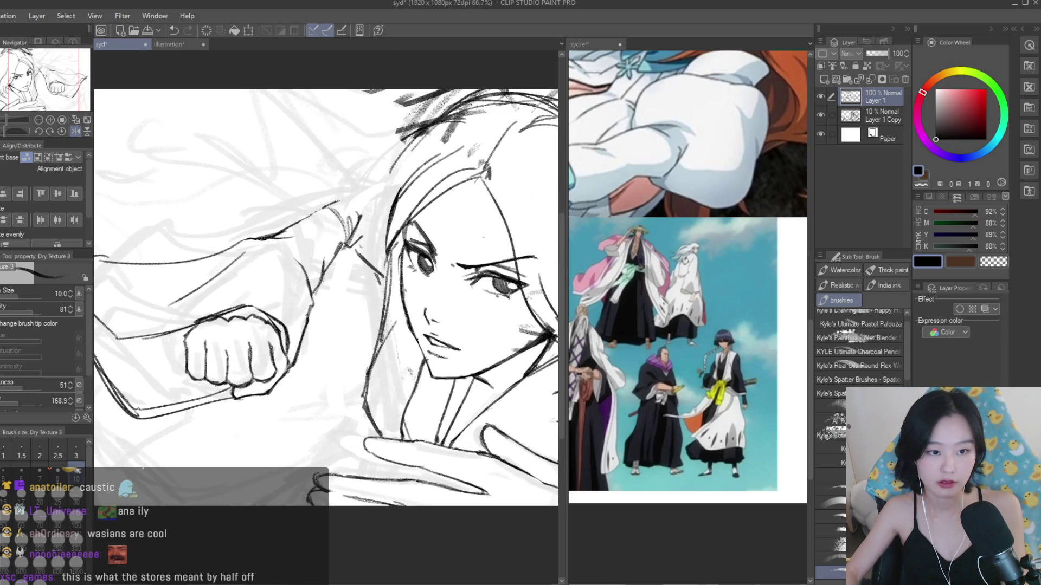
drag(376, 198, 398, 188)
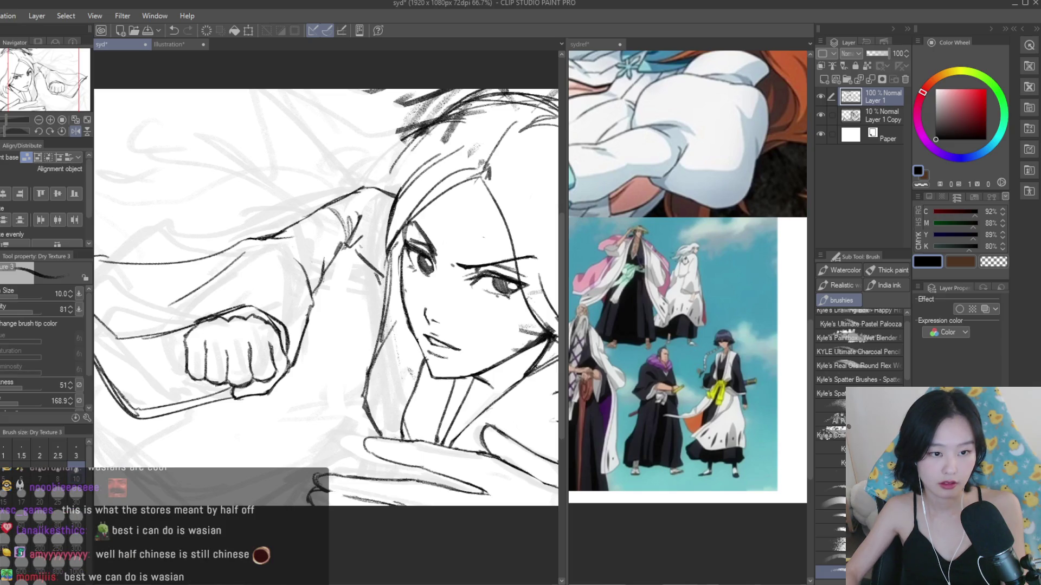
mouse_move(348, 260)
mouse_down()
mouse_move(366, 247)
mouse_move(338, 231)
mouse_move(352, 238)
mouse_move(326, 251)
mouse_up()
key(e)
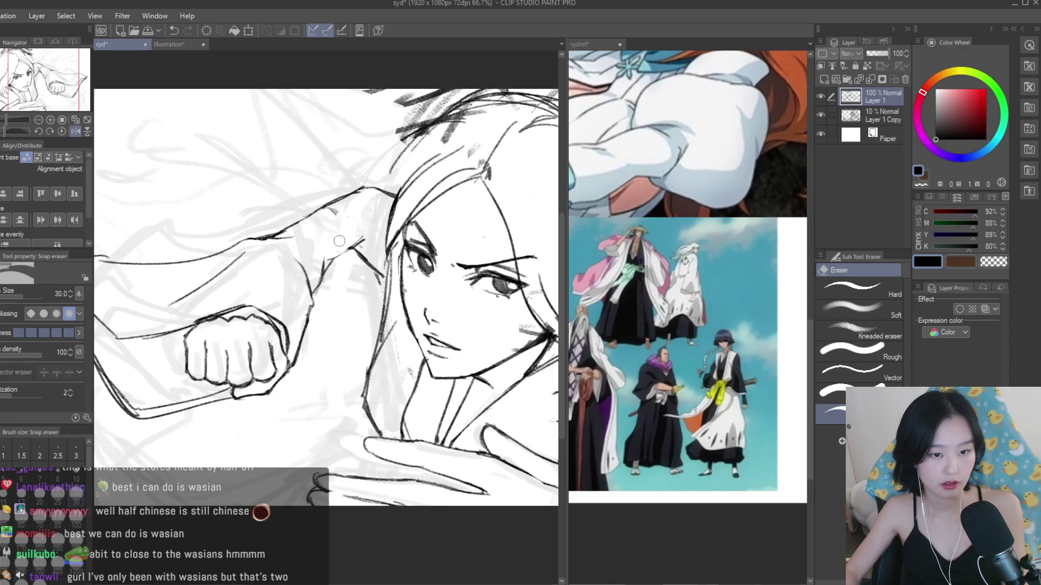
drag(341, 203, 315, 217)
scroll(372, 283, down, 3)
scroll(372, 283, up, 2)
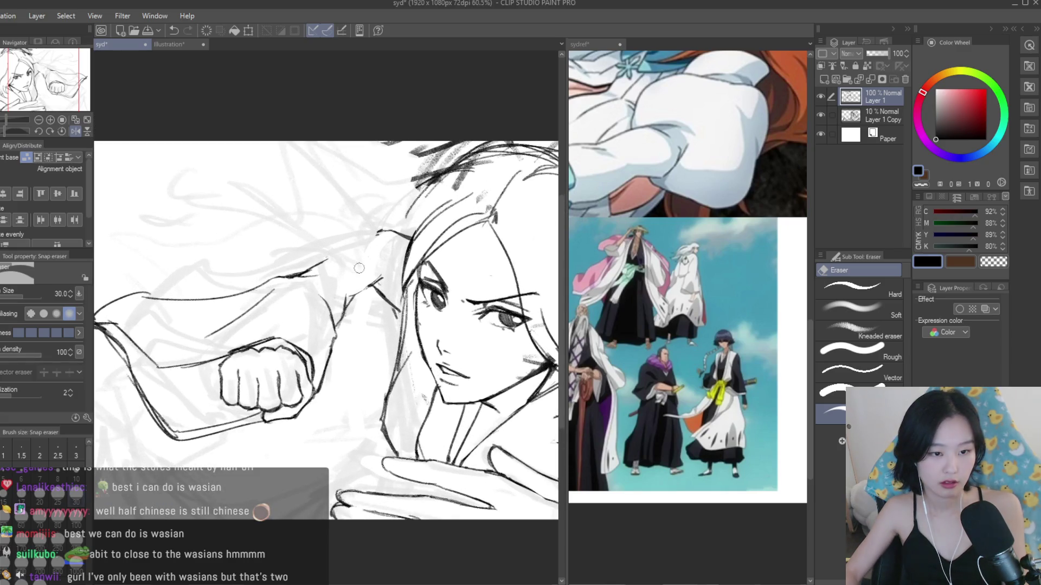
key(b)
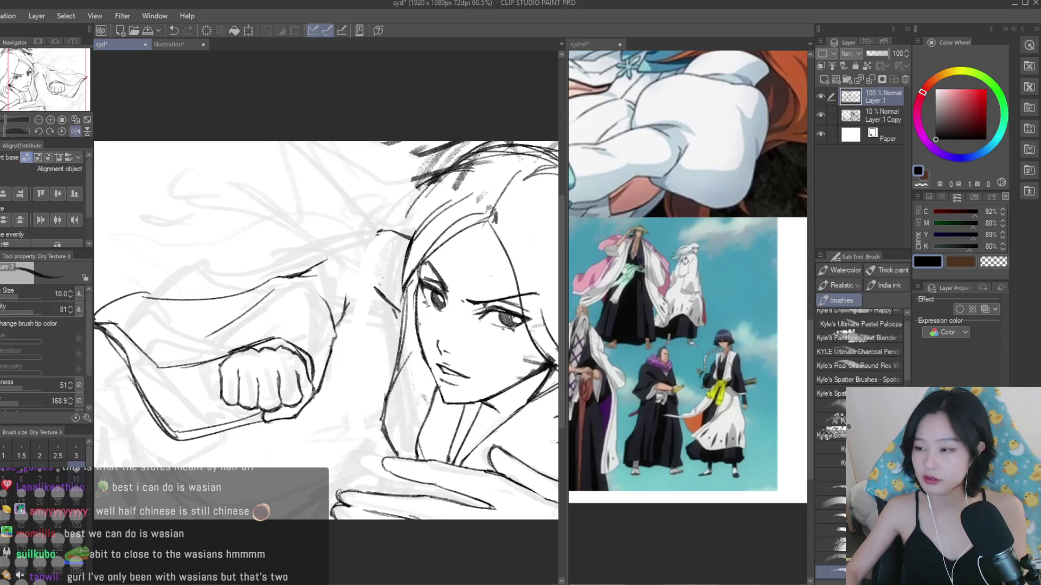
scroll(377, 273, down, 1)
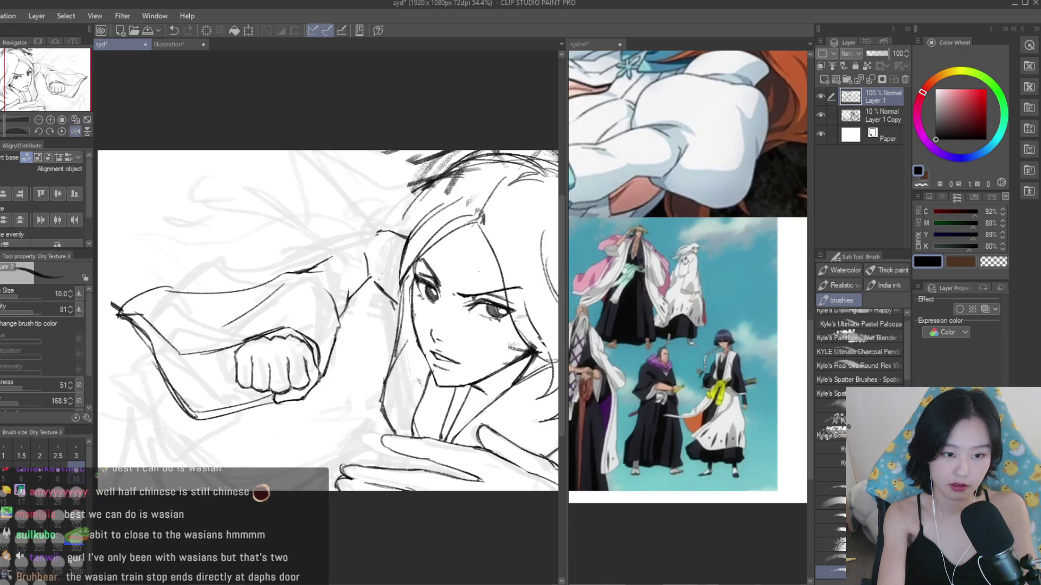
key(ctrl+z)
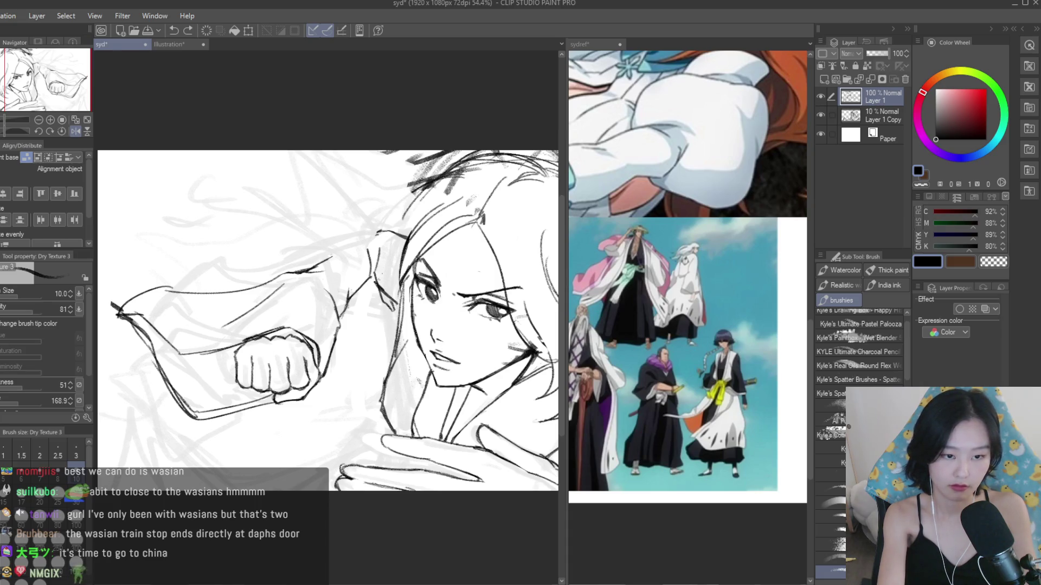
- Erase the strokes near the shoulder and redraw the upper-arm line
key(e)
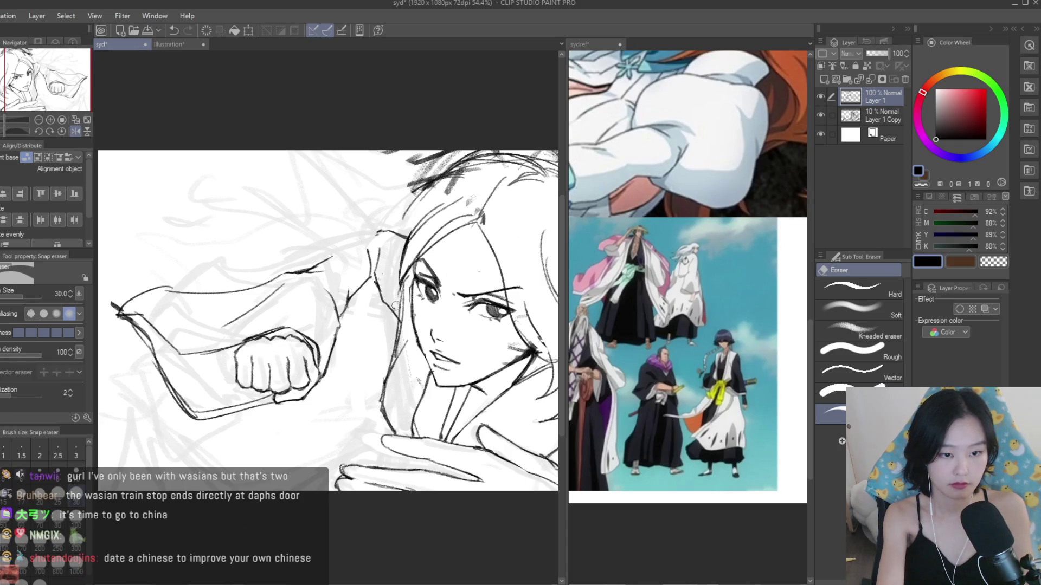
key(p)
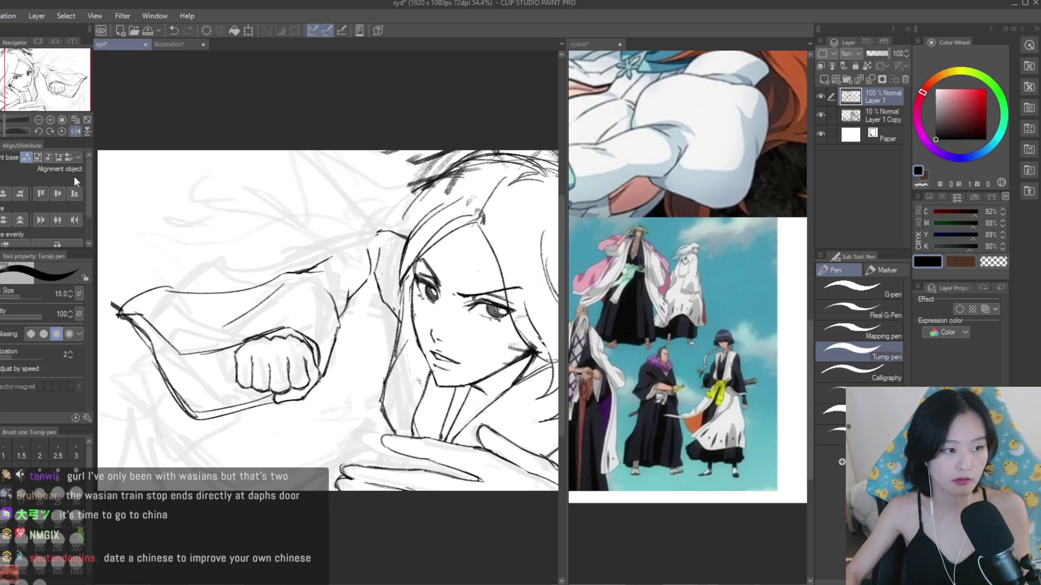
key(b)
scroll(357, 297, up, 2)
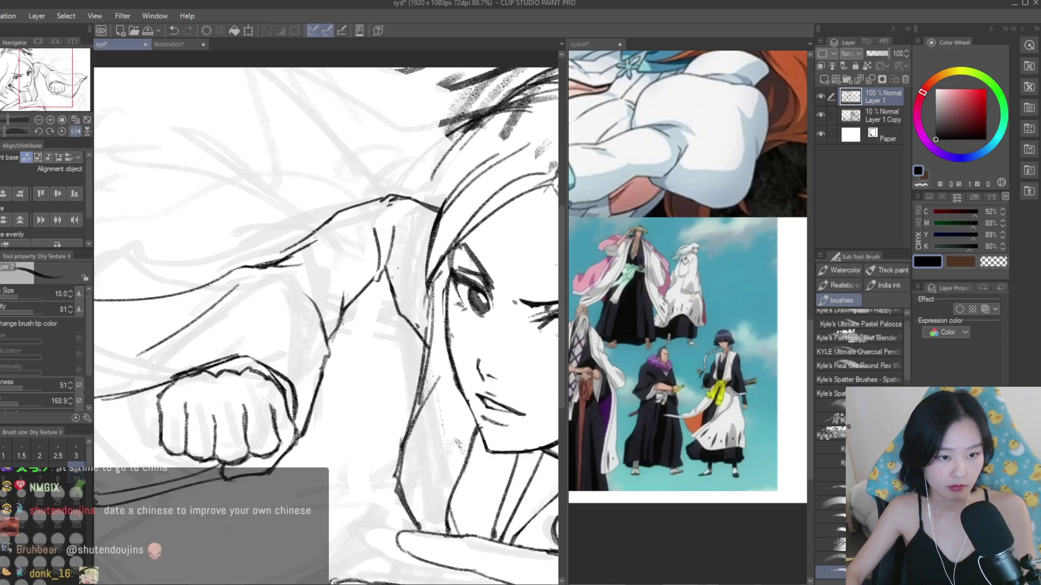
scroll(372, 206, down, 4)
scroll(325, 271, up, 3)
key(e)
drag(295, 295, 344, 262)
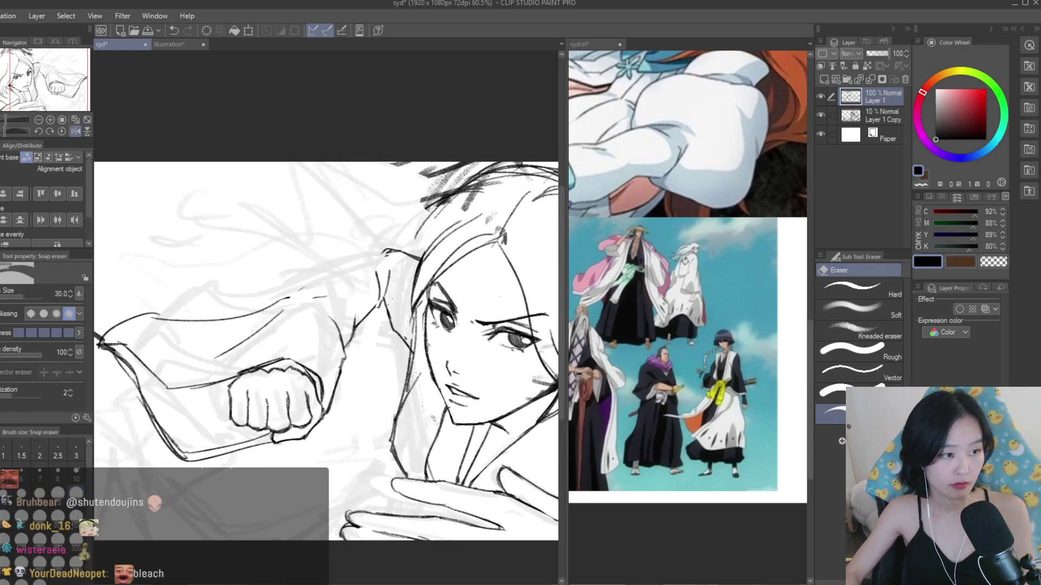
key(b)
drag(268, 303, 395, 243)
- Flip the canvas horizontally and start lassoing the fist and sleeve
scroll(395, 244, down, 5)
key(h)
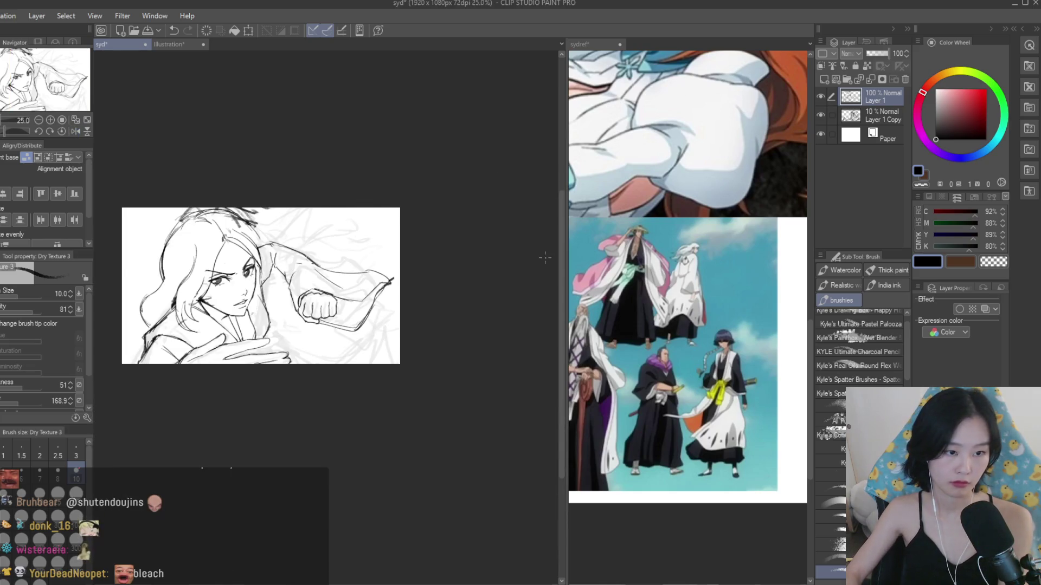
key(h)
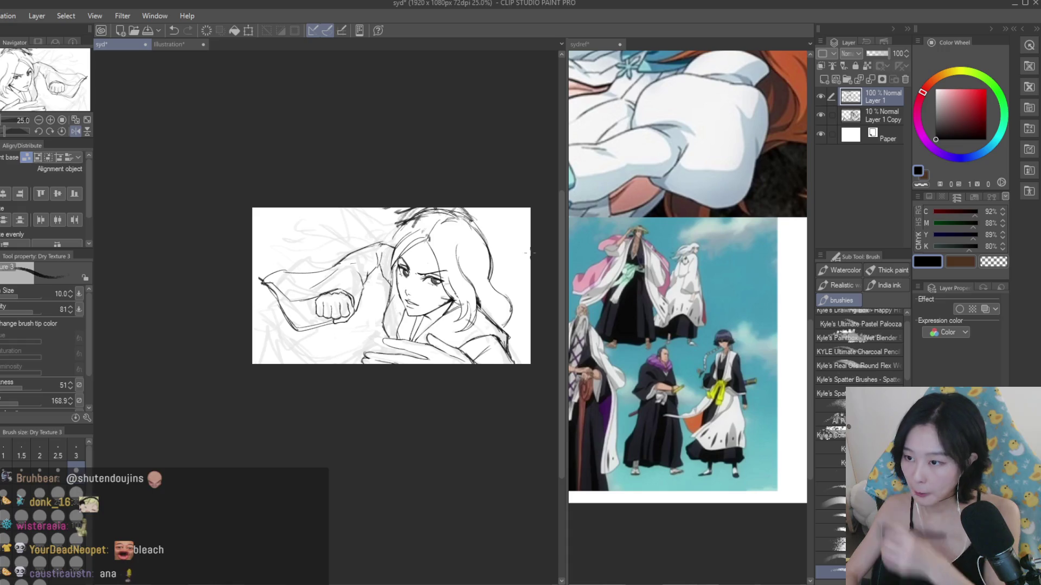
scroll(325, 239, down, 1)
scroll(352, 232, up, 2)
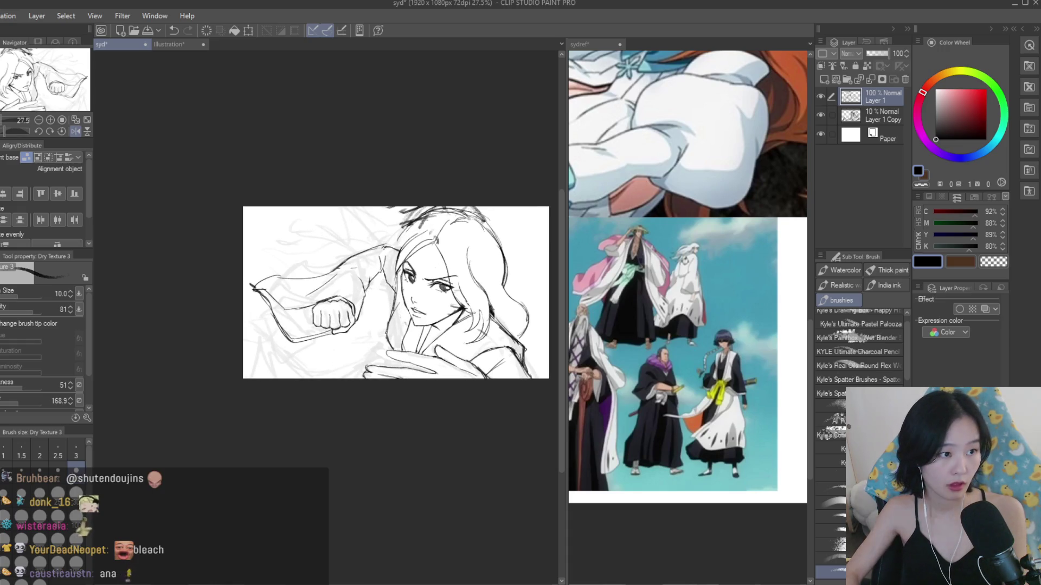
key(m)
scroll(303, 255, up, 2)
mouse_move(205, 265)
mouse_down()
mouse_move(325, 394)
mouse_move(389, 297)
mouse_move(366, 252)
mouse_move(217, 260)
mouse_up()
- Move the selected fist and sleeve up and right, deselect, and erase a stray line near the fist
key(k)
drag(339, 327, 355, 310)
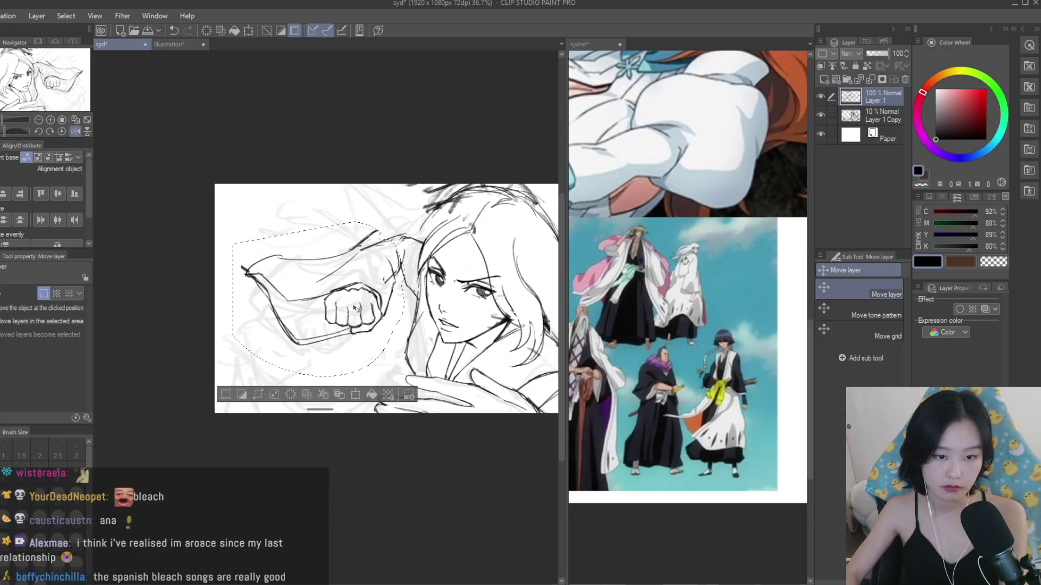
scroll(353, 310, up, 2)
key(ctrl+d)
key(e)
drag(387, 194, 369, 209)
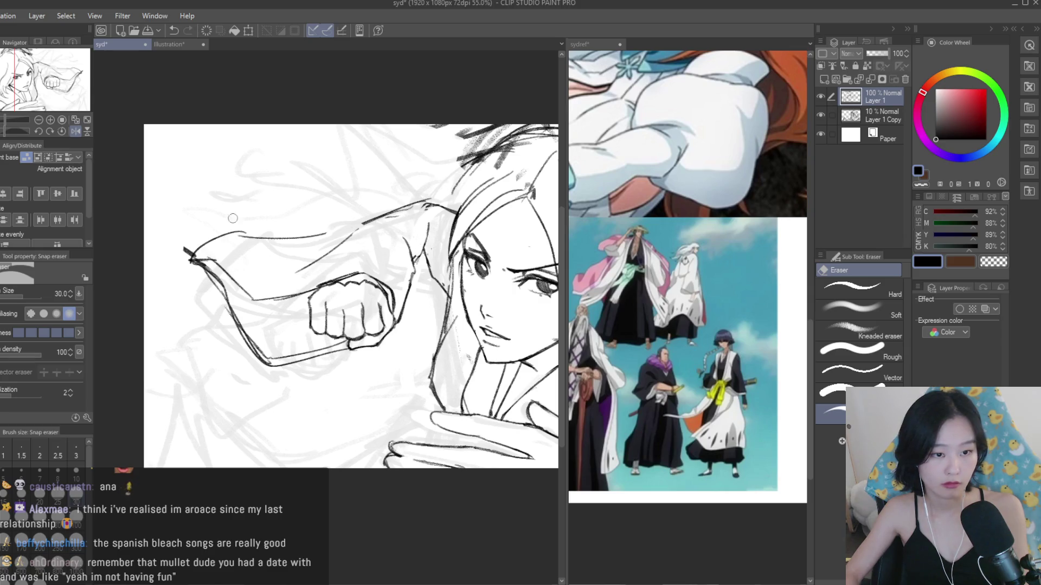
- Add ink strokes at the sleeve's left tip and mirror the view to check it
key(b)
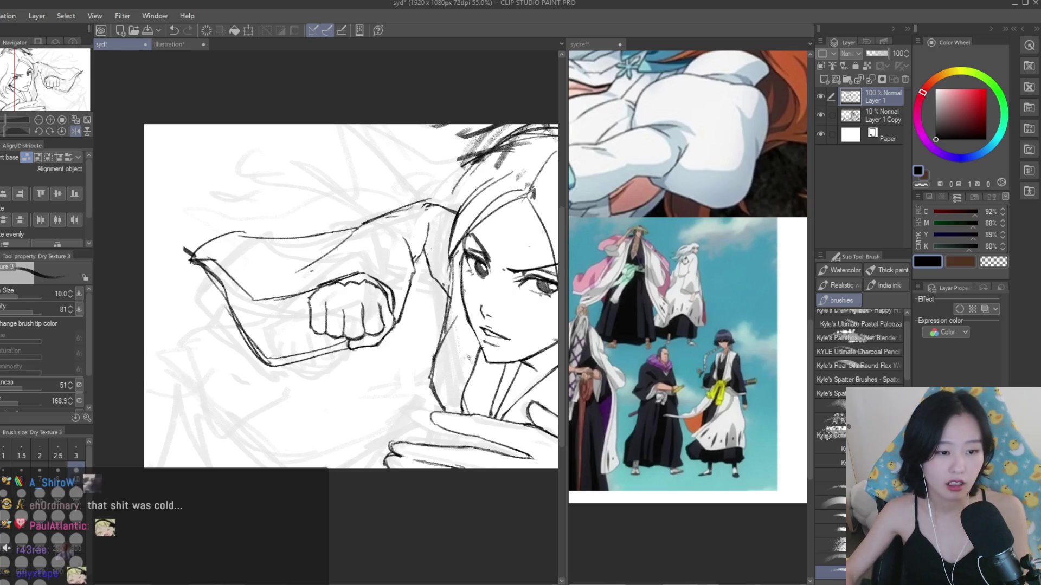
scroll(207, 285, up, 3)
mouse_move(219, 242)
mouse_down()
mouse_move(176, 259)
mouse_move(163, 250)
mouse_move(160, 259)
mouse_move(182, 241)
mouse_move(206, 266)
mouse_up()
key(e)
scroll(424, 264, down, 5)
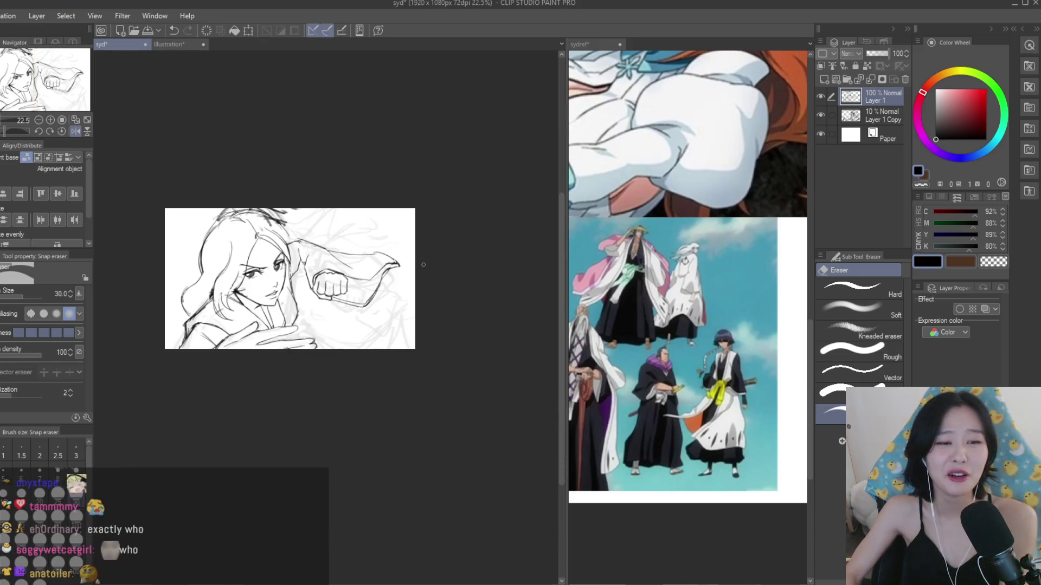
key(h)
scroll(312, 219, up, 2)
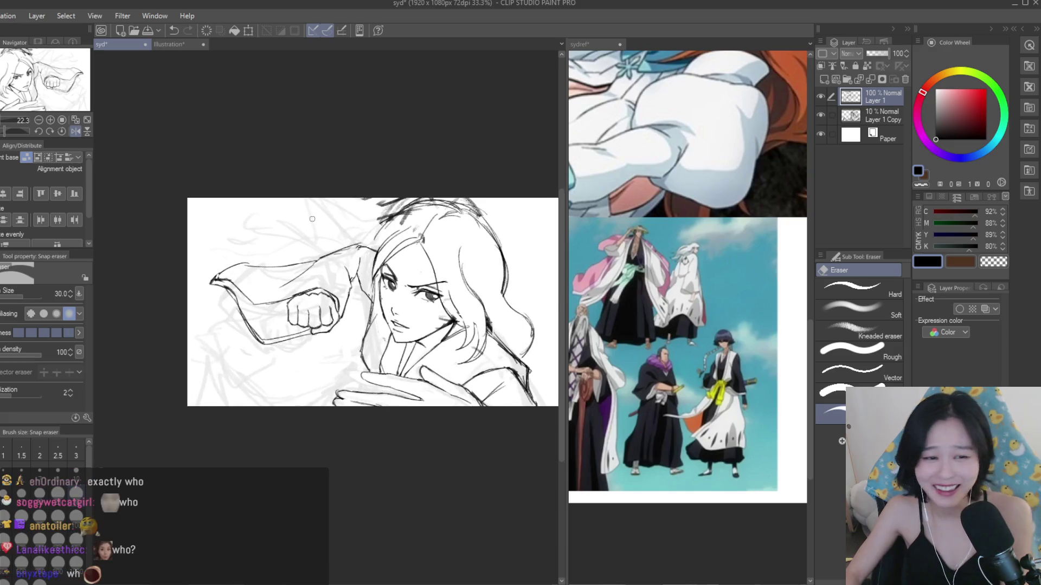
scroll(302, 250, up, 3)
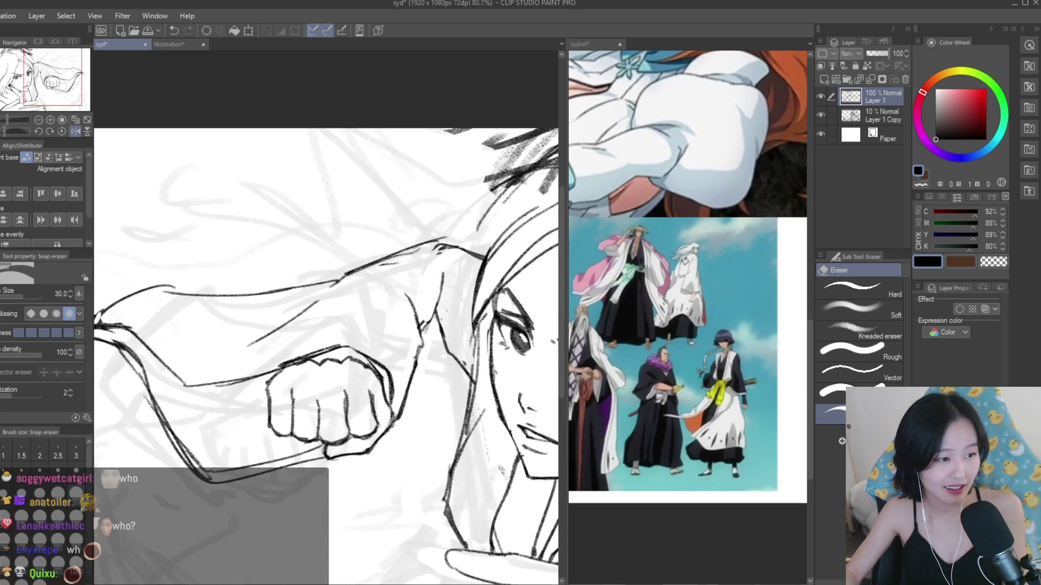
- Draw the sleeve's upper edge, then try and undo a curve along its lower edge
key(b)
drag(346, 277, 293, 290)
scroll(291, 272, down, 4)
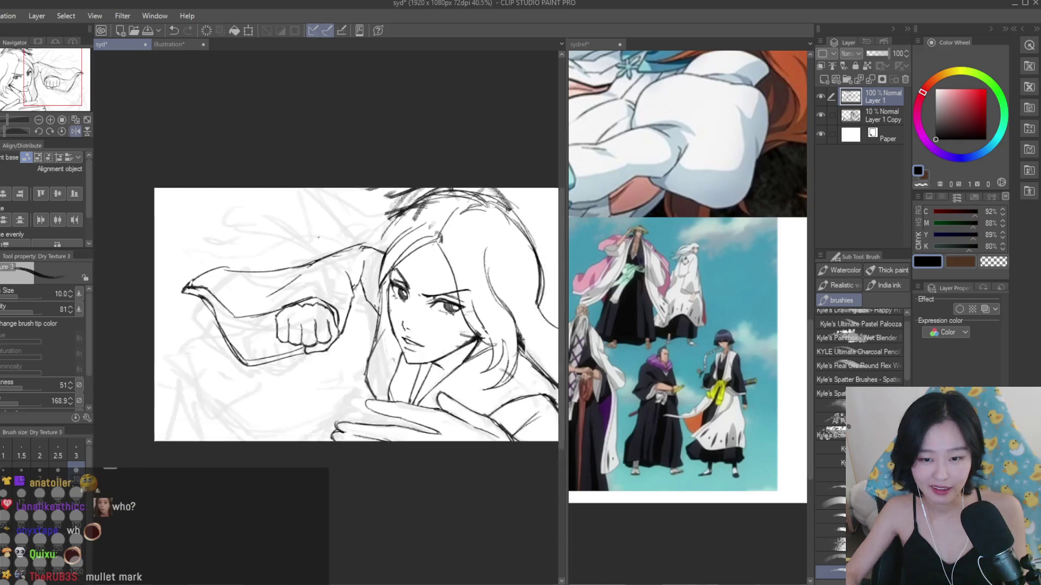
key(h)
key(h)
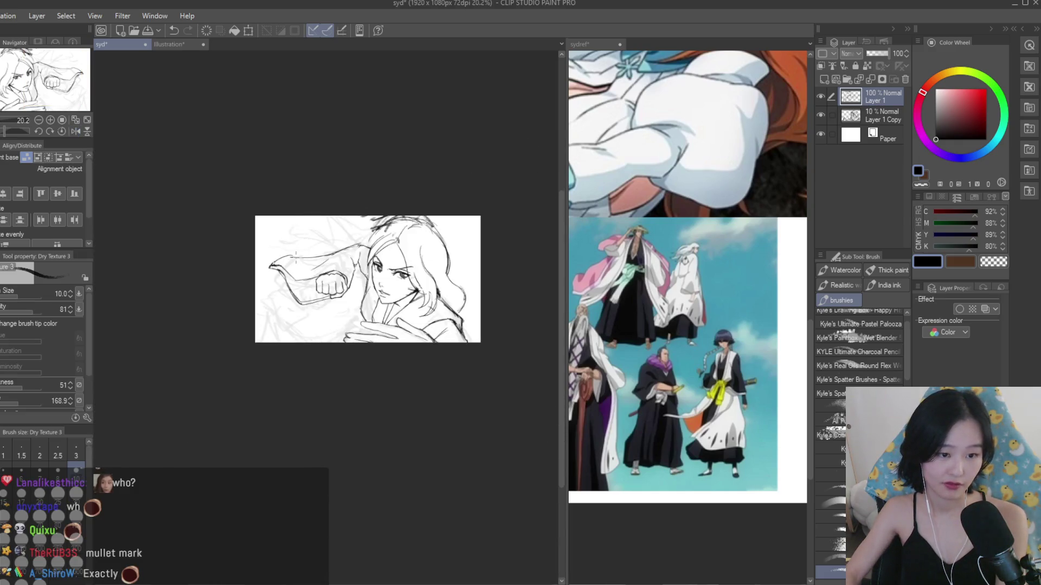
scroll(300, 259, up, 3)
drag(231, 285, 340, 406)
scroll(408, 403, down, 3)
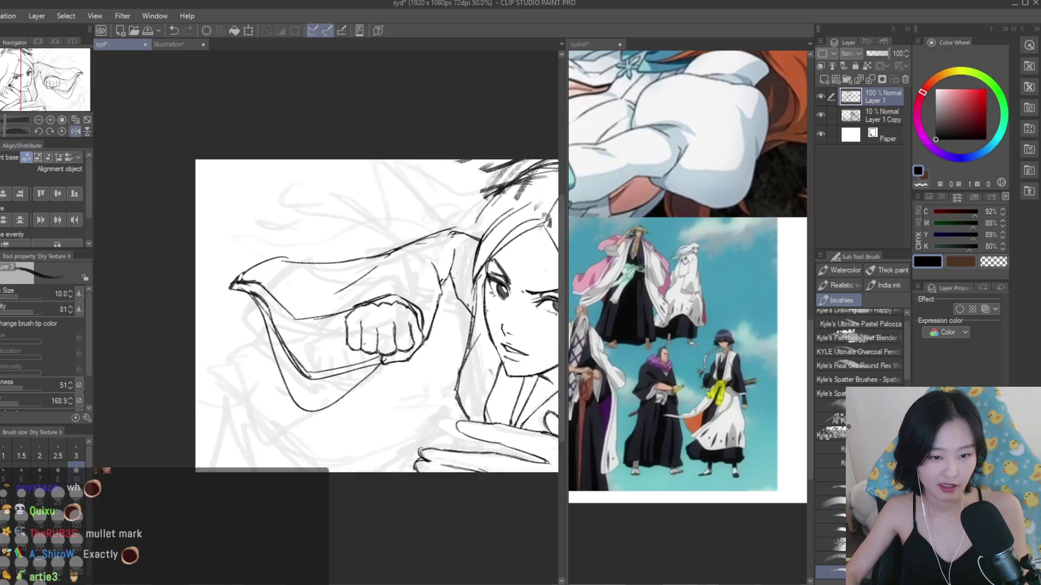
key(ctrl+z)
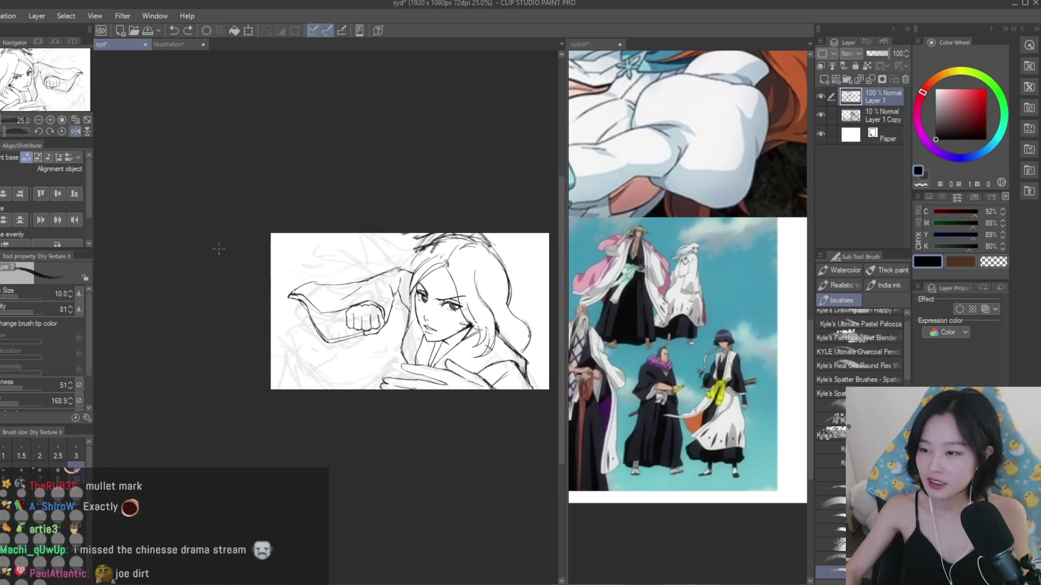
- Try a new line near the sleeve, then redraw the sleeve line below the fist, undoing the extra strokes
scroll(421, 356, up, 1)
scroll(385, 309, up, 3)
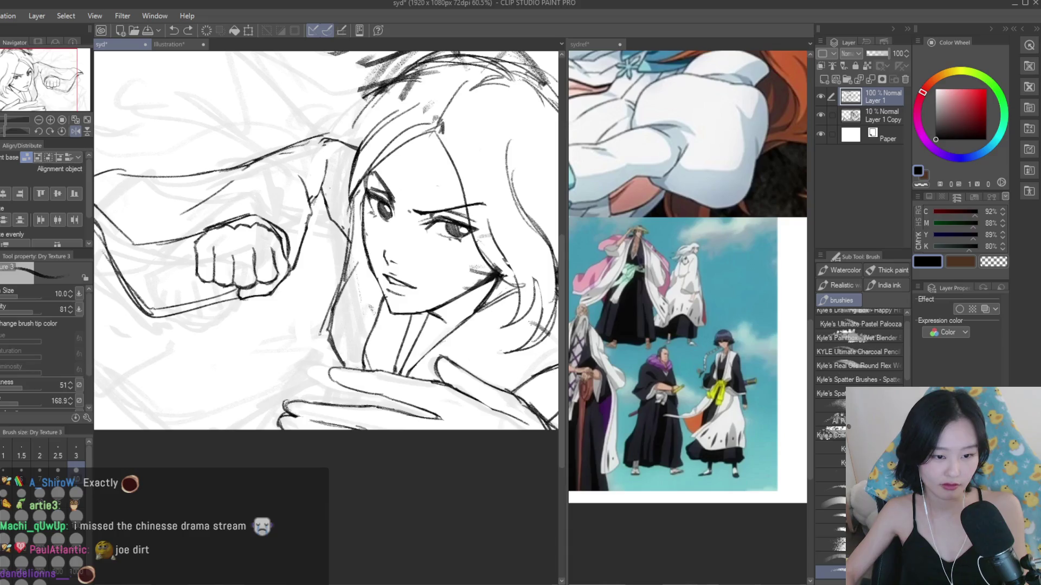
drag(332, 382, 323, 406)
key(ctrl+z)
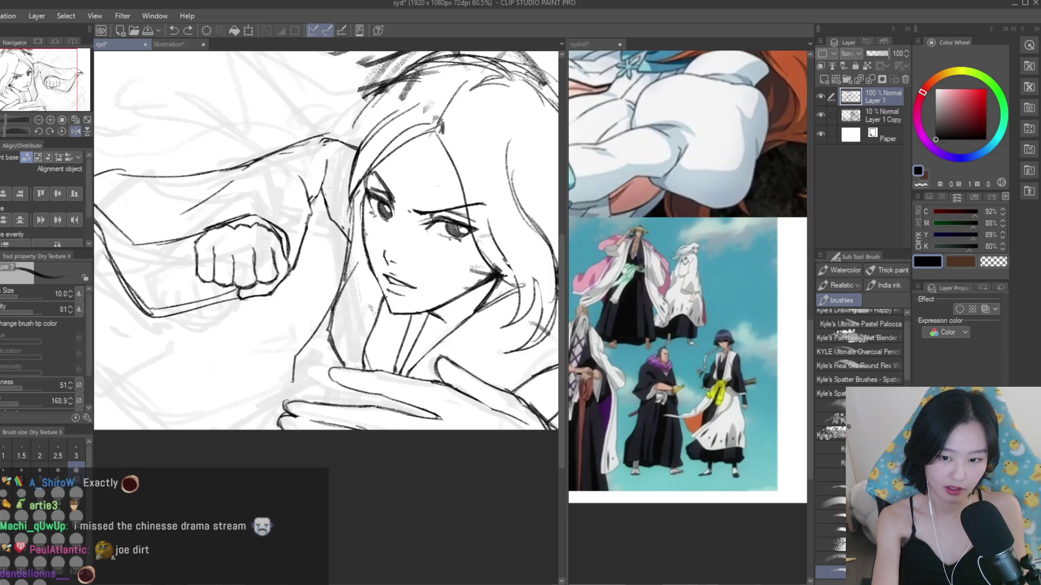
drag(383, 304, 340, 369)
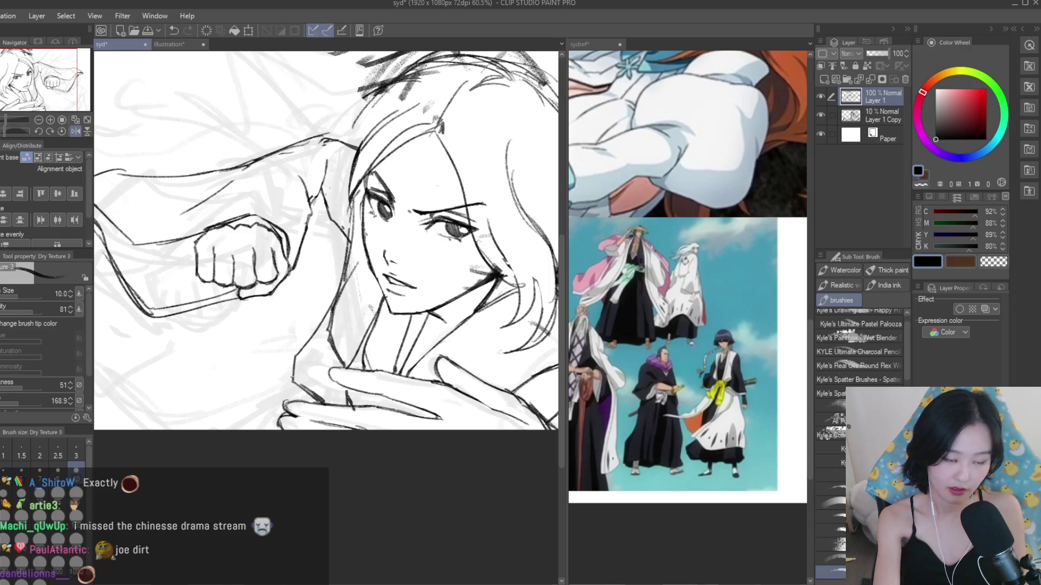
scroll(380, 271, down, 5)
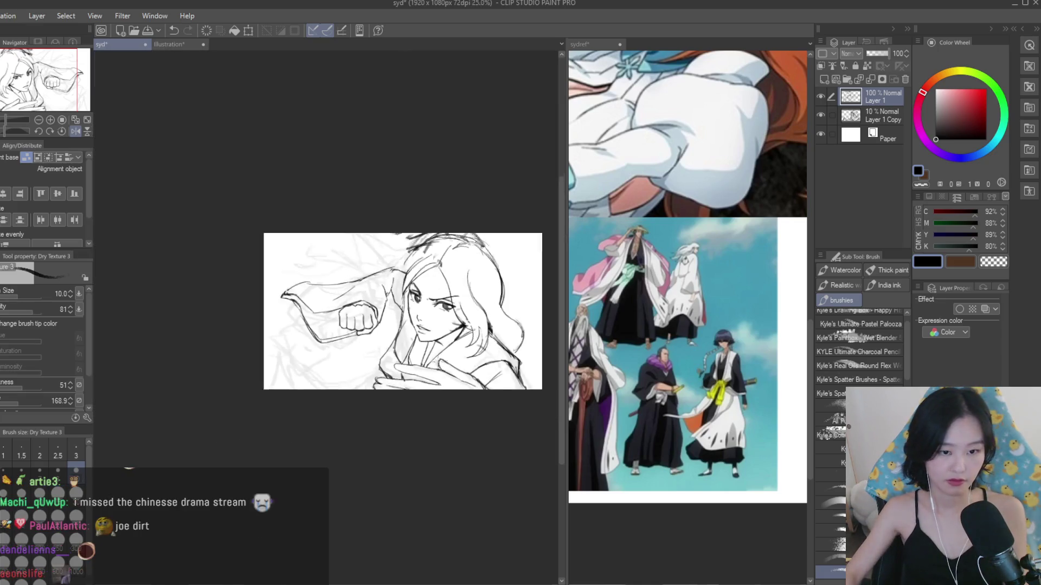
key(ctrl+z)
key(ctrl+z)
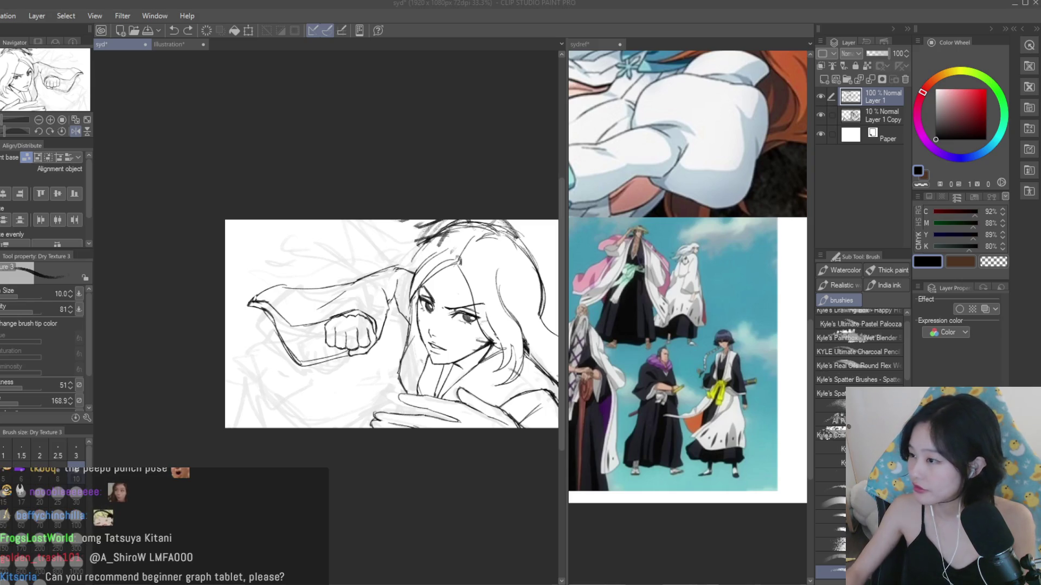
- Zoom out, re-mirror the canvas, and erase the old lines around the fist
key(ctrl+minus)
key(h)
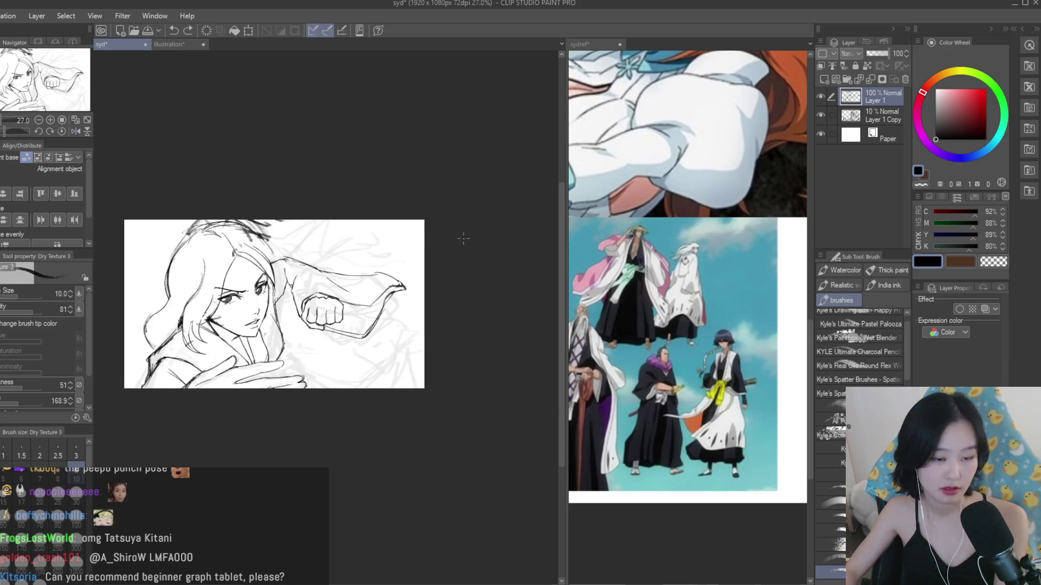
key(h)
key(e)
scroll(366, 295, up, 8)
drag(365, 296, 371, 339)
drag(328, 255, 359, 350)
- Draw a long vertical line beside the fist and redraw the fist's left edge
key(b)
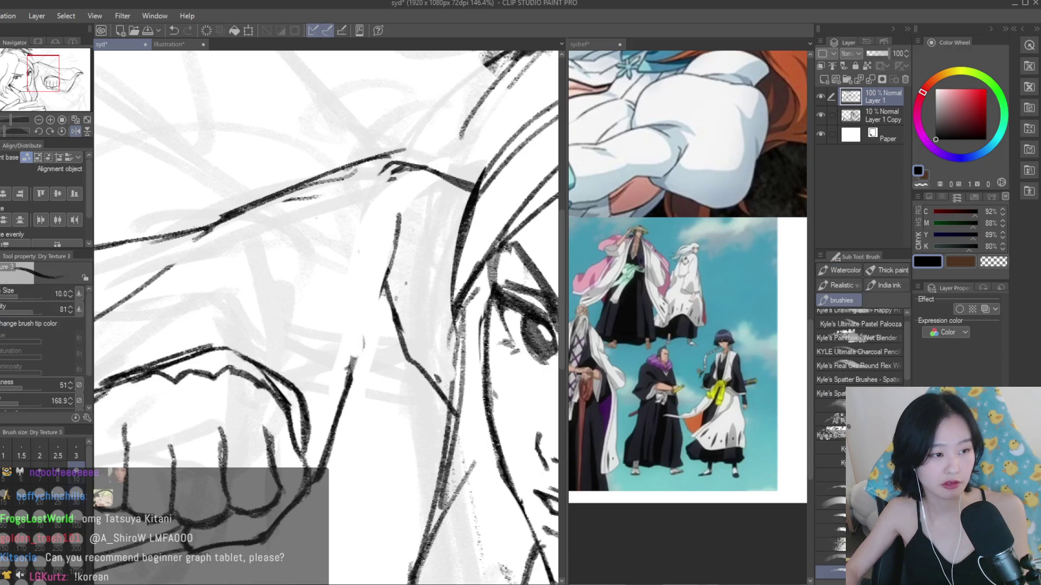
key(ctrl+z)
mouse_move(355, 247)
mouse_down()
mouse_move(350, 380)
mouse_move(353, 345)
mouse_up()
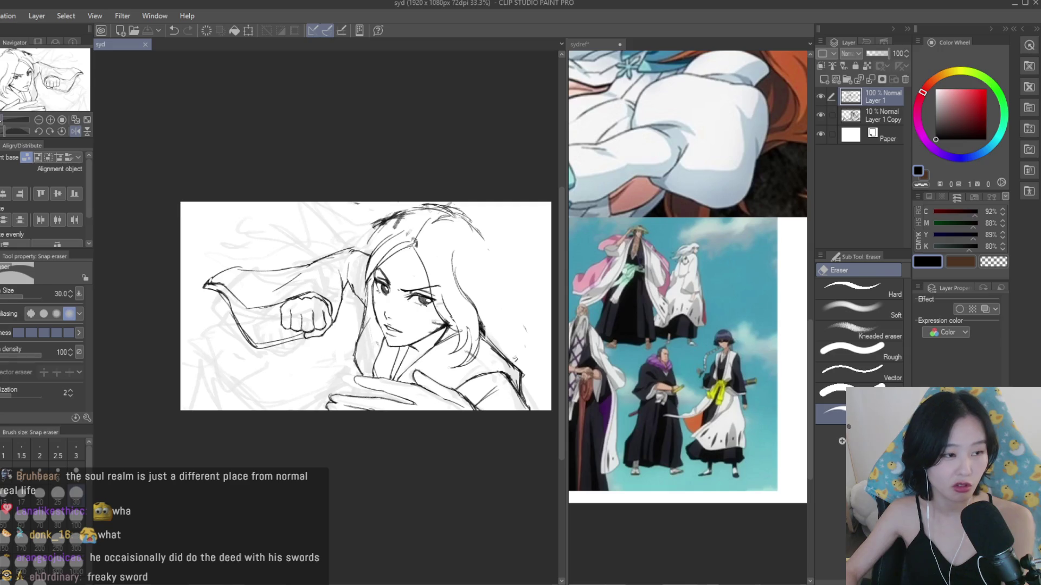
key(b)
scroll(303, 313, up, 5)
mouse_move(309, 298)
mouse_down()
mouse_move(283, 342)
mouse_move(294, 403)
mouse_up()
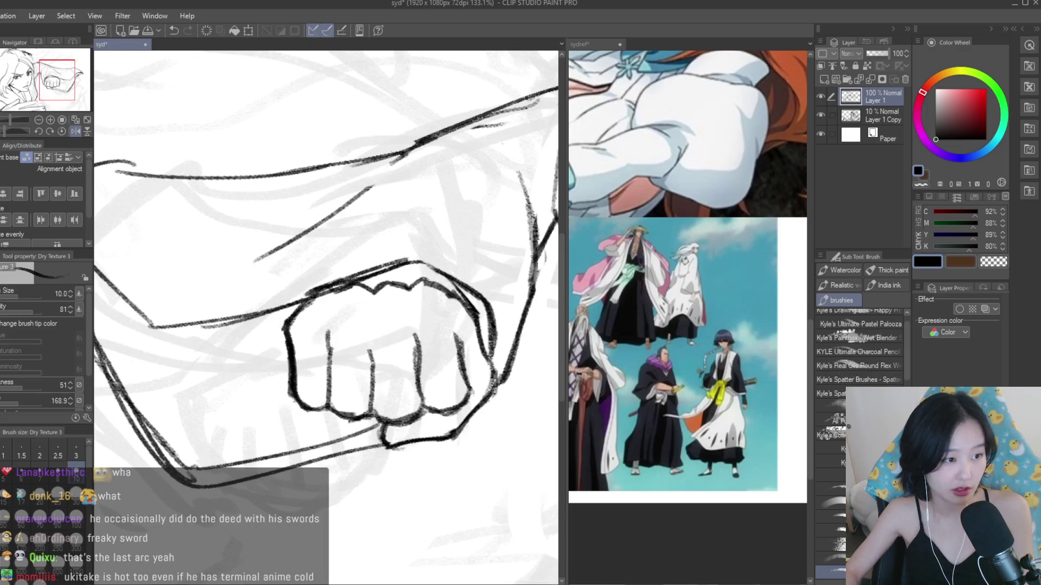
- Erase and redraw the fist's lower-right edge, then trim strokes along its bottom edge
key(e)
mouse_move(460, 374)
mouse_down()
mouse_move(477, 382)
mouse_move(452, 412)
mouse_move(388, 422)
mouse_up()
key(b)
scroll(388, 417, up, 1)
drag(454, 409, 470, 389)
key(e)
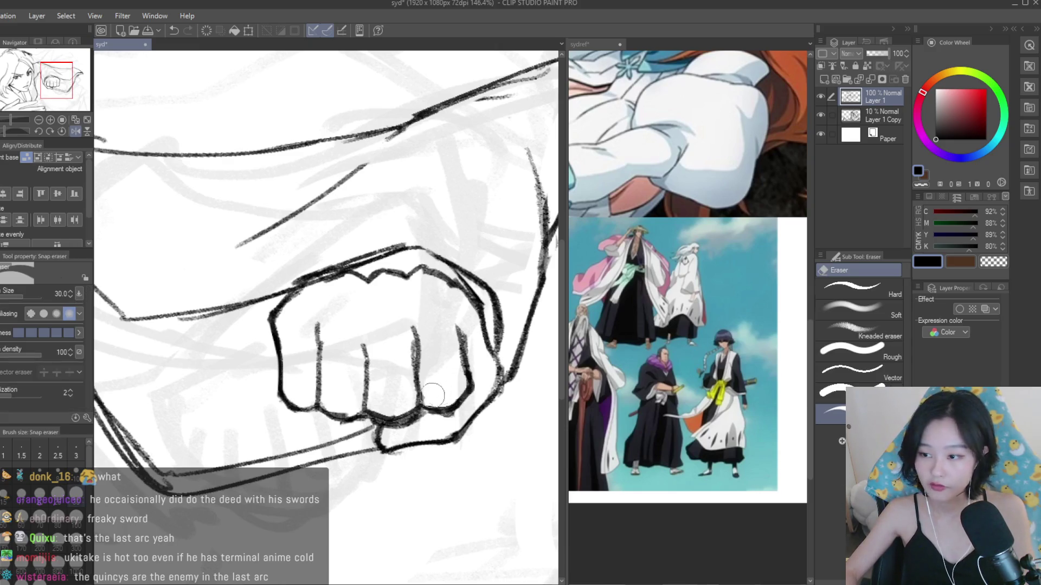
drag(411, 428, 366, 422)
scroll(236, 286, down, 5)
scroll(235, 286, down, 3)
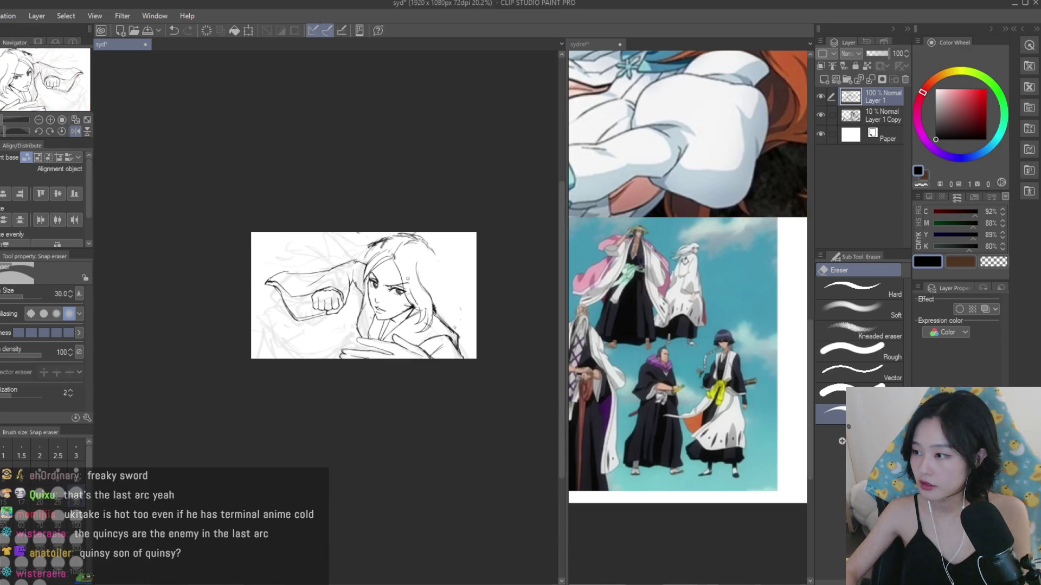
scroll(450, 299, up, 2)
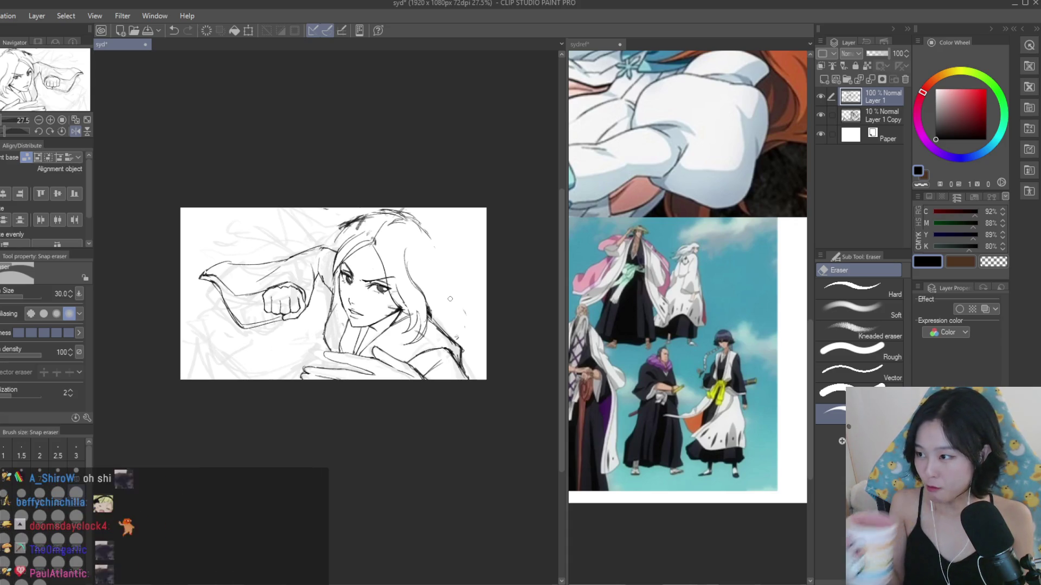
- Toggle the mirrored view off and on, zooming in on the sleeve above the fist
scroll(324, 221, down, 3)
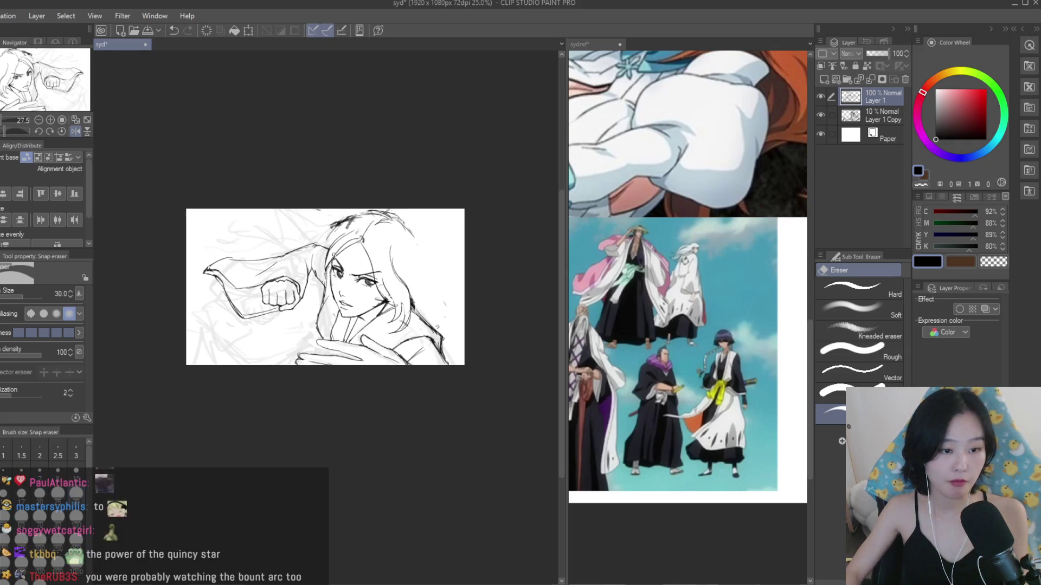
key(h)
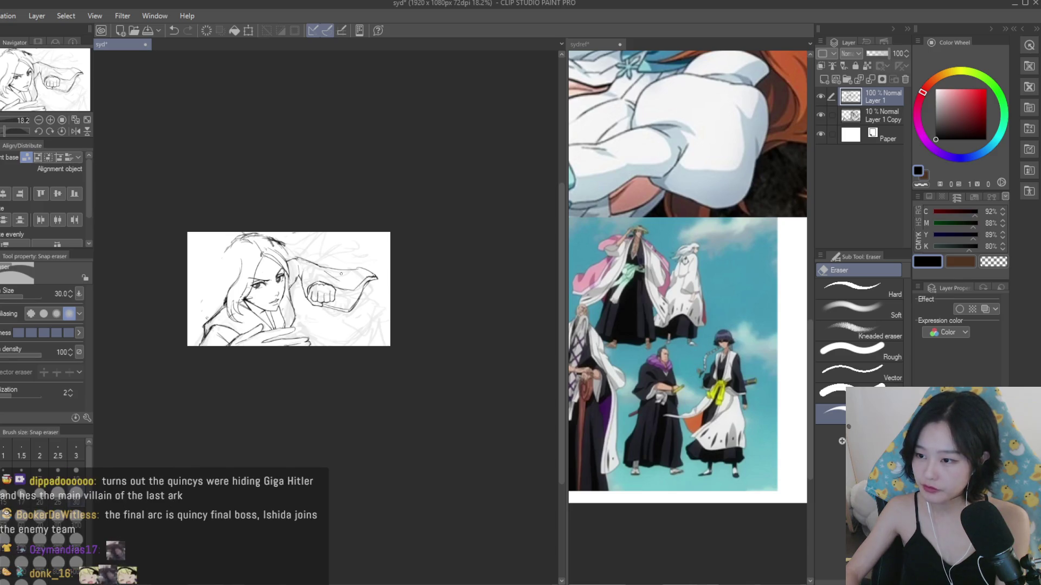
scroll(361, 251, up, 2)
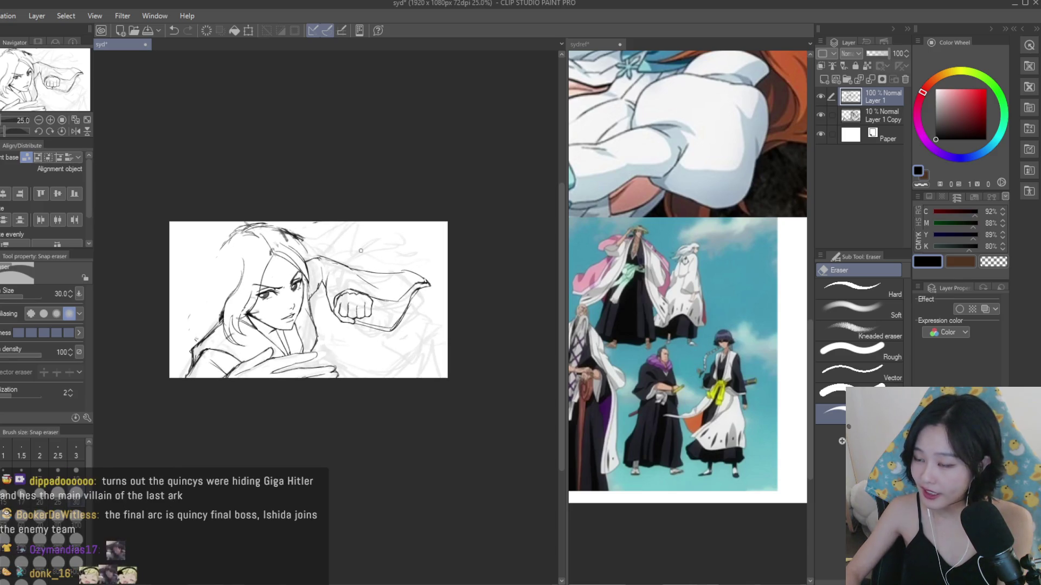
key(h)
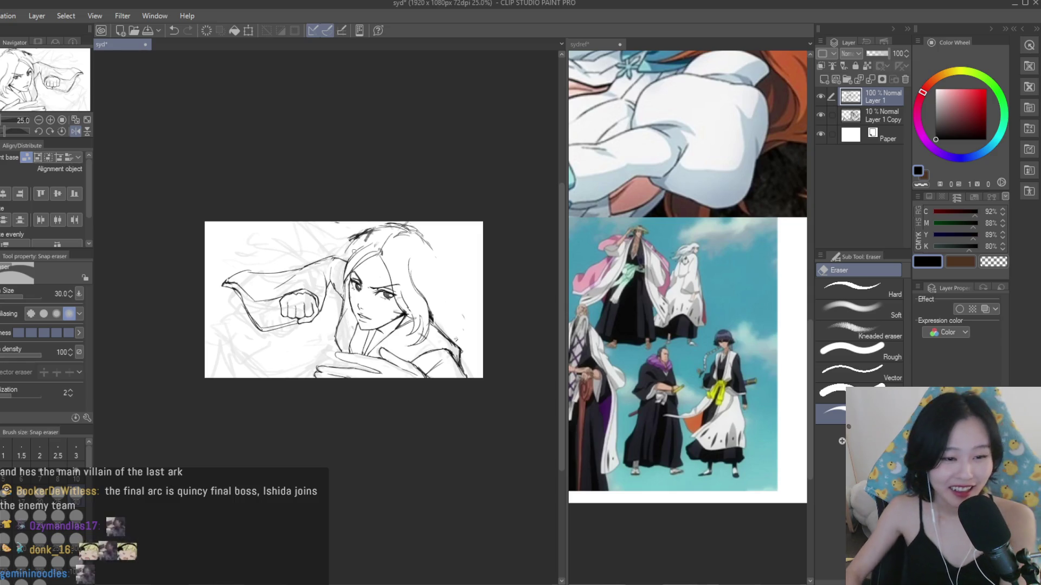
scroll(287, 231, up, 2)
scroll(277, 233, up, 3)
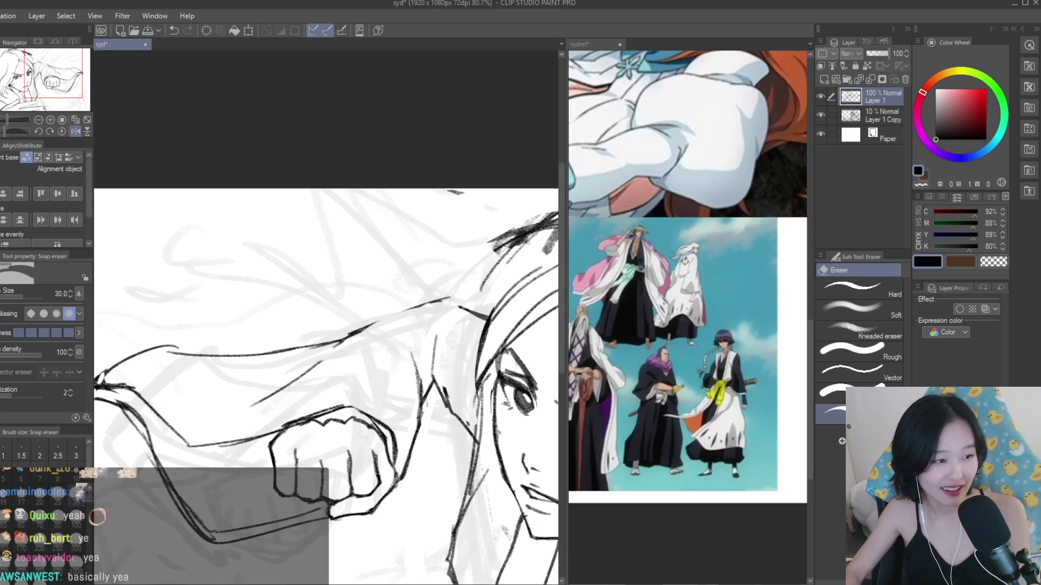
- Darken the sleeve line above the fist with one stroke, then flip the view to check it
key(b)
scroll(477, 285, up, 2)
drag(428, 312, 329, 347)
scroll(352, 271, down, 8)
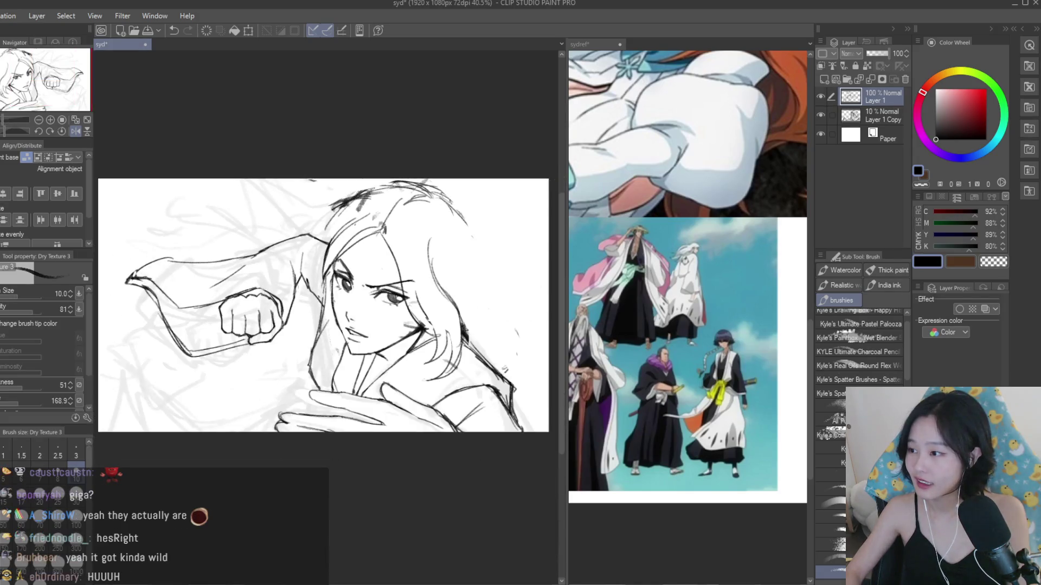
key(h)
scroll(473, 209, down, 1)
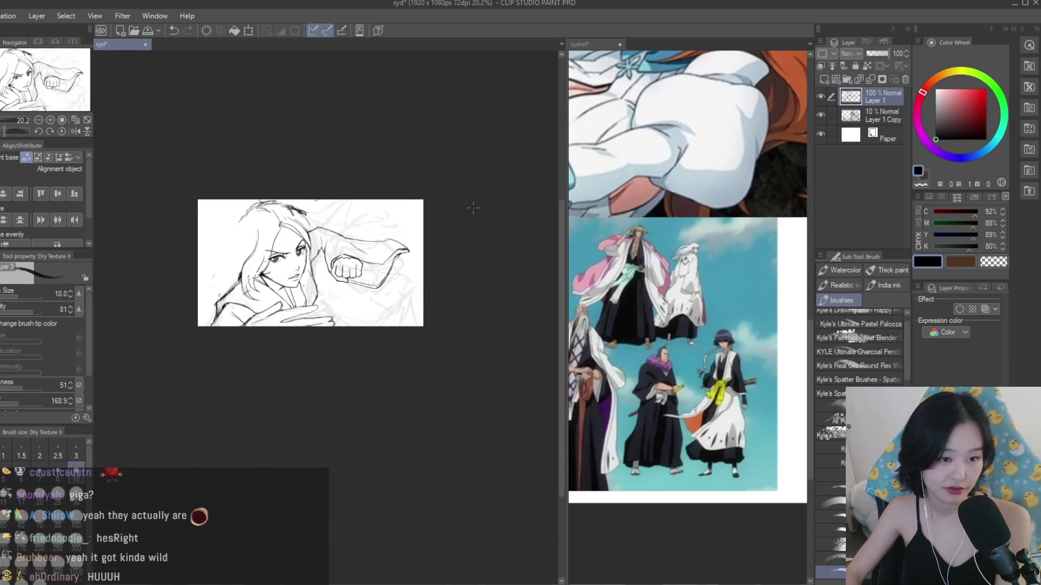
key(h)
scroll(244, 221, up, 2)
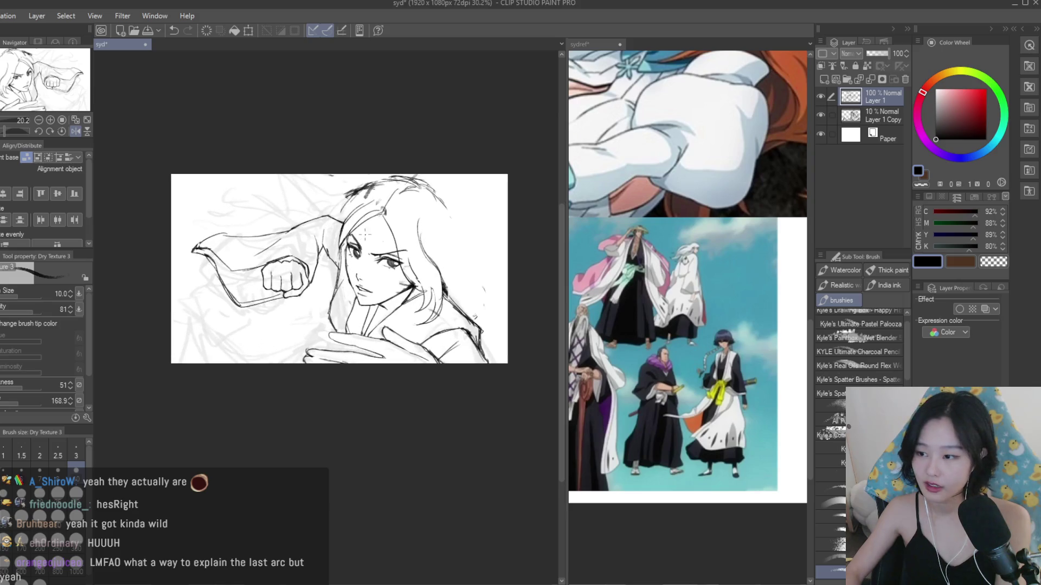
key(h)
scroll(350, 227, up, 3)
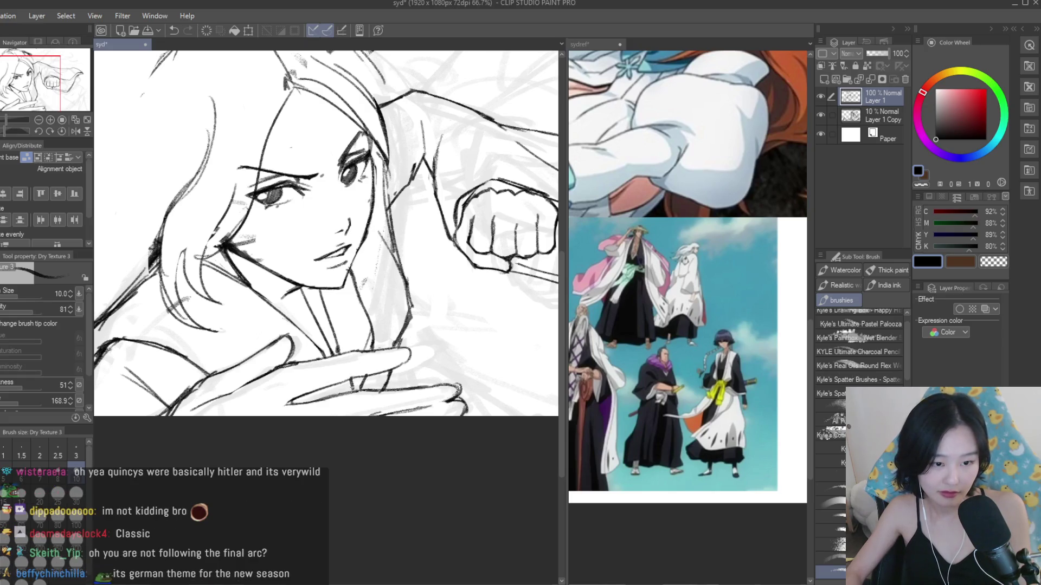
- Undo and restore the last stroke near the hand, then zoom out to see the whole sketch
key(ctrl+z)
key(ctrl+y)
key(ctrl+y)
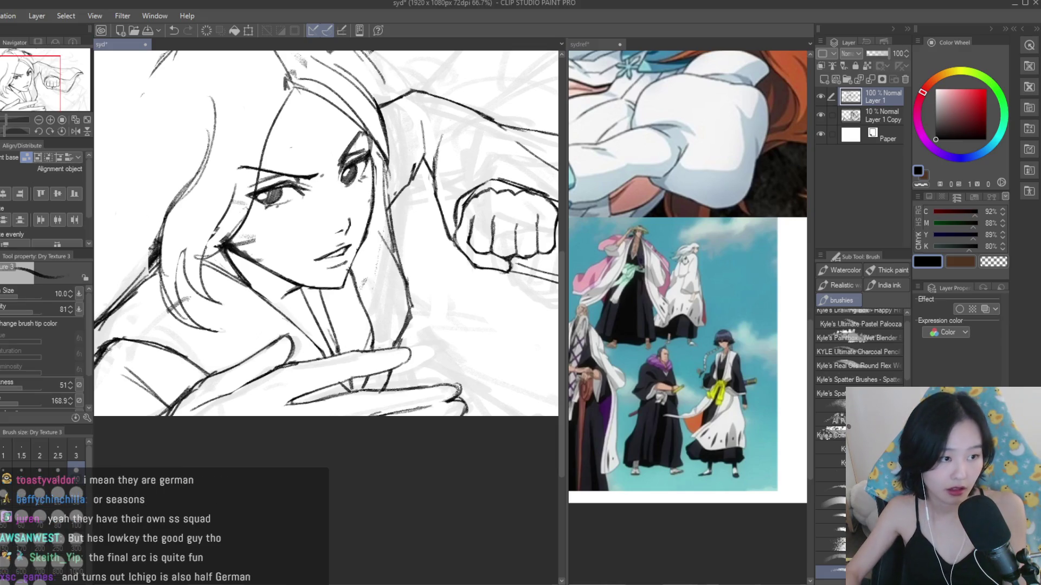
key(e)
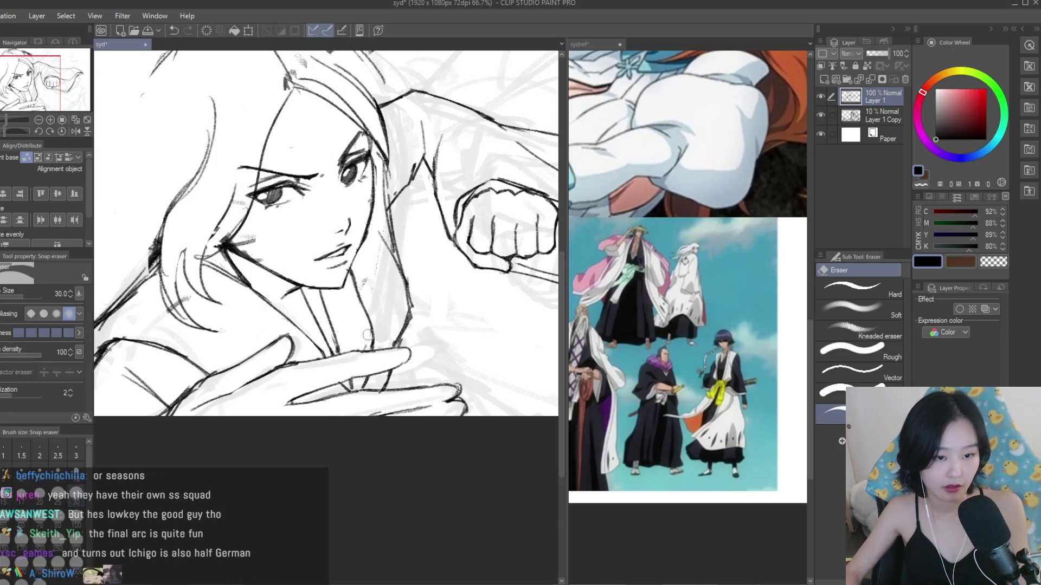
key(ctrl+minus)
key(b)
key(ctrl+minus)
key(ctrl+minus)
scroll(369, 304, up, 5)
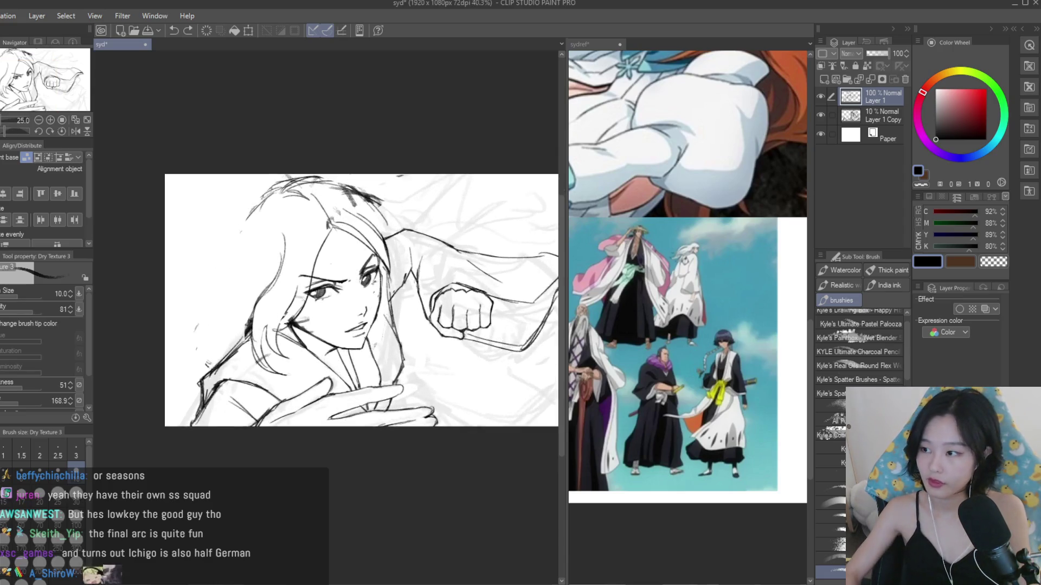
scroll(374, 423, down, 4)
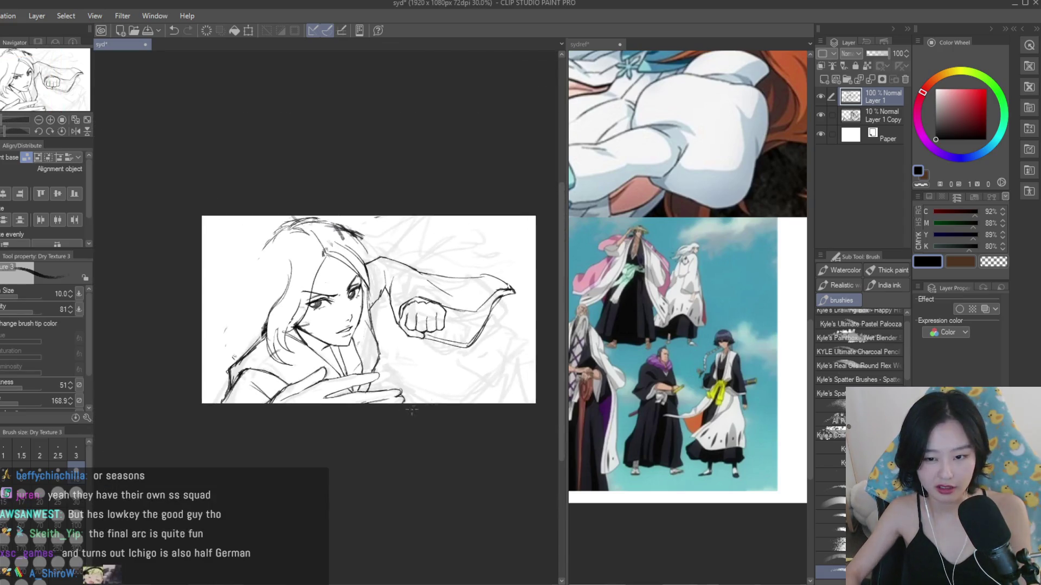
scroll(335, 323, up, 4)
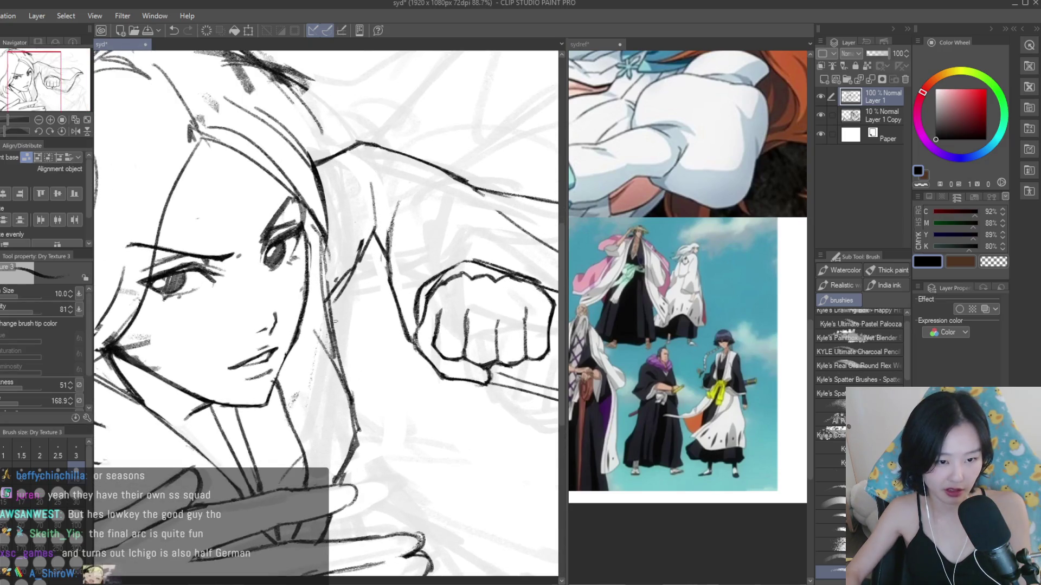
- In the mirrored view, sketch a robe line rising below the chin
key(e)
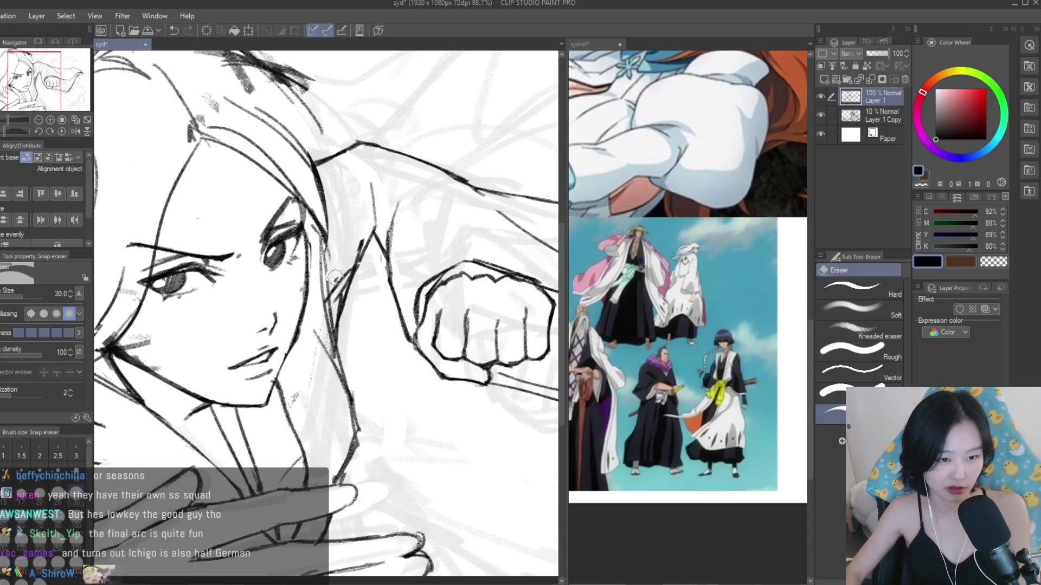
scroll(350, 283, down, 4)
key(h)
key(h)
scroll(337, 238, up, 3)
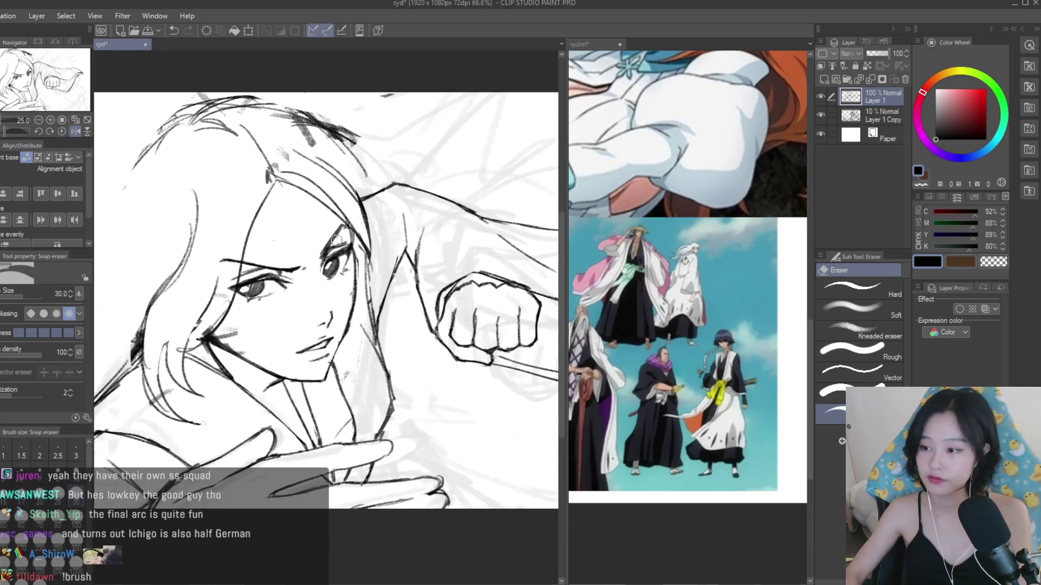
scroll(337, 240, up, 2)
key(b)
drag(362, 343, 387, 270)
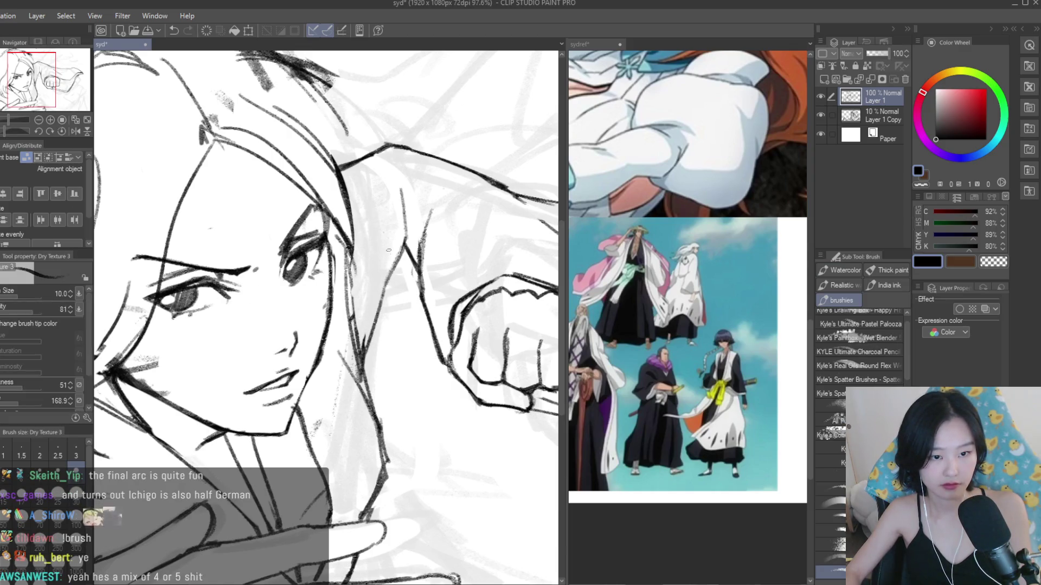
scroll(378, 256, down, 2)
scroll(378, 257, down, 3)
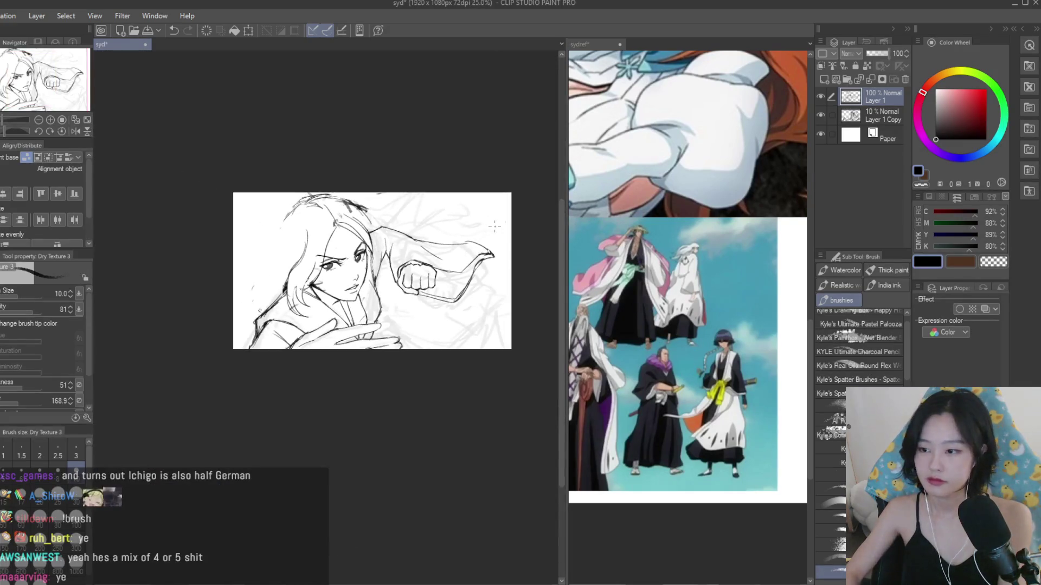
- Sketch the lower hand's fingers with several strokes, undoing the last one
key(h)
key(h)
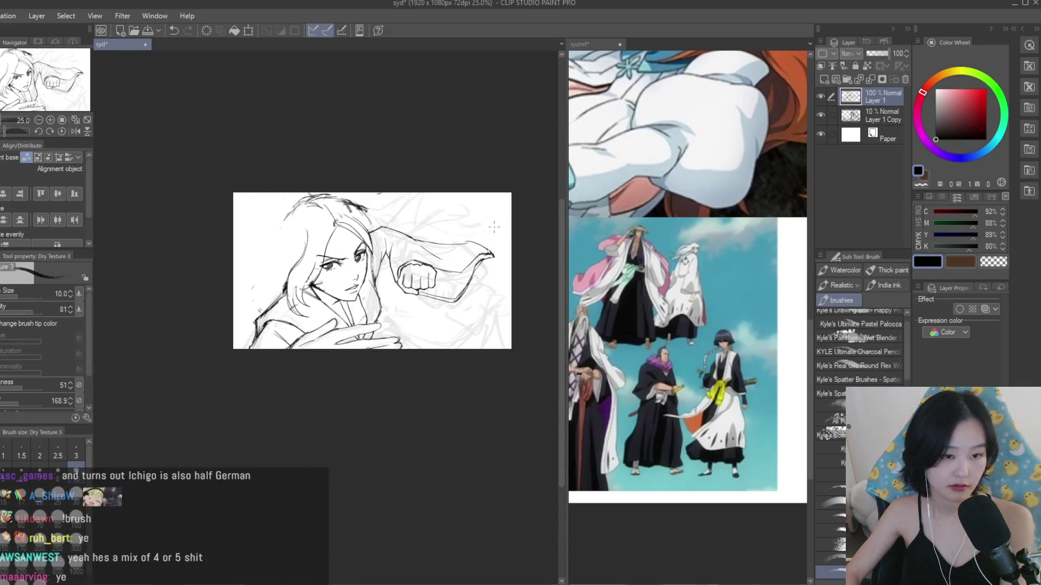
scroll(506, 255, up, 1)
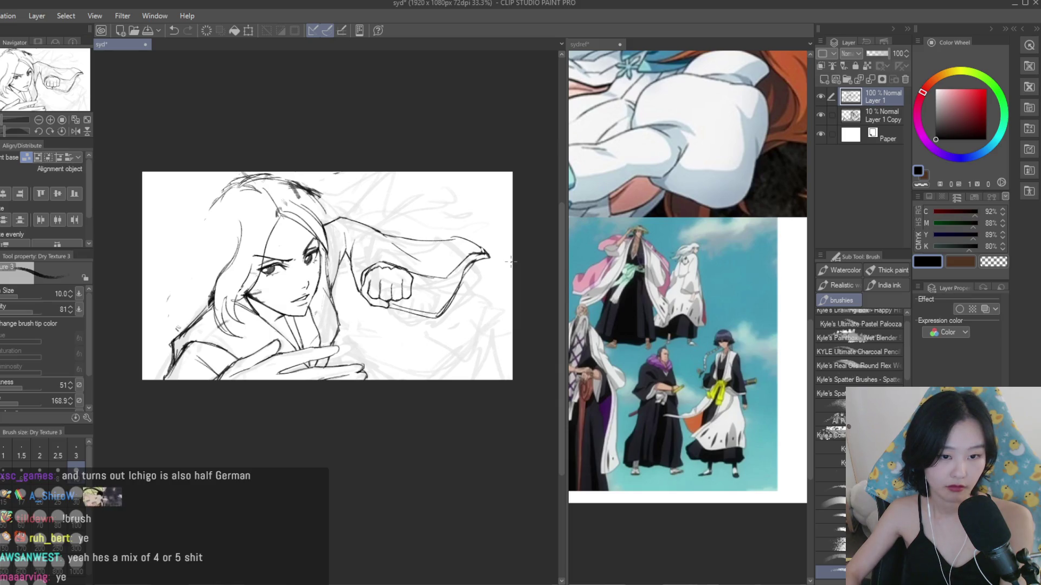
scroll(511, 262, up, 1)
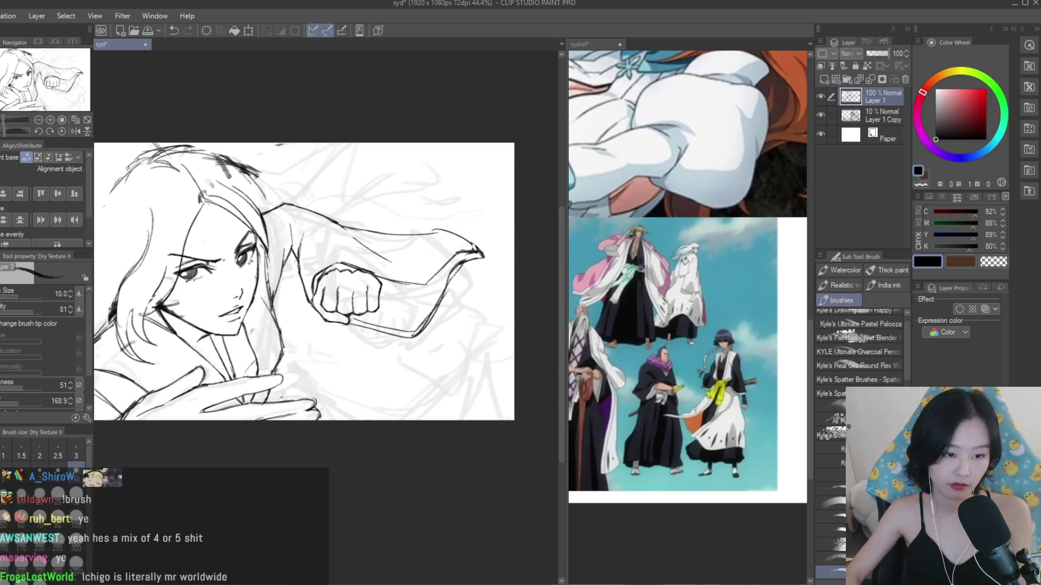
scroll(279, 398, up, 1)
scroll(275, 401, up, 1)
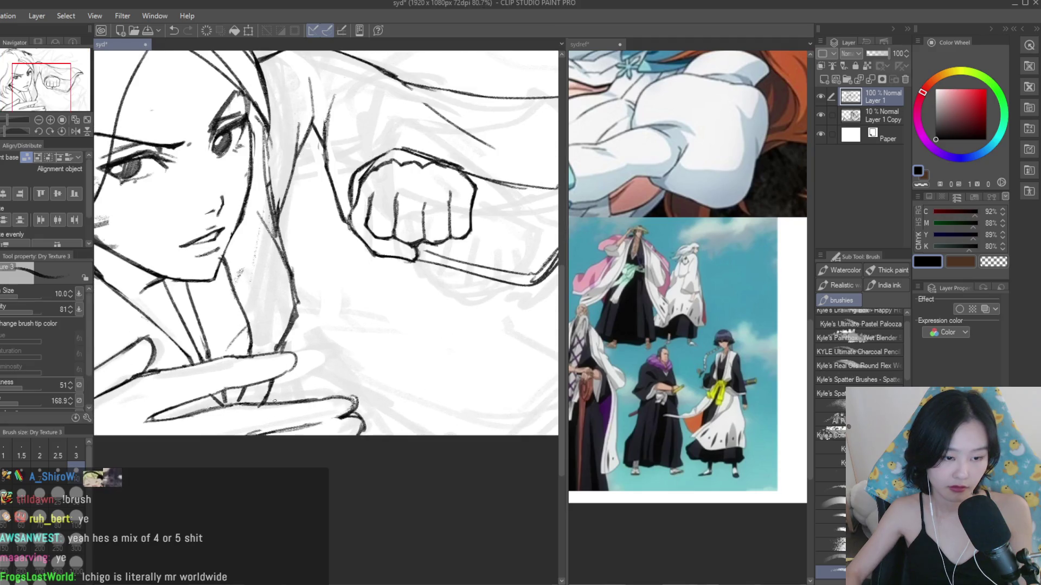
mouse_move(362, 363)
mouse_down()
mouse_move(329, 394)
mouse_move(301, 401)
mouse_up()
drag(339, 281, 327, 331)
mouse_move(349, 293)
mouse_down()
mouse_move(356, 338)
mouse_move(335, 287)
mouse_up()
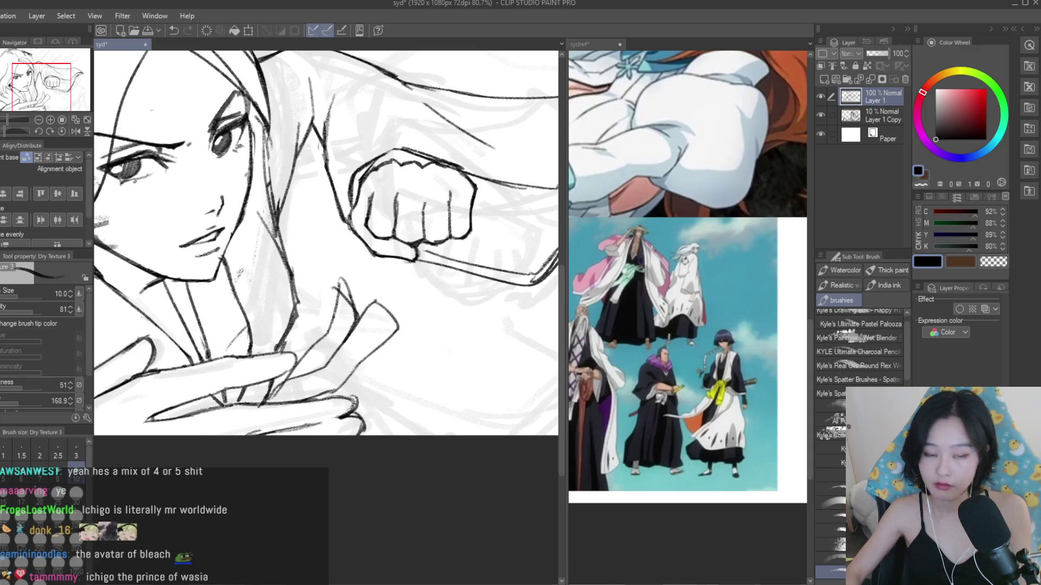
scroll(354, 431, down, 1)
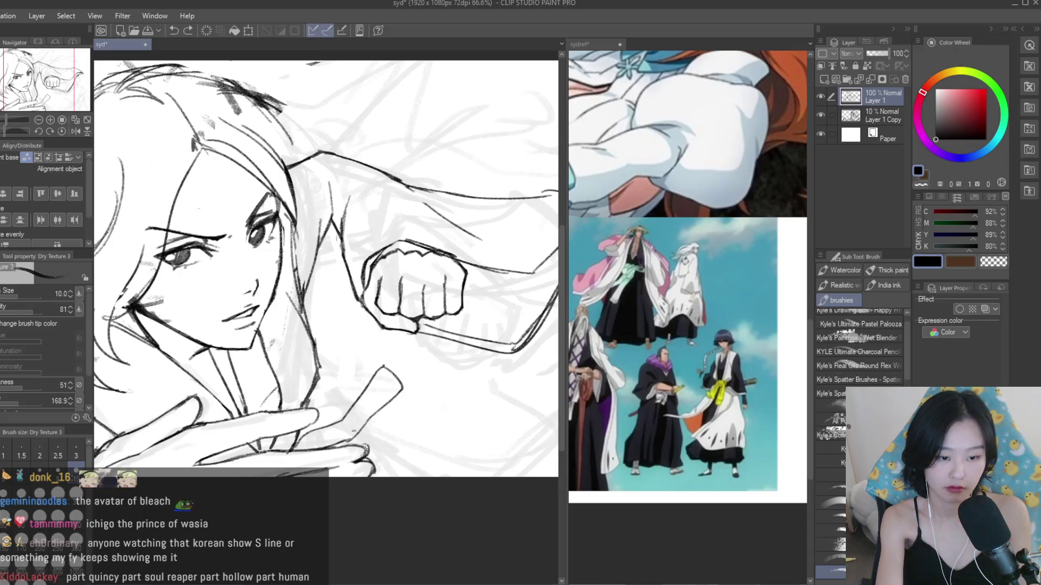
key(ctrl+z)
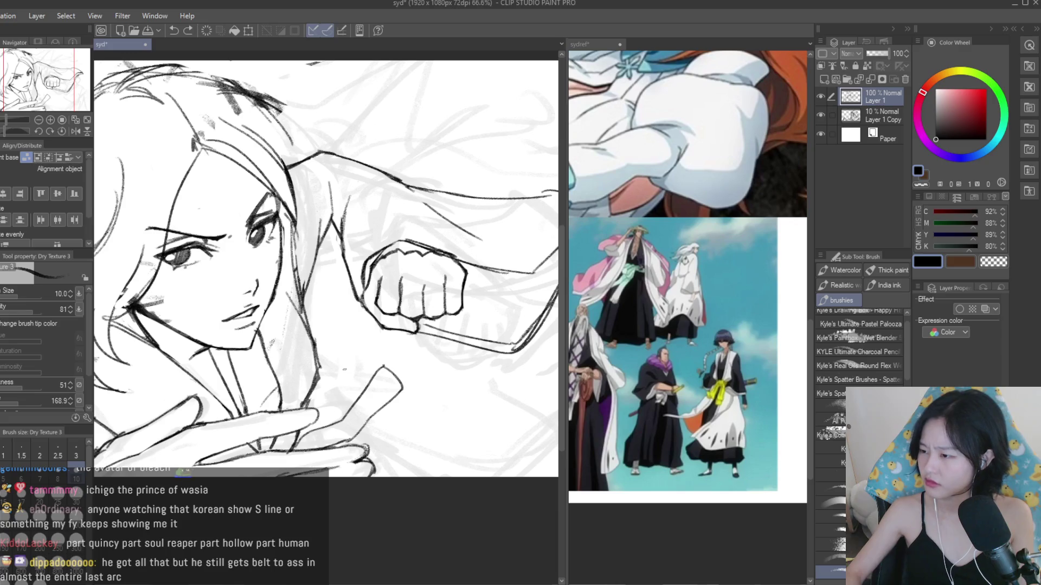
scroll(339, 367, up, 3)
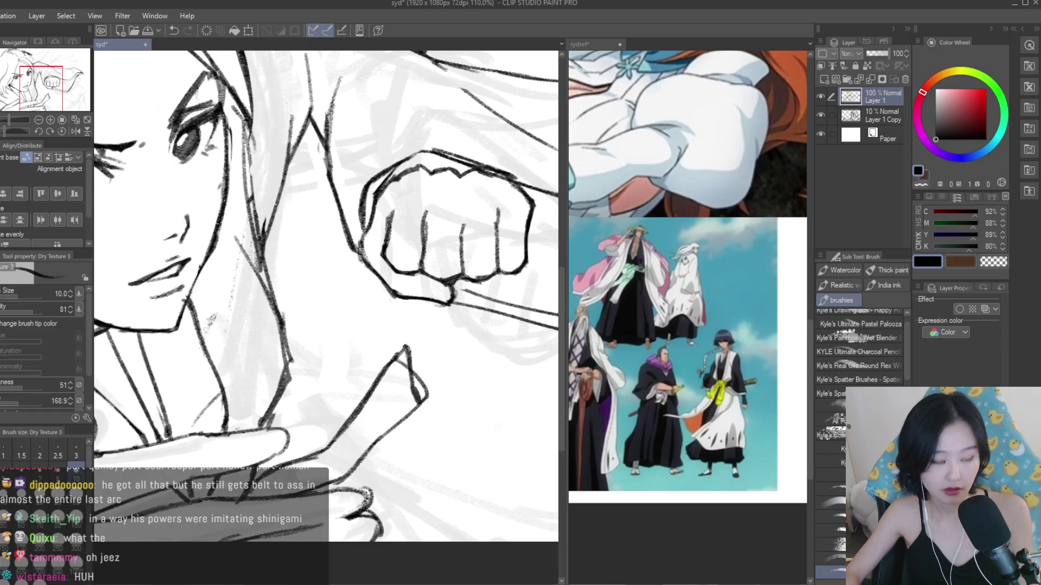
- Erase the doubled lines on both edges of the pointed shape, then fit the sketch to the window
key(e)
scroll(389, 341, up, 2)
mouse_move(401, 385)
mouse_down()
mouse_move(437, 413)
mouse_move(436, 467)
mouse_up()
drag(406, 379, 325, 463)
key(ctrl+0)
scroll(357, 378, down, 2)
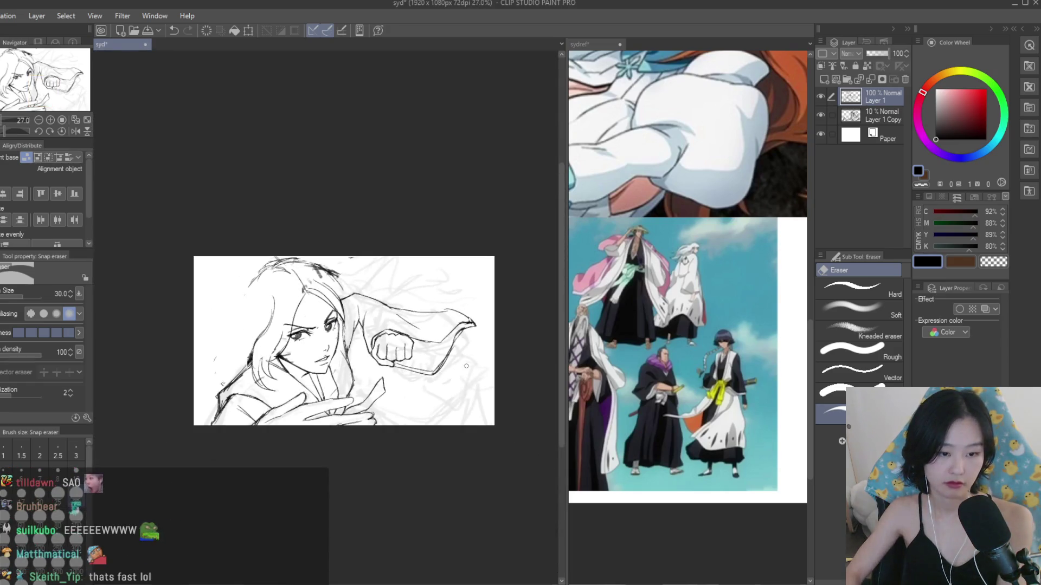
key(h)
key(b)
scroll(271, 374, up, 5)
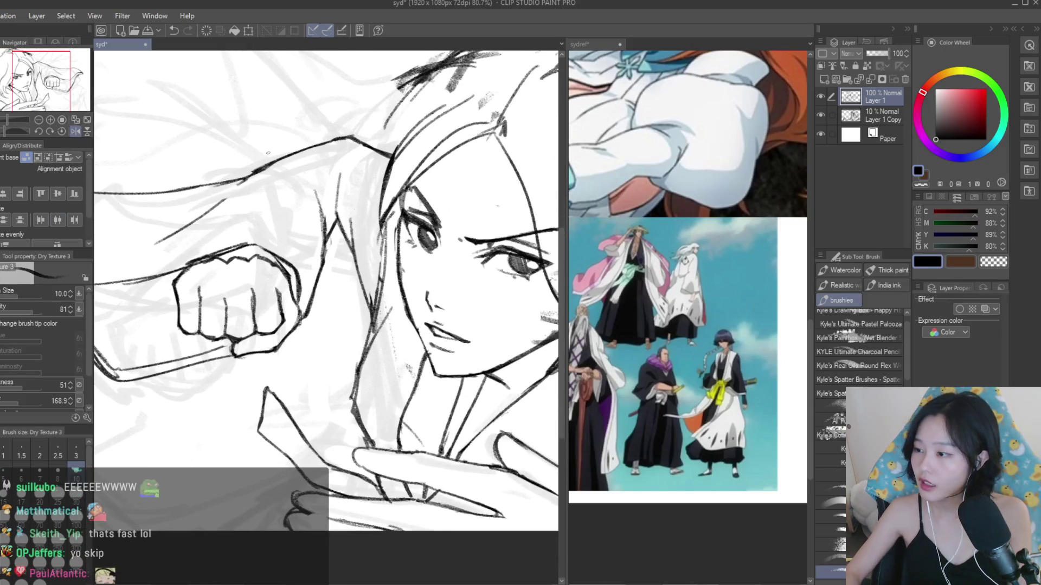
- Sketch a fold line of the arm below the raised fist
scroll(342, 469, up, 1)
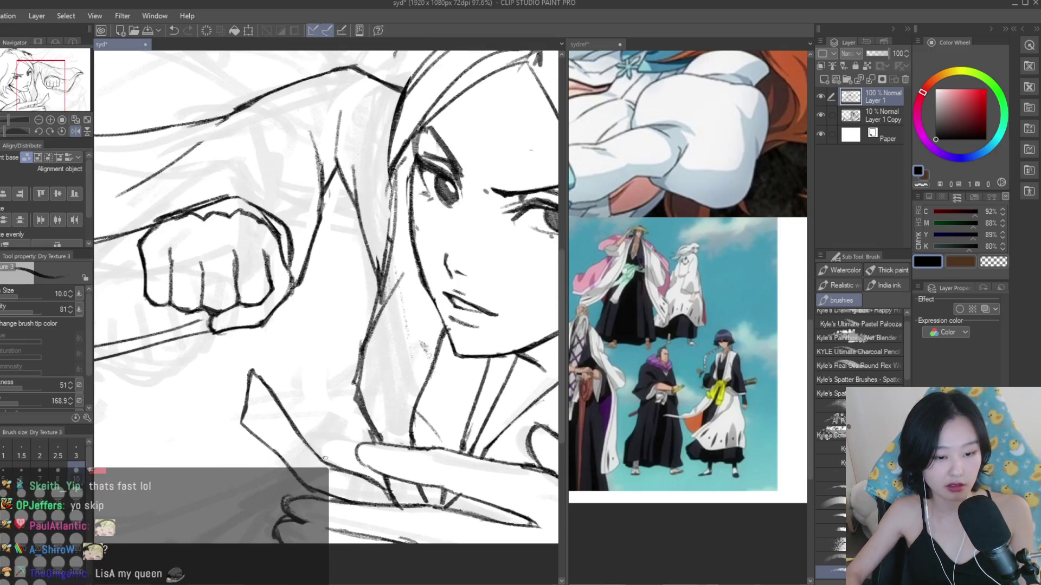
key(e)
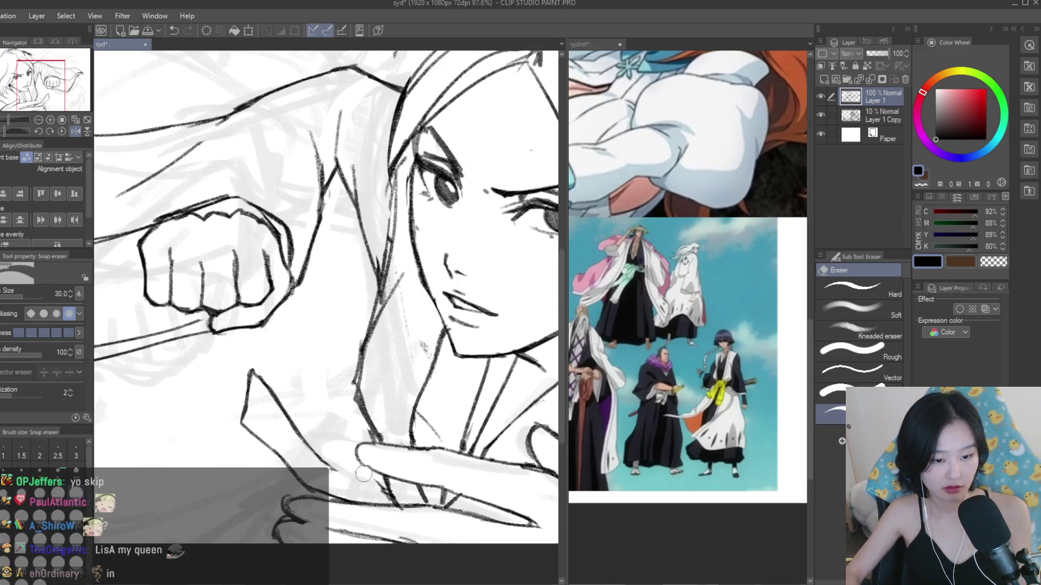
key(p)
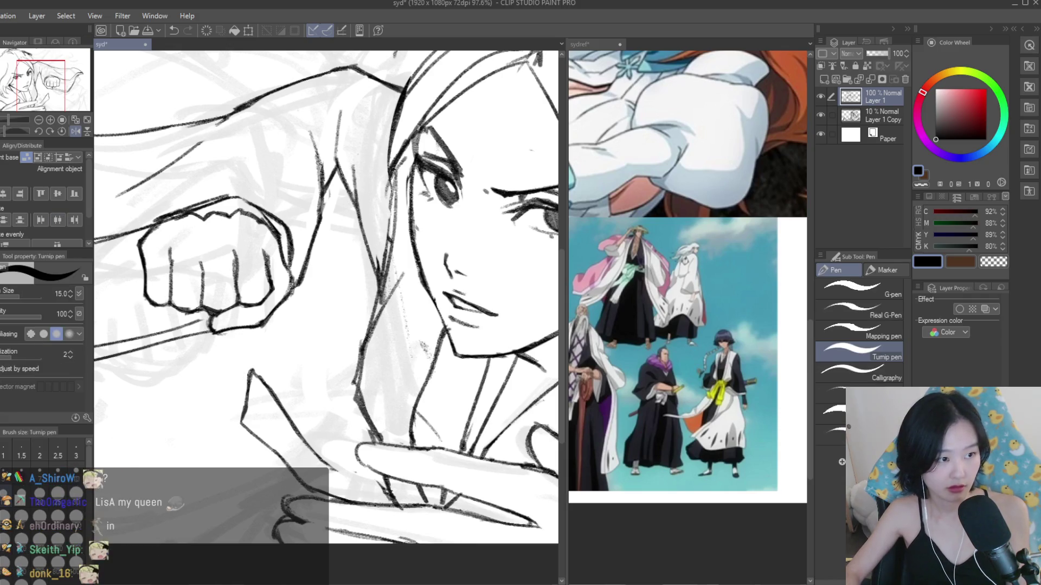
key(b)
scroll(369, 472, up, 1)
scroll(368, 475, down, 2)
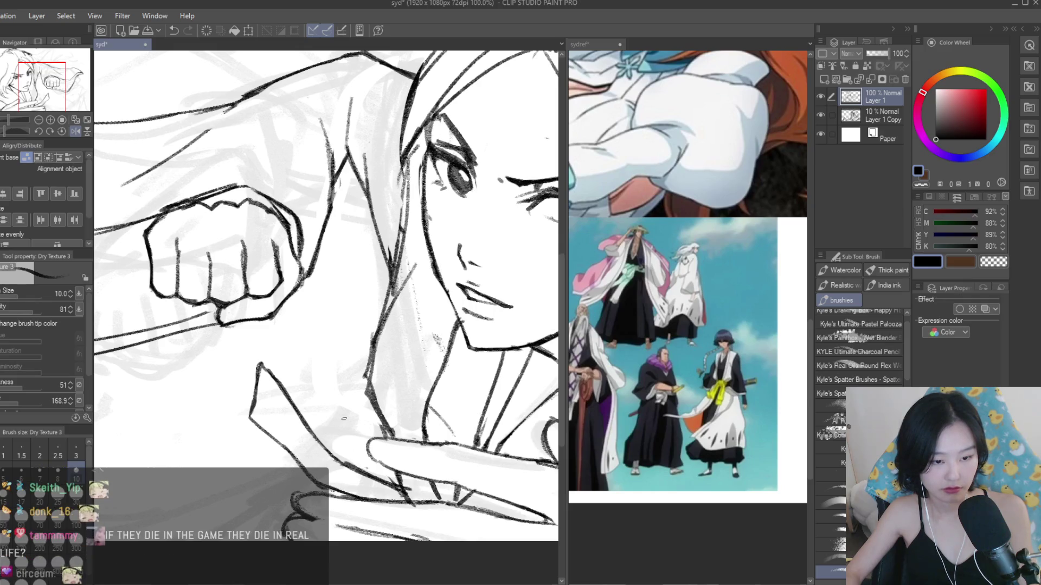
mouse_move(304, 290)
mouse_down()
mouse_move(293, 393)
mouse_move(319, 415)
mouse_move(358, 406)
mouse_up()
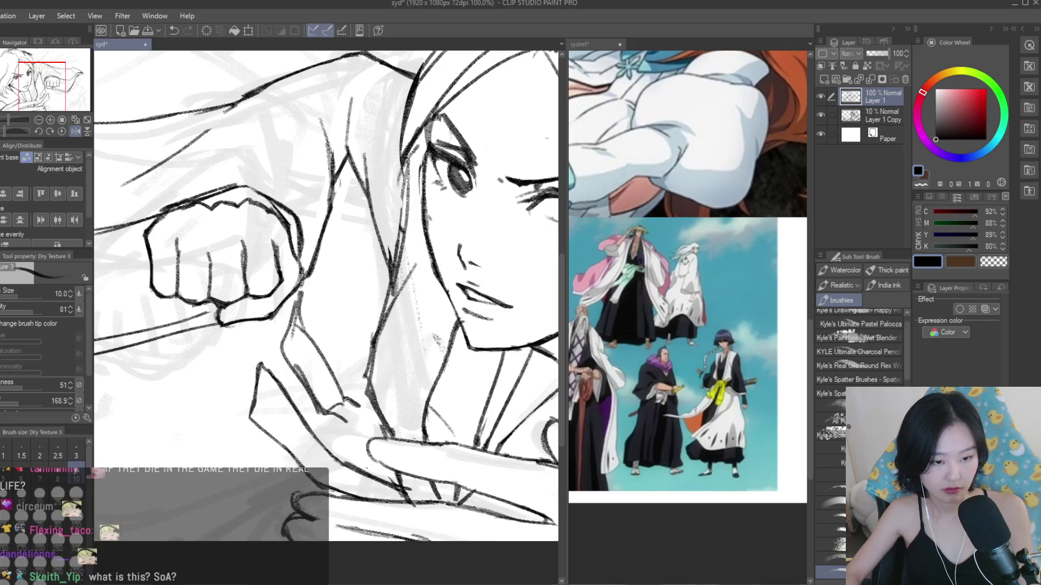
scroll(424, 447, down, 5)
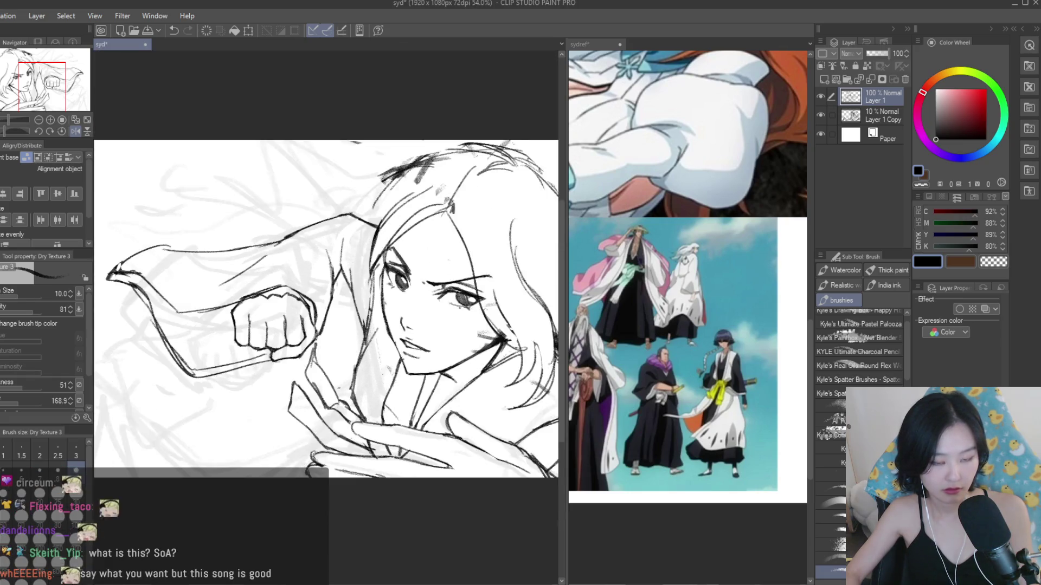
scroll(424, 462, up, 3)
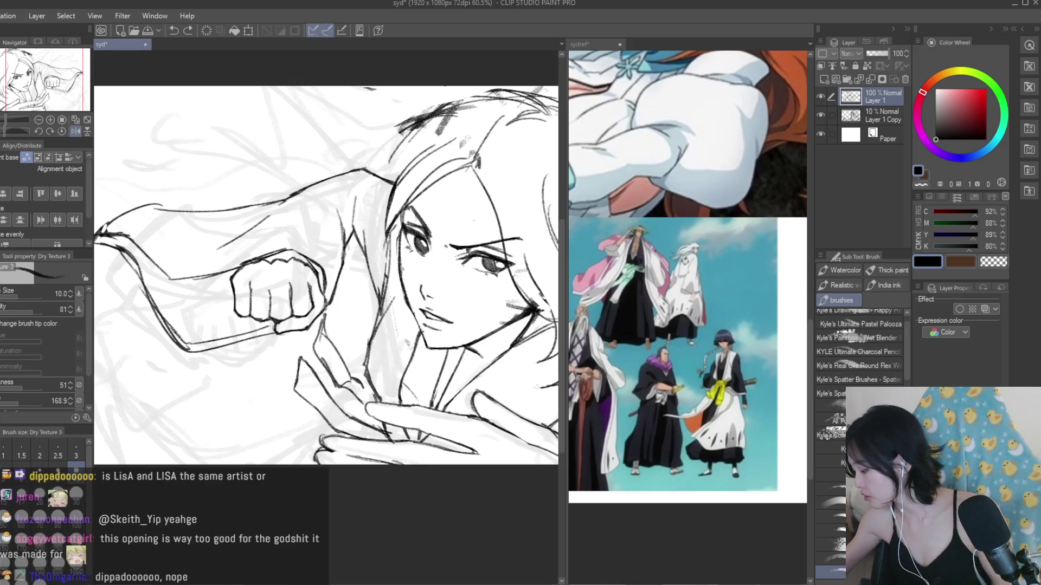
scroll(349, 345, up, 5)
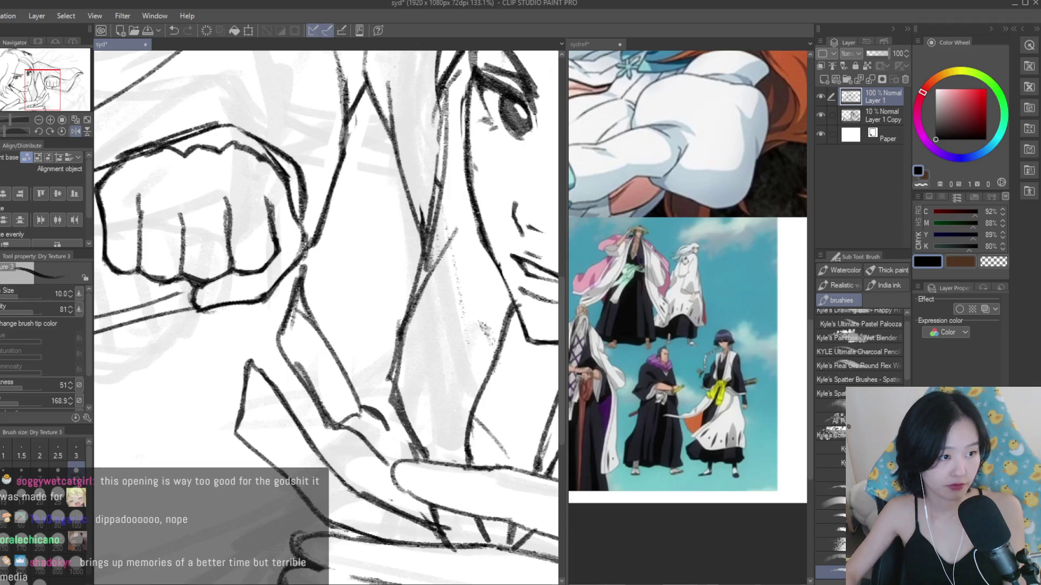
- Erase stray lines near the fist and sketch the forearm shape down to the lower arm
key(e)
drag(293, 304, 284, 344)
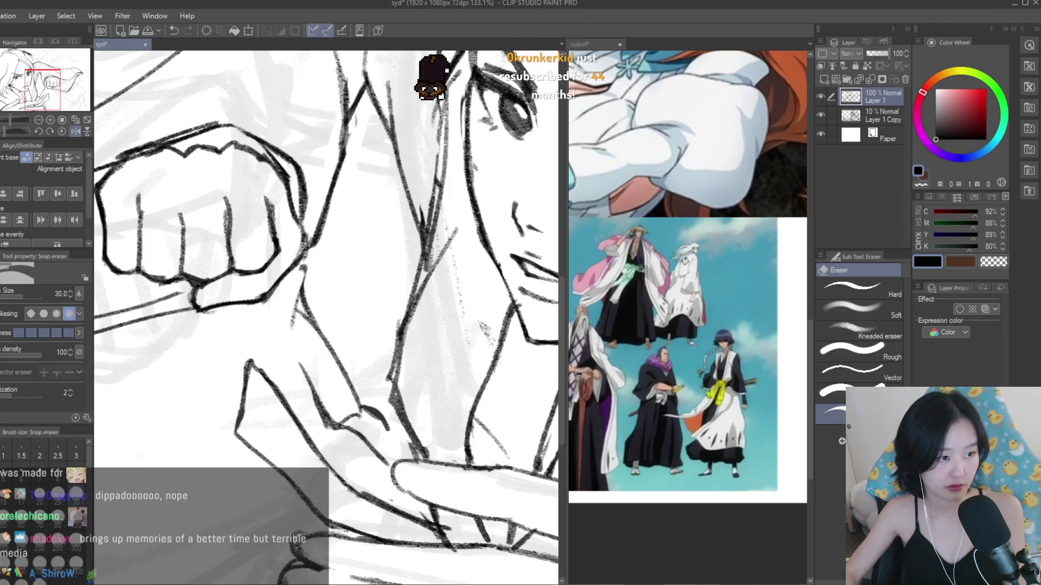
key(b)
mouse_move(298, 278)
mouse_down()
mouse_move(291, 347)
mouse_move(315, 401)
mouse_up()
drag(297, 302, 364, 404)
drag(349, 386, 423, 458)
mouse_move(349, 433)
mouse_down()
mouse_move(396, 474)
mouse_move(426, 523)
mouse_up()
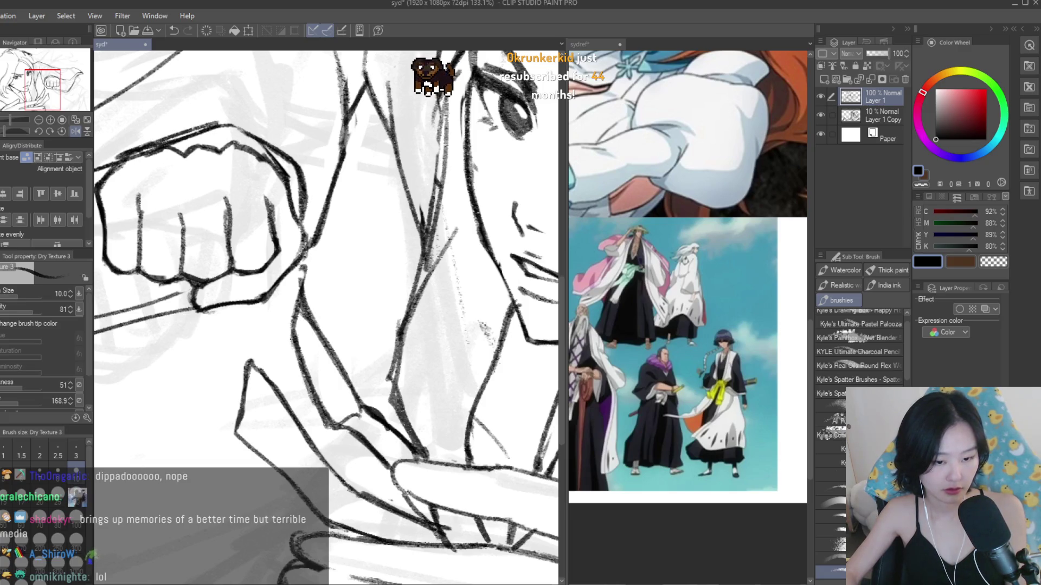
- Add a stroke beside the arm and erase the sketch lines left of it
scroll(342, 365, down, 4)
scroll(342, 365, up, 3)
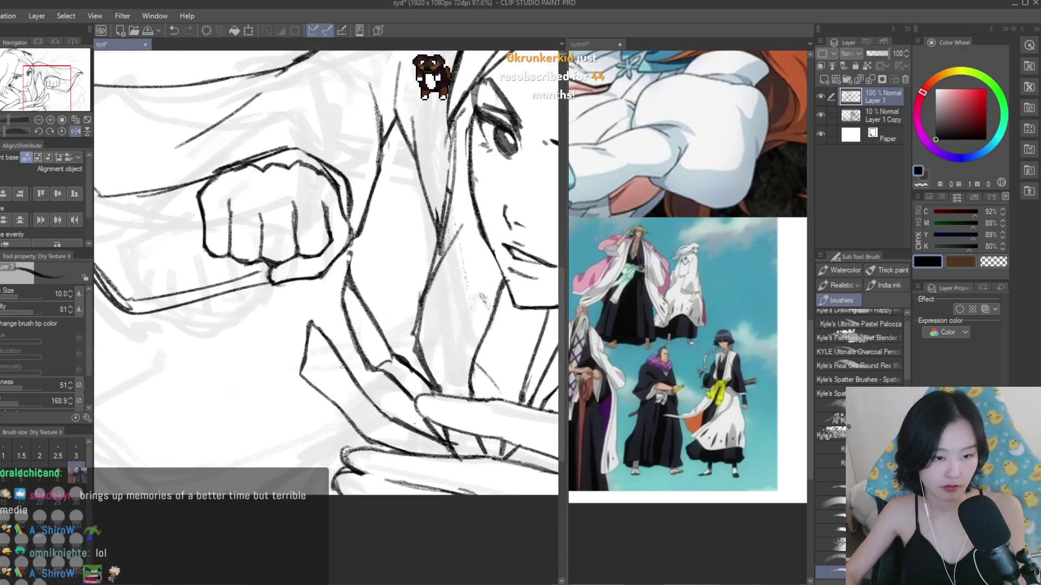
drag(327, 309, 315, 372)
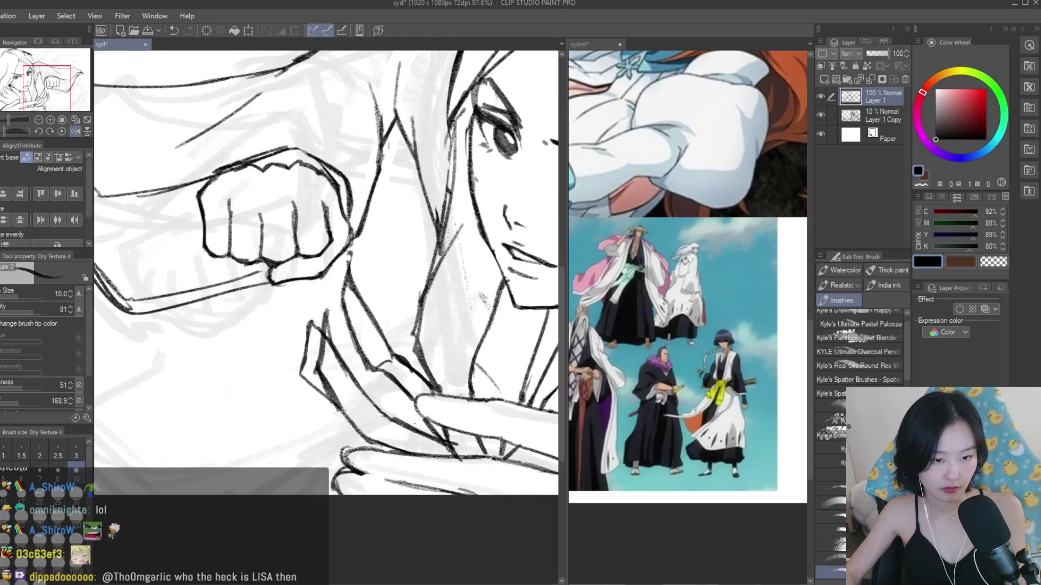
key(e)
mouse_move(303, 323)
mouse_down()
mouse_move(311, 385)
mouse_move(349, 432)
mouse_up()
scroll(330, 352, down, 3)
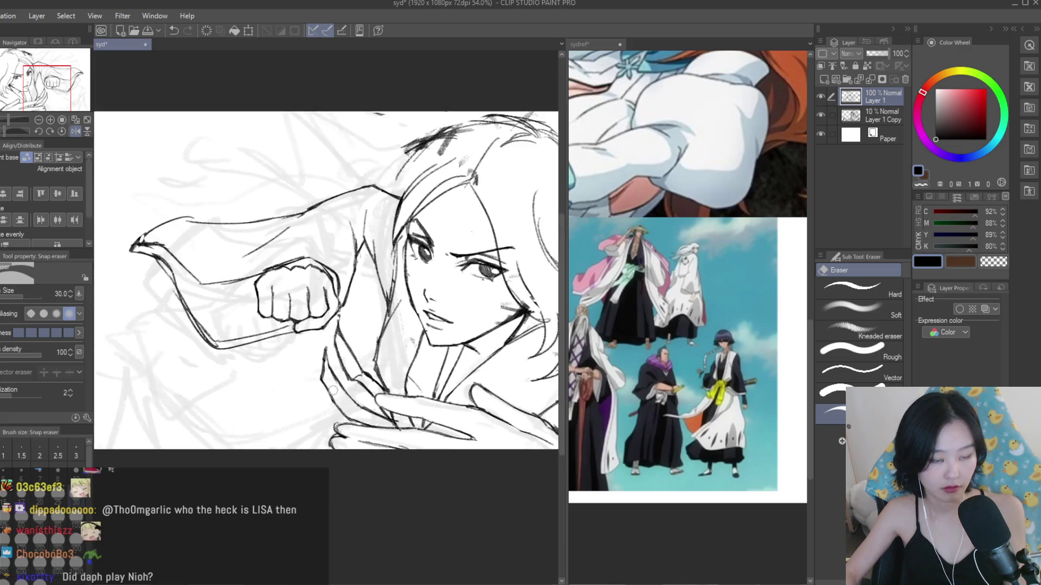
- Erase leftover lines beside the arm, then darken and thicken the arm's left and bottom outline
scroll(334, 354, up, 4)
mouse_move(334, 355)
mouse_down()
mouse_move(339, 309)
mouse_move(331, 379)
mouse_move(337, 360)
mouse_move(368, 416)
mouse_up()
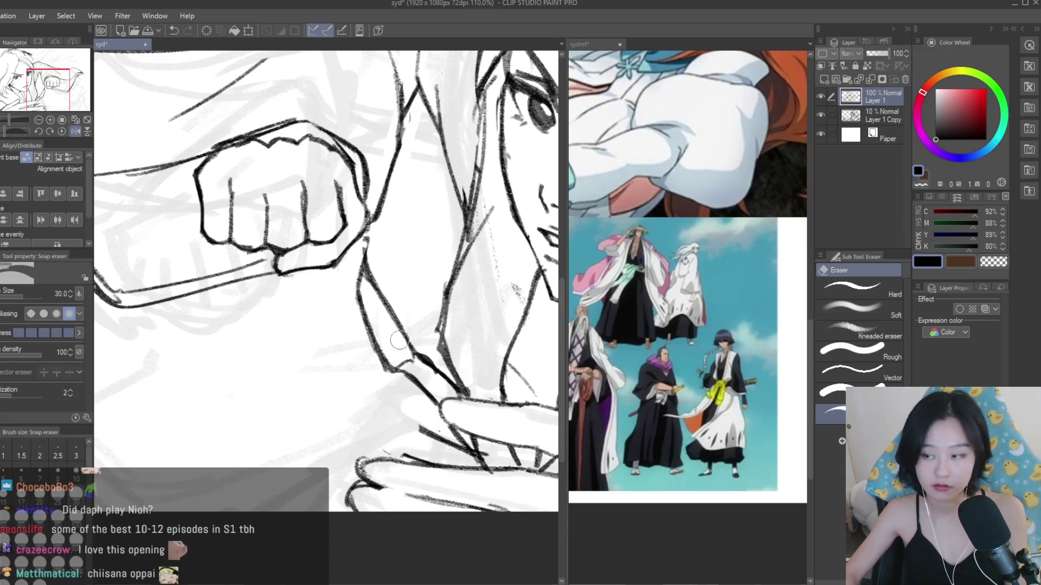
scroll(390, 347, up, 3)
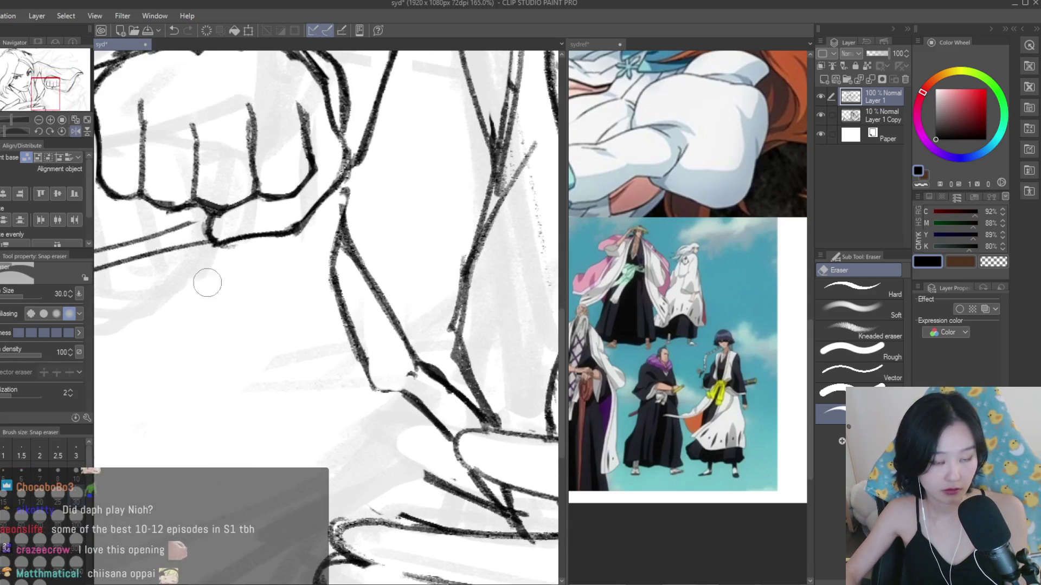
key(b)
scroll(395, 368, up, 2)
drag(348, 336, 426, 414)
mouse_move(386, 304)
mouse_down()
mouse_move(422, 366)
mouse_move(458, 385)
mouse_up()
key(e)
drag(395, 357, 460, 379)
- Draw the long sleeve edge under the fist, undoing once and redrawing the lower-arm stroke
key(b)
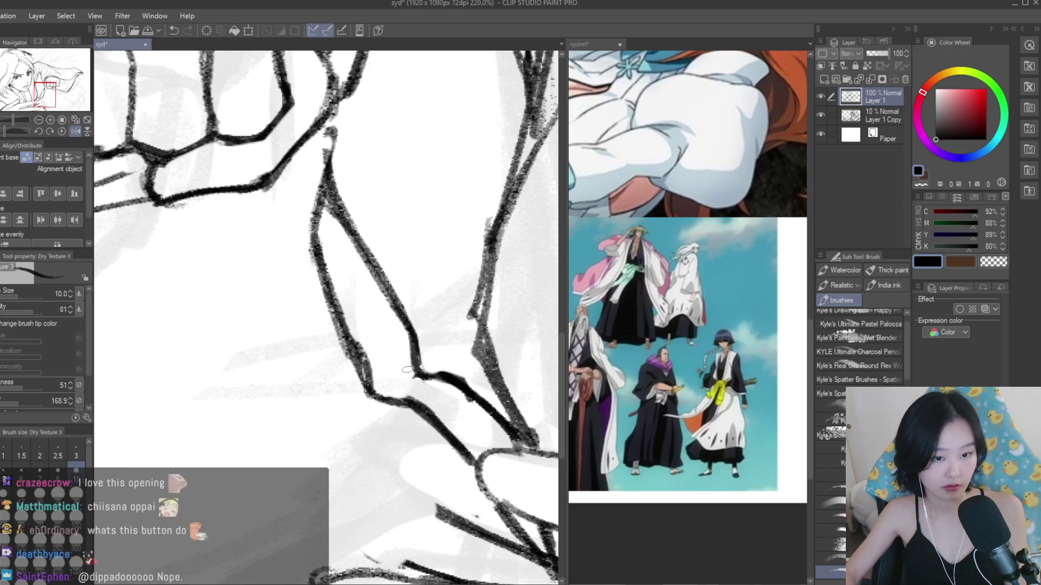
scroll(325, 391, down, 3)
scroll(247, 331, down, 5)
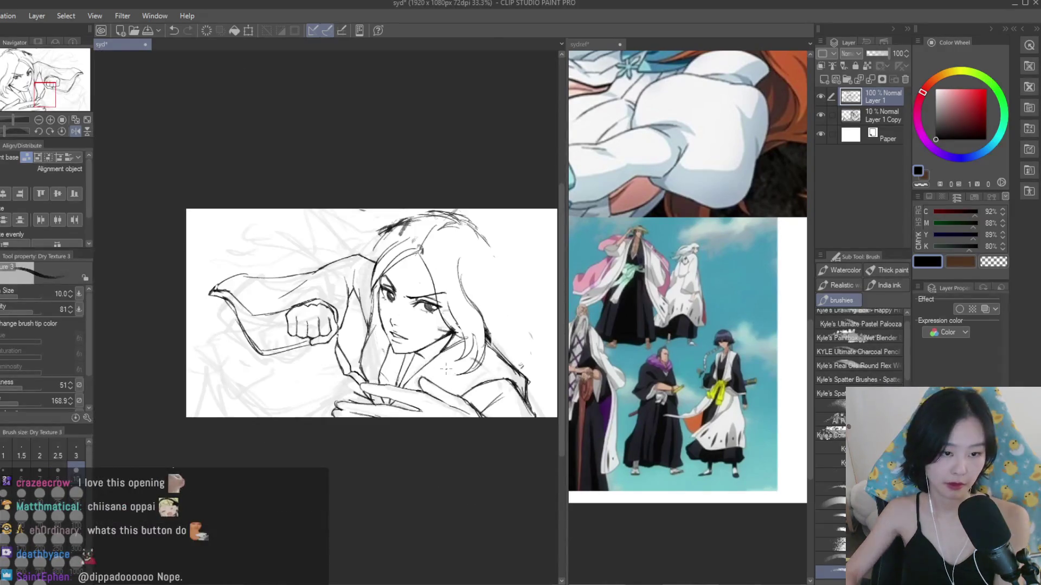
scroll(388, 373, up, 5)
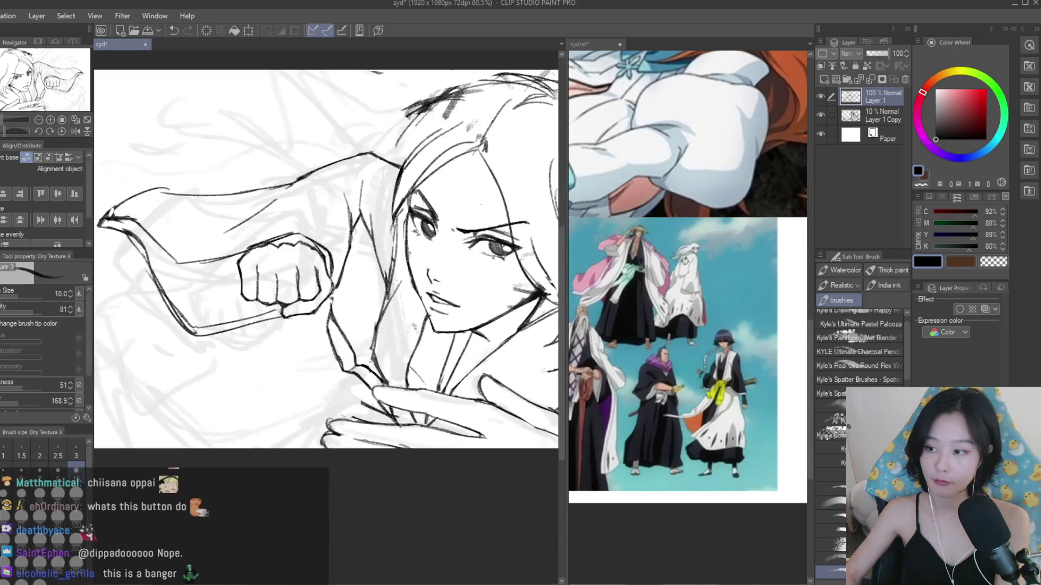
mouse_move(290, 428)
mouse_down()
mouse_move(111, 375)
mouse_move(135, 422)
mouse_move(361, 485)
mouse_up()
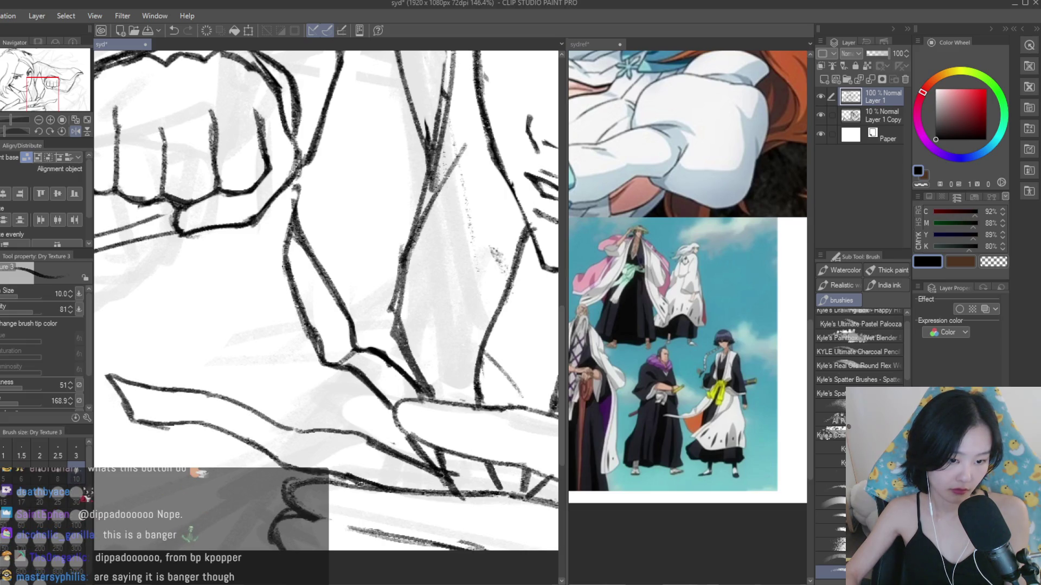
drag(267, 454, 316, 468)
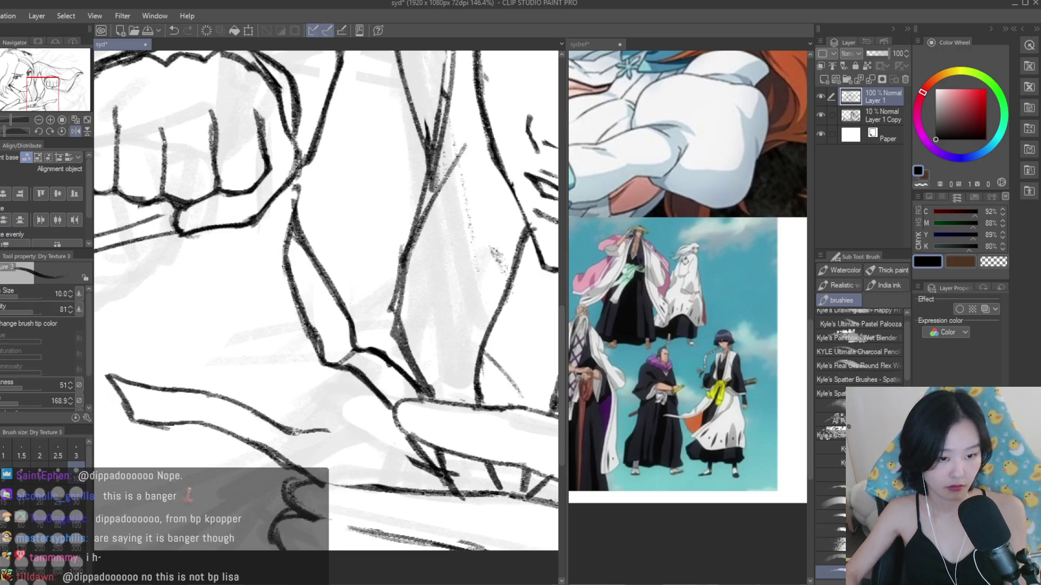
key(ctrl+z)
drag(259, 415, 386, 457)
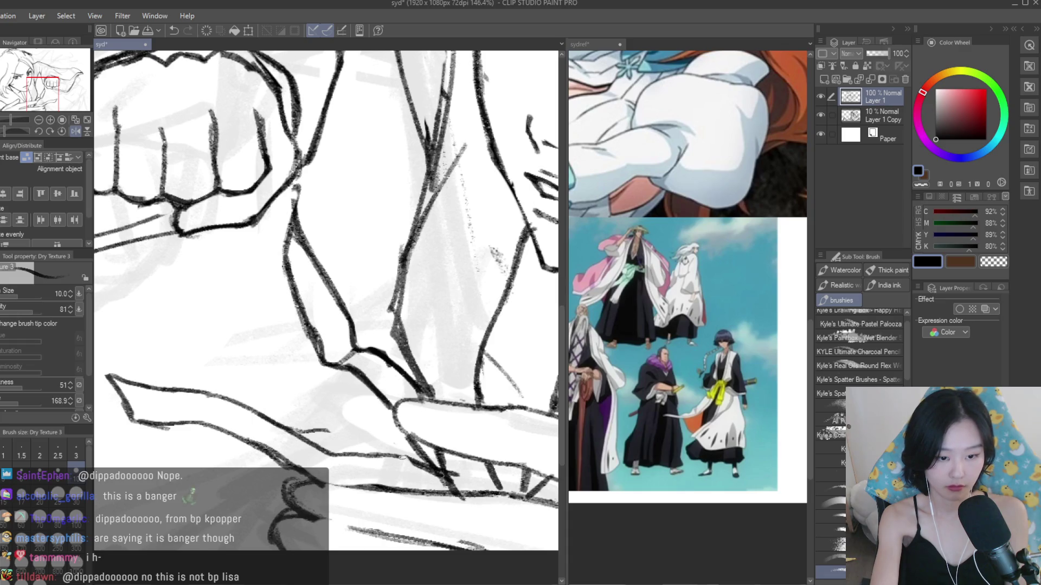
key(e)
scroll(332, 432, down, 5)
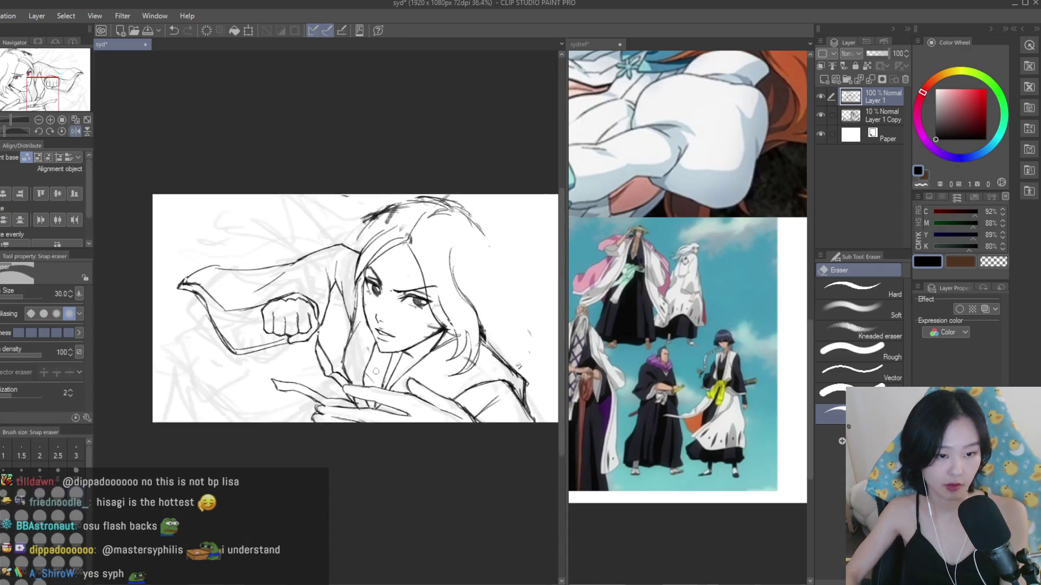
scroll(325, 382, up, 5)
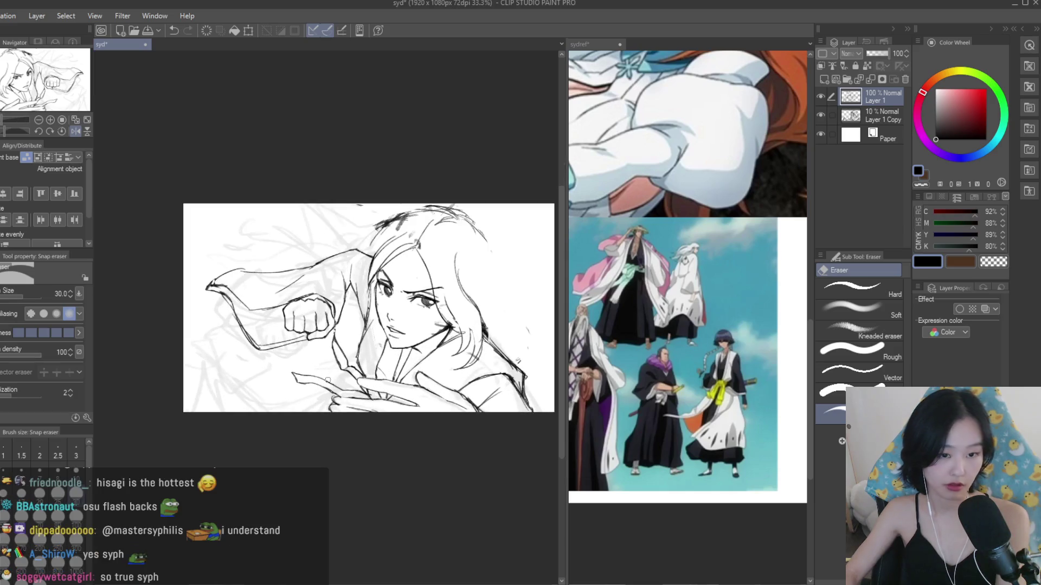
scroll(471, 378, down, 3)
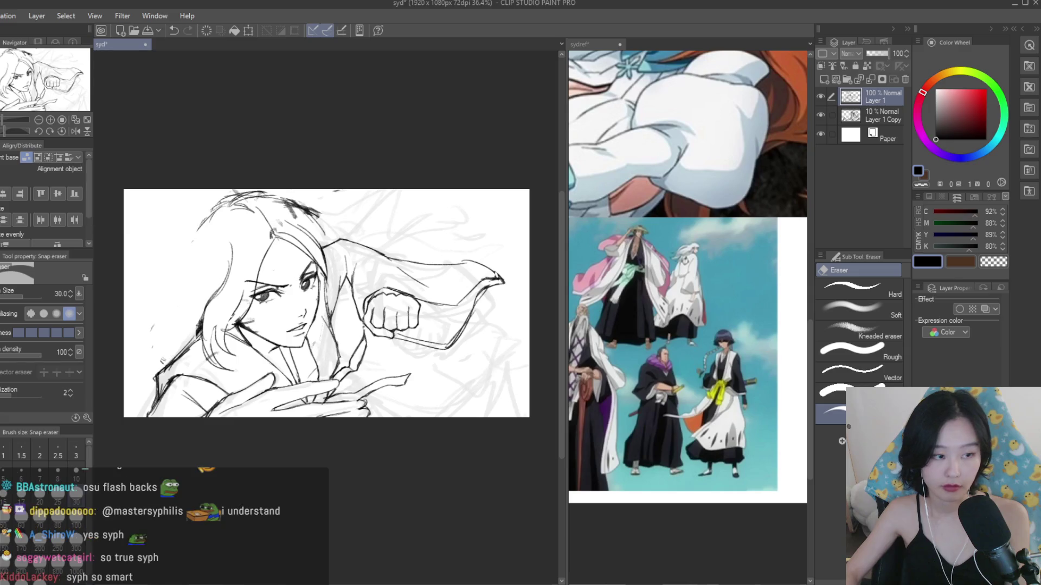
- Sketch a stroke down the woman's cheek into her neck with Dry Texture 3, then erase part of it
key(b)
scroll(415, 349, up, 1)
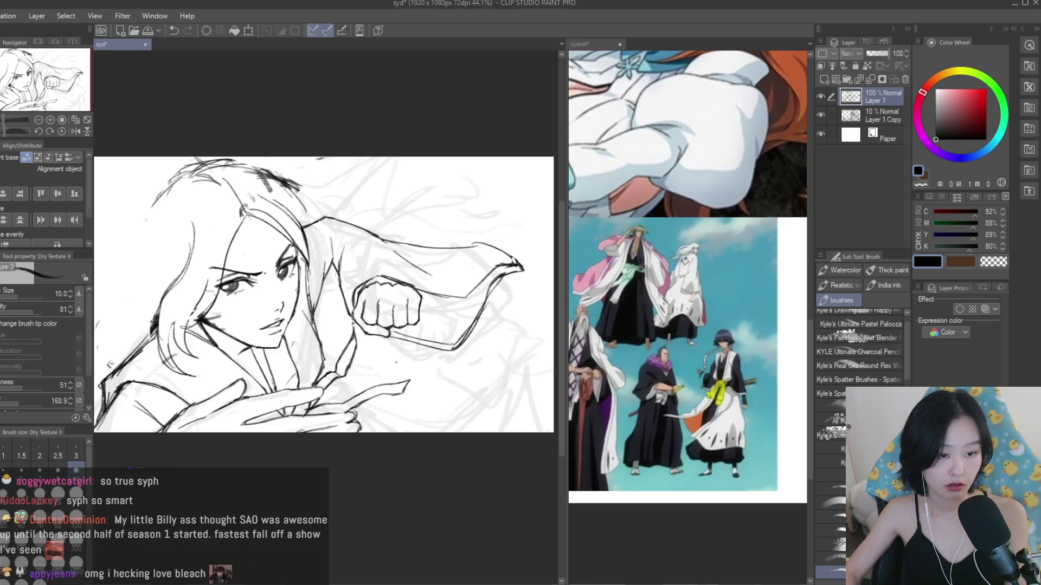
scroll(277, 262, up, 2)
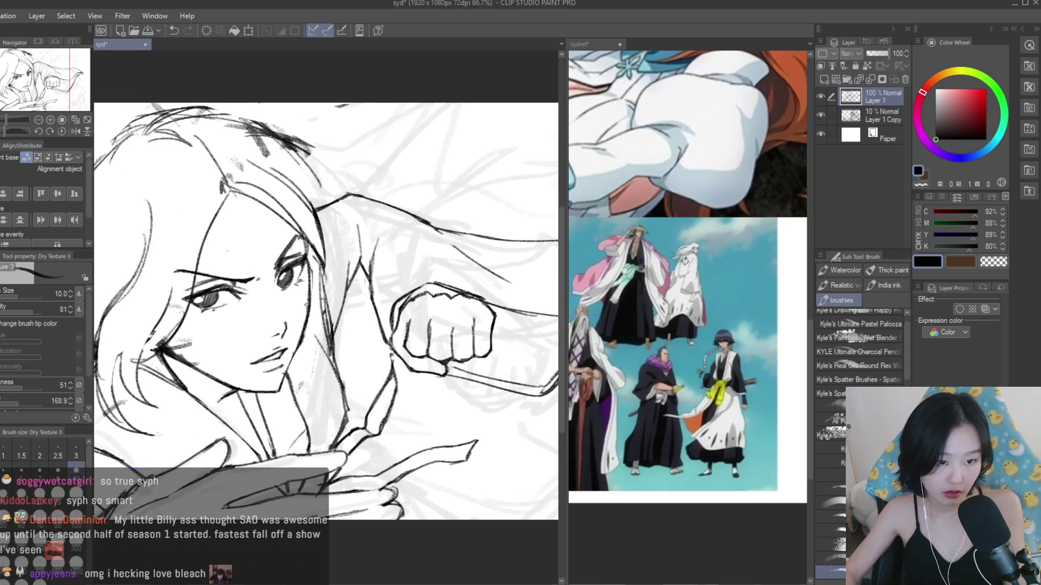
drag(316, 269, 343, 358)
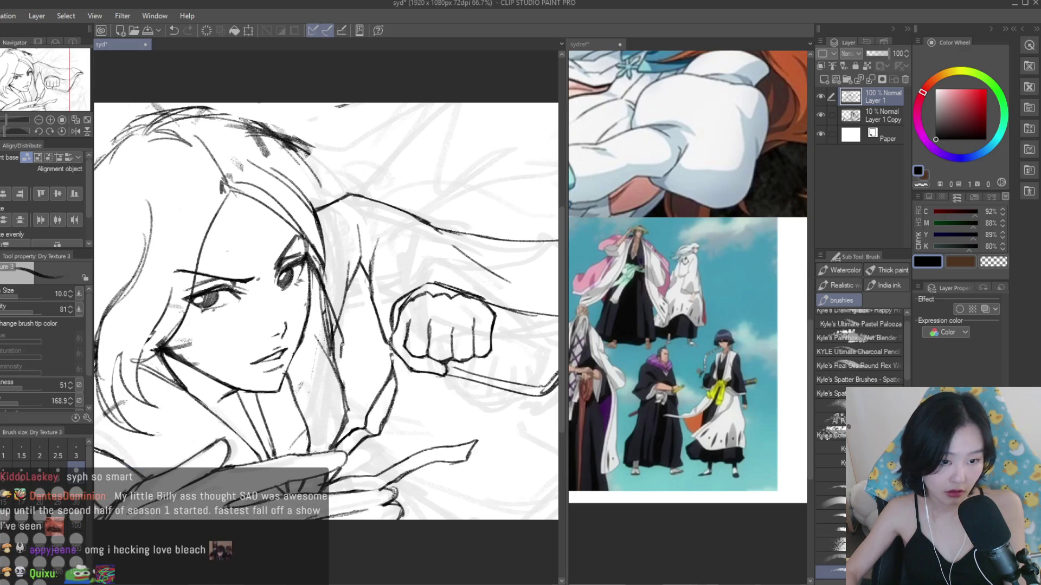
key(e)
drag(320, 285, 334, 342)
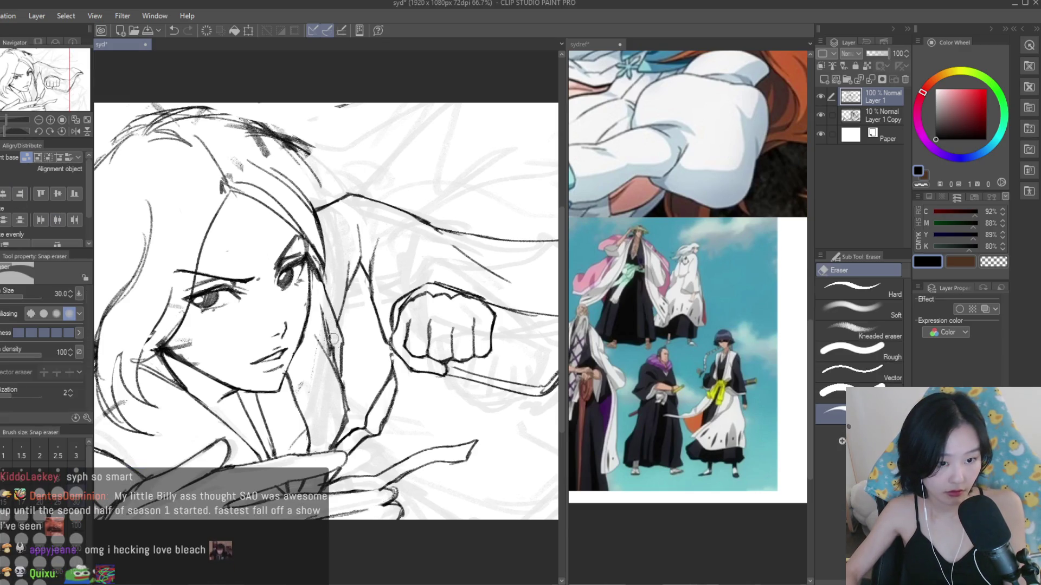
scroll(339, 331, down, 5)
scroll(344, 336, up, 4)
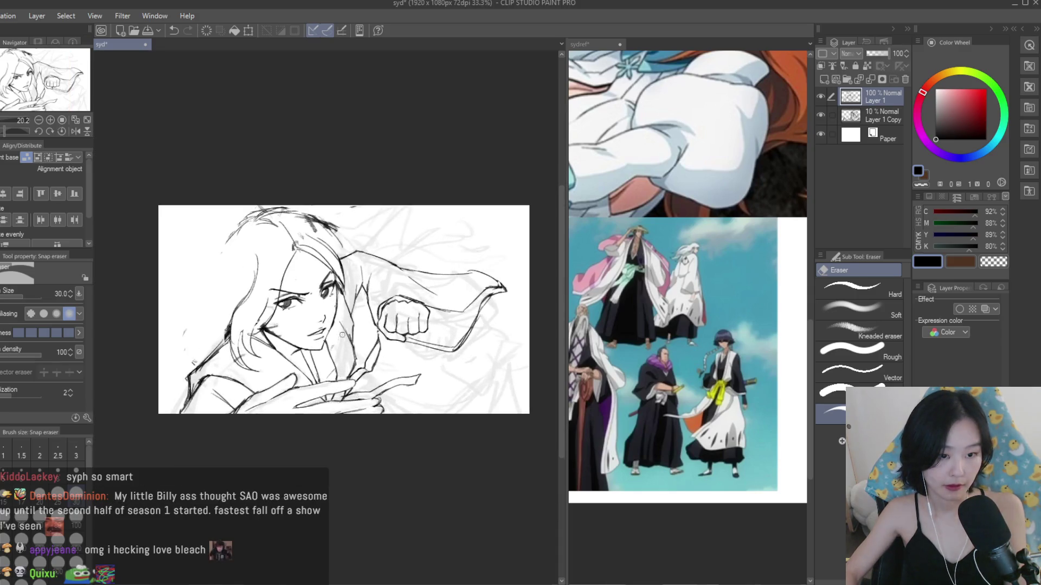
key(b)
scroll(358, 325, up, 2)
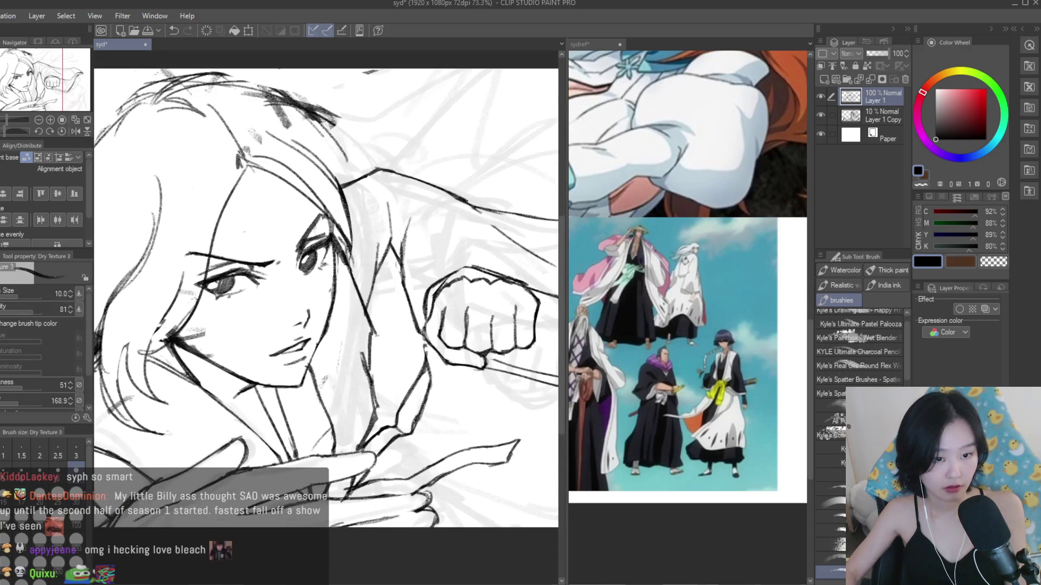
scroll(342, 306, down, 4)
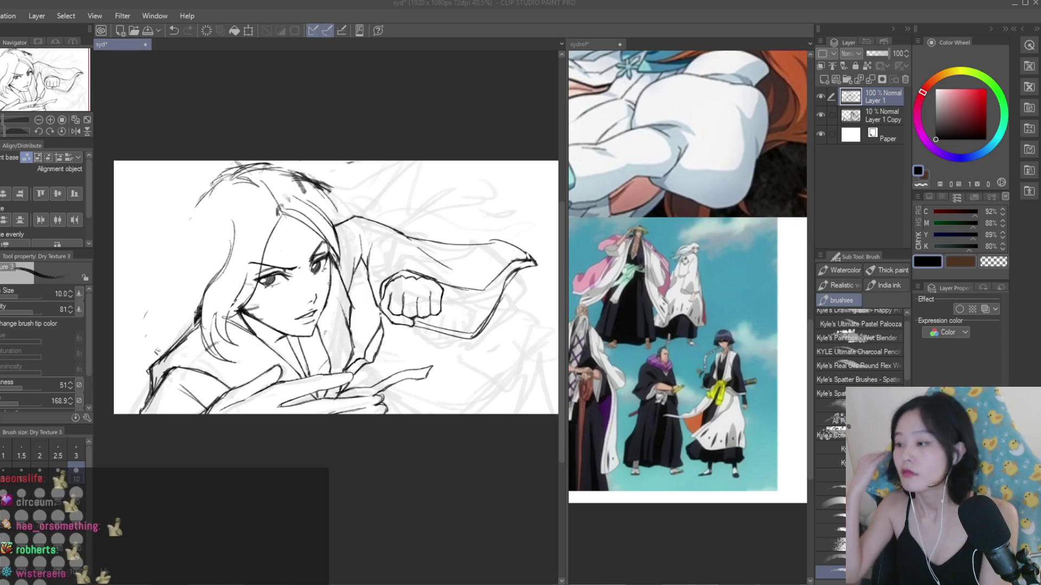
scroll(528, 293, down, 2)
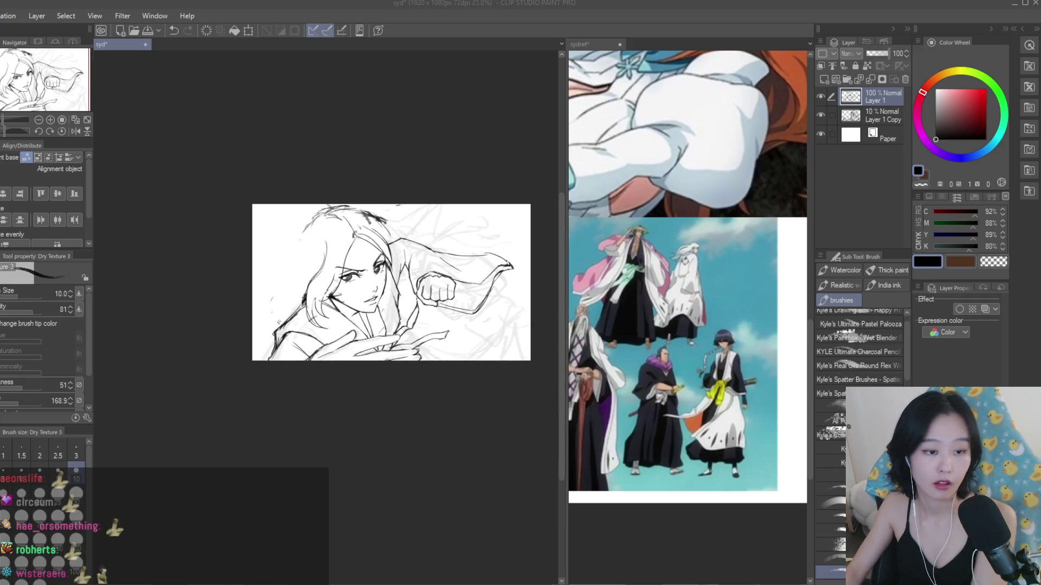
- Erase the dark cheek smudge and stray marks between the eye and nose at 133% zoom
scroll(477, 269, up, 2)
key(e)
scroll(276, 280, up, 2)
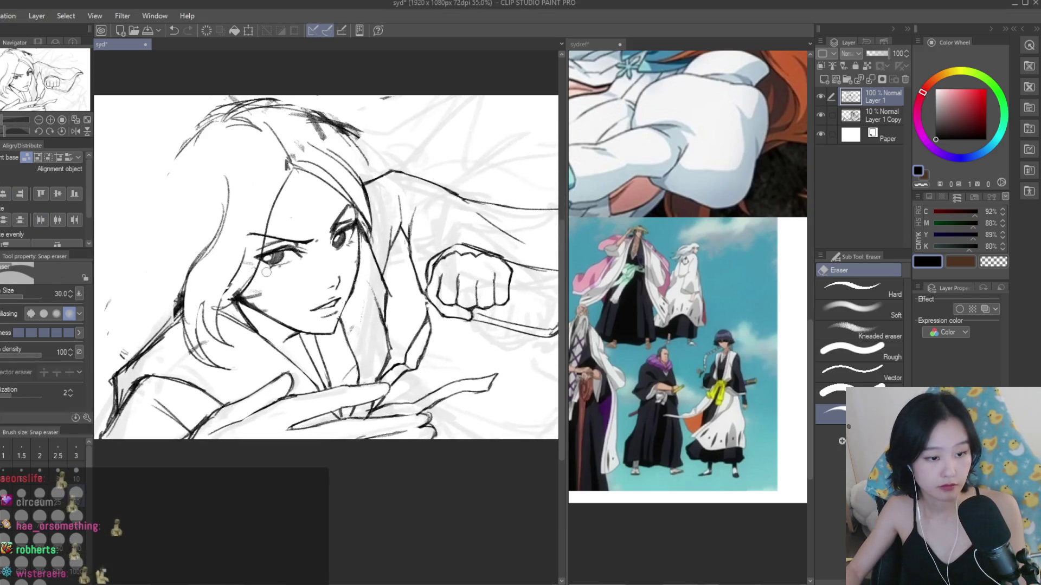
scroll(276, 280, up, 2)
mouse_move(179, 293)
mouse_down()
mouse_move(179, 317)
mouse_move(181, 303)
mouse_up()
scroll(282, 324, down, 1)
scroll(281, 324, up, 3)
mouse_move(280, 325)
mouse_down()
mouse_move(325, 352)
mouse_move(282, 231)
mouse_move(238, 293)
mouse_move(258, 266)
mouse_up()
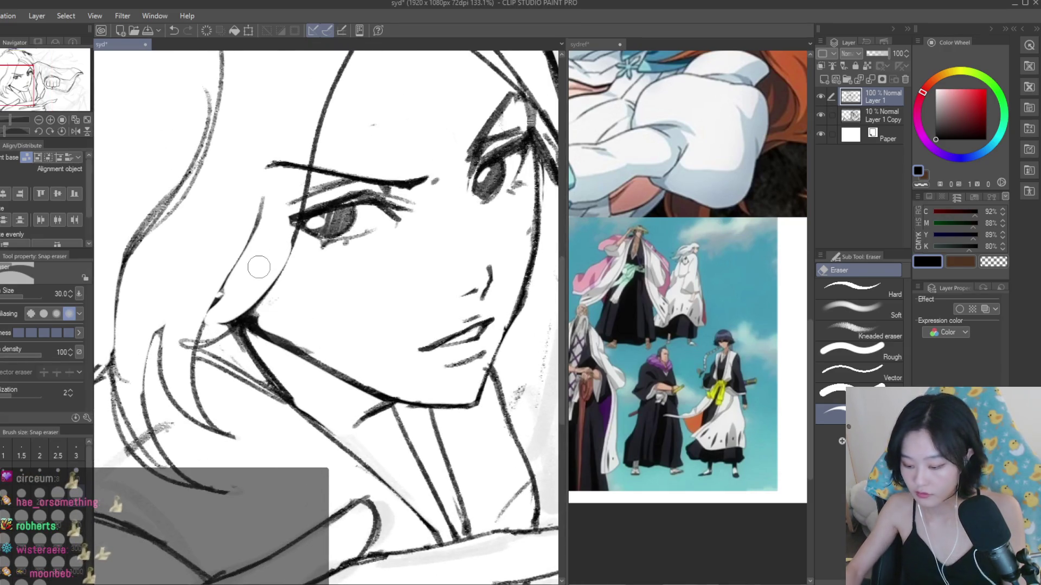
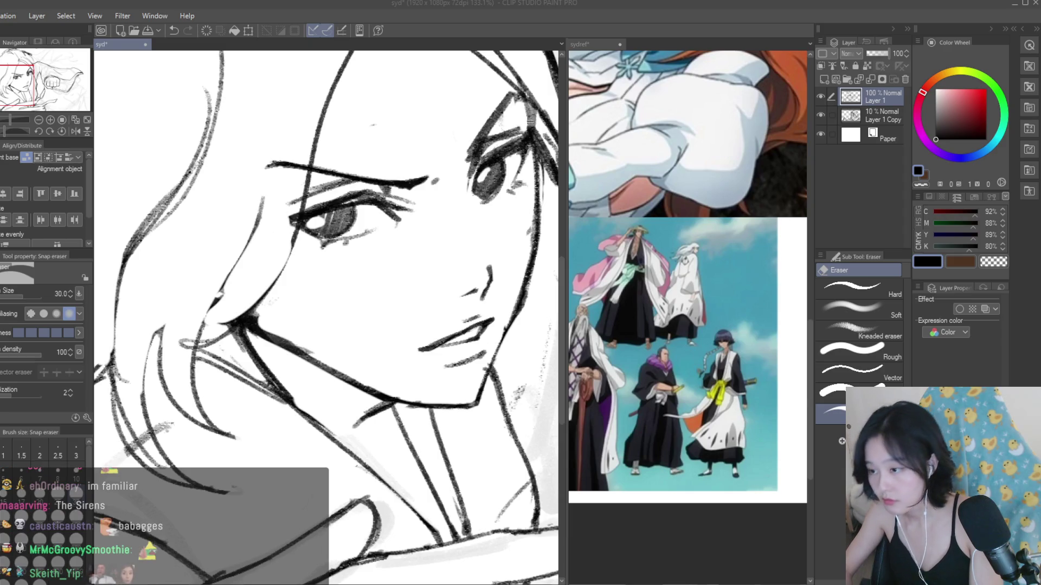
- Back in the sketch document, erase the stray old hair lines on the lower hair with the Snap eraser
scroll(430, 290, down, 4)
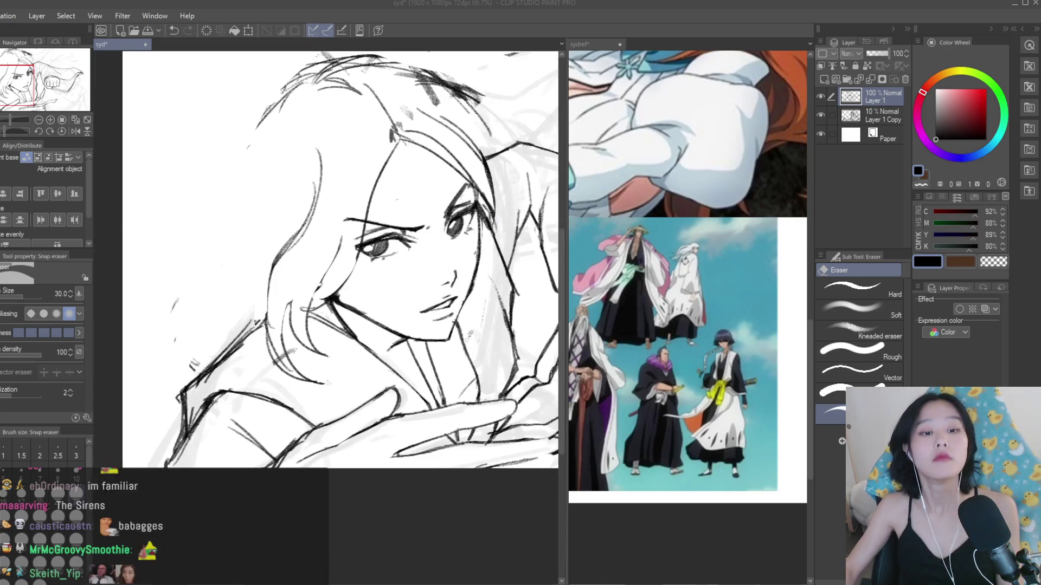
scroll(430, 288, up, 1)
scroll(687, 271, down, 2)
scroll(692, 294, up, 4)
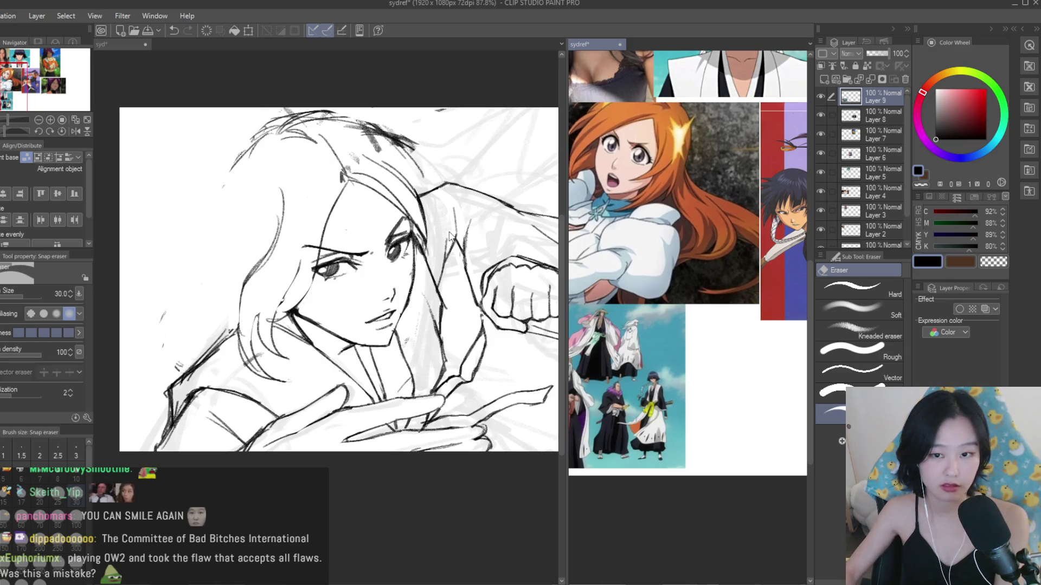
click(491, 235)
scroll(276, 179, up, 2)
mouse_move(284, 187)
mouse_down()
mouse_move(282, 241)
mouse_move(218, 338)
mouse_up()
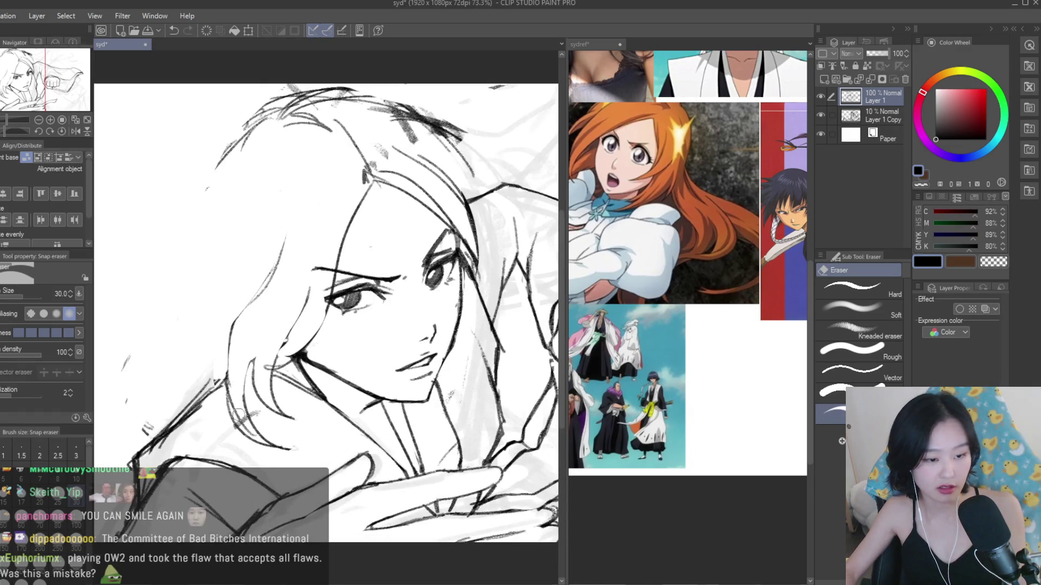
scroll(251, 396, up, 1)
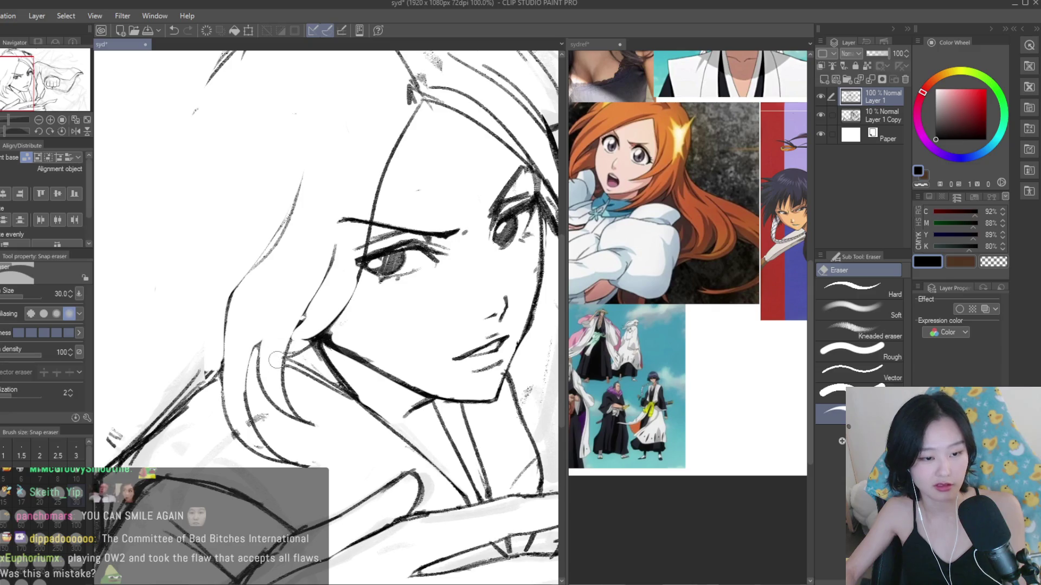
scroll(274, 367, down, 2)
- With the Dry Texture 3 brush, draw new hair strands beside the face, undoing weak attempts
key(b)
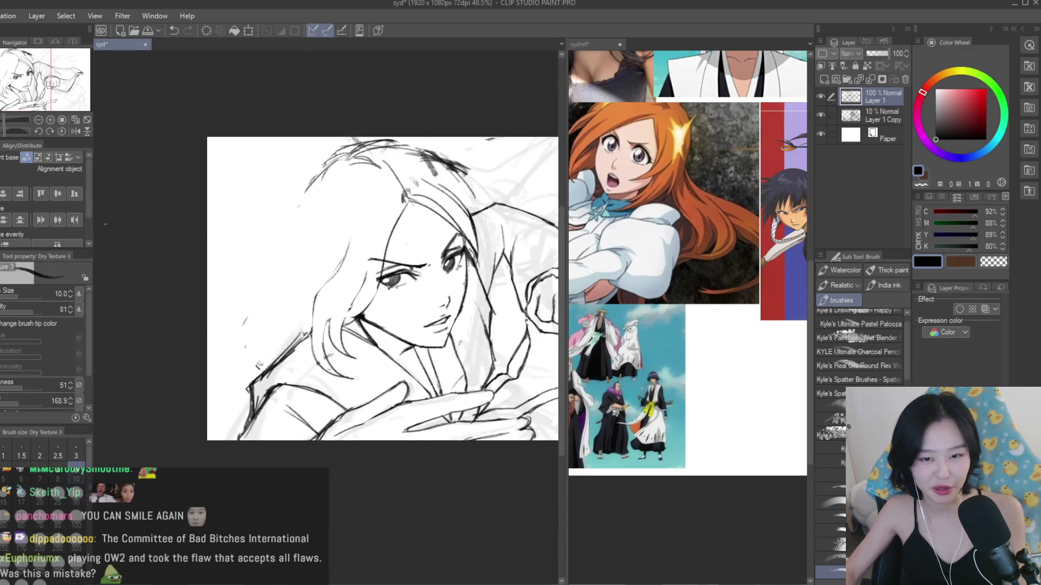
scroll(328, 273, up, 1)
key(ctrl+z)
drag(368, 293, 340, 367)
drag(348, 306, 324, 380)
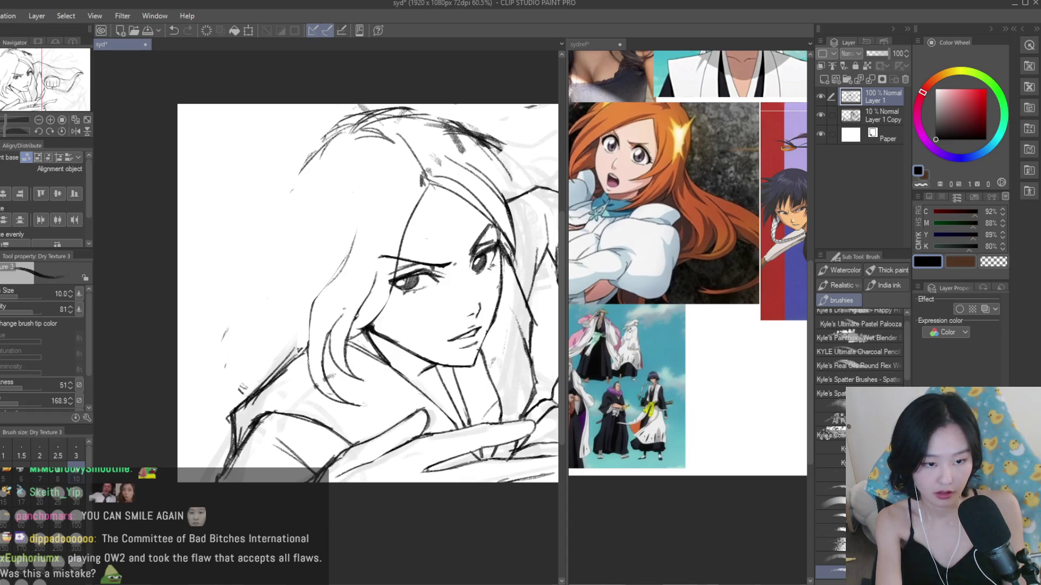
key(ctrl+z)
drag(345, 303, 322, 383)
- Redraw the strand along the cheek, then erase the extra hair strokes near the cheek
key(ctrl+z)
mouse_move(354, 242)
mouse_down()
mouse_move(312, 305)
mouse_move(305, 337)
mouse_up()
key(ctrl+z)
drag(324, 296, 302, 376)
key(ctrl+z)
key(e)
drag(298, 321, 317, 380)
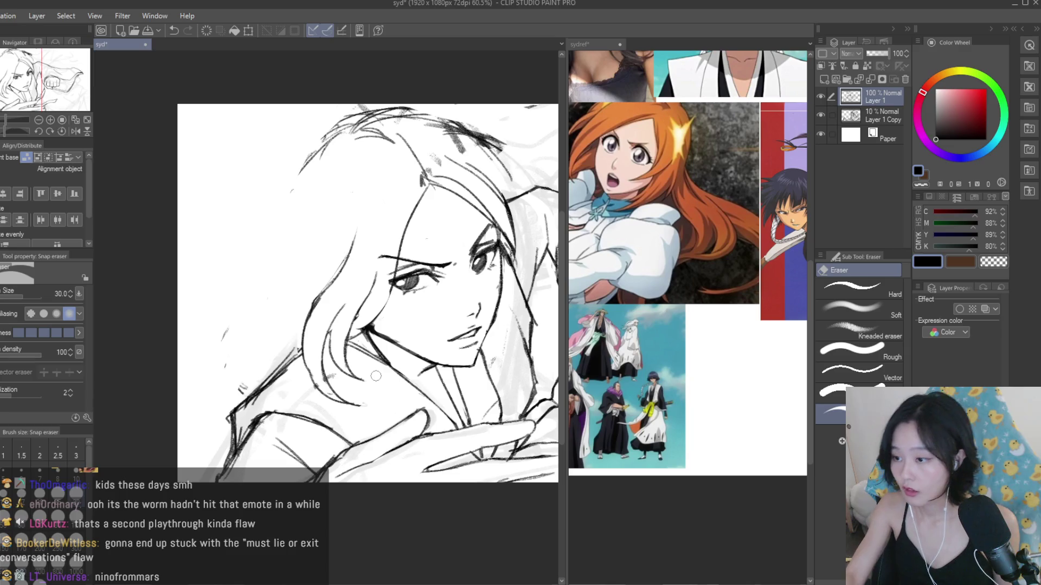
- Erase the old sketch lines around the lower hair
scroll(376, 376, up, 2)
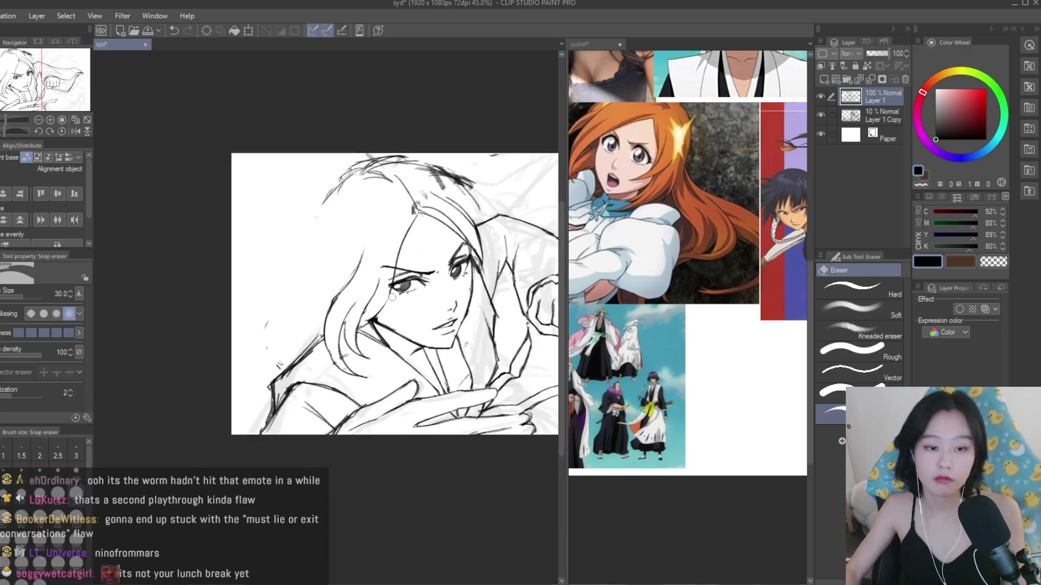
scroll(400, 384, up, 2)
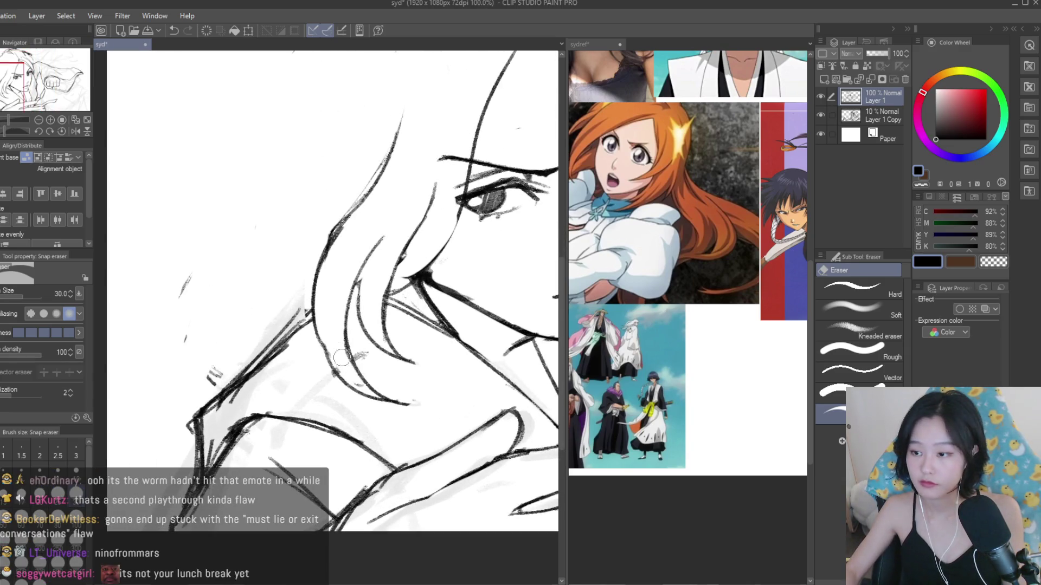
drag(338, 349, 366, 387)
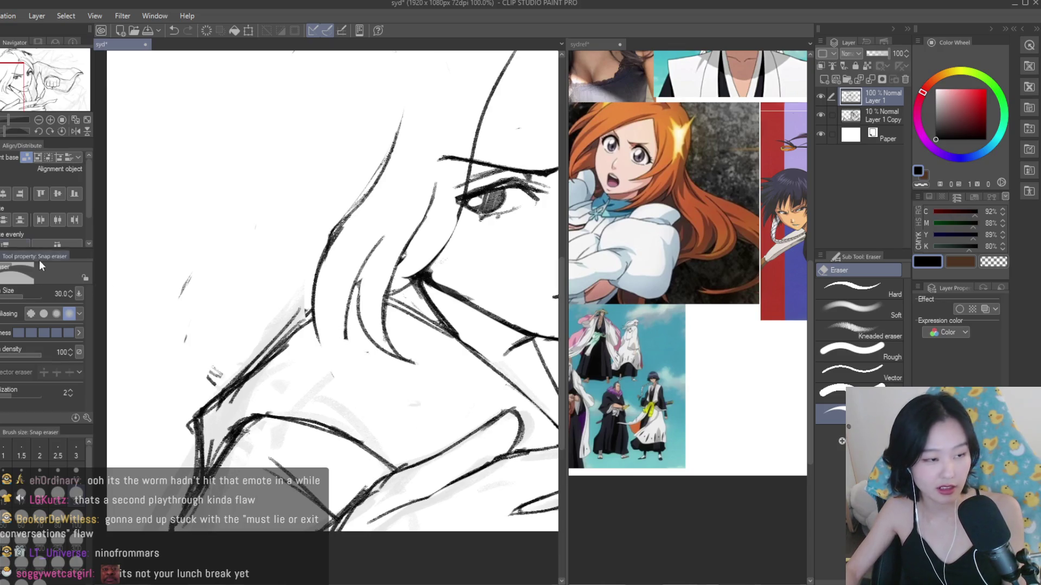
- Draw new hair curves beside the face and along the cheek with Dry Texture 3, redoing weak ones
key(b)
key(ctrl+z)
drag(348, 277, 425, 409)
key(ctrl+z)
key(ctrl+z)
mouse_move(342, 296)
mouse_down()
mouse_move(312, 382)
mouse_move(420, 411)
mouse_up()
drag(385, 273, 355, 347)
key(ctrl+z)
drag(399, 290, 353, 358)
- Look at the sydref reference images document, then return to the sketch
scroll(424, 373, down, 4)
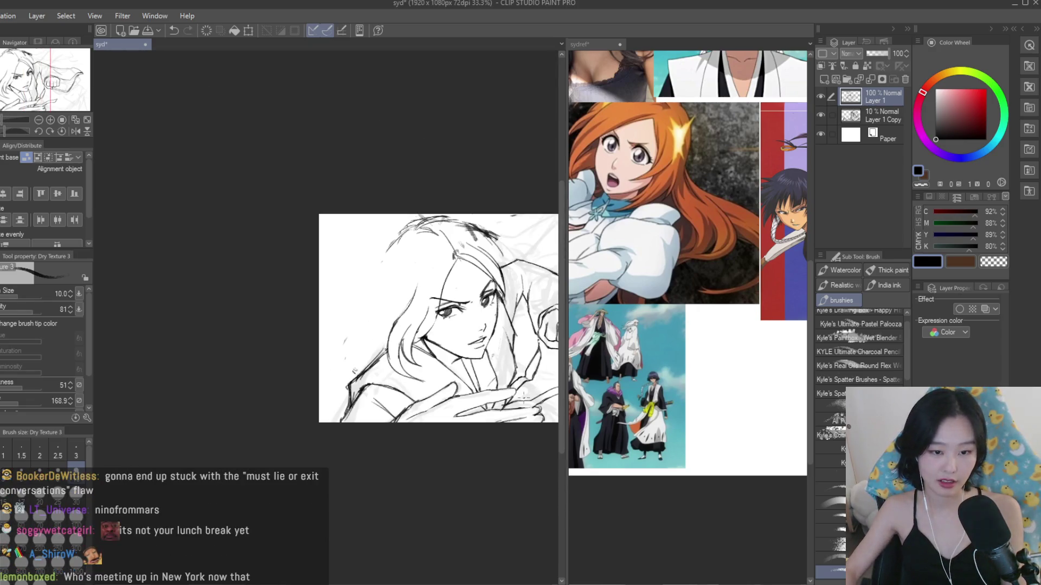
key(ctrl+Tab)
scroll(716, 359, up, 3)
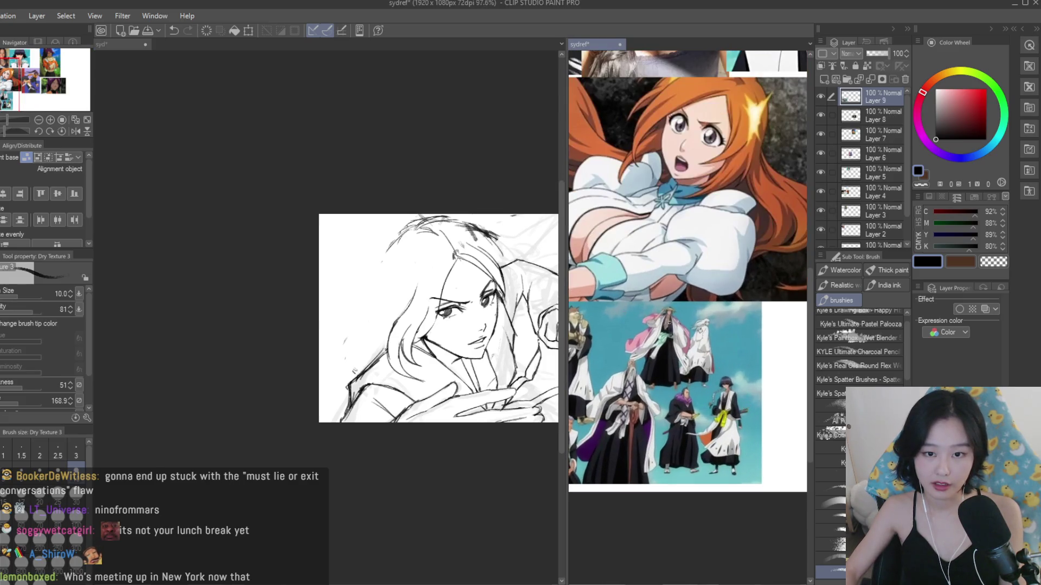
key(ctrl+Tab)
scroll(456, 295, up, 4)
scroll(390, 349, down, 2)
scroll(687, 271, down, 3)
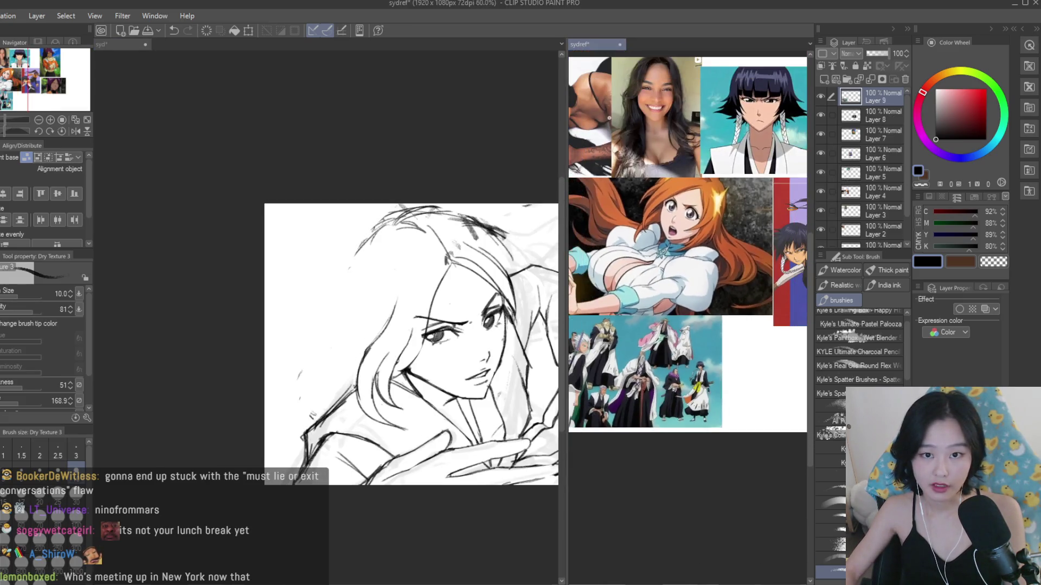
scroll(477, 308, up, 2)
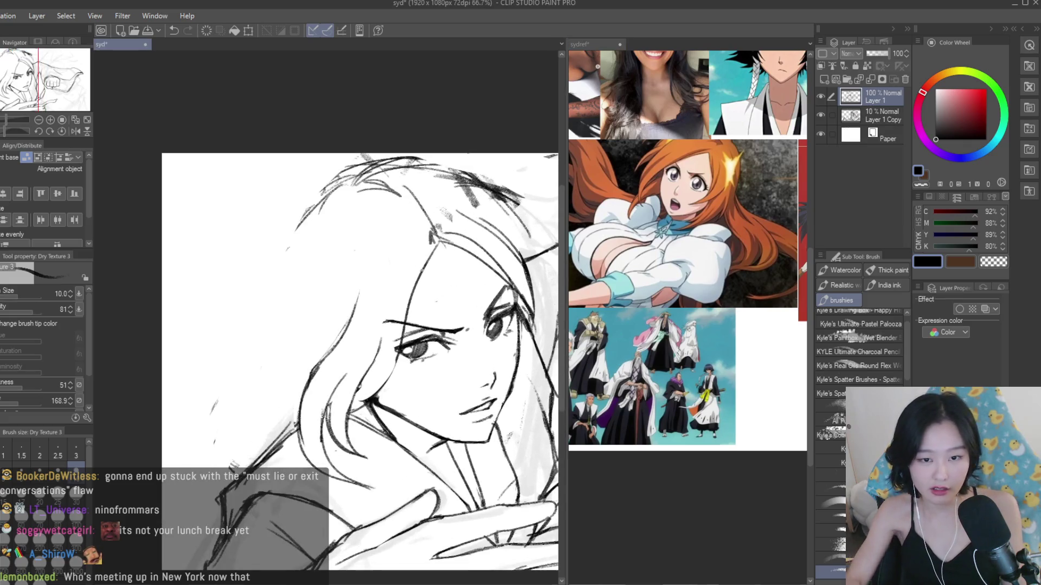
- Toggle undo and redo repeatedly to compare the eye strokes before and after
key(ctrl+z)
key(ctrl+z)
key(ctrl+y)
key(ctrl+y)
key(ctrl+z)
key(ctrl+y)
key(ctrl+z)
key(ctrl+y)
key(ctrl+y)
key(ctrl+z)
key(ctrl+z)
key(ctrl+y)
key(ctrl+z)
key(ctrl+y)
key(ctrl+y)
key(ctrl+z)
key(ctrl+z)
key(ctrl+y)
key(ctrl+z)
key(ctrl+y)
key(ctrl+z)
key(ctrl+z)
key(ctrl+y)
key(ctrl+y)
key(ctrl+z)
key(ctrl+y)
- Erase the eyebrow stub and marks near the eye, then mirror the canvas to check
key(e)
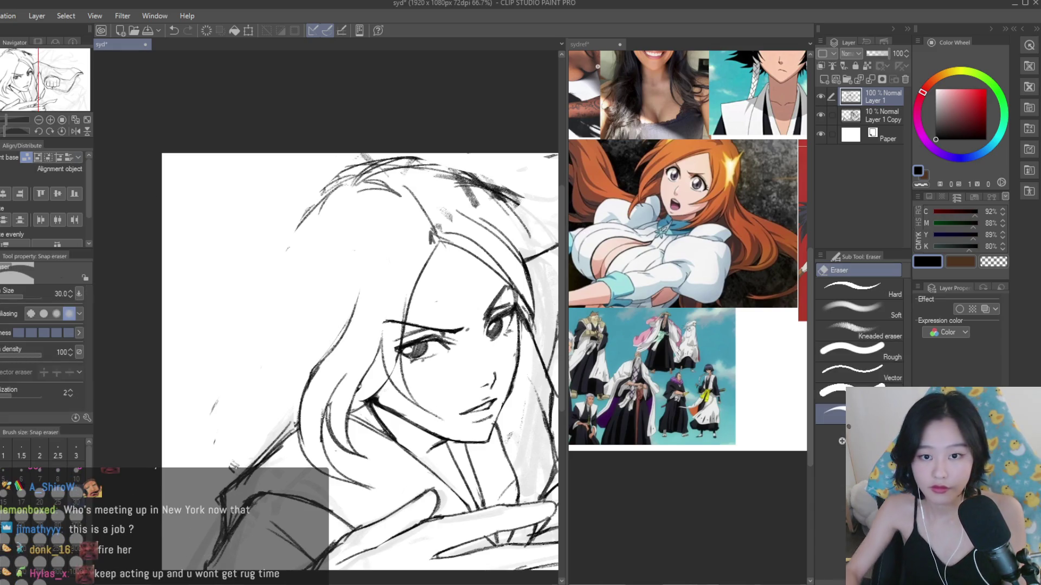
scroll(399, 321, up, 2)
scroll(400, 321, up, 1)
drag(394, 313, 393, 398)
scroll(391, 394, down, 6)
key(h)
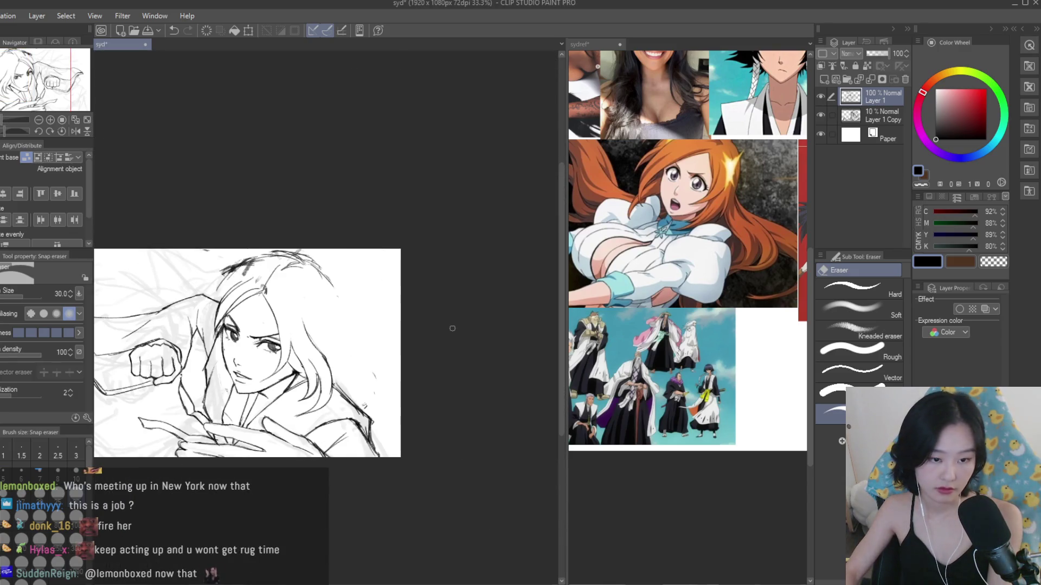
key(h)
scroll(424, 328, up, 1)
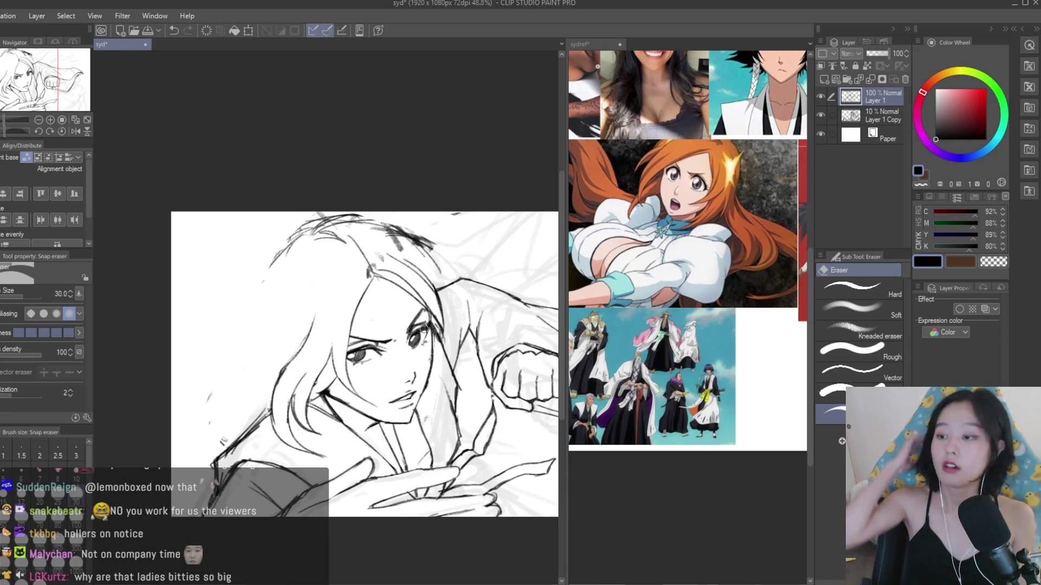
- Zoom out and try hair strokes over the head with Dry Texture 3, undoing each attempt
key(ctrl+minus)
scroll(341, 306, up, 5)
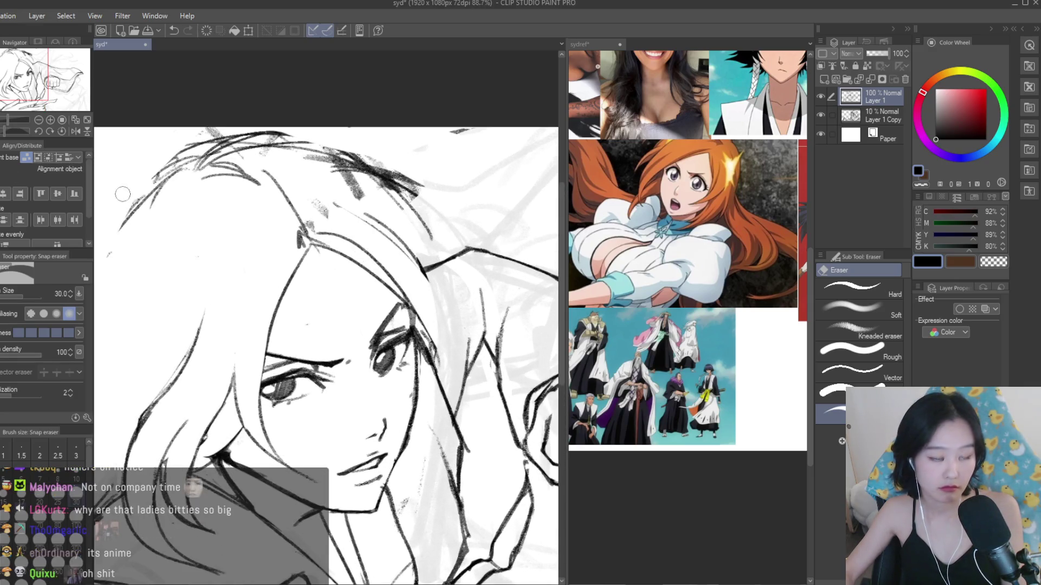
key(b)
scroll(448, 325, down, 5)
scroll(469, 224, up, 3)
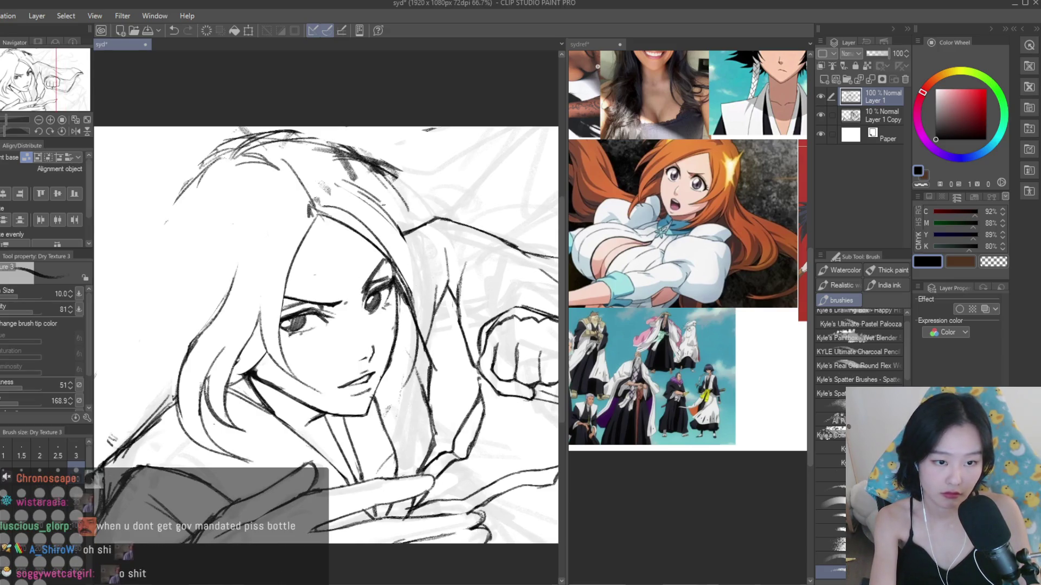
drag(428, 295, 418, 382)
key(ctrl+z)
drag(429, 263, 401, 374)
key(ctrl+z)
mouse_move(434, 200)
mouse_down()
mouse_move(412, 390)
mouse_move(406, 374)
mouse_up()
key(ctrl+z)
- Draw the final hair strands across the top and right side of the head
key(ctrl+z)
drag(380, 190, 336, 385)
key(ctrl+z)
drag(412, 211, 325, 358)
key(ctrl+z)
drag(433, 214, 325, 355)
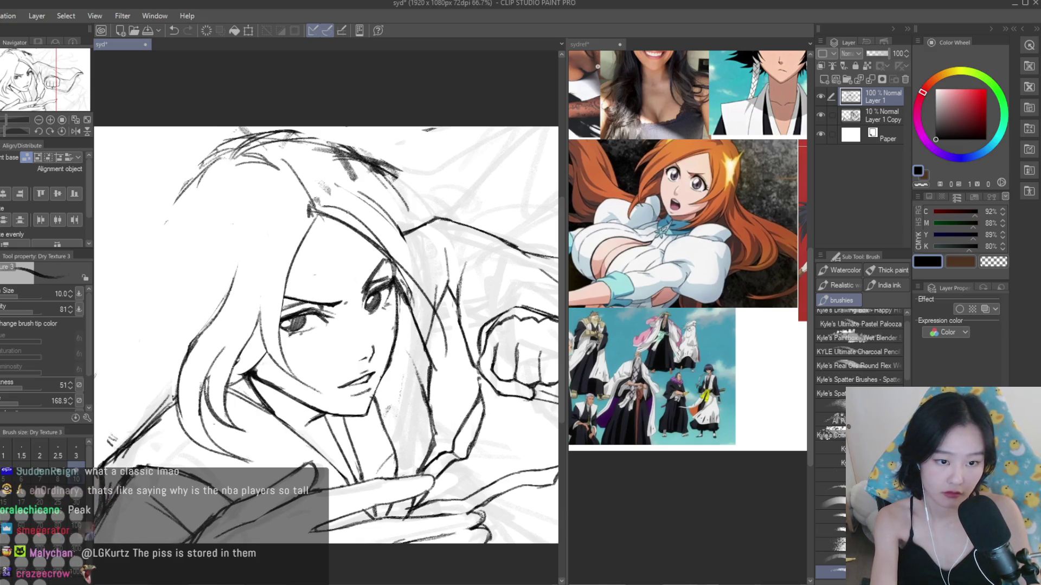
drag(434, 214, 341, 361)
- Erase the faint sketch marks at the top of the hair with the Snap eraser
key(e)
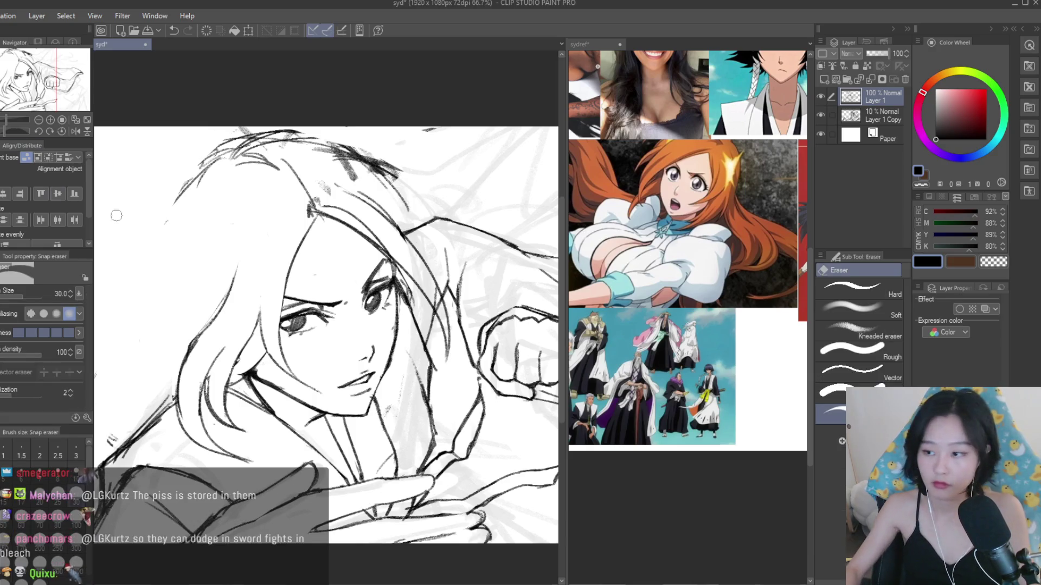
scroll(375, 214, up, 1)
scroll(375, 214, up, 1)
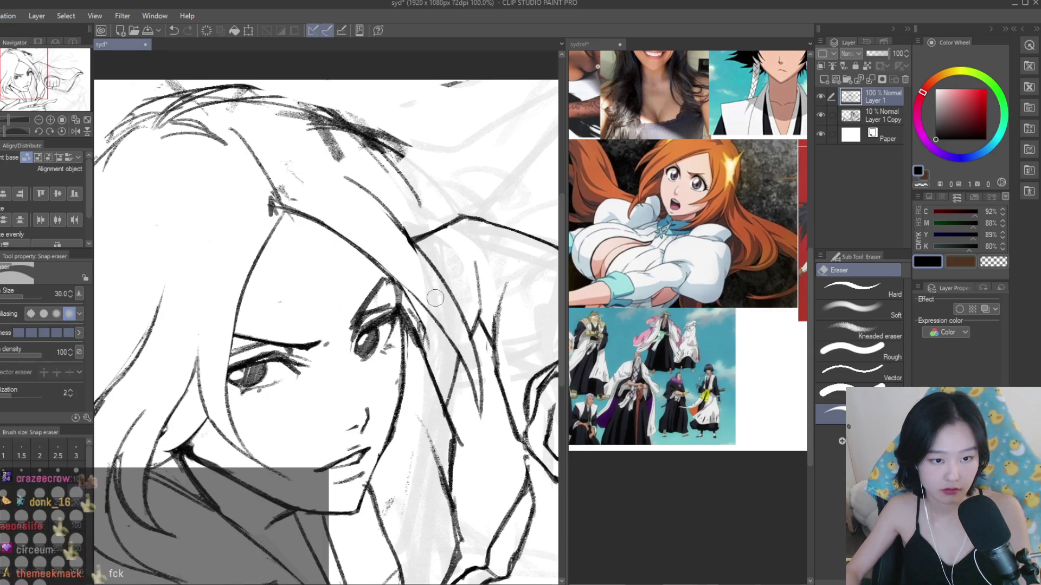
scroll(272, 152, down, 1)
scroll(270, 149, down, 1)
mouse_move(271, 149)
mouse_down()
mouse_move(247, 152)
mouse_move(257, 147)
mouse_up()
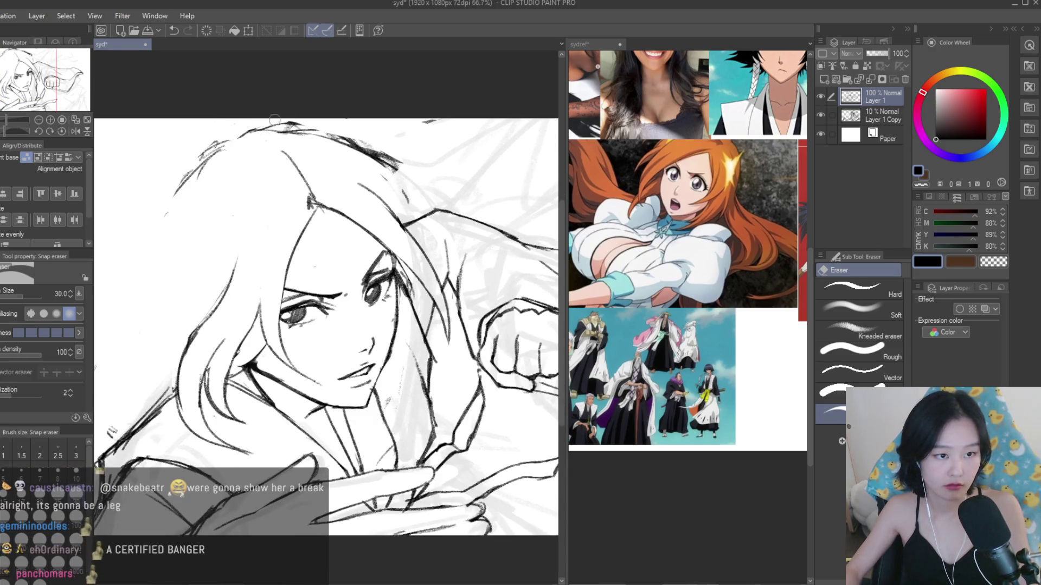
scroll(368, 153, down, 2)
scroll(368, 153, down, 1)
- Flip the view horizontally to check the drawing
key(h)
key(h)
scroll(407, 190, up, 2)
scroll(407, 189, up, 2)
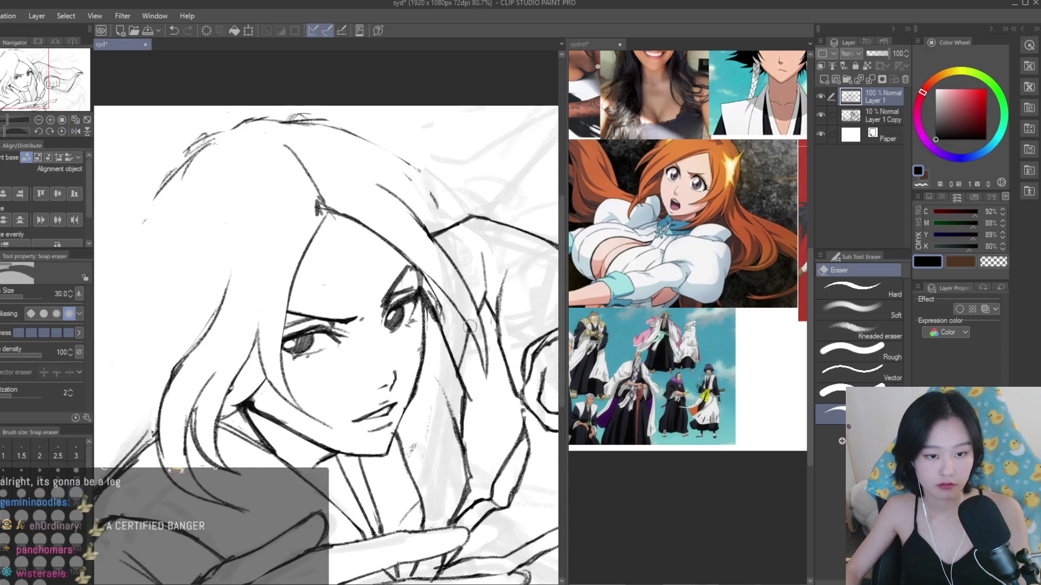
scroll(429, 260, down, 1)
scroll(439, 296, up, 1)
scroll(439, 296, up, 1)
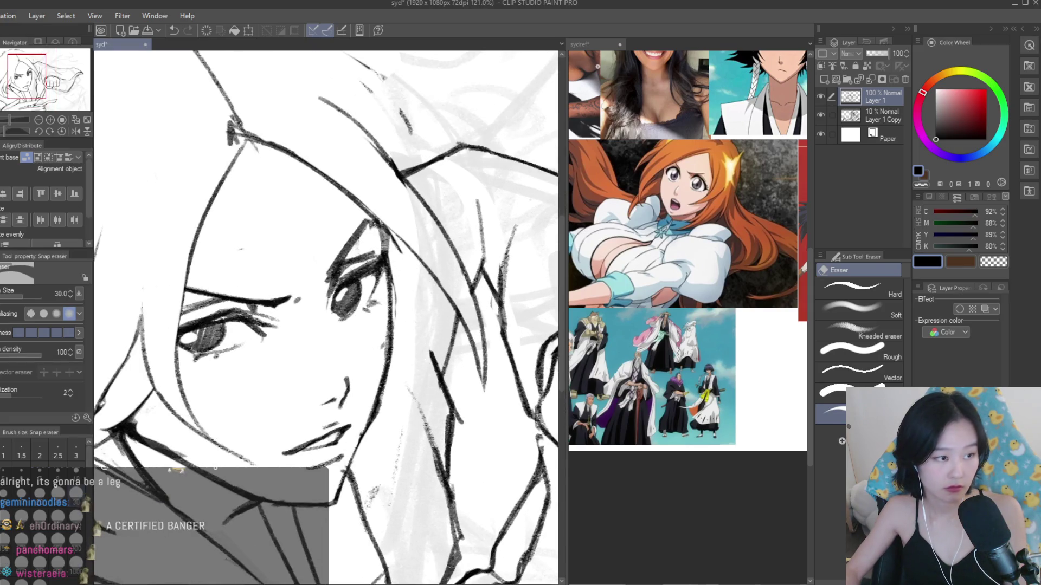
key(b)
scroll(518, 263, down, 2)
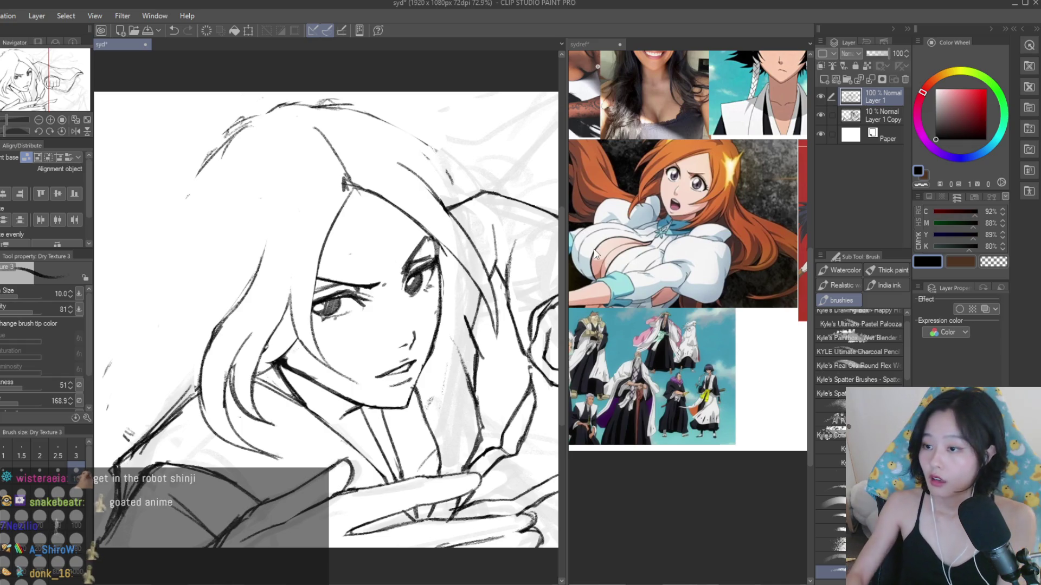
- Draw a long hair strand right of the face, undoing and redrawing until it sits well
scroll(384, 233, down, 2)
scroll(384, 233, up, 4)
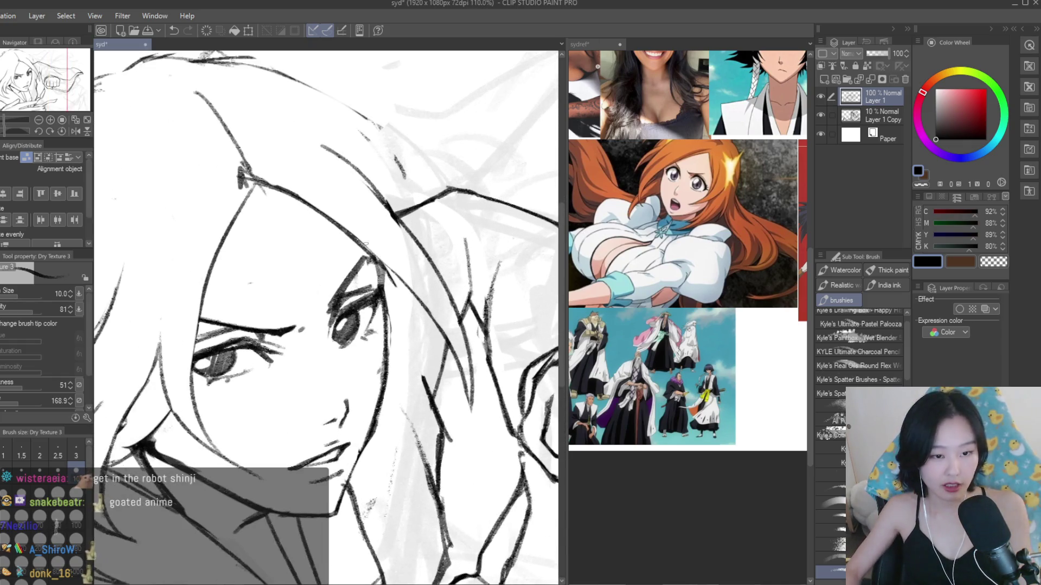
drag(355, 244, 474, 440)
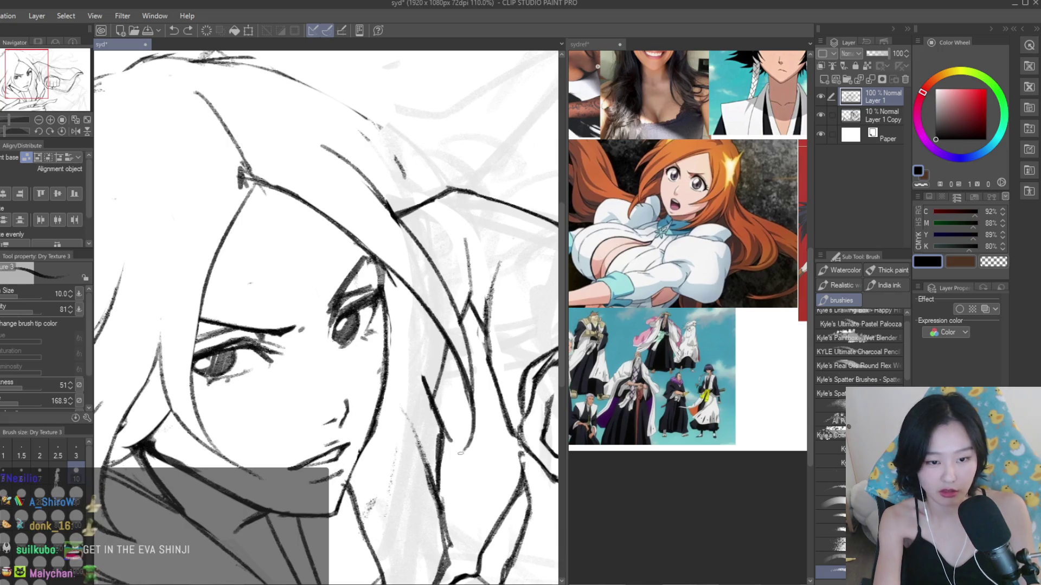
drag(306, 120, 470, 417)
key(ctrl+z)
drag(340, 165, 475, 237)
key(ctrl+z)
key(ctrl+z)
drag(353, 182, 482, 319)
- Retry long strands over the upper-right hair, undoing each unsatisfactory attempt
key(ctrl+z)
key(ctrl+z)
mouse_move(391, 206)
mouse_down()
mouse_move(483, 323)
mouse_move(477, 296)
mouse_up()
drag(292, 125, 478, 302)
key(ctrl+z)
drag(340, 140, 482, 302)
key(ctrl+z)
drag(375, 157, 486, 302)
key(ctrl+z)
mouse_move(297, 129)
mouse_down()
mouse_move(483, 303)
mouse_move(473, 292)
mouse_up()
key(ctrl+z)
- Erase stray sketch lines near the hair with the Snap eraser
key(e)
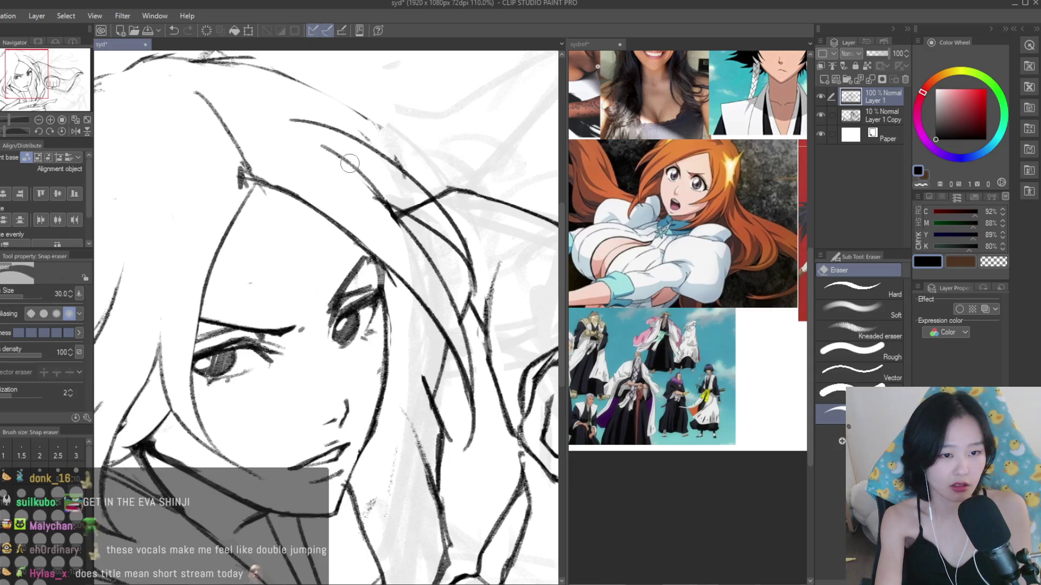
drag(375, 186, 421, 201)
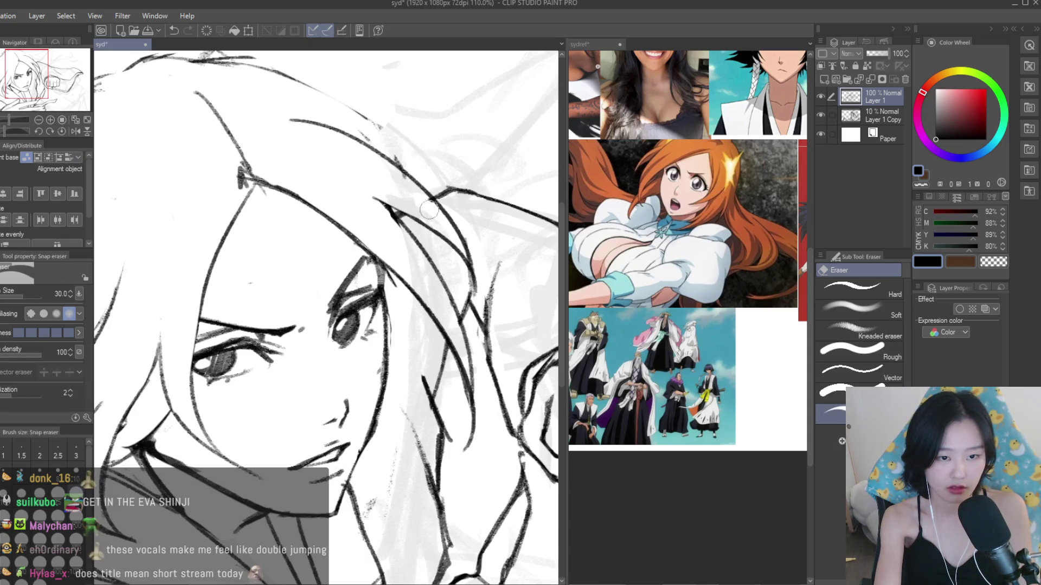
drag(456, 263, 477, 298)
scroll(502, 242, down, 5)
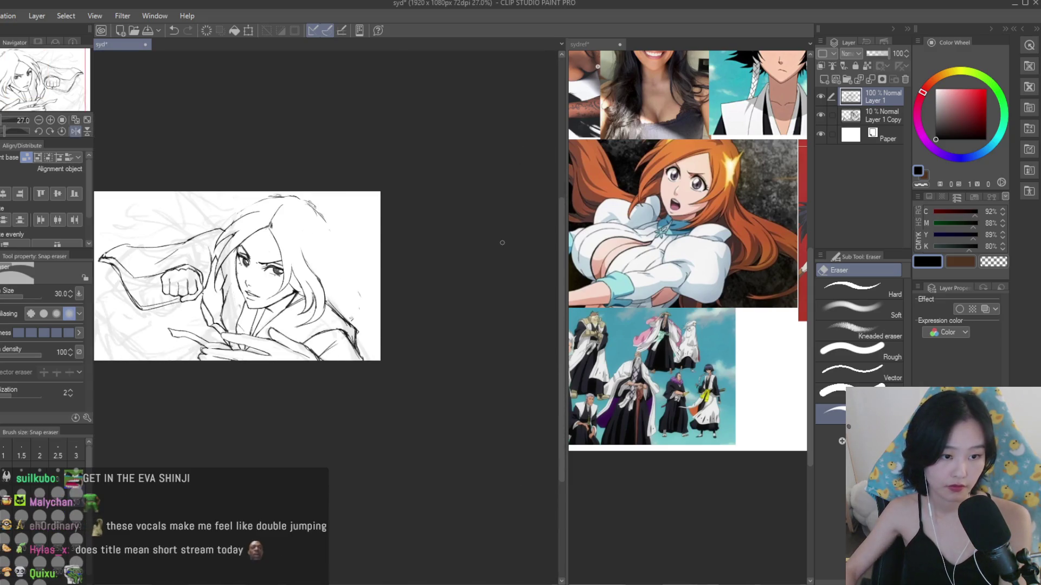
scroll(502, 242, up, 7)
scroll(504, 276, up, 2)
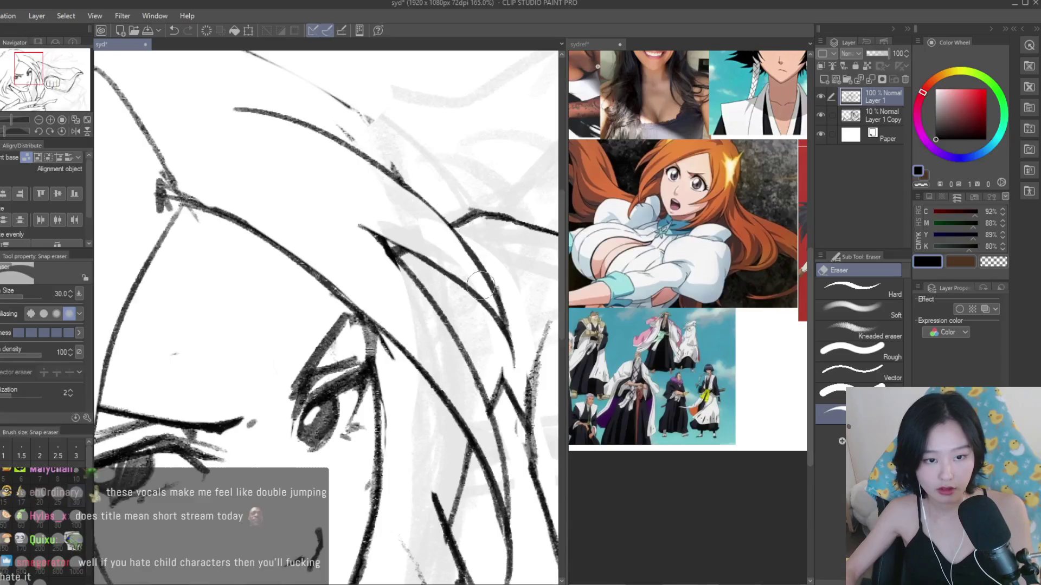
- Redraw the line along the top of the hair with the Dry Texture 3 brush
key(b)
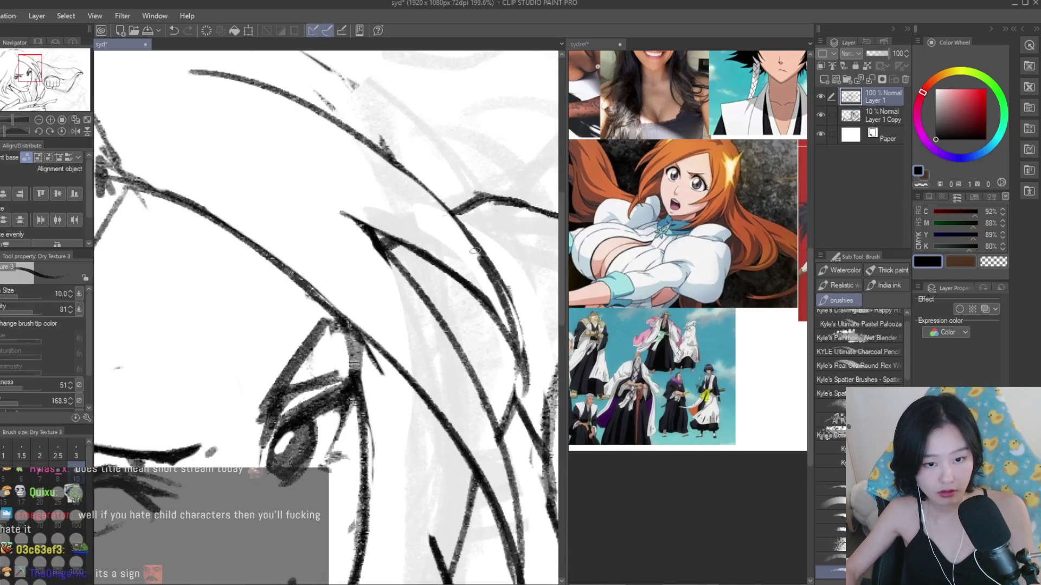
scroll(360, 217, down, 6)
scroll(362, 188, up, 3)
scroll(373, 215, up, 1)
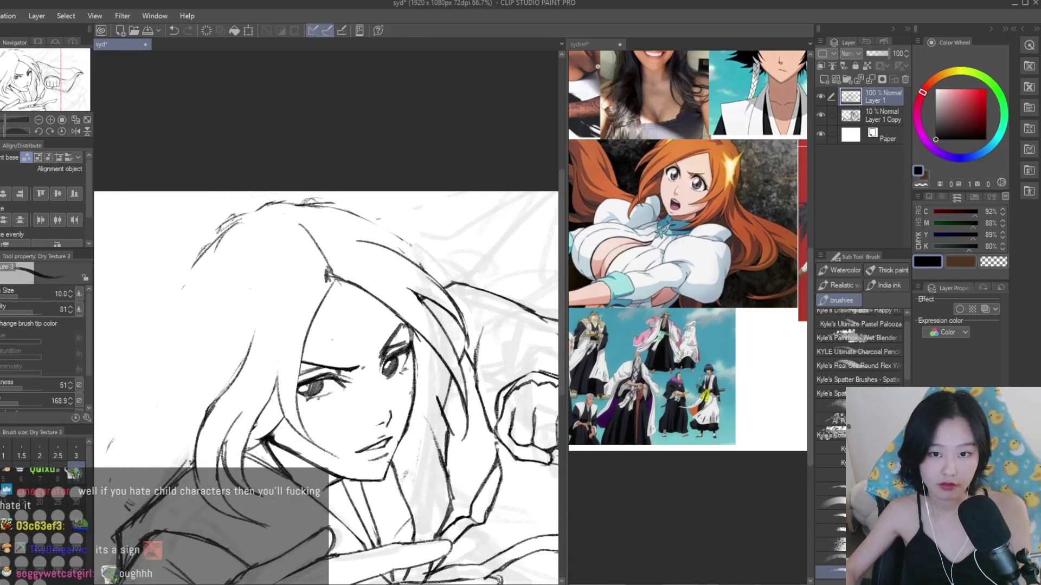
drag(283, 197, 411, 253)
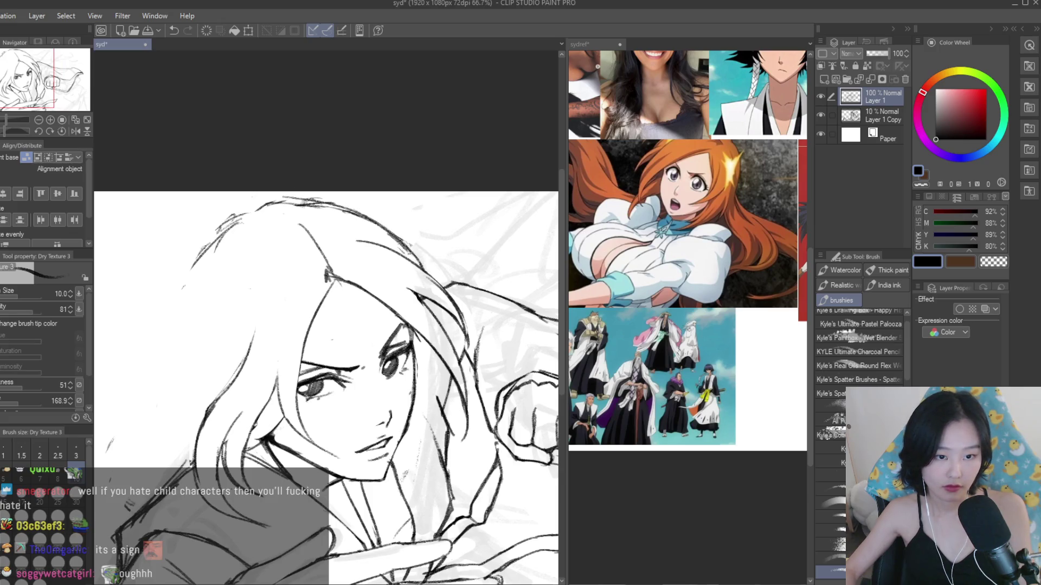
scroll(321, 214, down, 1)
scroll(321, 214, up, 2)
key(ctrl+z)
key(ctrl+z)
mouse_move(255, 200)
mouse_down()
mouse_move(386, 254)
mouse_move(406, 274)
mouse_move(316, 212)
mouse_up()
key(ctrl+z)
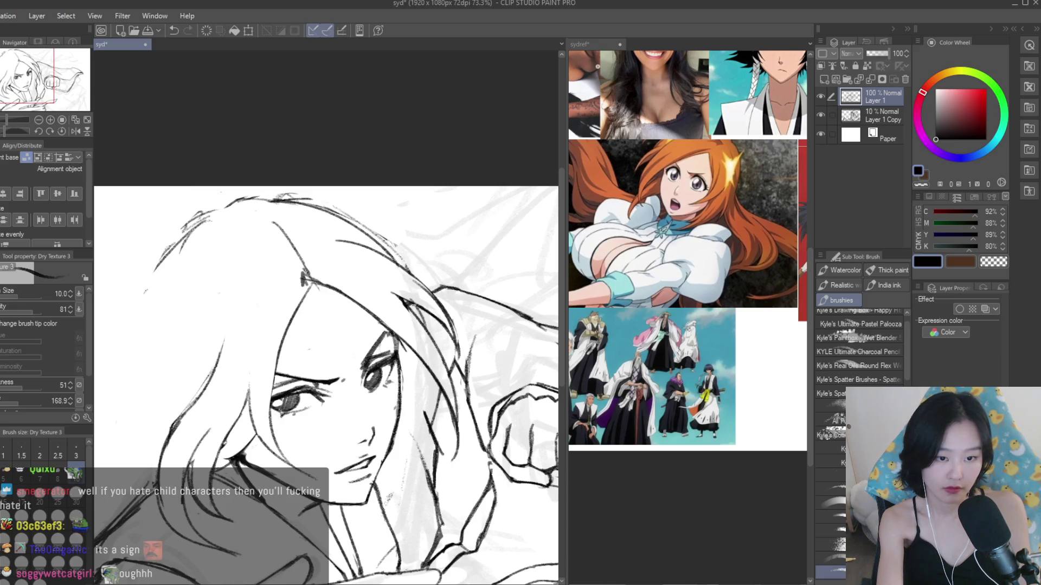
- Erase leftover grey sketch lines at the lower right of the hair
key(e)
scroll(404, 306, up, 3)
mouse_move(436, 344)
mouse_down()
mouse_move(408, 302)
mouse_move(434, 338)
mouse_move(429, 330)
mouse_up()
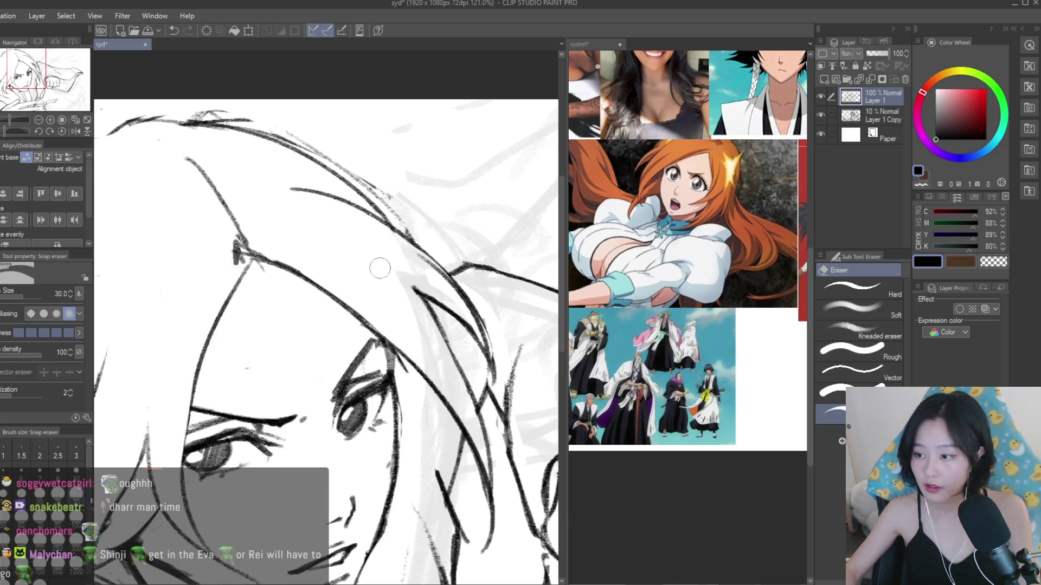
scroll(372, 260, up, 1)
- Add dark strokes to the hair, then undo the short stroke
key(b)
scroll(406, 293, up, 1)
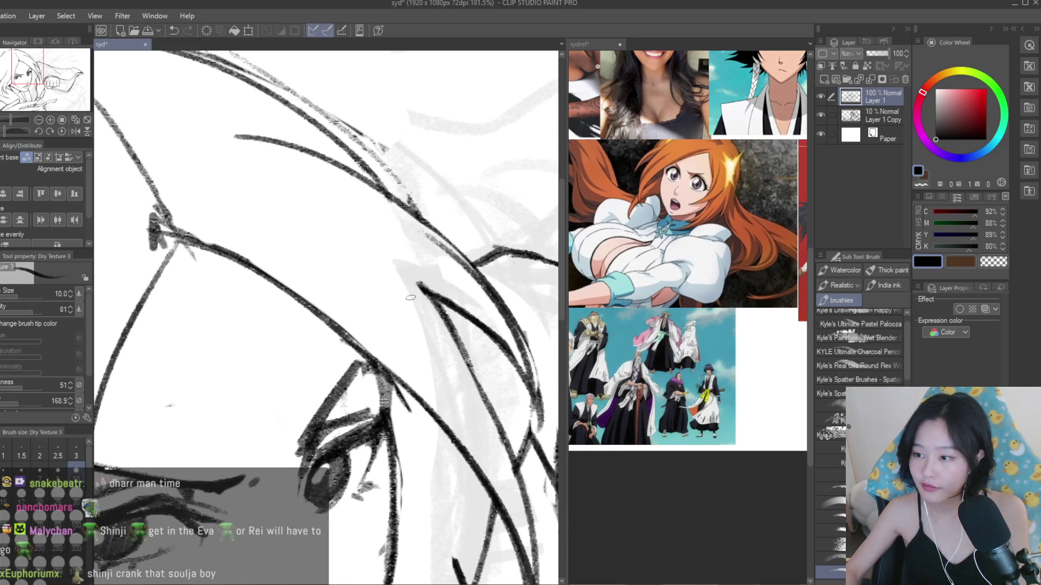
mouse_move(374, 259)
mouse_down()
mouse_move(448, 329)
mouse_move(440, 305)
mouse_up()
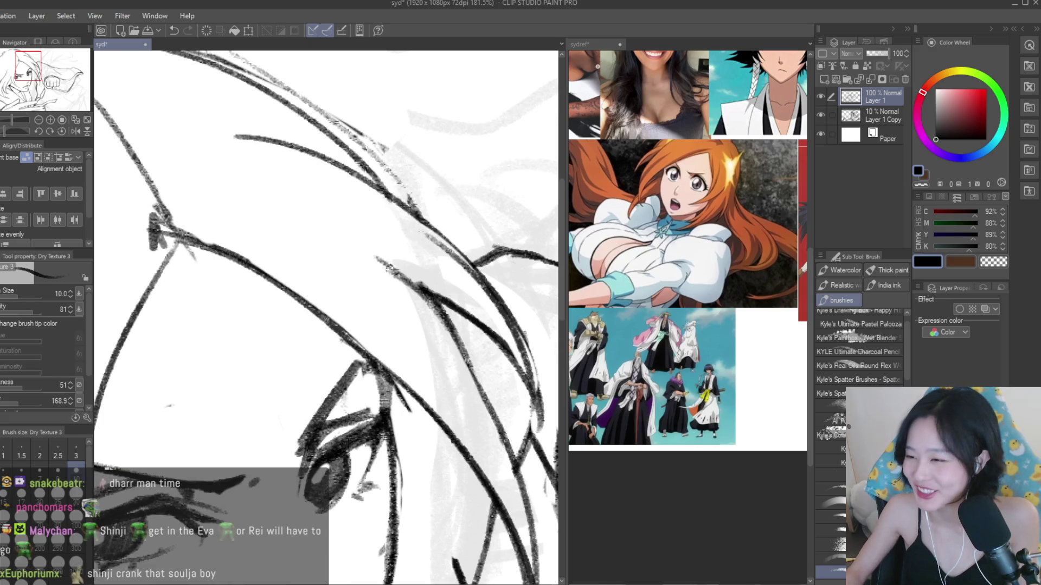
scroll(325, 314, down, 5)
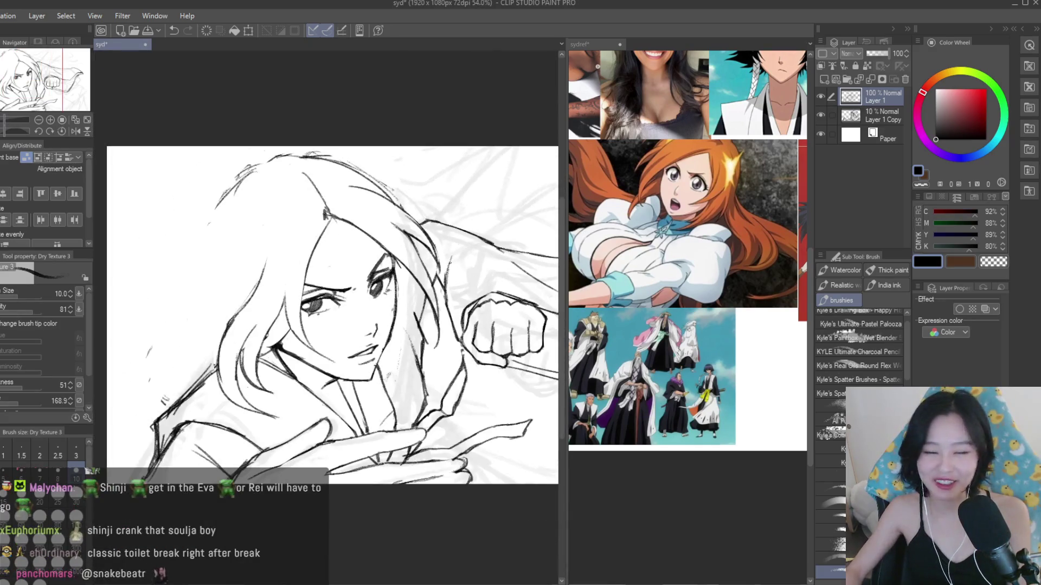
scroll(489, 260, down, 1)
scroll(428, 255, up, 3)
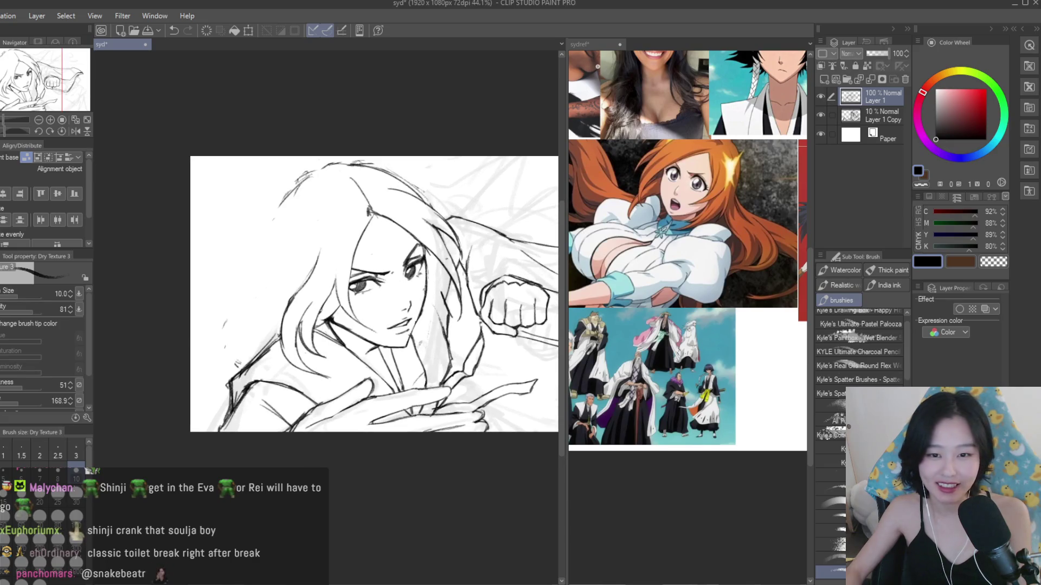
scroll(380, 250, up, 2)
scroll(379, 249, up, 2)
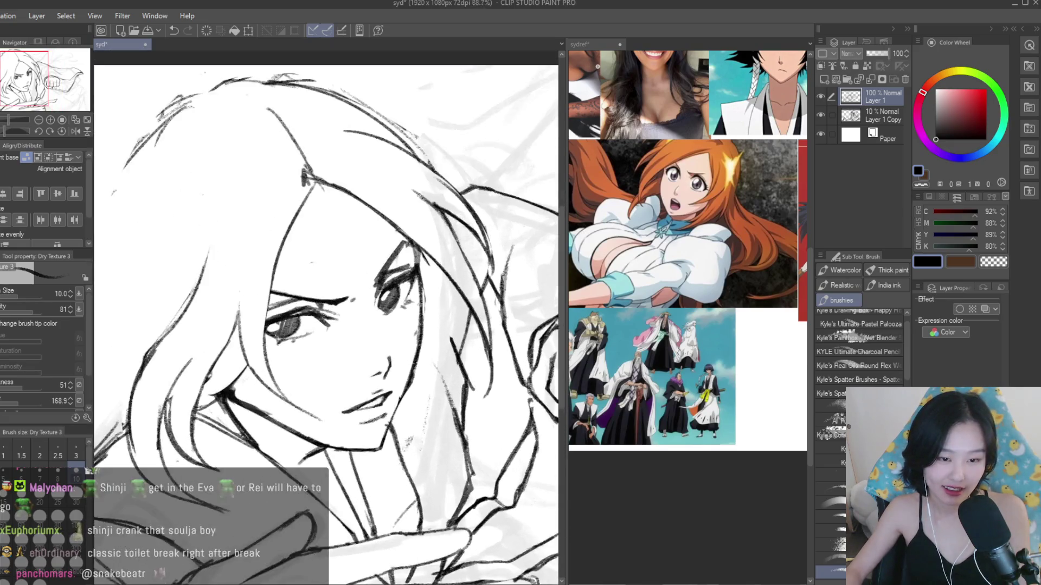
scroll(347, 303, down, 2)
scroll(347, 303, down, 1)
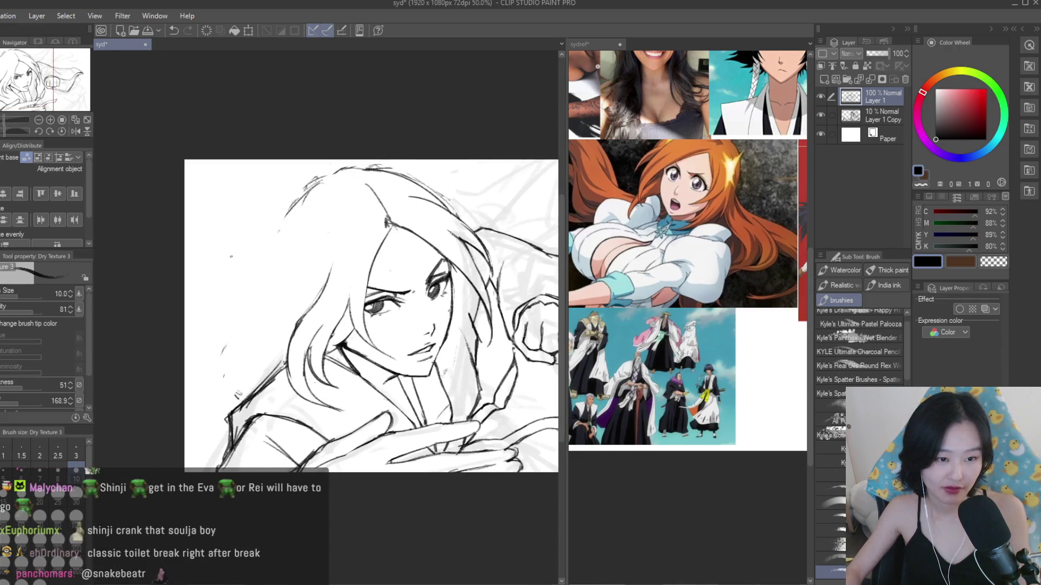
scroll(347, 303, up, 1)
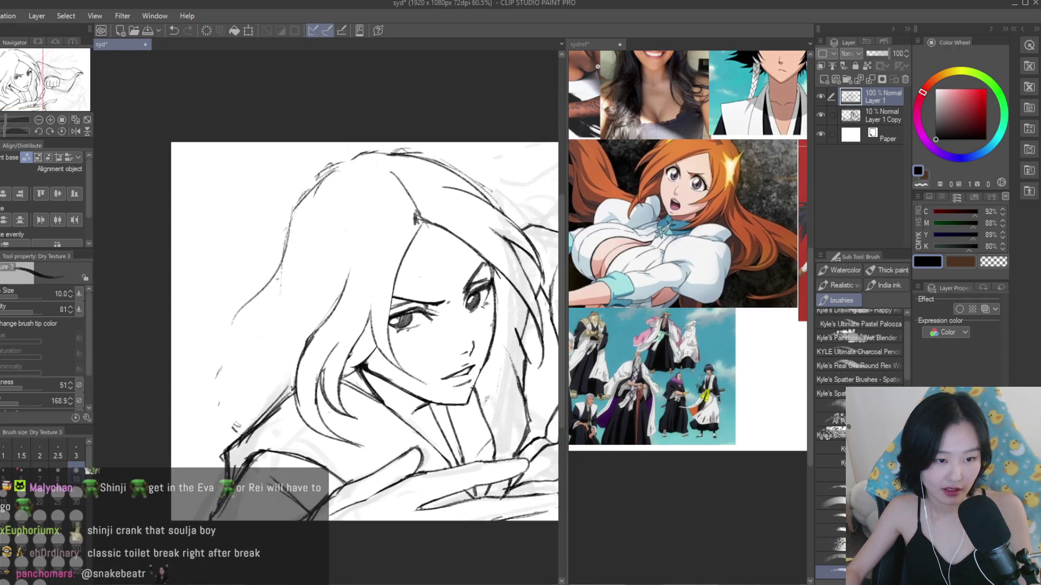
key(ctrl+z)
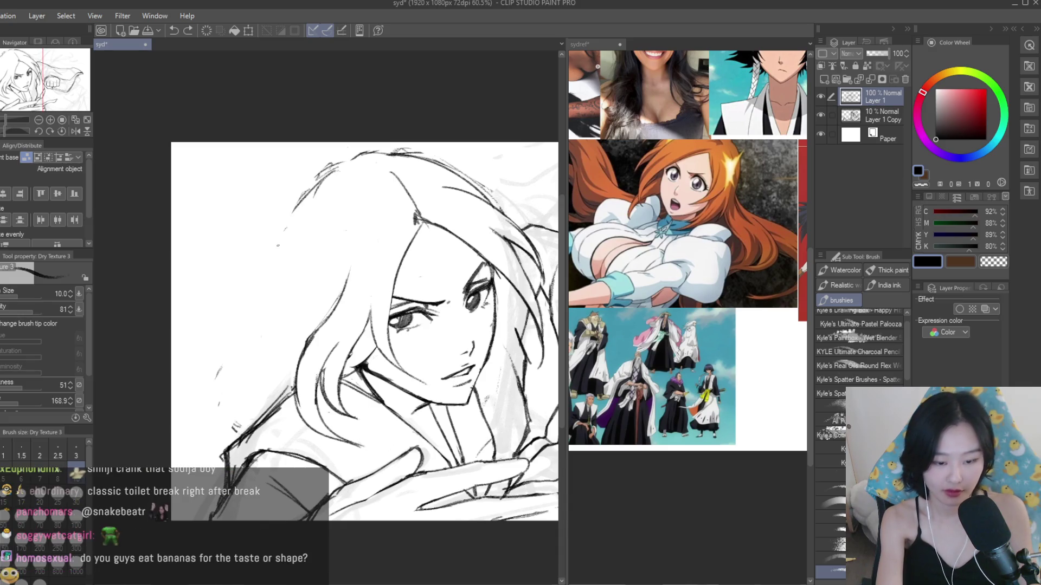
- Flip the canvas horizontally and redraw the long hair lock falling beside the face
key(h)
mouse_move(337, 193)
mouse_down()
mouse_move(362, 297)
mouse_move(375, 312)
mouse_up()
key(ctrl+z)
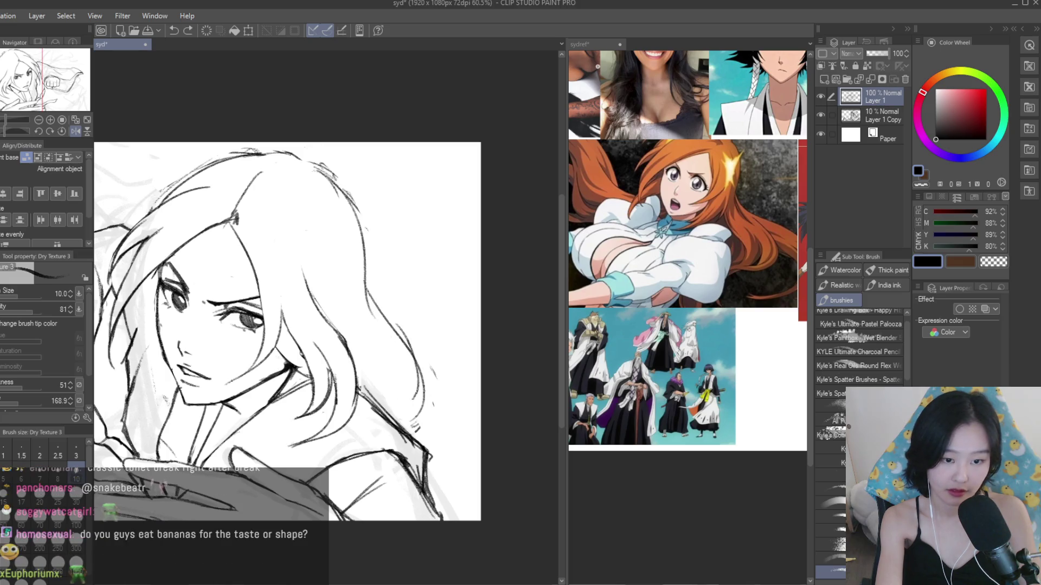
mouse_move(354, 251)
mouse_down()
mouse_move(428, 354)
mouse_move(433, 417)
mouse_up()
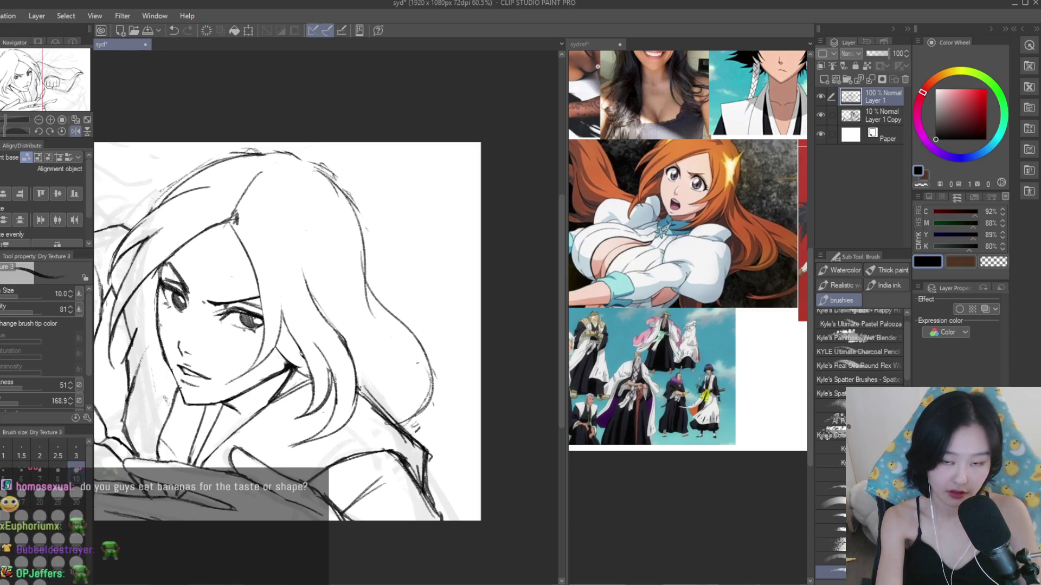
key(ctrl+z)
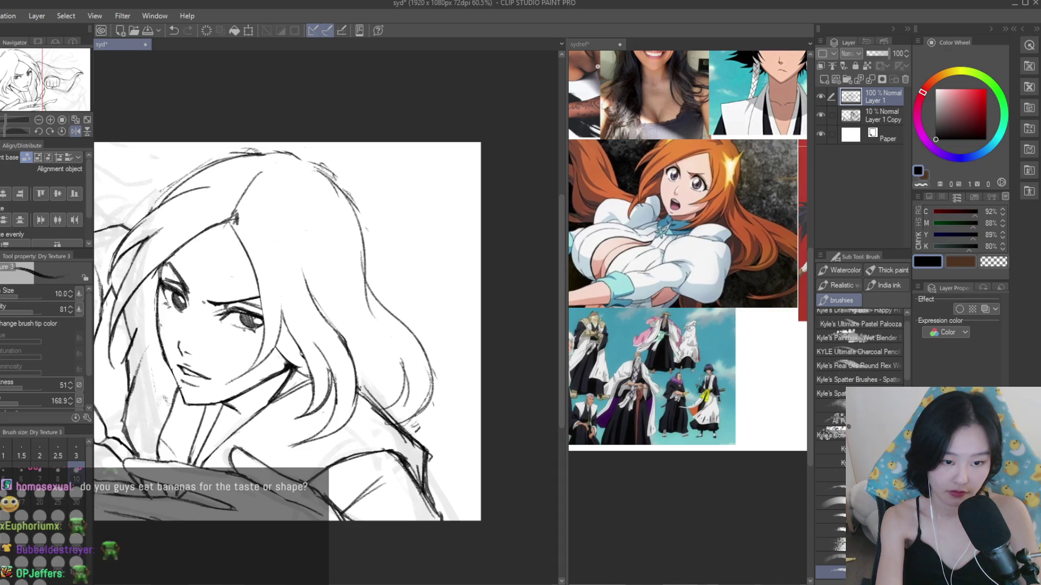
drag(365, 252, 441, 377)
key(ctrl+z)
drag(361, 235, 436, 373)
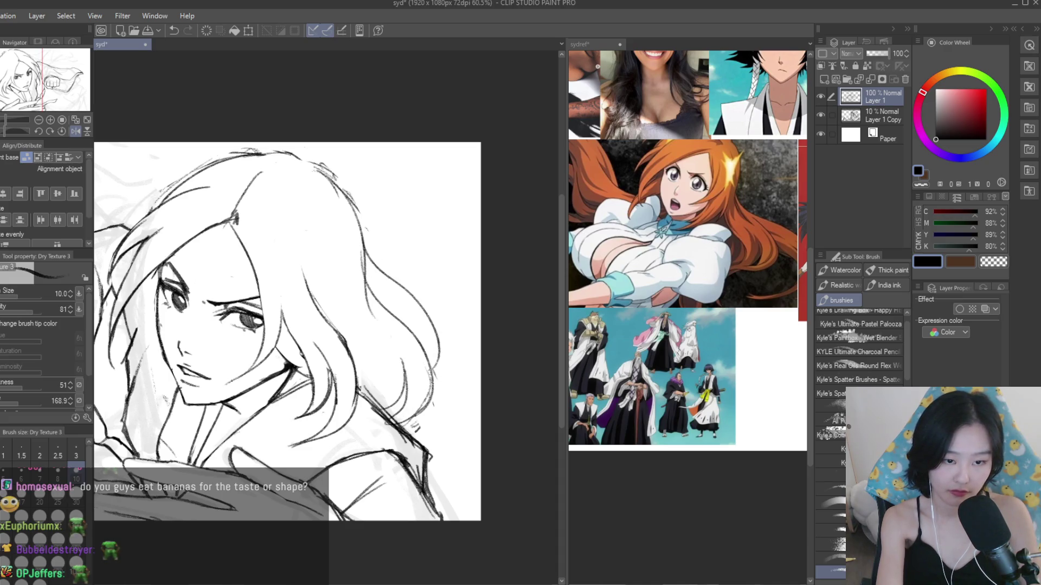
drag(362, 233, 405, 293)
key(ctrl+z)
key(ctrl+z)
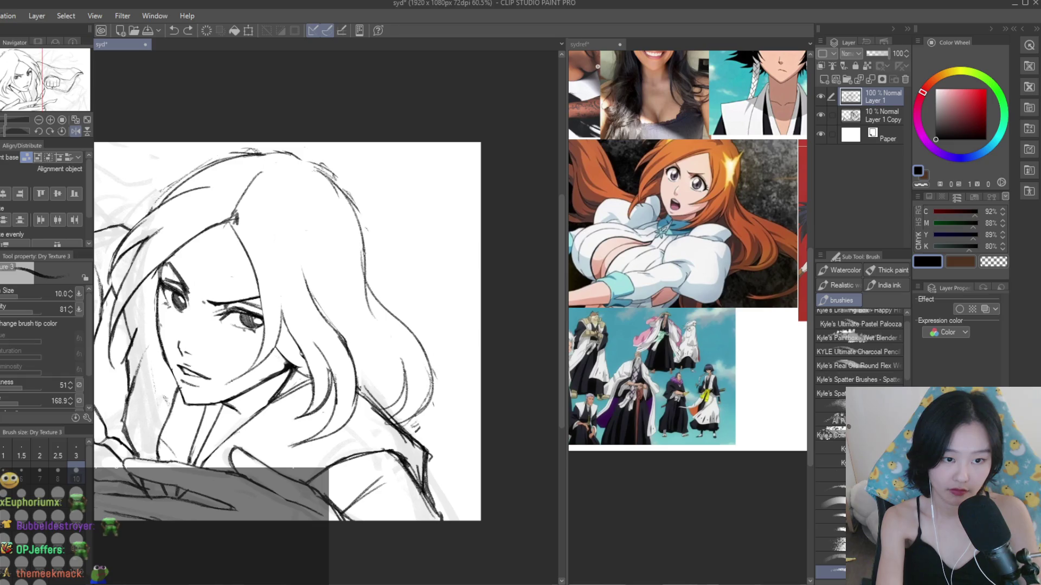
- Draw a curved hair lock beside the face and touch up a shorter stroke near it
drag(369, 263, 457, 347)
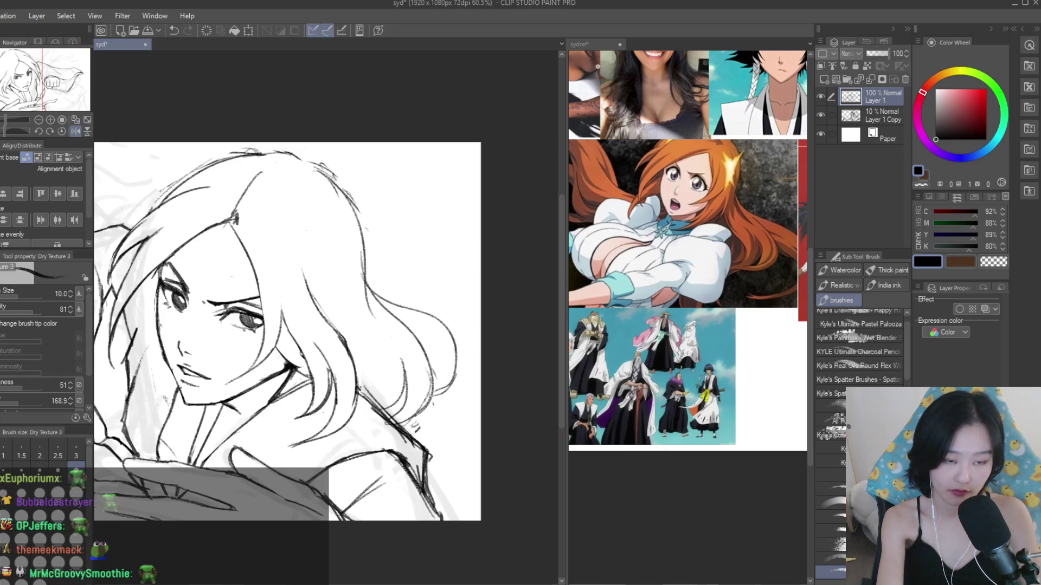
key(ctrl+z)
drag(364, 279, 380, 303)
key(ctrl+z)
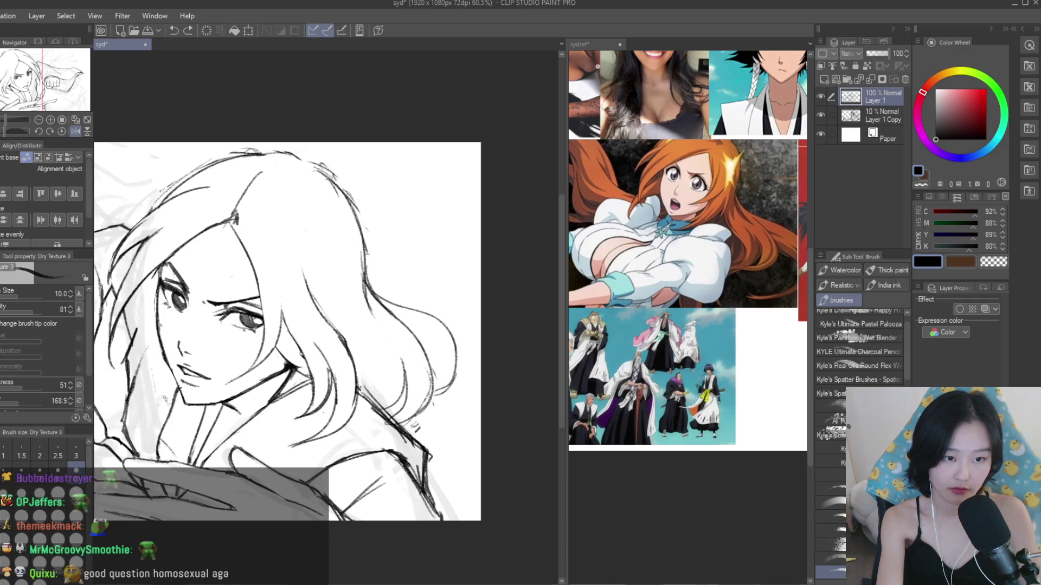
drag(336, 187, 367, 271)
- Add short strokes to the hair ends at the lower right
key(e)
scroll(383, 306, up, 1)
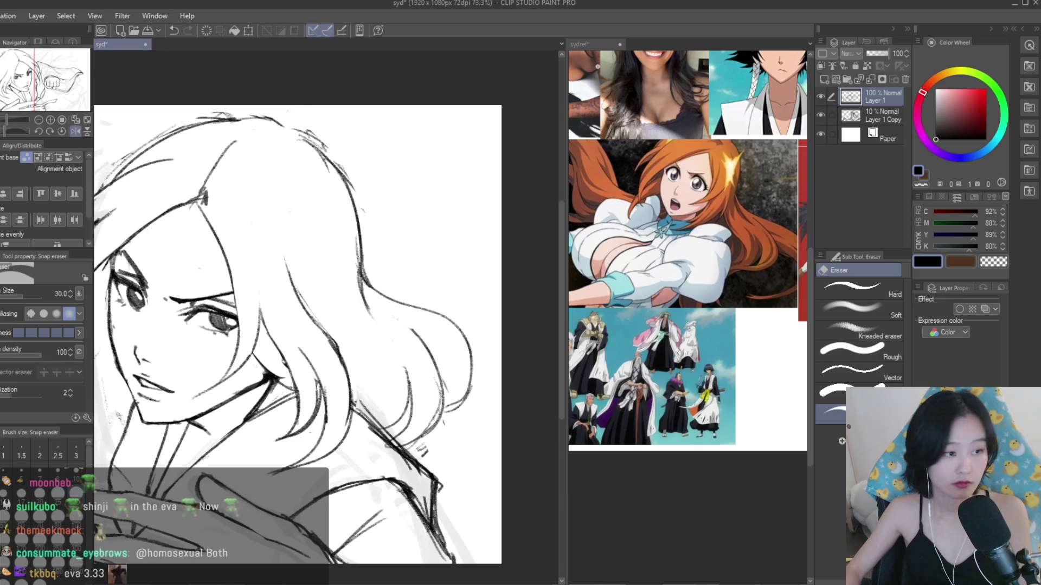
key(b)
scroll(444, 350, up, 3)
mouse_move(446, 352)
mouse_down()
mouse_move(515, 437)
mouse_move(507, 480)
mouse_up()
scroll(510, 299, down, 8)
- Flip the view back and forth, then try trial strokes beside the face
key(h)
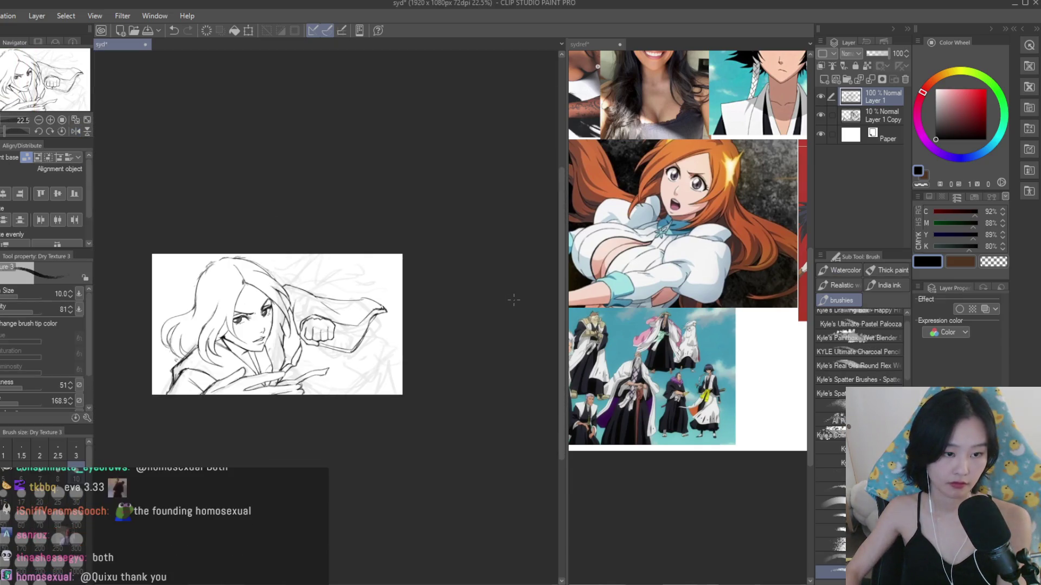
key(h)
scroll(465, 332, up, 2)
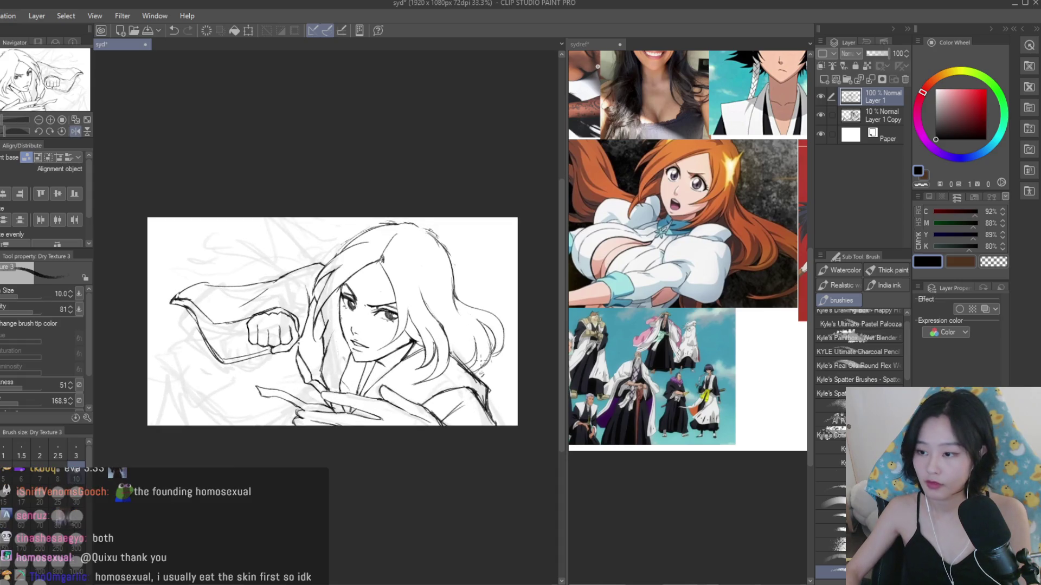
scroll(323, 252, up, 1)
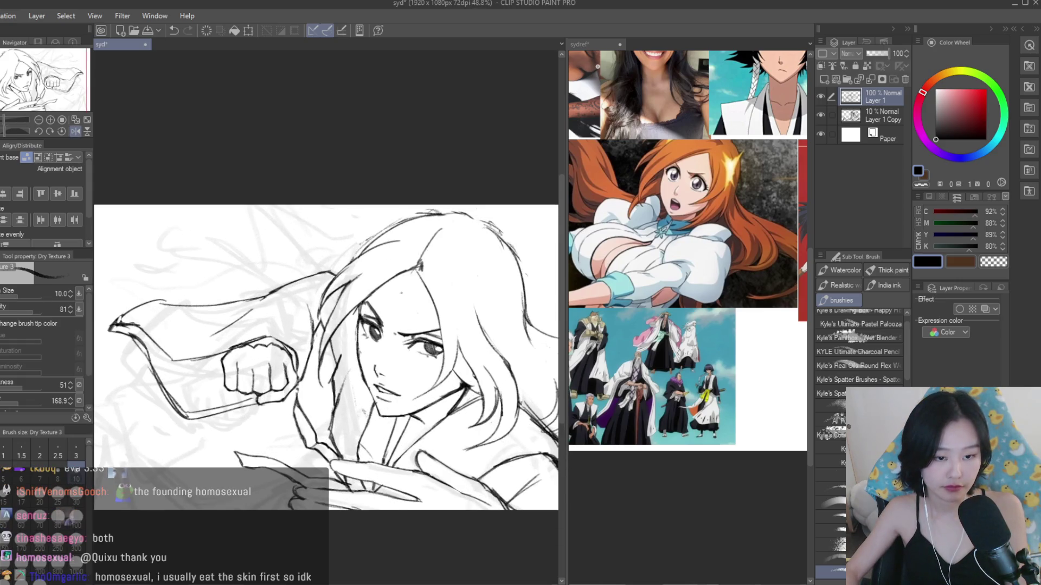
scroll(341, 401, up, 1)
key(ctrl+z)
key(ctrl+z)
drag(362, 328, 347, 409)
key(ctrl+z)
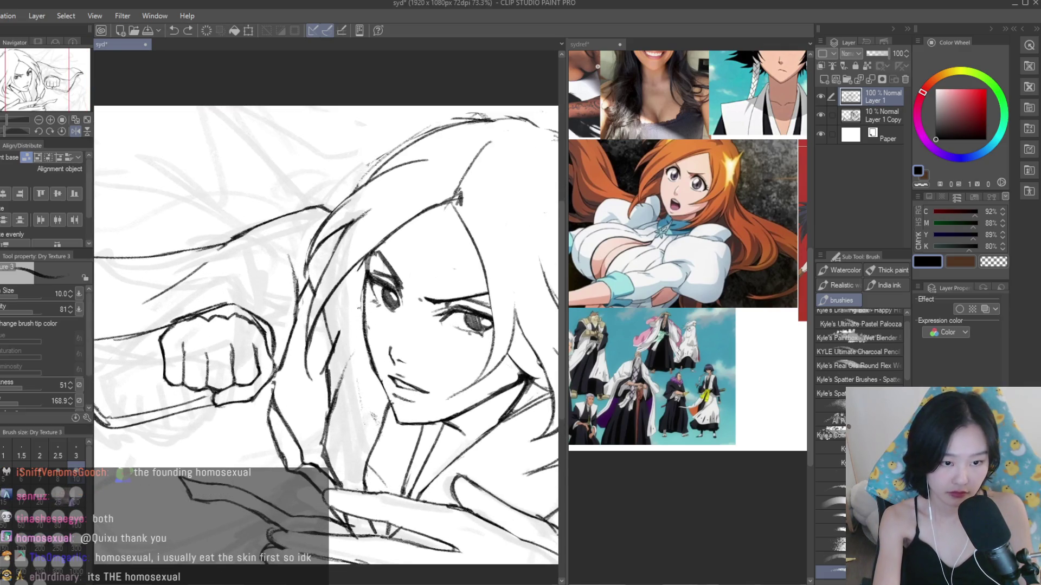
key(ctrl+z)
mouse_move(380, 309)
mouse_down()
mouse_move(350, 393)
mouse_move(369, 414)
mouse_up()
- Draw curved hair strokes left of the face, retrying until they fit
key(ctrl+z)
key(ctrl+z)
key(ctrl+z)
key(ctrl+z)
mouse_move(363, 331)
mouse_down()
mouse_move(318, 424)
mouse_move(296, 404)
mouse_up()
key(ctrl+z)
drag(361, 371, 295, 402)
scroll(325, 325, down, 2)
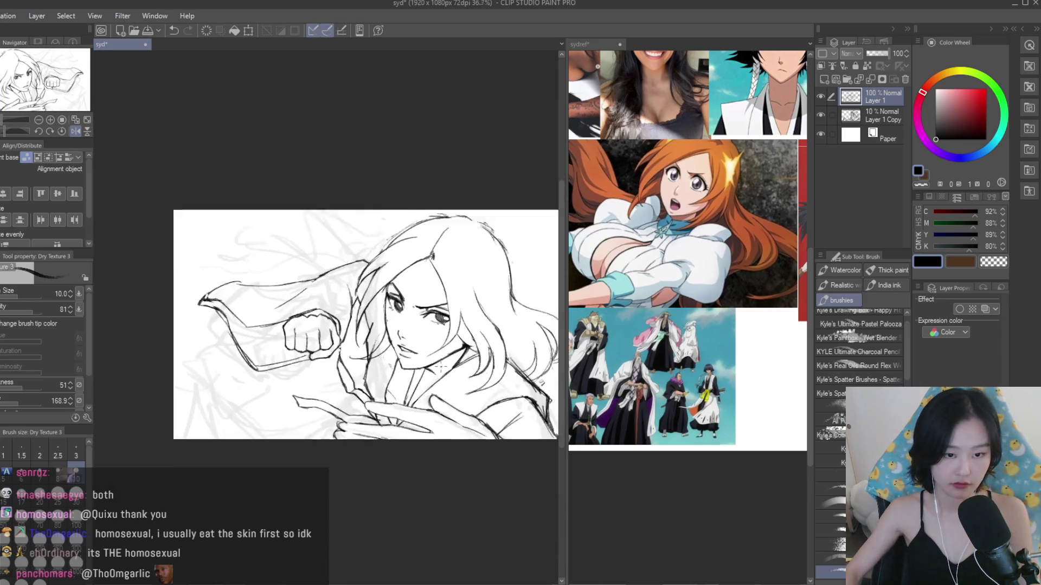
scroll(325, 326, up, 2)
key(ctrl+z)
key(ctrl+z)
drag(355, 297, 284, 371)
key(ctrl+z)
mouse_move(364, 330)
mouse_down()
mouse_move(325, 364)
mouse_move(290, 371)
mouse_up()
scroll(459, 273, down, 3)
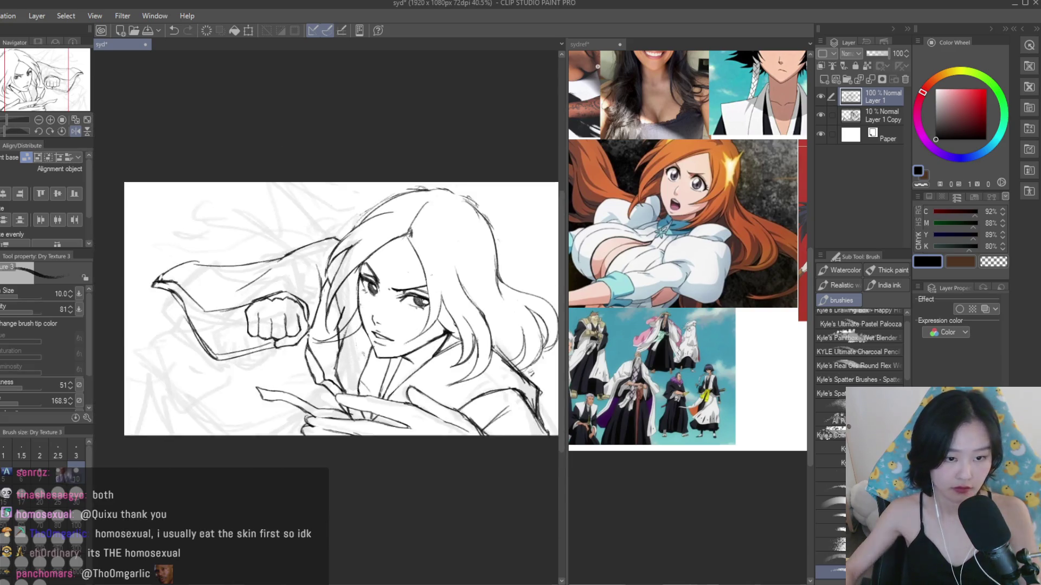
key(ctrl+z)
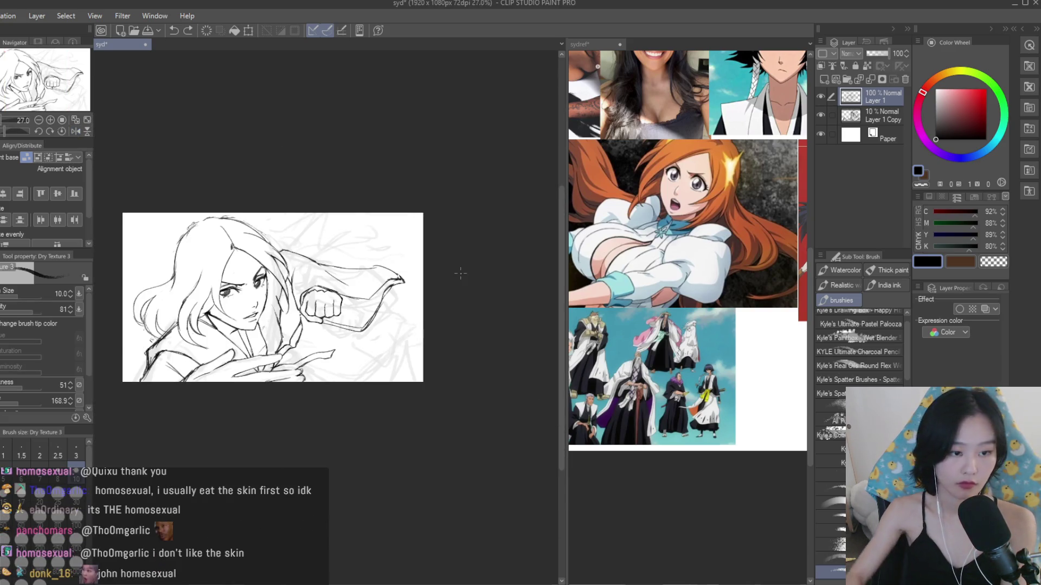
- Add a curving hair strand sweeping over the top of the head
scroll(394, 236, up, 2)
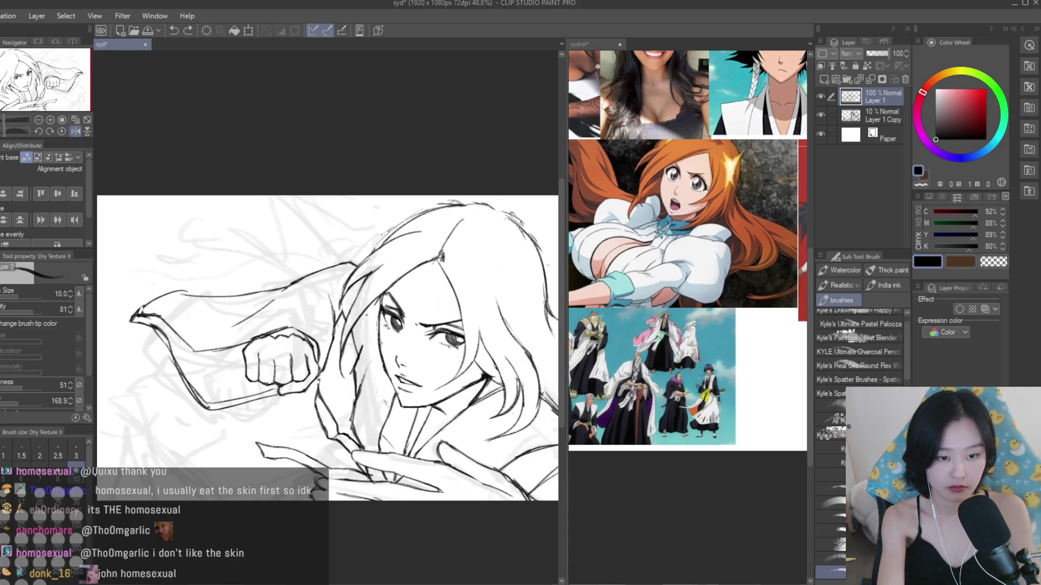
mouse_move(360, 262)
mouse_down()
mouse_move(322, 232)
mouse_move(317, 196)
mouse_move(285, 196)
mouse_up()
drag(355, 283, 342, 248)
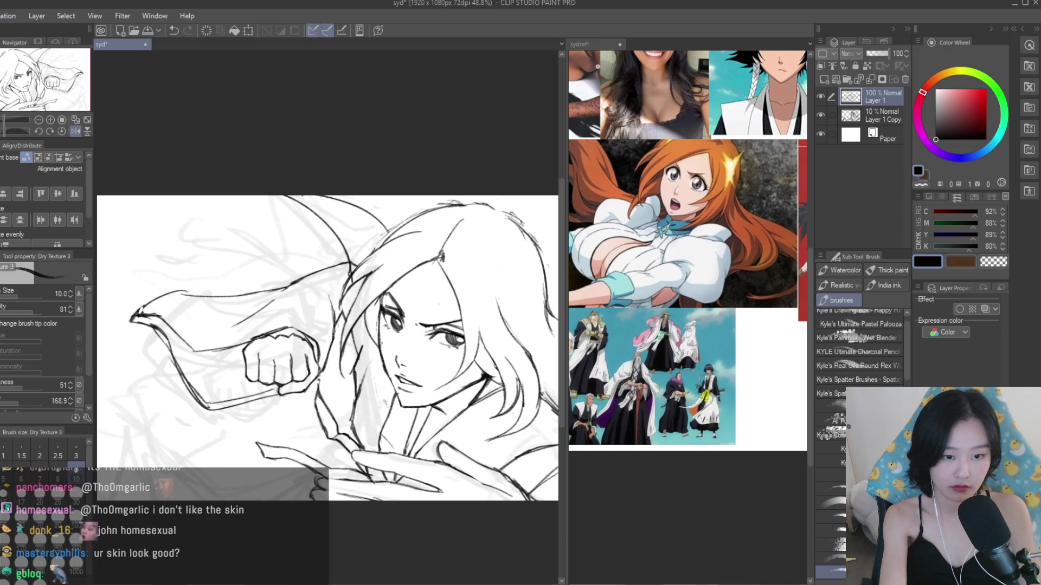
key(ctrl+z)
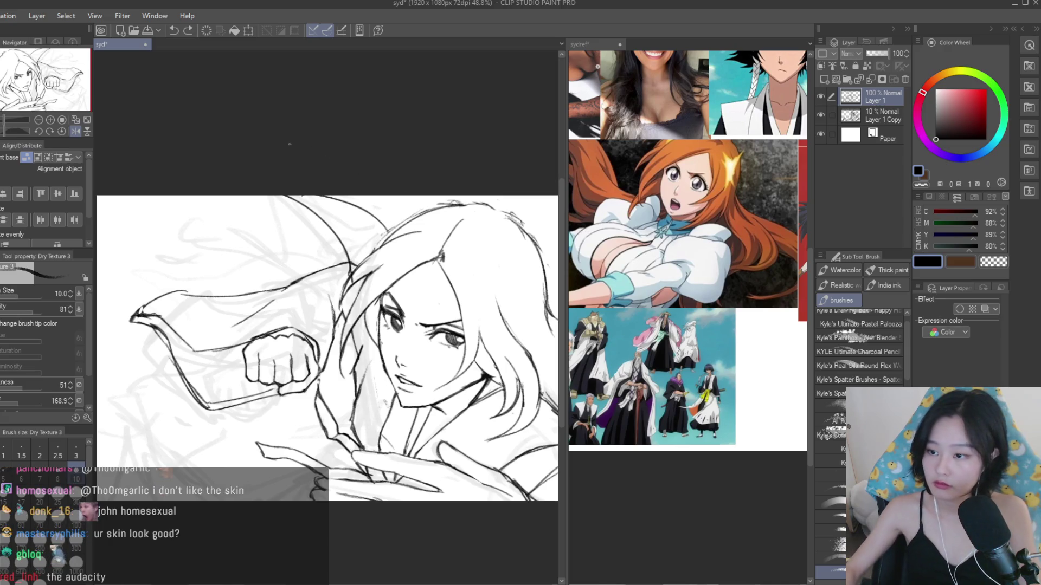
scroll(352, 194, up, 2)
mouse_move(326, 191)
mouse_down()
mouse_move(437, 257)
mouse_move(438, 282)
mouse_up()
scroll(460, 260, down, 2)
scroll(738, 264, down, 2)
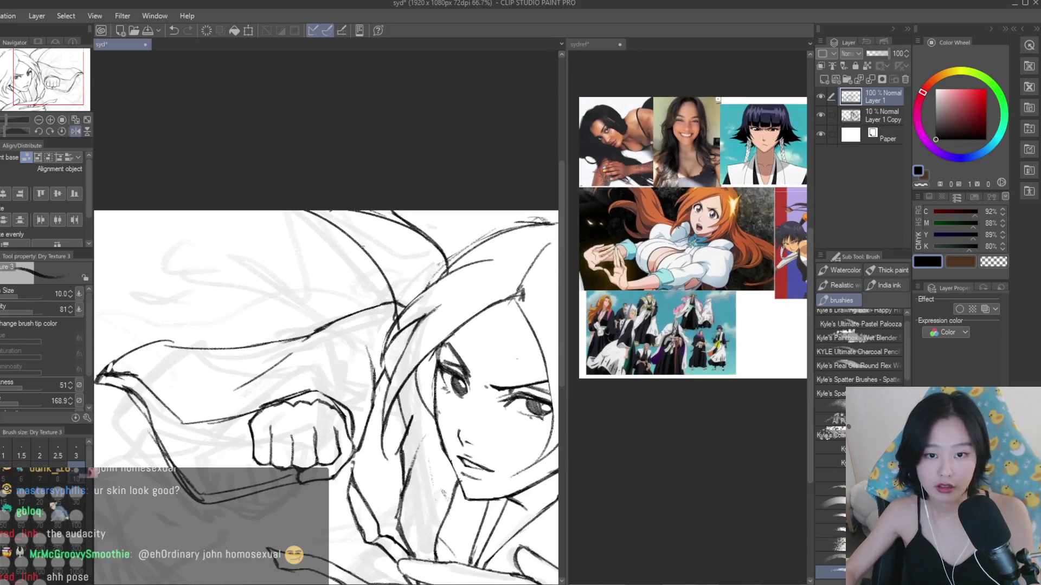
- Redraw the hair strand running down beside the face, and add a short stroke to the lower sketch
drag(314, 220, 390, 389)
key(ctrl+z)
key(ctrl+z)
drag(311, 217, 388, 353)
key(ctrl+z)
key(ctrl+z)
drag(347, 239, 378, 318)
drag(366, 264, 384, 340)
key(ctrl+z)
drag(342, 240, 387, 340)
key(ctrl+z)
drag(342, 235, 384, 339)
drag(424, 405, 436, 421)
- Erase two small overshooting line segments near the face with the eraser
key(e)
scroll(270, 235, up, 2)
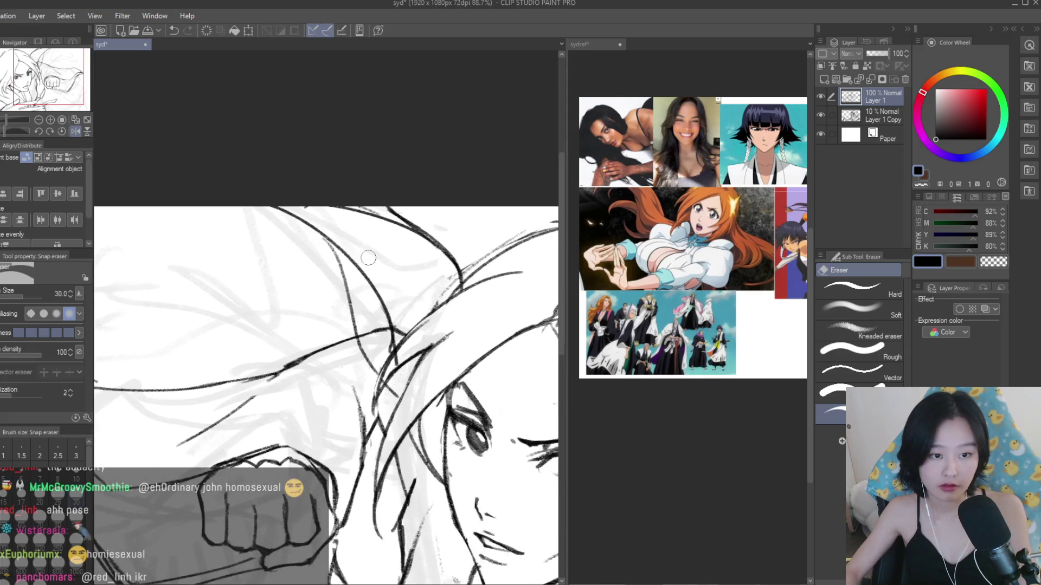
click(370, 343)
click(404, 367)
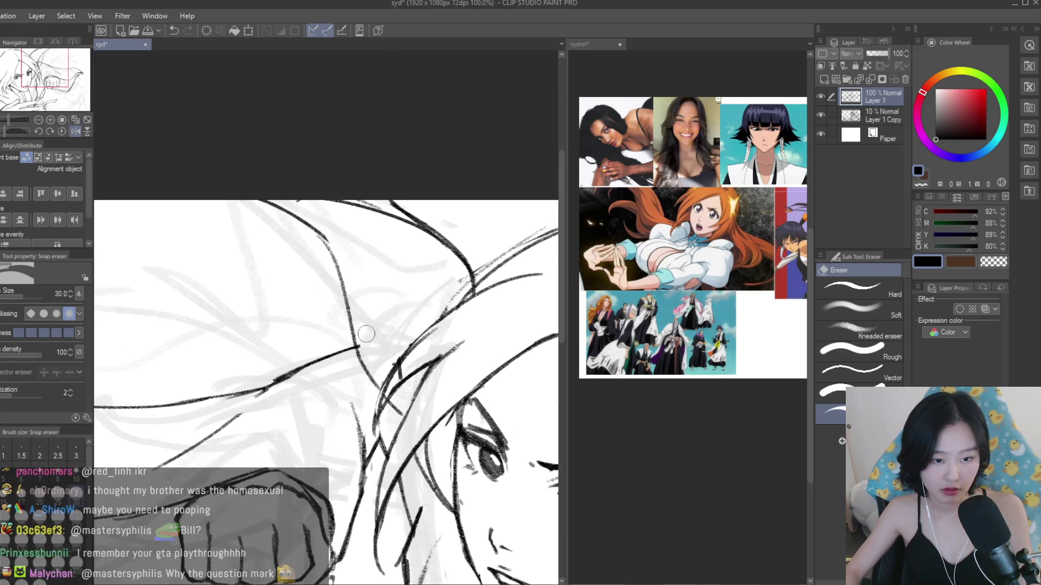
scroll(444, 488, down, 5)
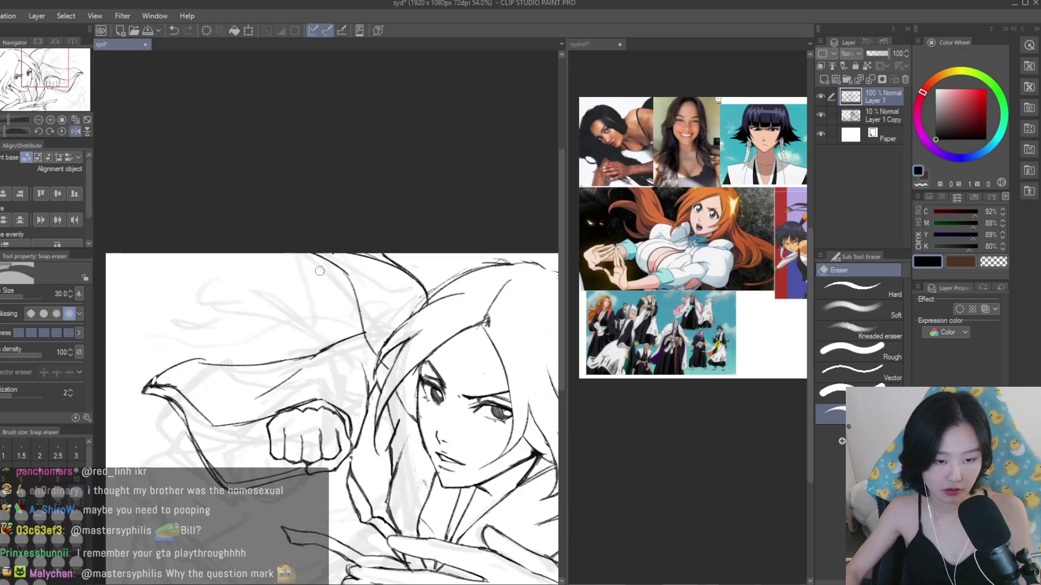
drag(522, 292, 432, 292)
- Mirror the canvas view horizontally to check the drawing
key(h)
scroll(394, 291, up, 3)
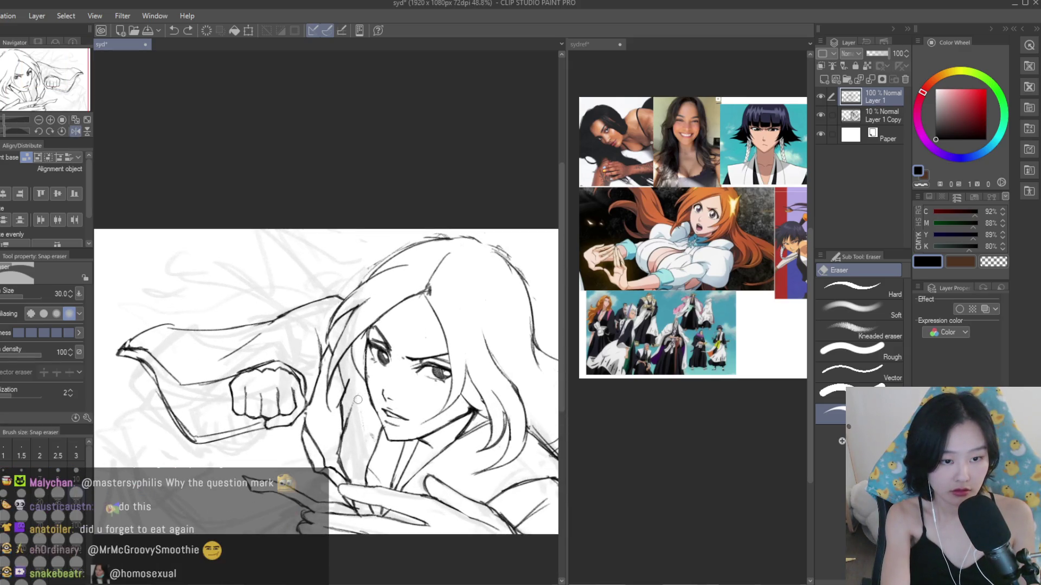
key(b)
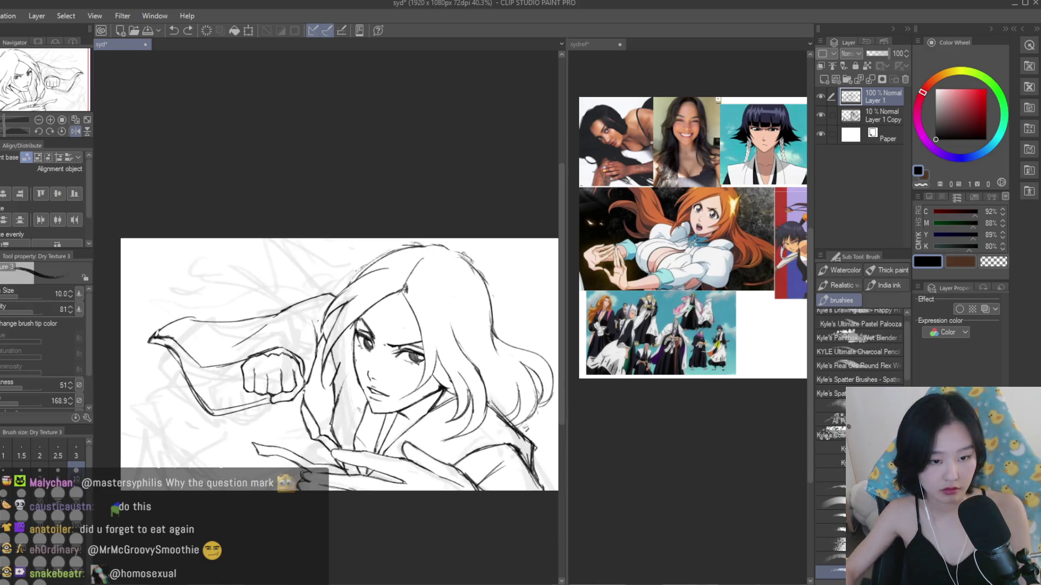
scroll(325, 352, up, 2)
key(e)
scroll(524, 422, up, 1)
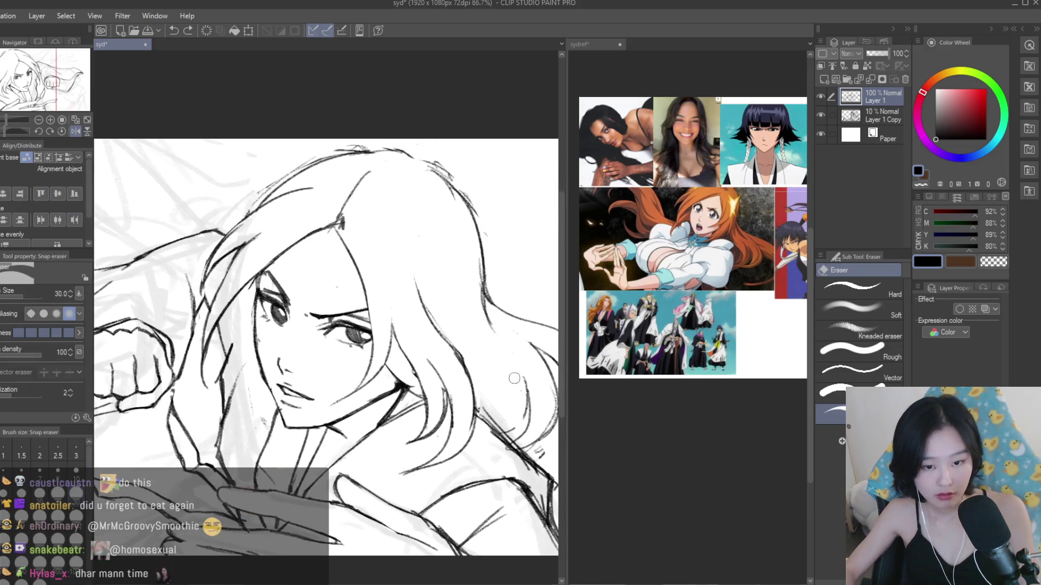
scroll(415, 305, down, 3)
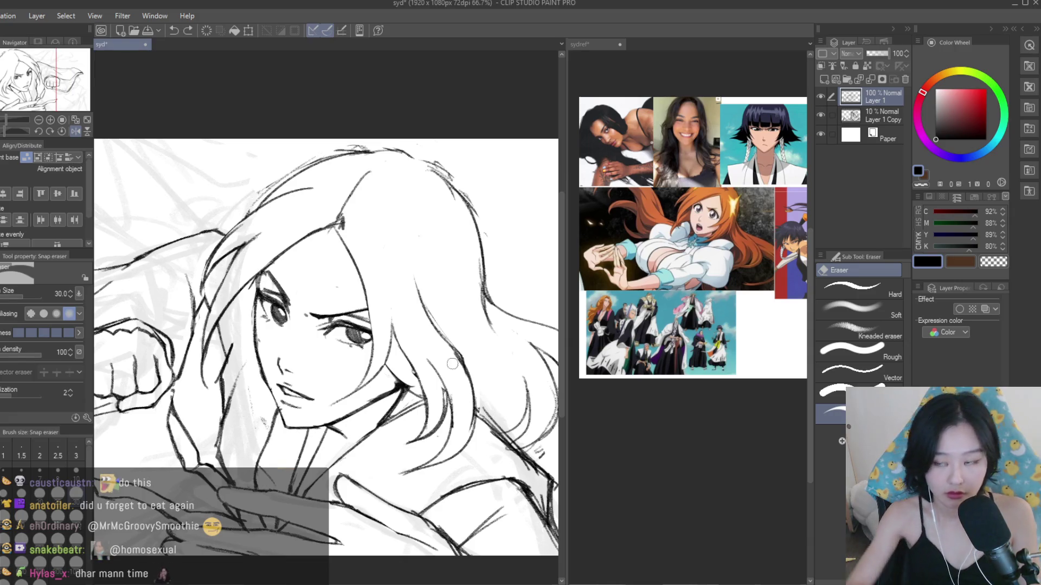
key(b)
- Redraw the hair stroke at the top of the head until it fits
mouse_move(345, 340)
mouse_down()
mouse_move(309, 239)
mouse_move(265, 212)
mouse_up()
key(ctrl+z)
key(ctrl+z)
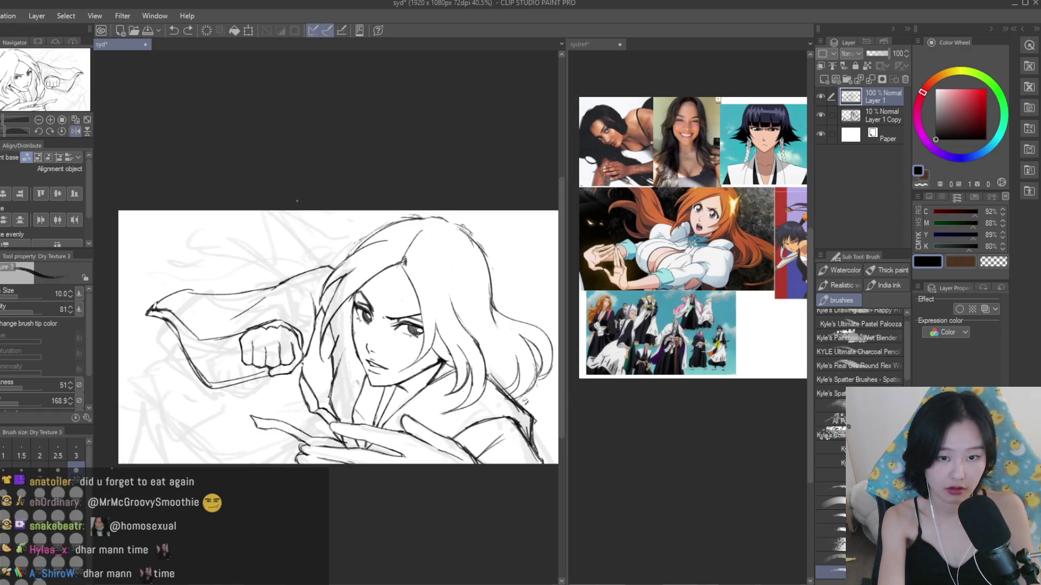
drag(347, 247, 328, 212)
key(ctrl+z)
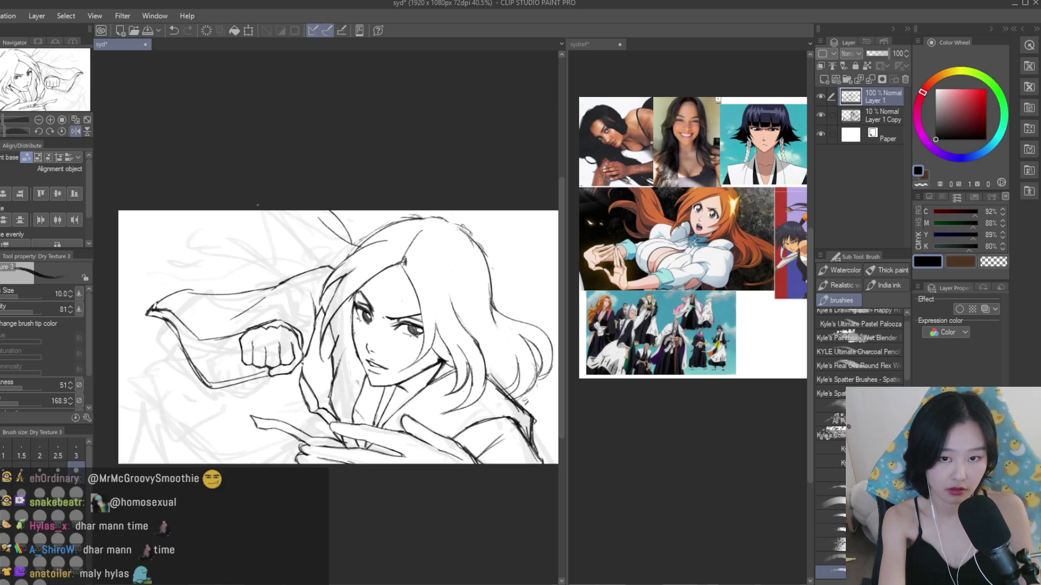
key(ctrl+z)
drag(325, 274, 286, 213)
key(ctrl+z)
drag(322, 274, 281, 211)
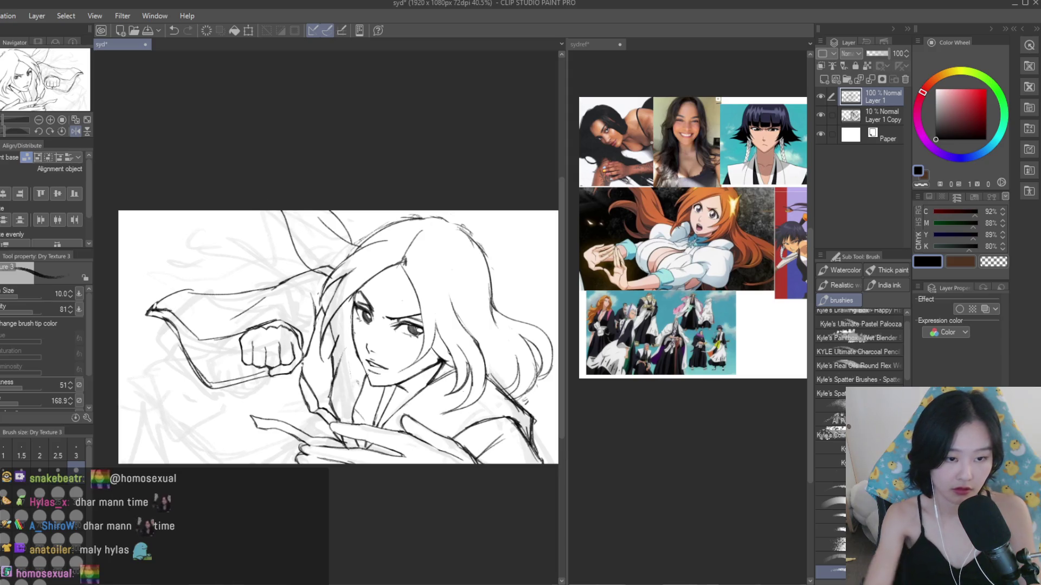
- Draw a long dark hair stroke sweeping over the head
scroll(296, 347, up, 2)
scroll(409, 342, up, 2)
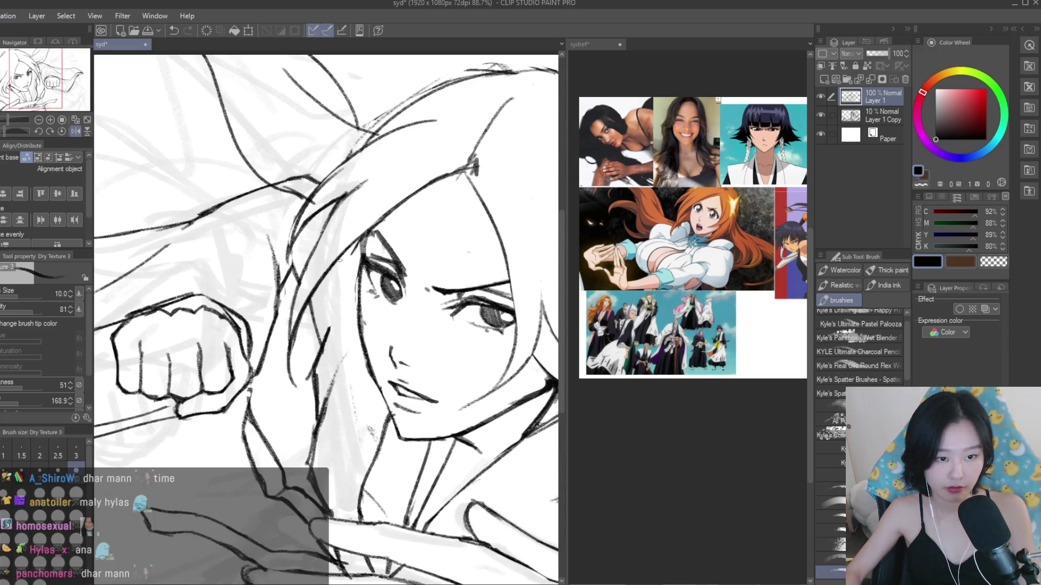
drag(350, 292, 332, 261)
key(ctrl+z)
mouse_move(363, 352)
mouse_down()
mouse_move(330, 270)
mouse_move(361, 358)
mouse_up()
key(ctrl+z)
scroll(353, 358, down, 1)
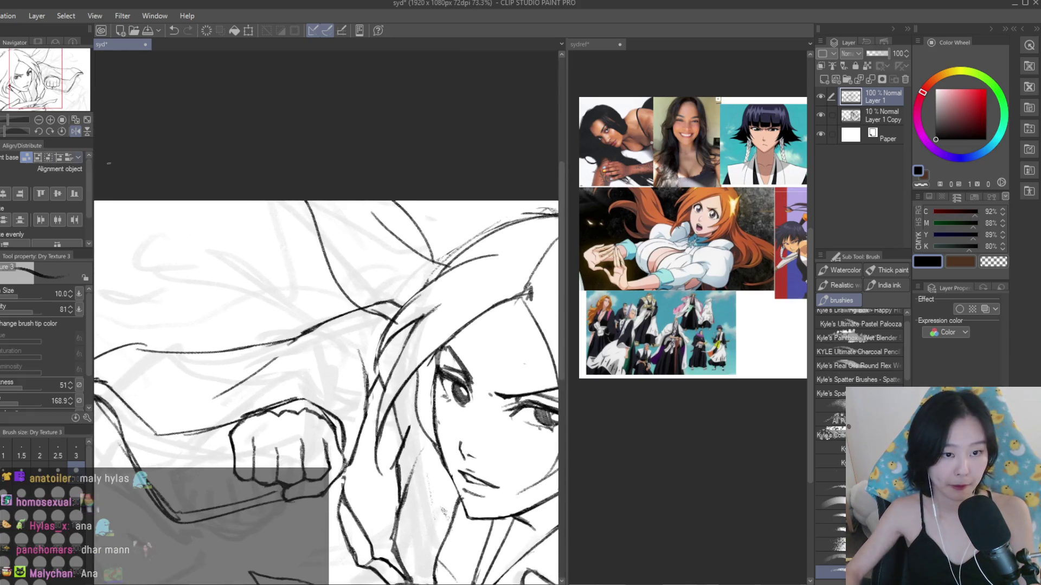
scroll(266, 310, up, 3)
drag(290, 252, 420, 378)
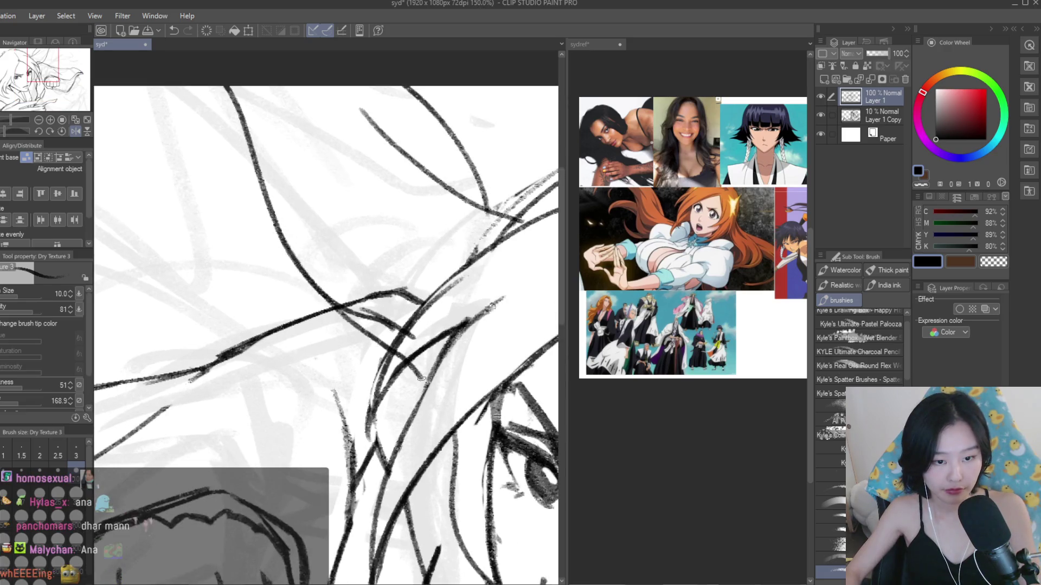
- Trim the overshooting end of the new hair stroke with the eraser
key(e)
scroll(367, 268, up, 1)
mouse_move(374, 298)
mouse_down()
mouse_move(407, 374)
mouse_move(390, 390)
mouse_up()
scroll(401, 353, down, 1)
scroll(417, 308, down, 4)
scroll(347, 249, up, 2)
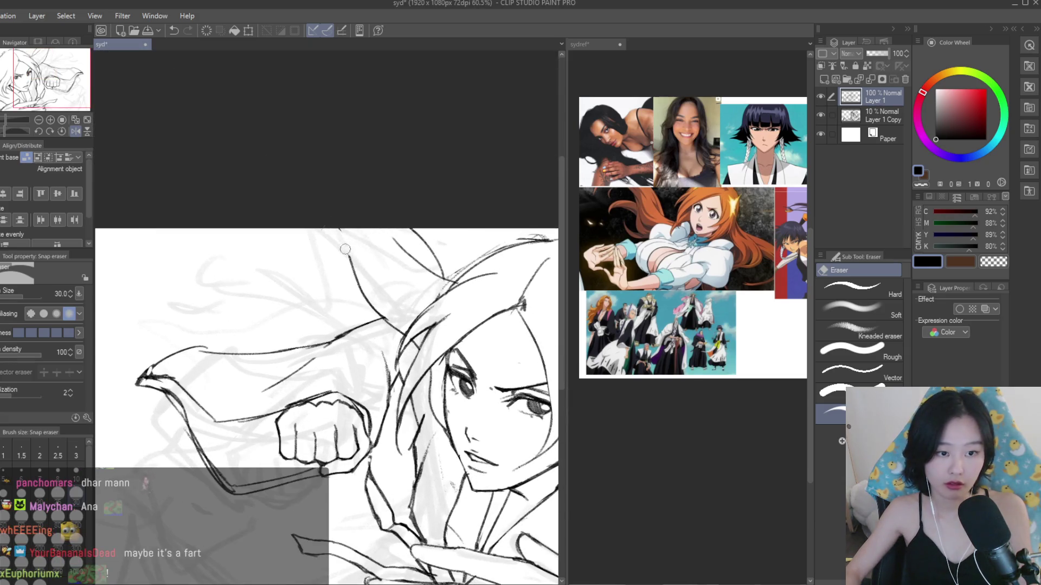
- Draw a dark line along the top of the head and erase part of the line above the fist
key(b)
scroll(245, 252, up, 2)
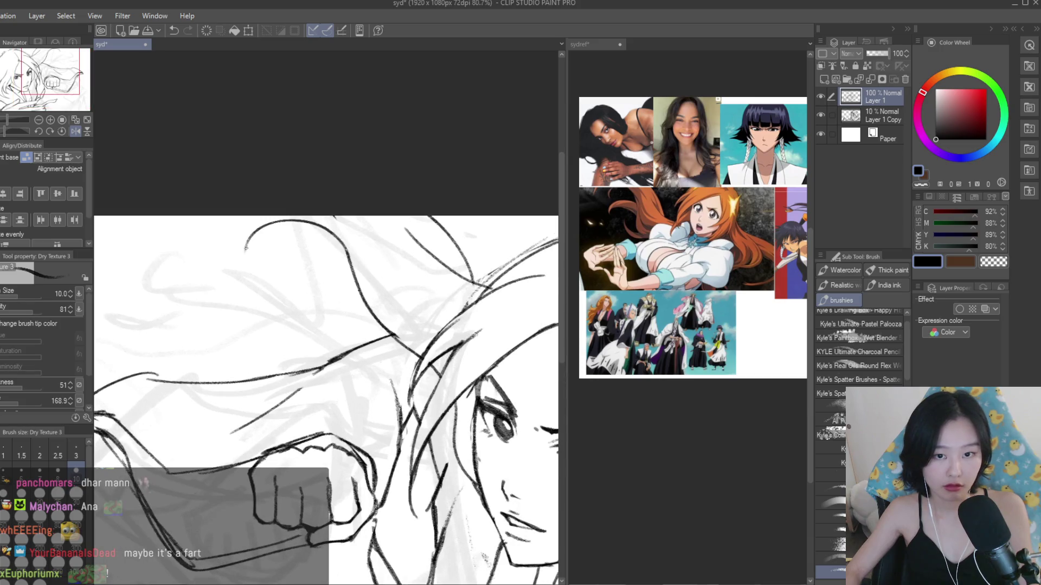
drag(287, 224, 335, 232)
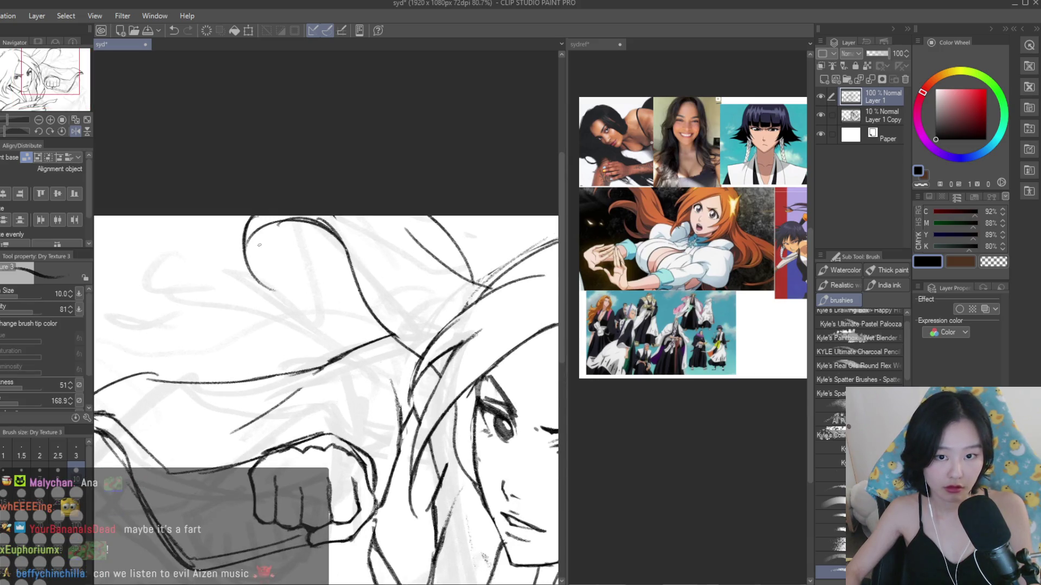
scroll(256, 245, up, 1)
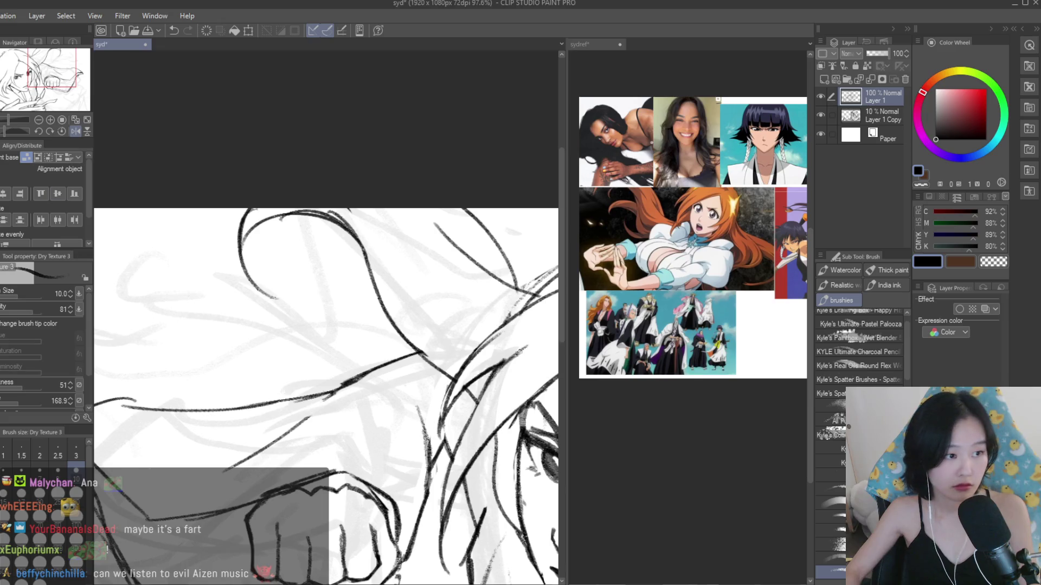
key(e)
drag(255, 271, 275, 284)
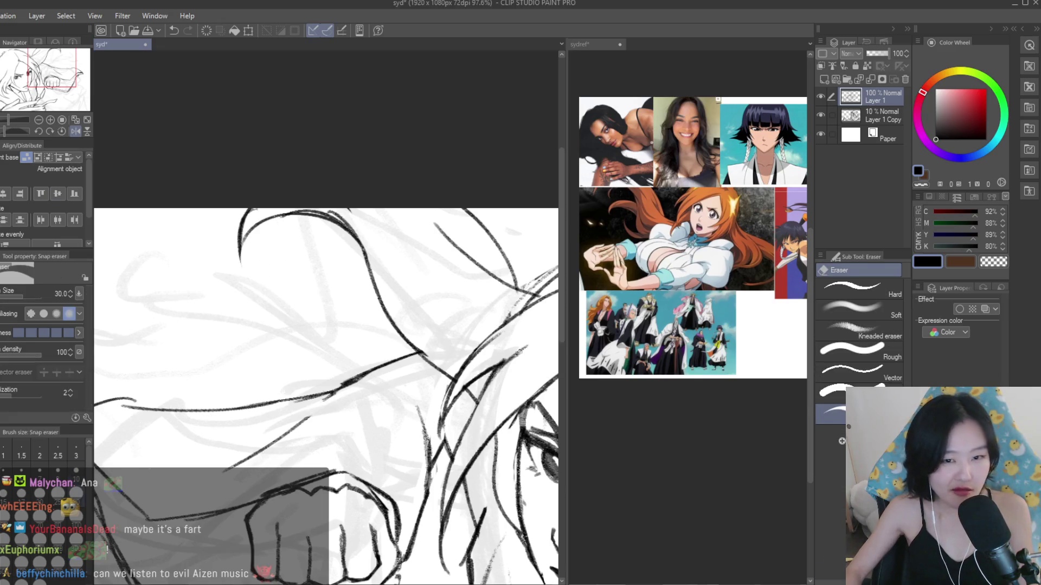
key(b)
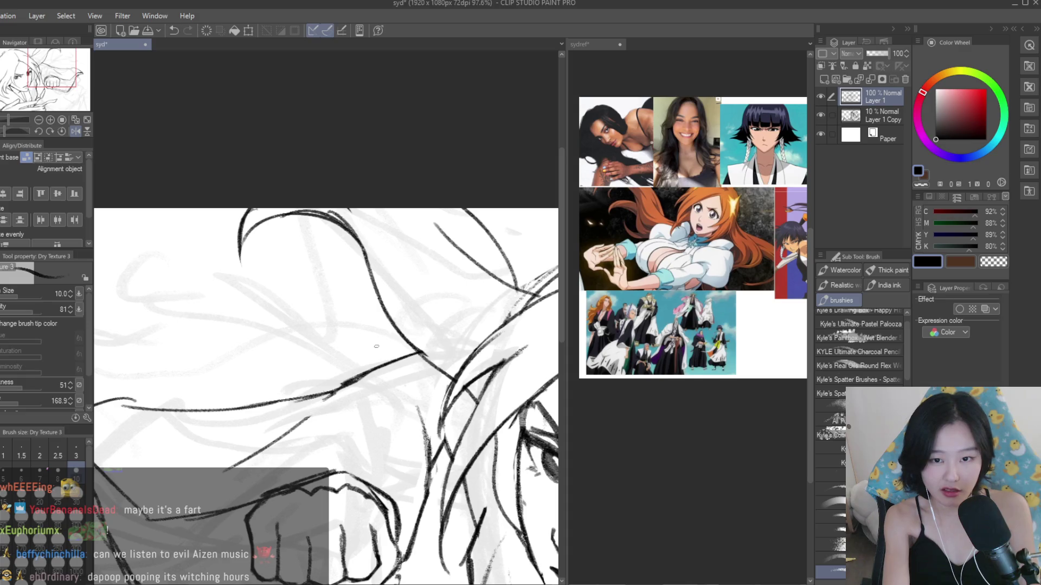
- Add three hair strands curving down through the hair
drag(356, 255, 379, 362)
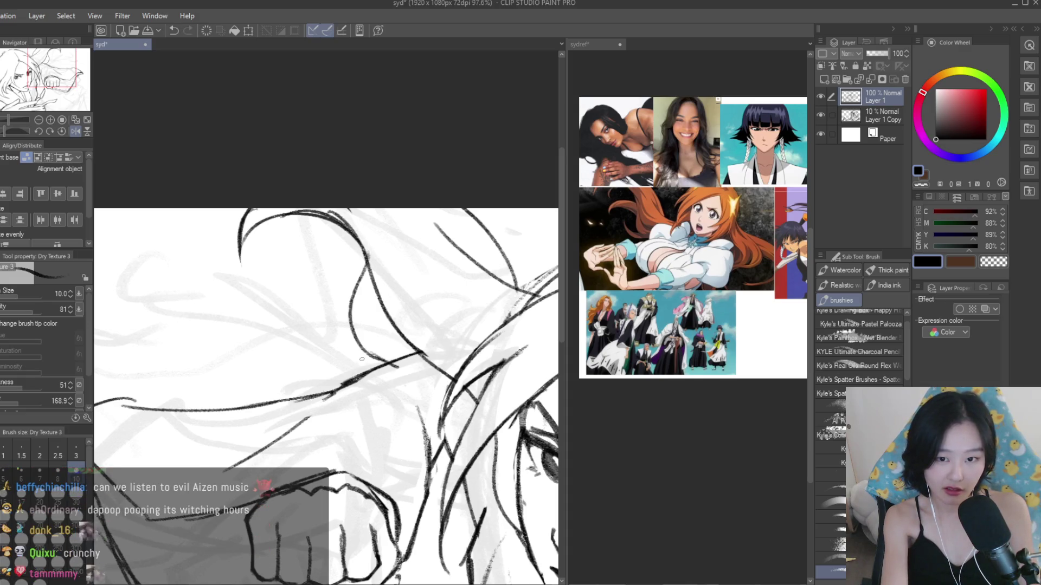
drag(386, 338, 360, 370)
mouse_move(310, 286)
mouse_down()
mouse_move(374, 364)
mouse_move(358, 376)
mouse_up()
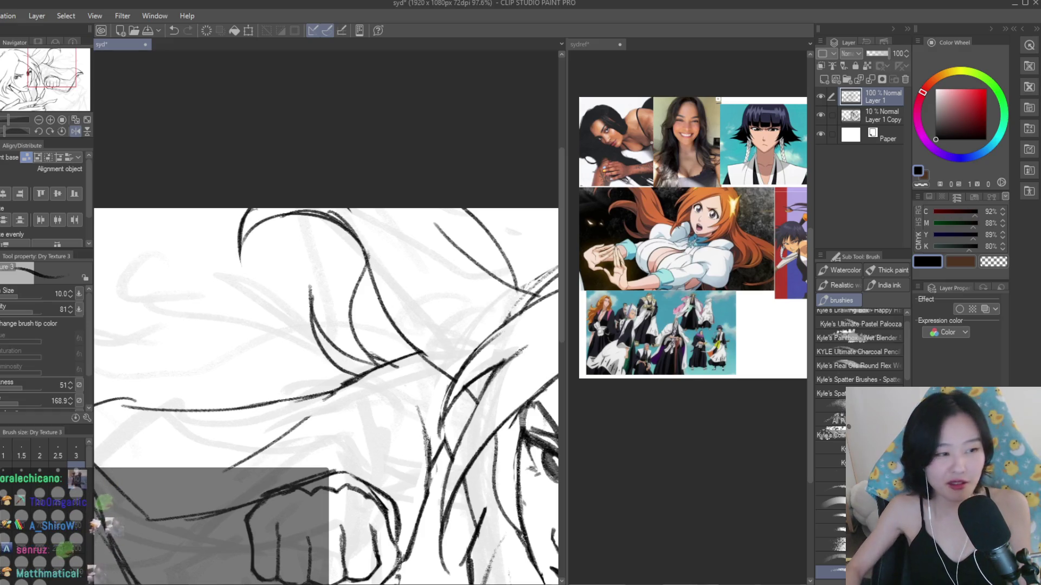
- Switch to the eraser and mirror the canvas horizontally to review the hair
key(e)
scroll(356, 371, up, 3)
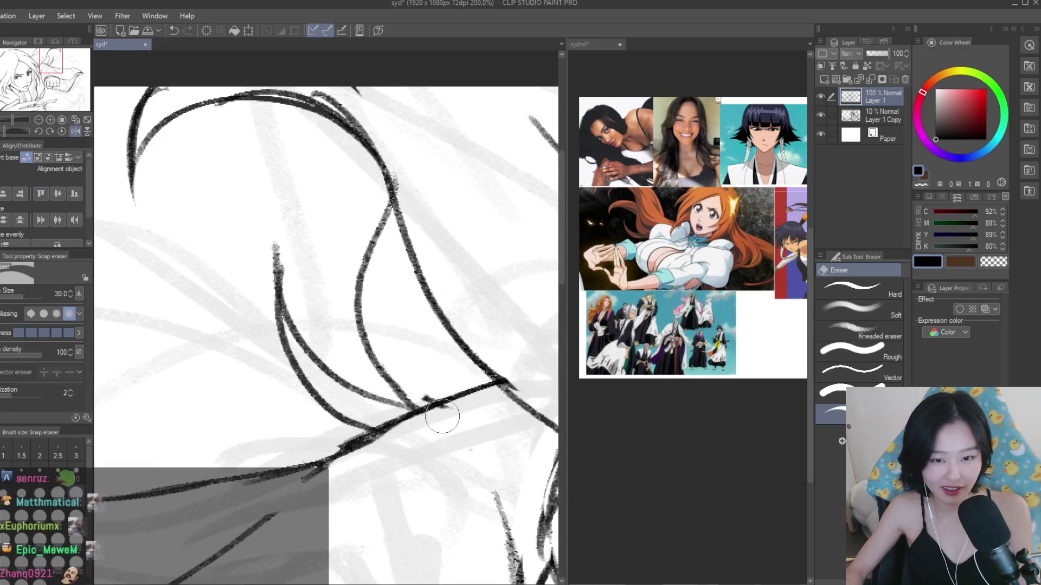
scroll(434, 386, down, 9)
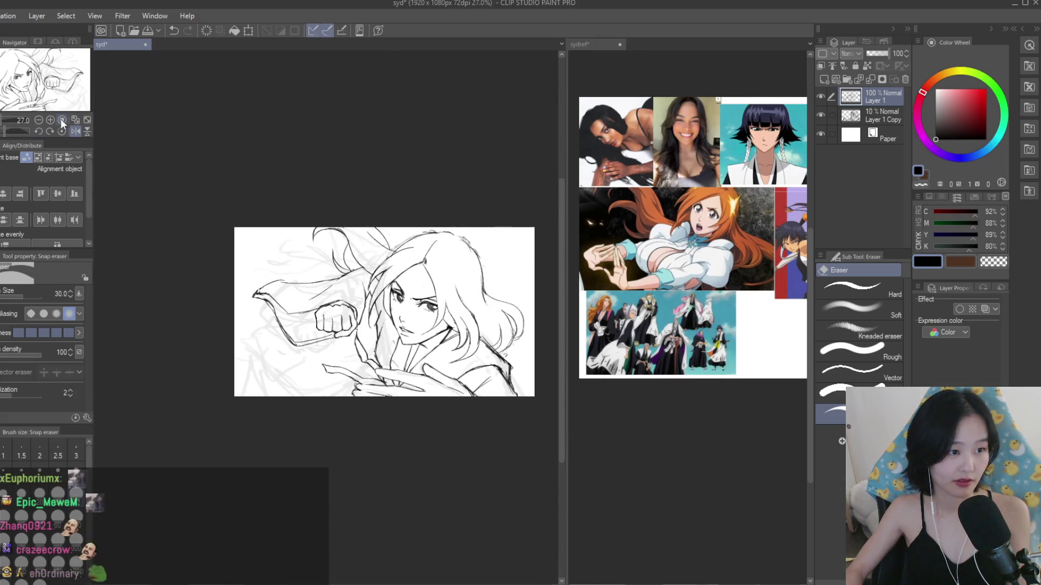
scroll(323, 299, up, 5)
scroll(205, 213, down, 6)
scroll(313, 191, up, 1)
key(h)
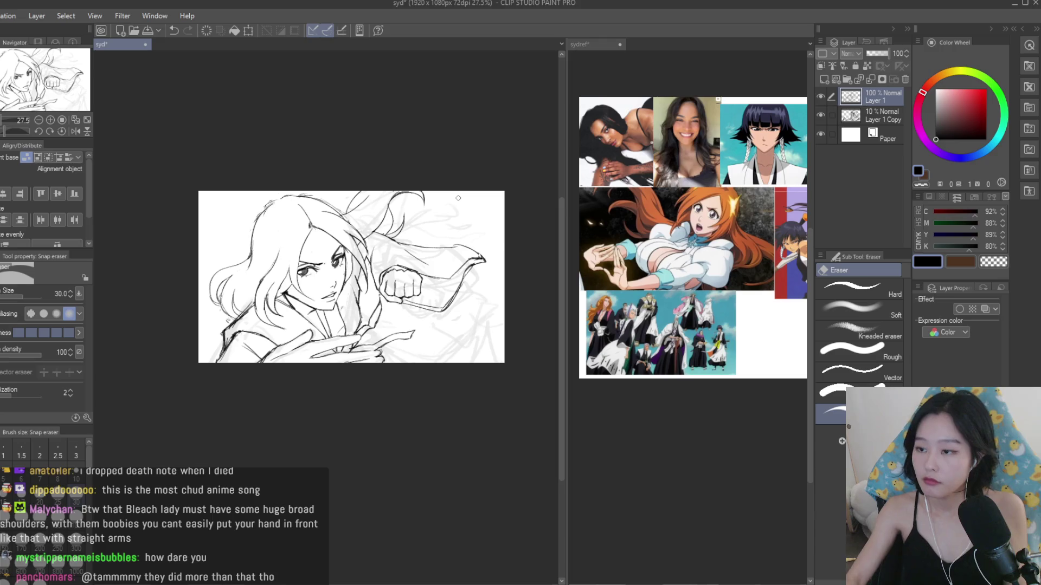
- Adjust the zoom slightly on the mirrored canvas to review the sketch's balance
scroll(316, 291, up, 1)
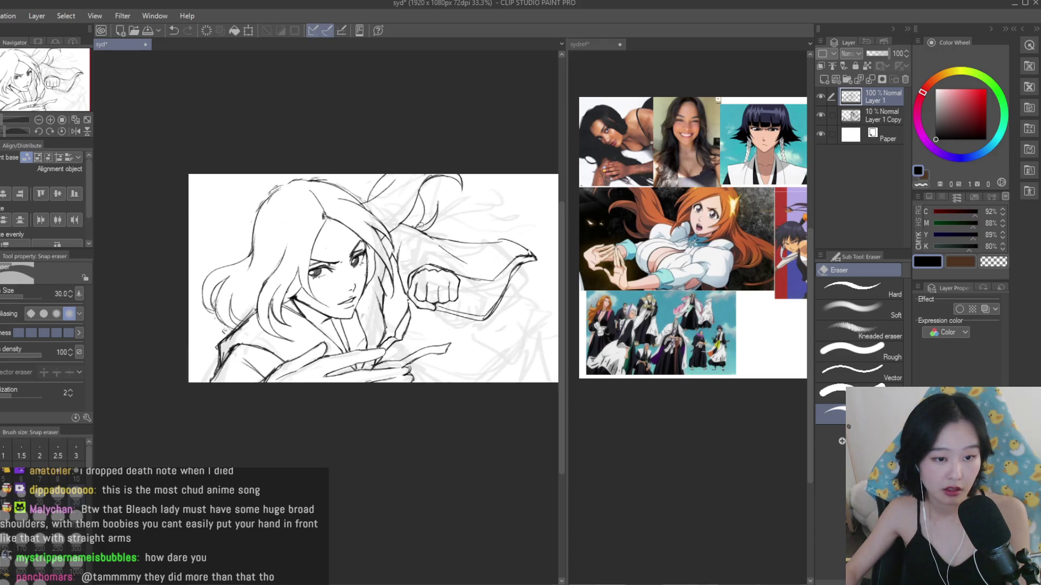
- Darken the jawline with a Dry Texture 3 brush stroke
scroll(420, 223, up, 1)
scroll(366, 274, down, 1)
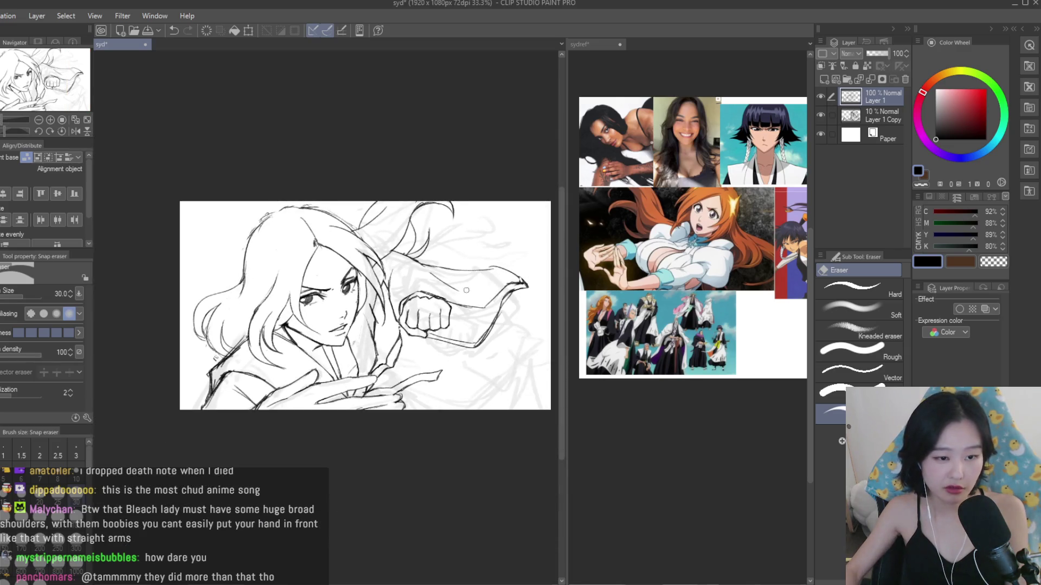
scroll(365, 285, down, 1)
scroll(370, 397, up, 1)
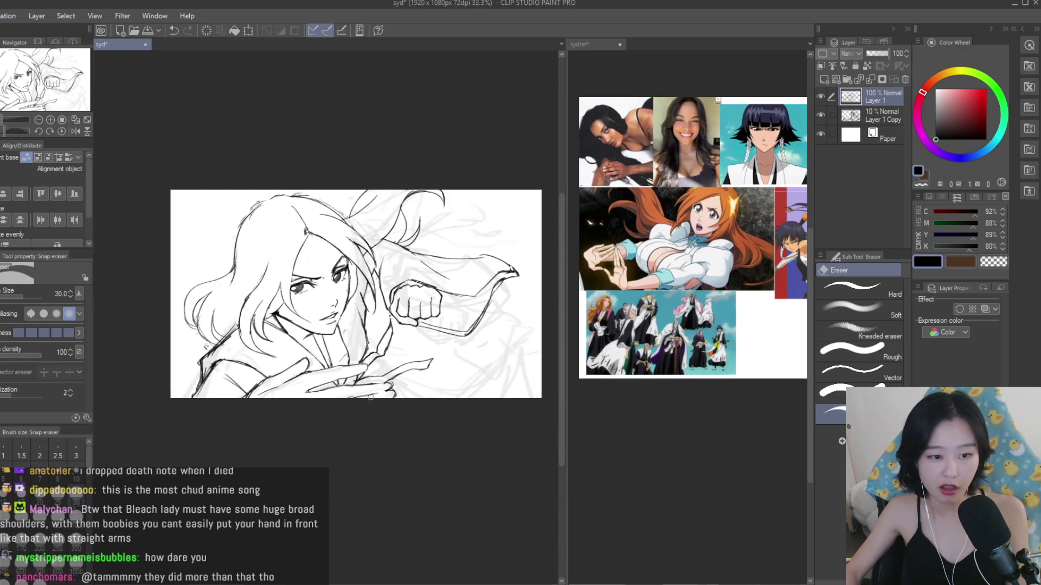
key(b)
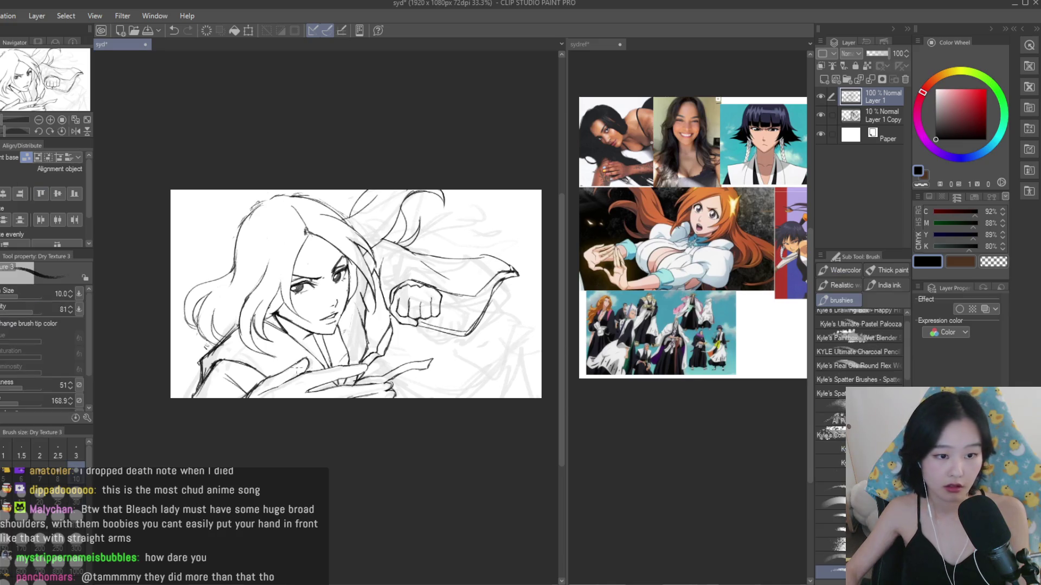
scroll(292, 357, up, 1)
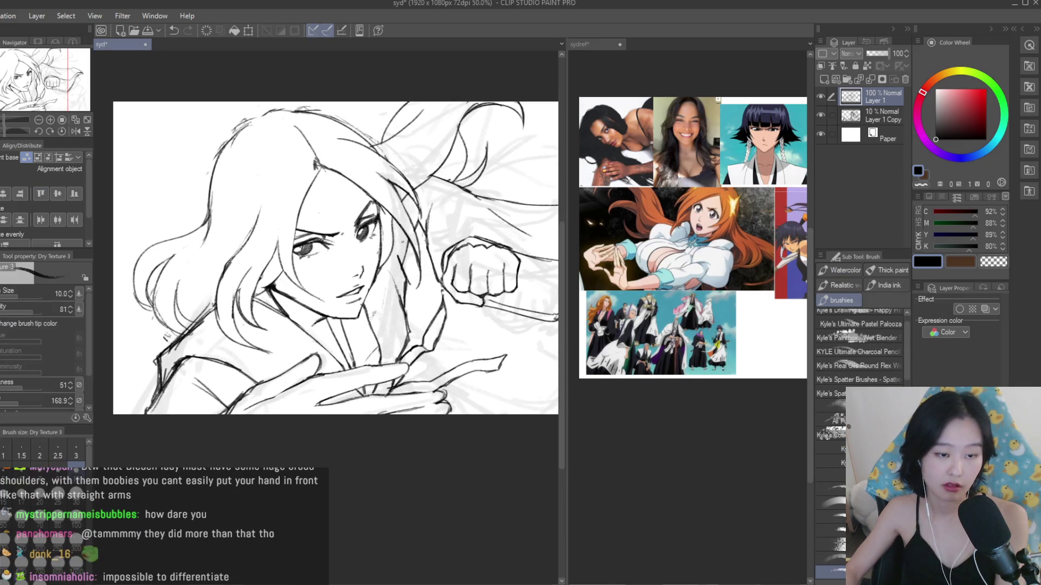
scroll(330, 193, up, 3)
scroll(330, 193, up, 2)
key(e)
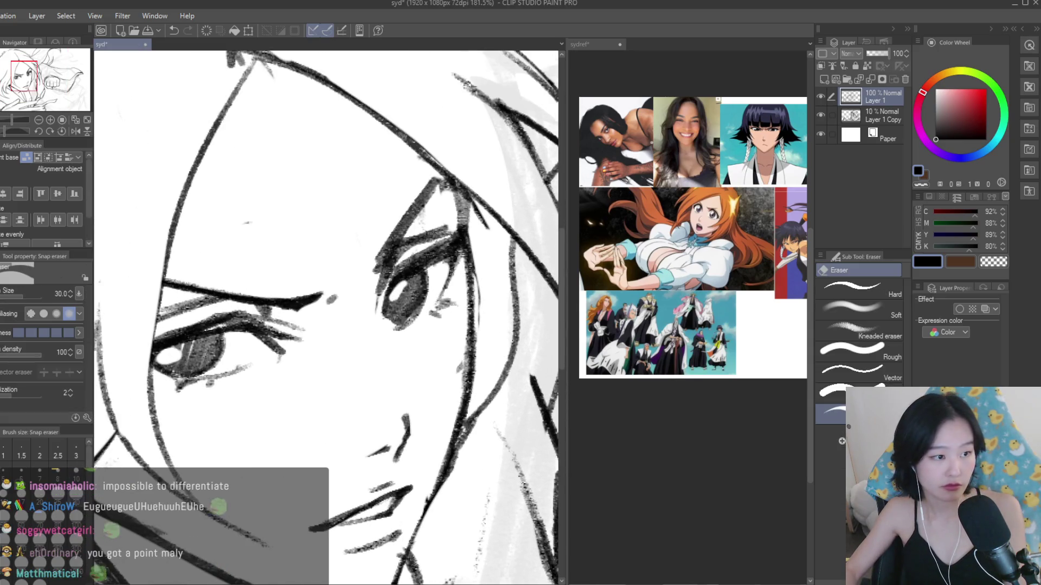
scroll(343, 269, down, 6)
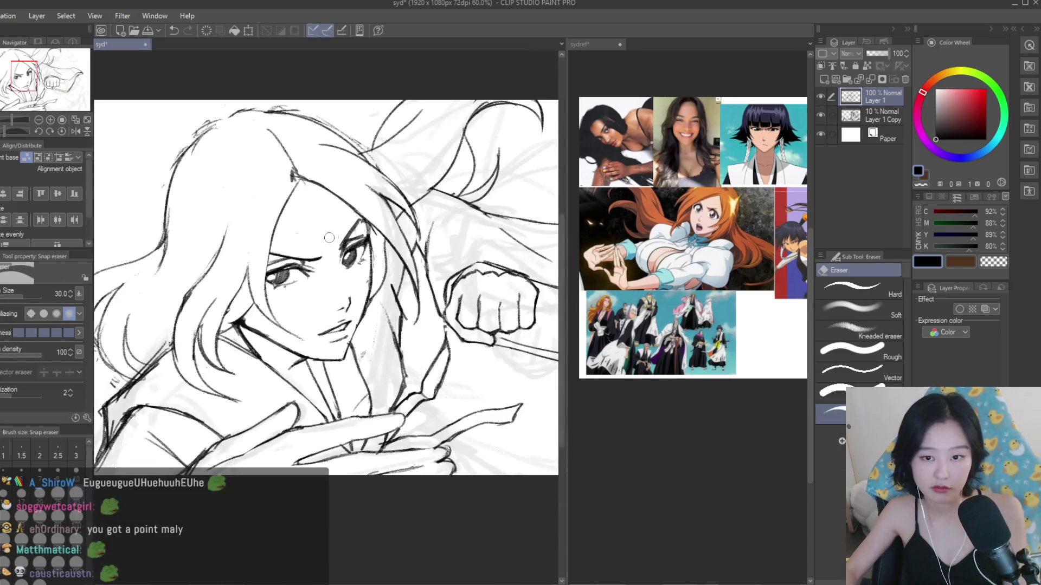
scroll(461, 251, up, 2)
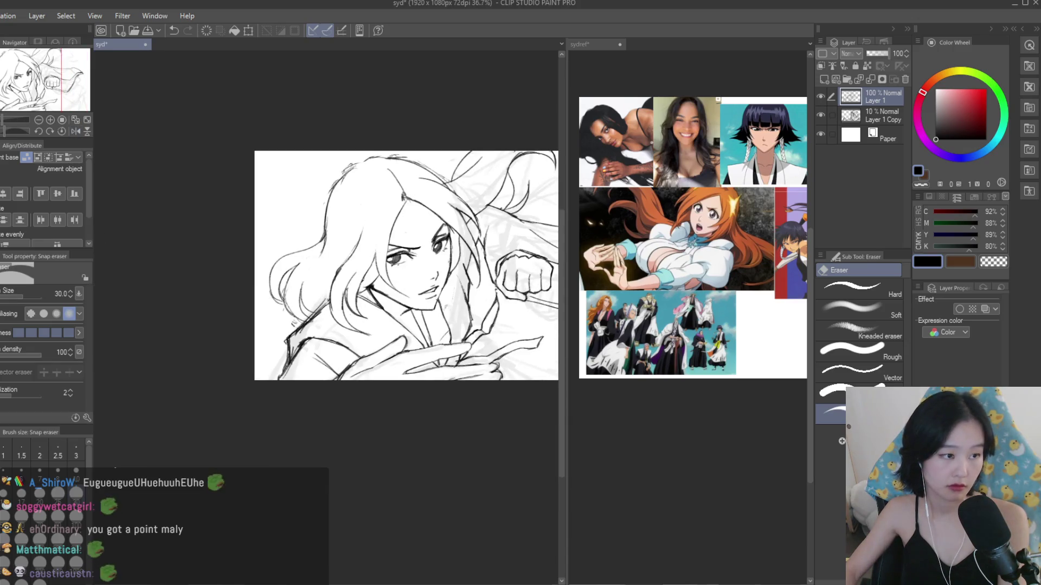
key(b)
scroll(468, 240, up, 4)
drag(468, 240, 432, 332)
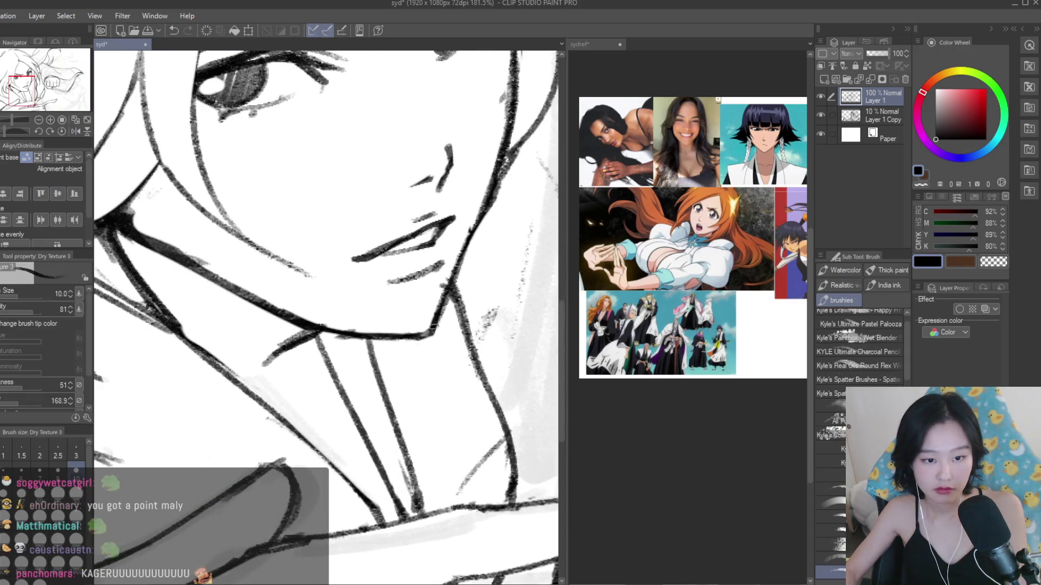
- Hide, select and delete the faint Layer 1 Copy sketch layer
key(e)
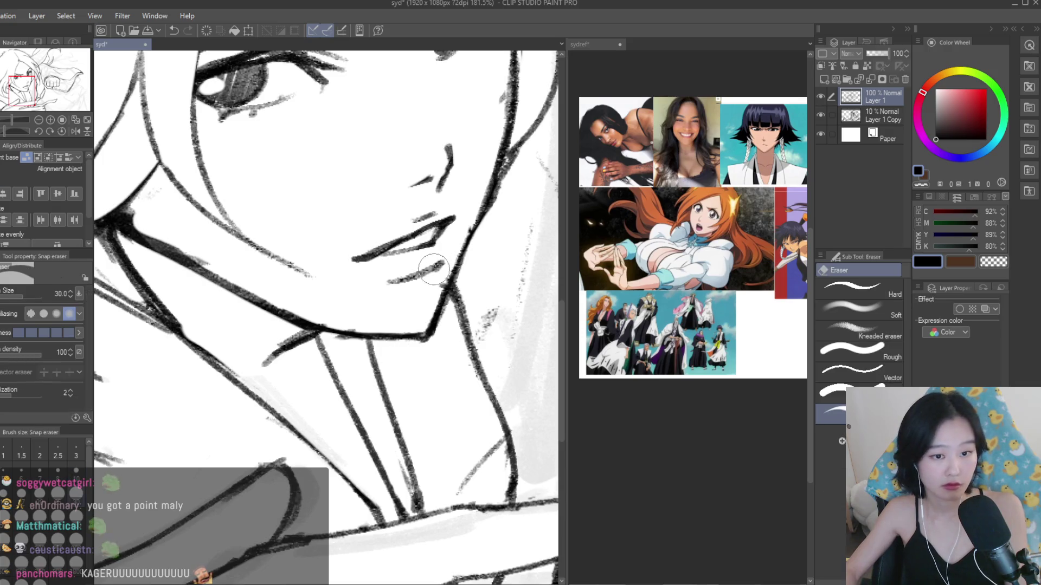
scroll(375, 335, down, 6)
scroll(375, 335, up, 1)
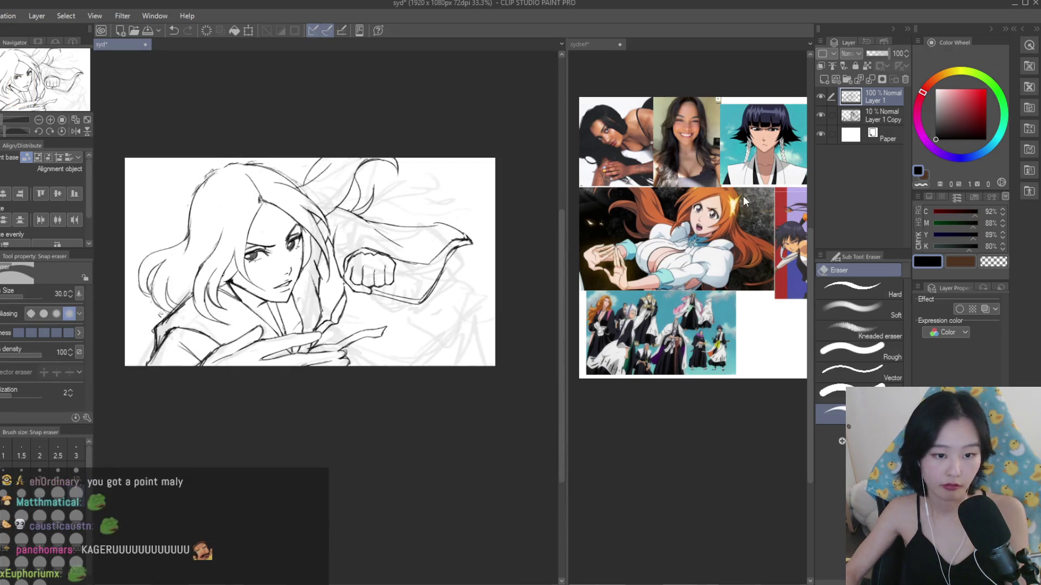
click(825, 113)
click(867, 120)
key(h)
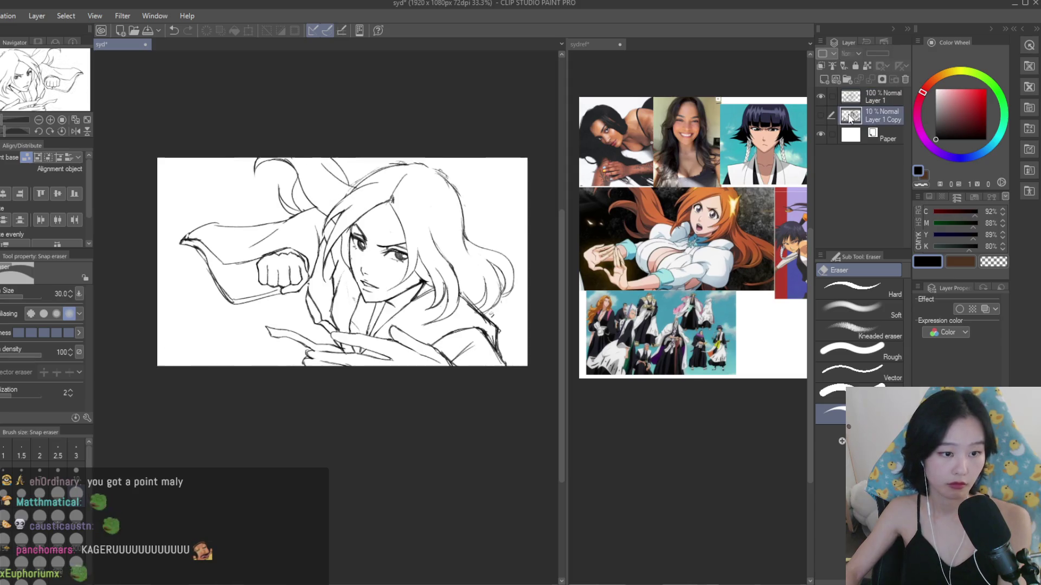
key(h)
click(905, 79)
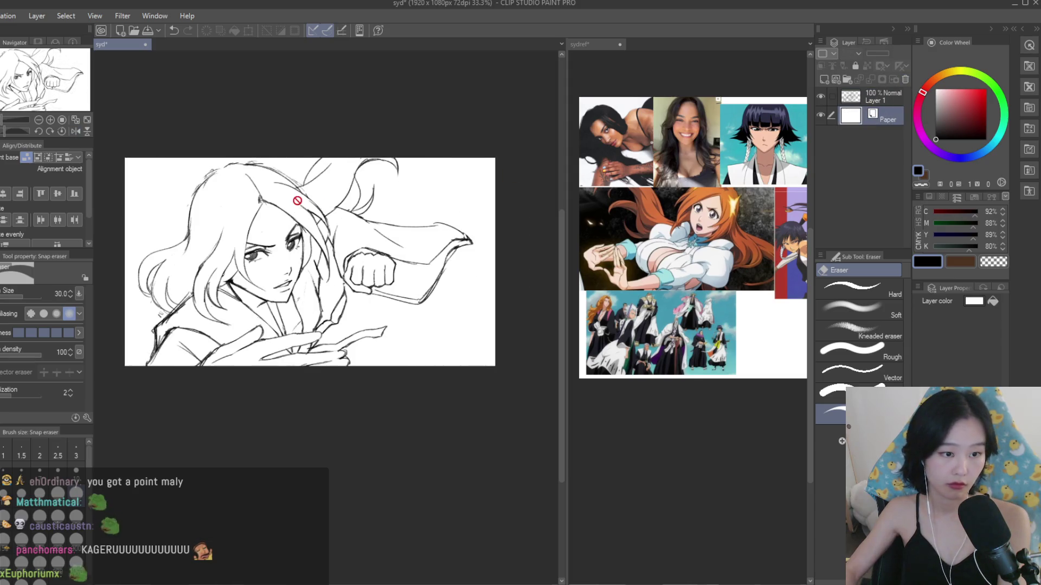
key(b)
scroll(217, 247, up, 1)
scroll(699, 217, up, 5)
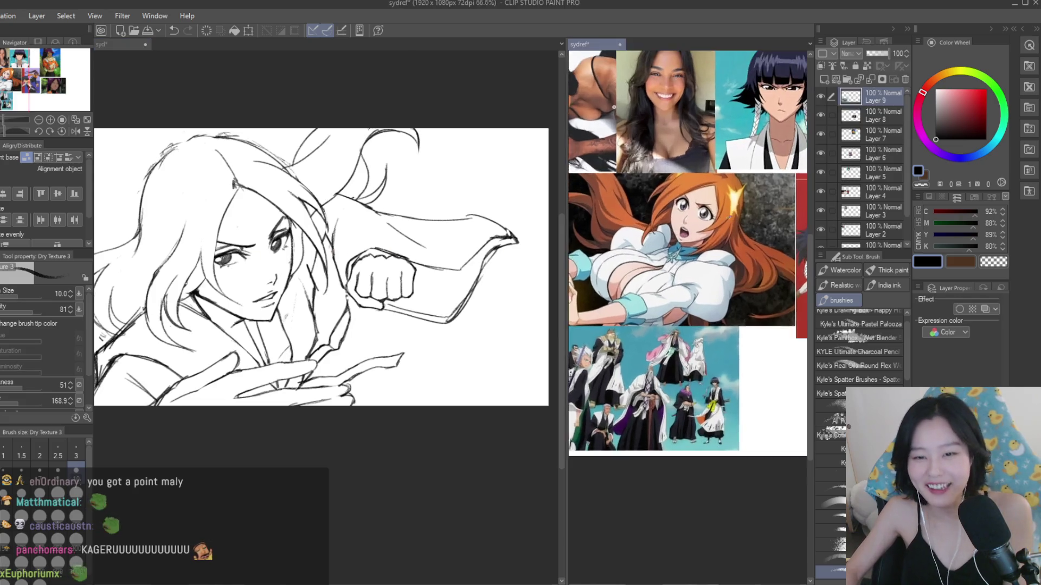
- Make Layer 1 active and add a dark stroke on the lower lash line
scroll(238, 256, up, 5)
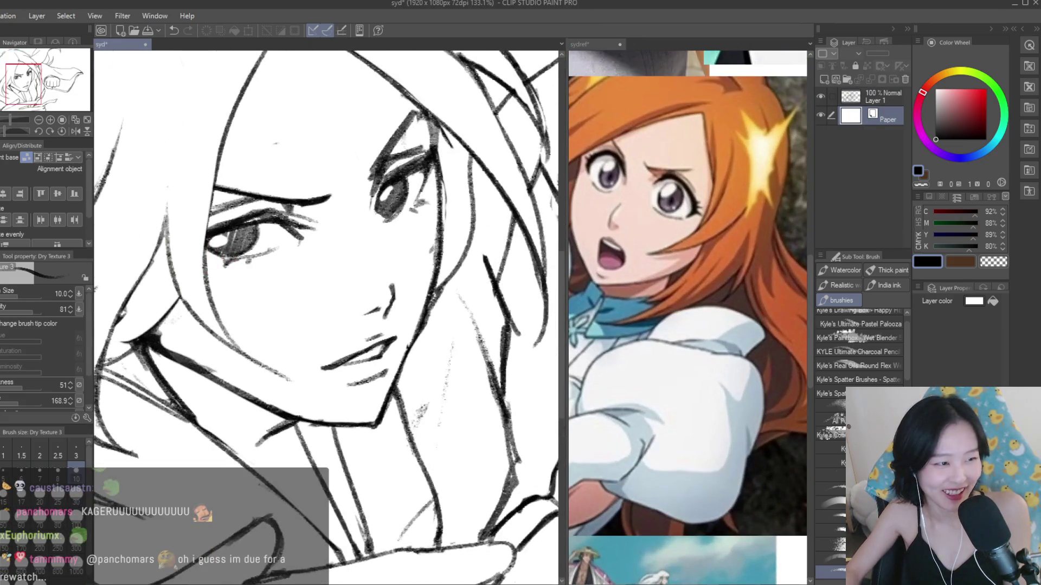
click(872, 93)
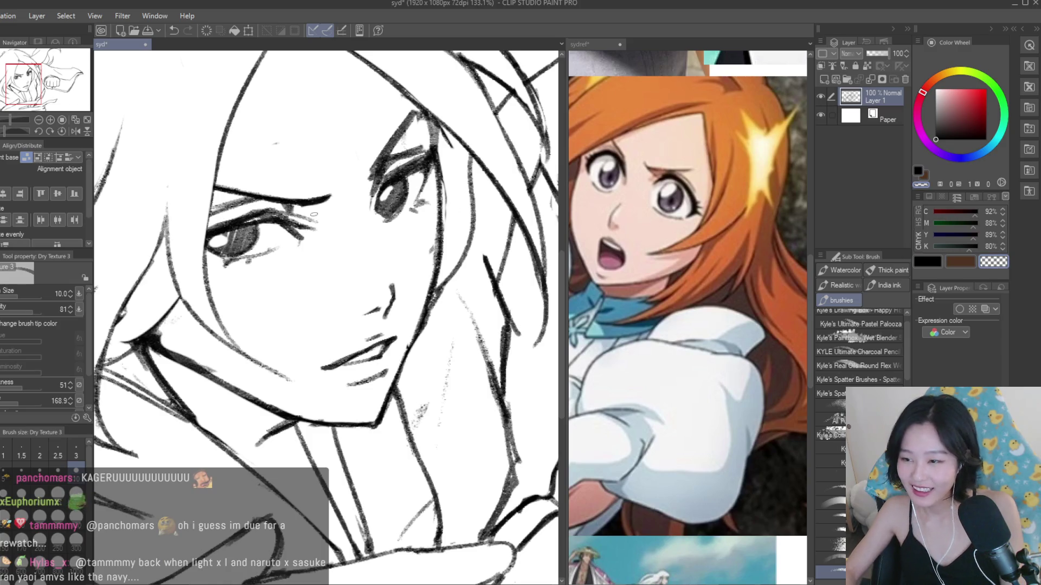
scroll(222, 291, up, 3)
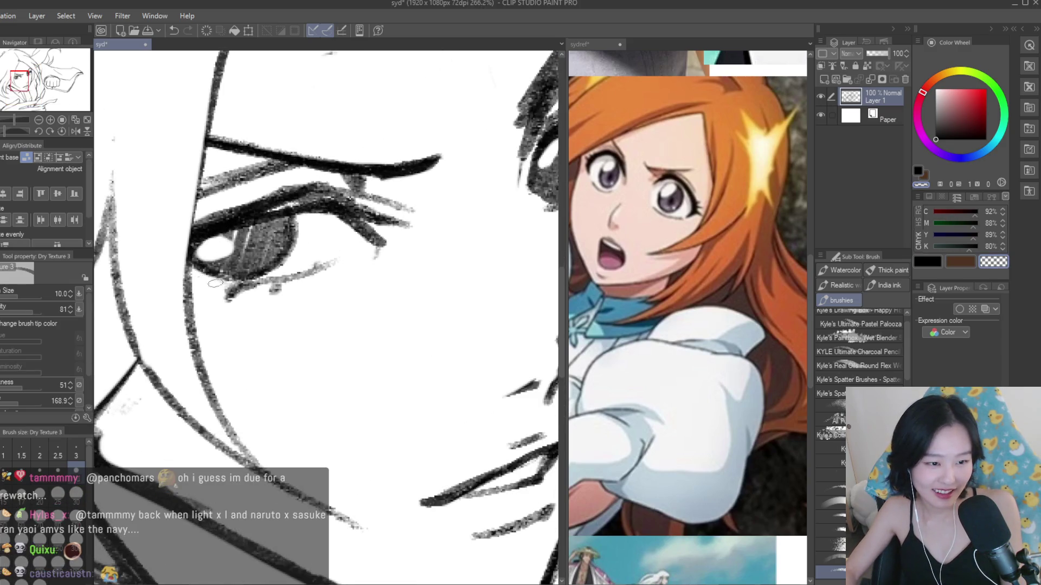
drag(214, 282, 232, 291)
- View the face at actual size and ink a short stroke along the lower eyelid
scroll(689, 271, down, 5)
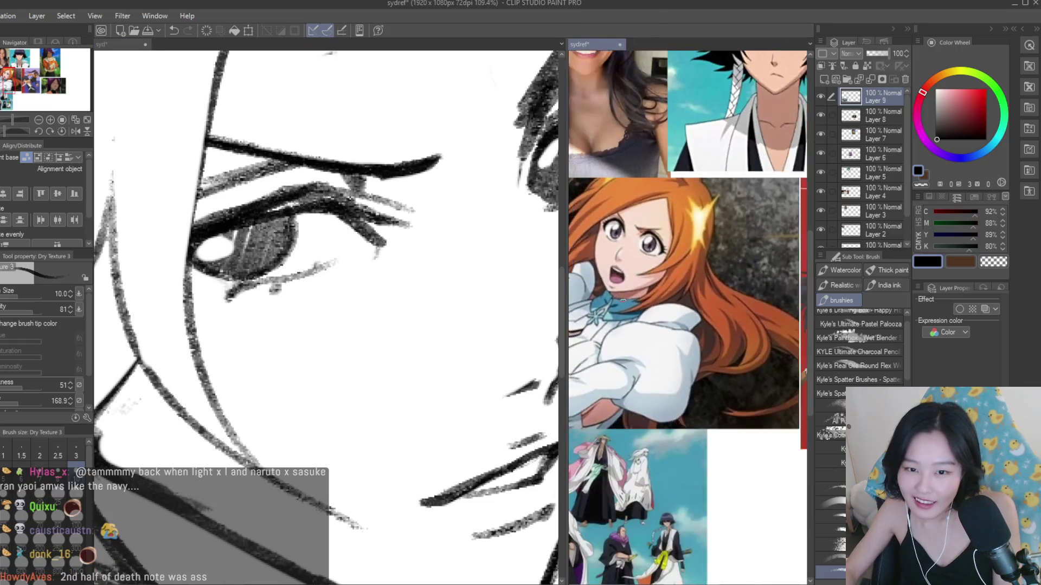
scroll(688, 271, up, 3)
scroll(687, 271, down, 2)
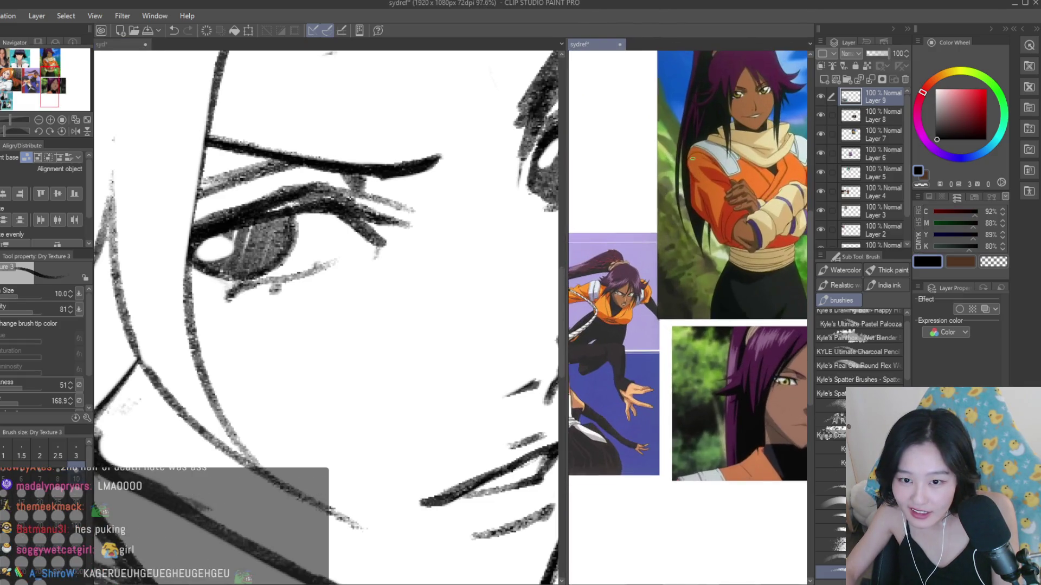
scroll(687, 271, down, 1)
scroll(687, 271, up, 2)
scroll(687, 271, down, 3)
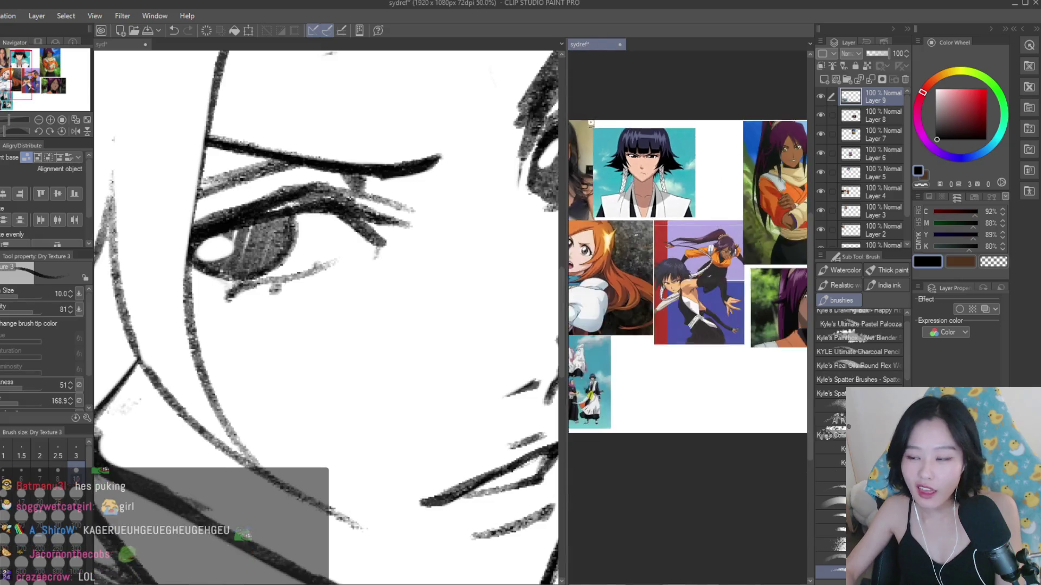
scroll(212, 280, up, 3)
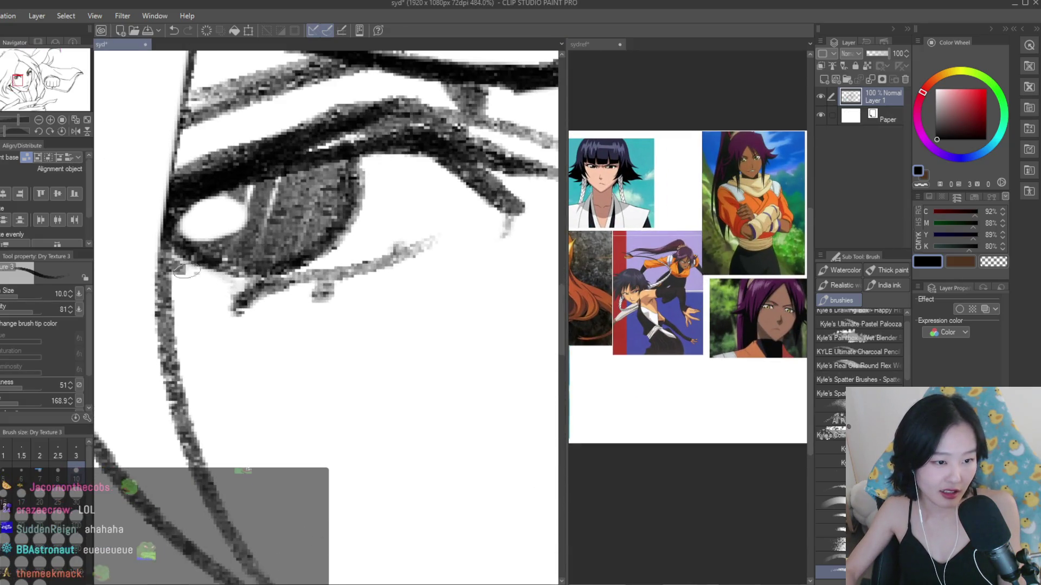
key(ctrl+alt+0)
scroll(350, 349, down, 2)
scroll(326, 318, up, 8)
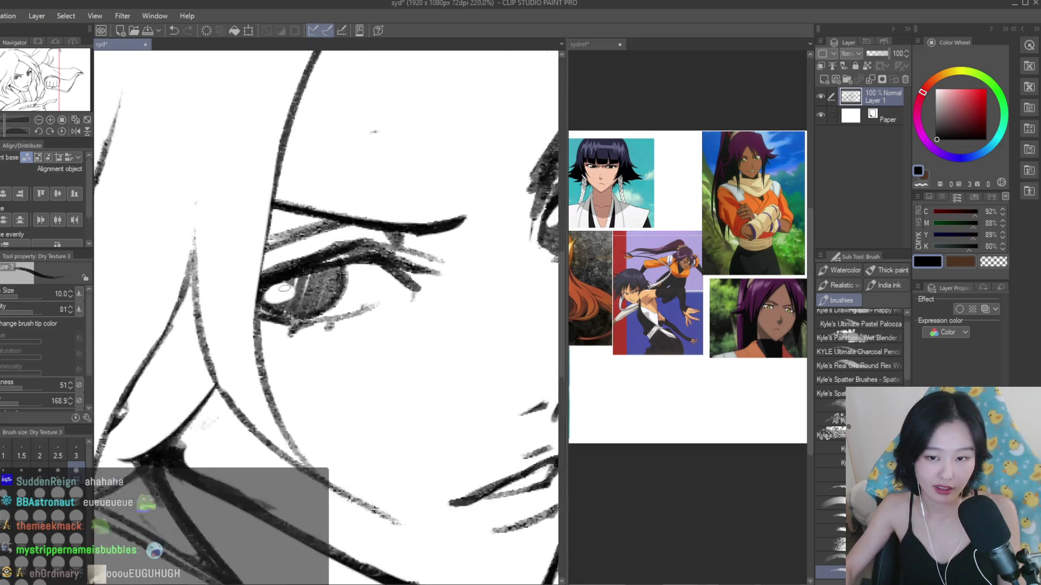
scroll(788, 316, up, 3)
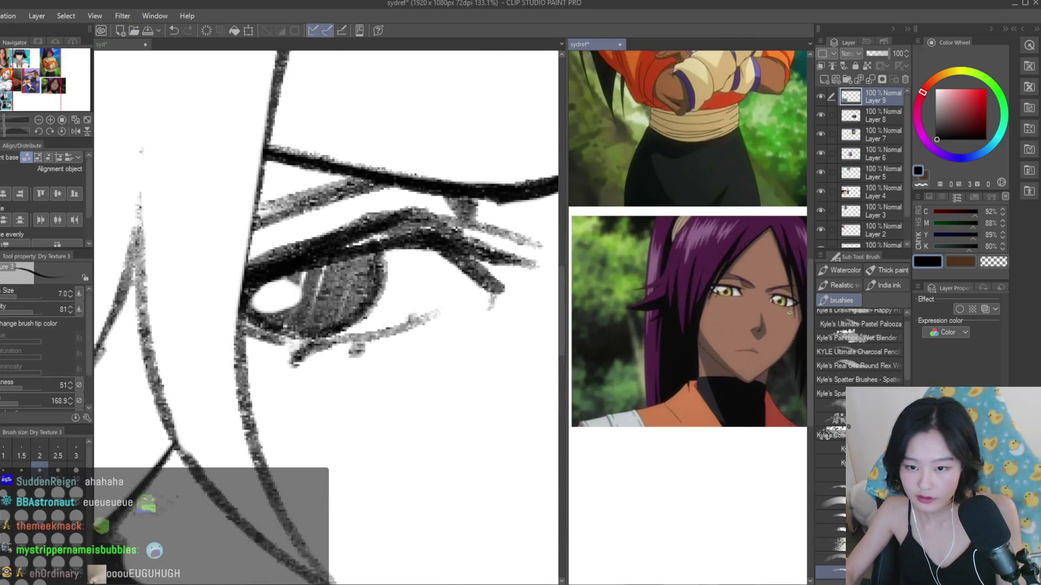
mouse_move(287, 345)
mouse_down()
mouse_move(251, 335)
mouse_move(272, 339)
mouse_up()
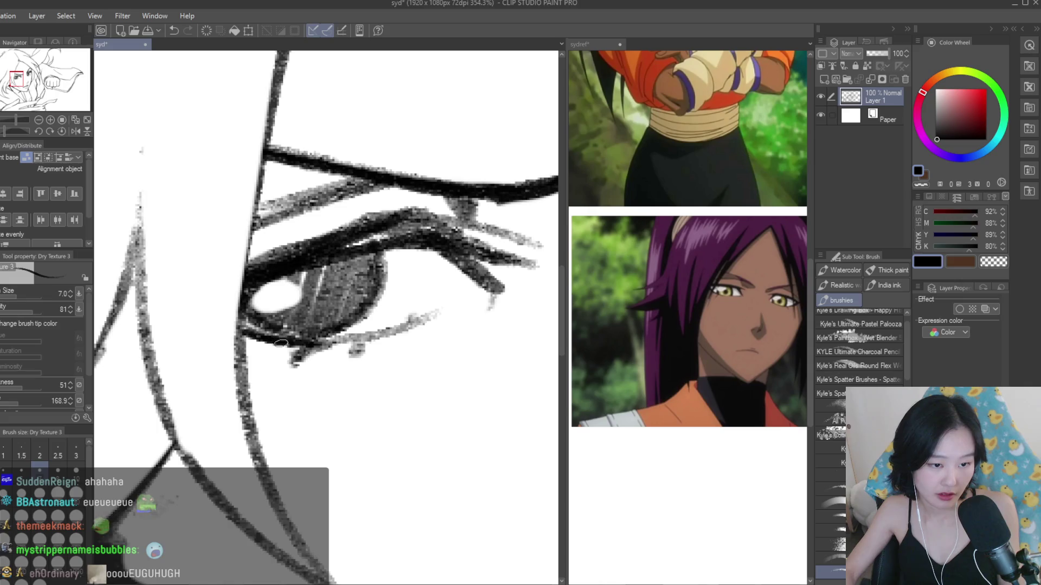
- Erase the grey smudges under the lower eyelid
scroll(296, 365, down, 10)
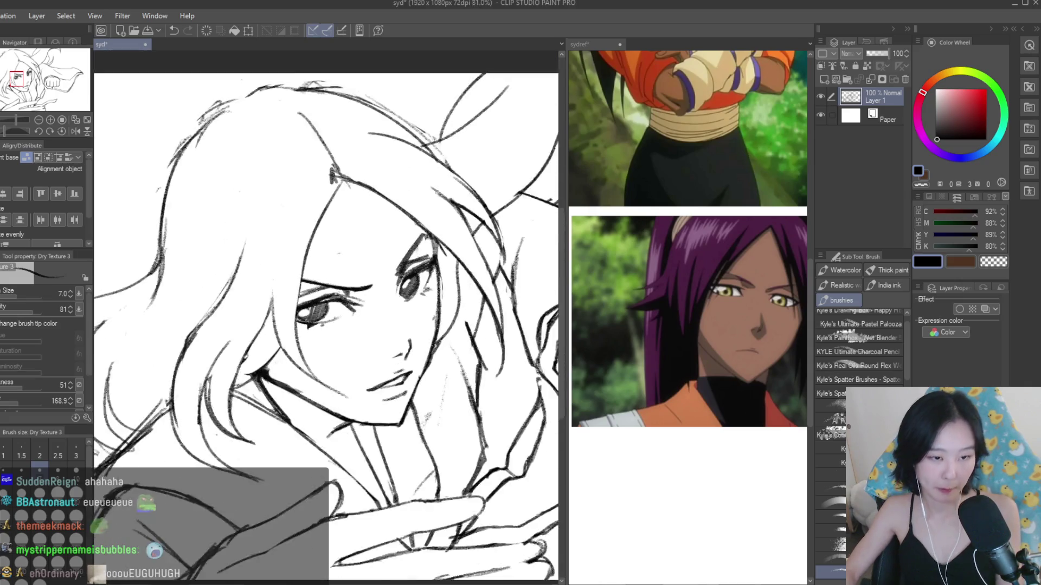
scroll(320, 300, up, 3)
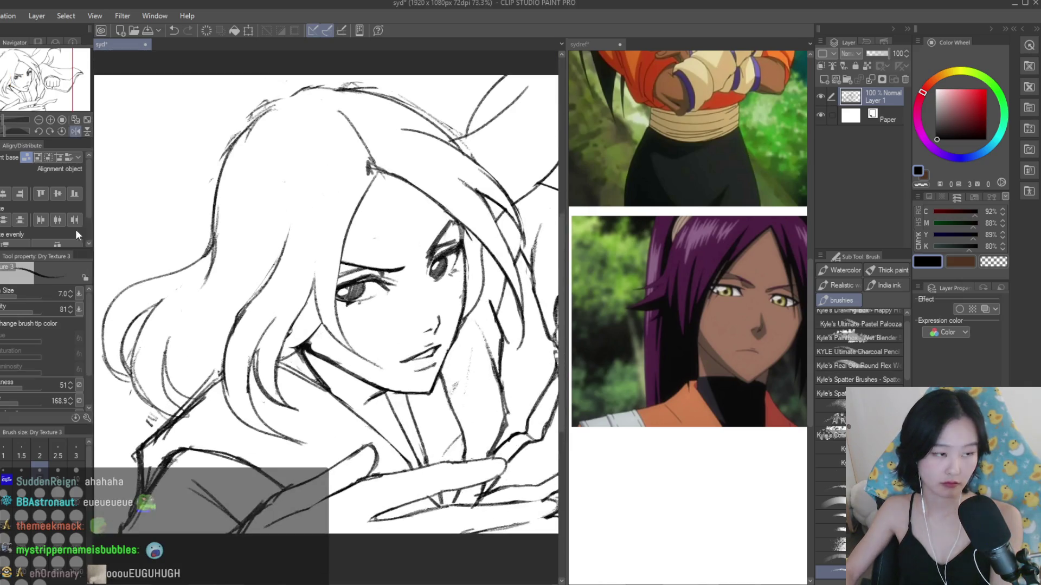
key(e)
scroll(321, 300, up, 6)
mouse_move(321, 300)
mouse_down()
mouse_move(298, 372)
mouse_move(309, 353)
mouse_move(340, 363)
mouse_move(337, 352)
mouse_up()
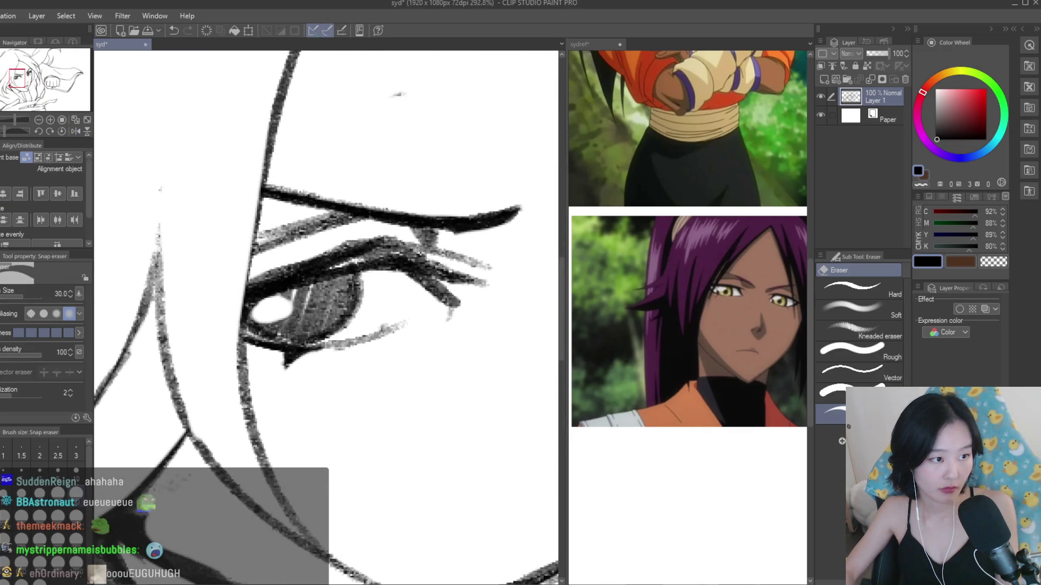
- Look over the reference collage, then return to the drawing document
key(b)
click(764, 570)
scroll(765, 569, down, 3)
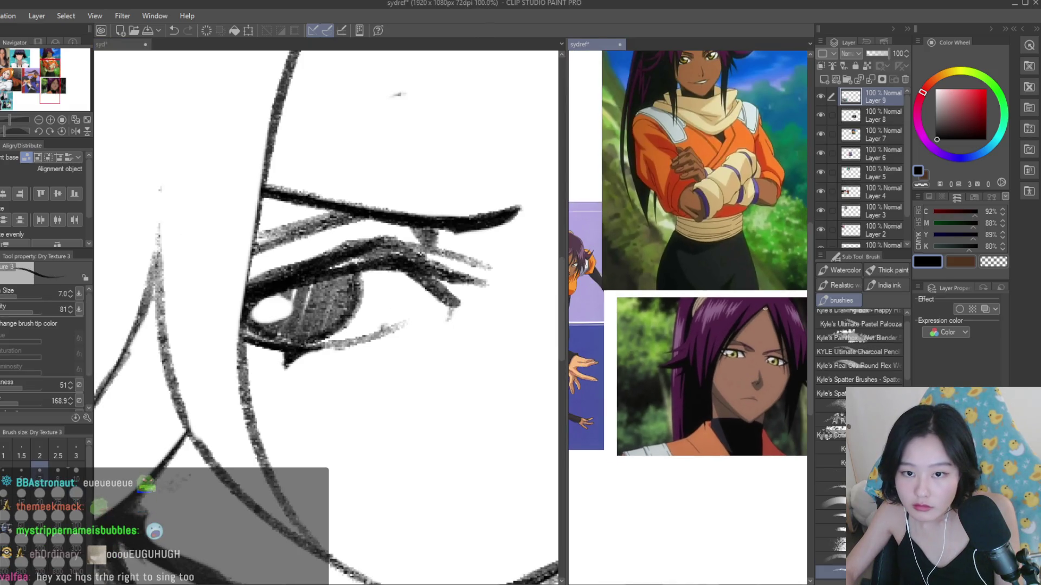
scroll(689, 292, down, 5)
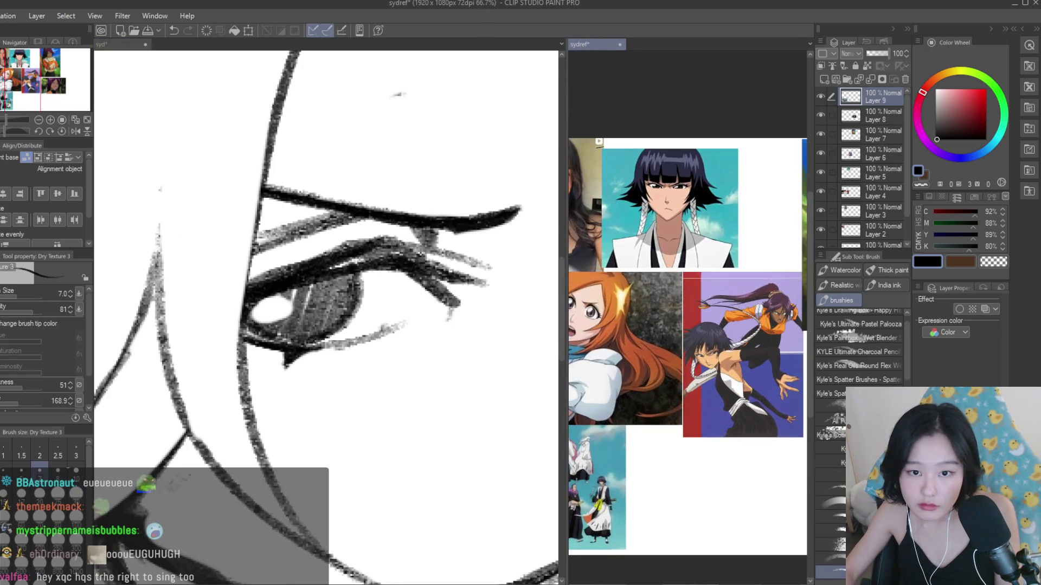
scroll(689, 293, up, 3)
click(447, 319)
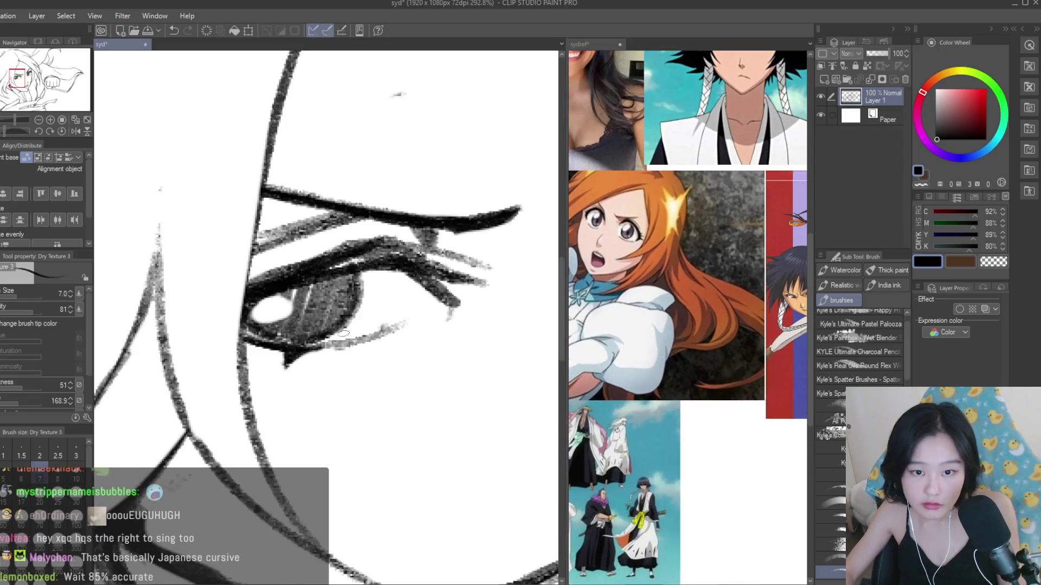
scroll(333, 354, up, 2)
scroll(326, 372, down, 5)
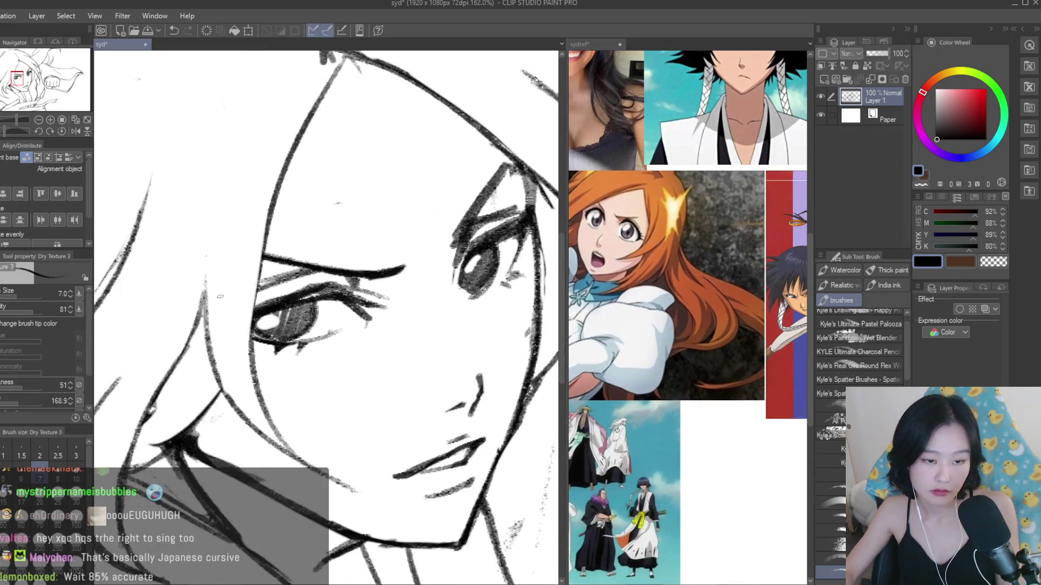
scroll(326, 372, up, 2)
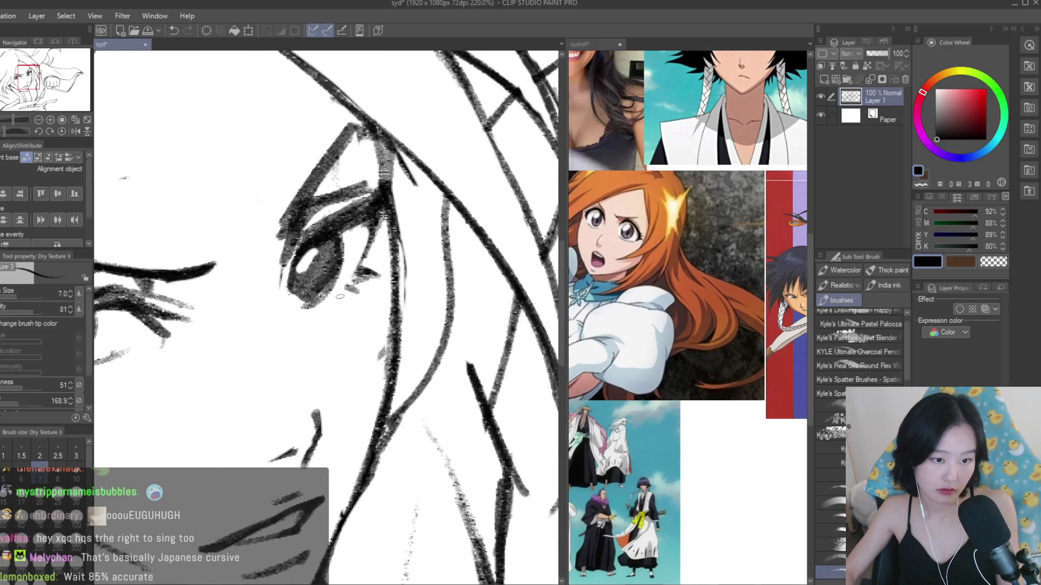
- Thin the lower eyelid and hatching under the right eye with the eraser
key(e)
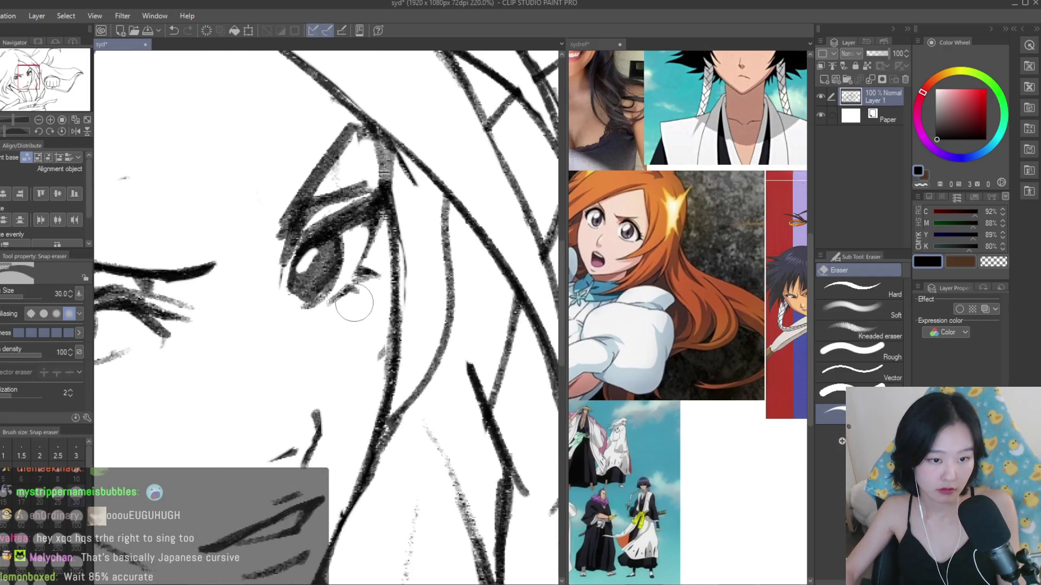
scroll(364, 281, down, 3)
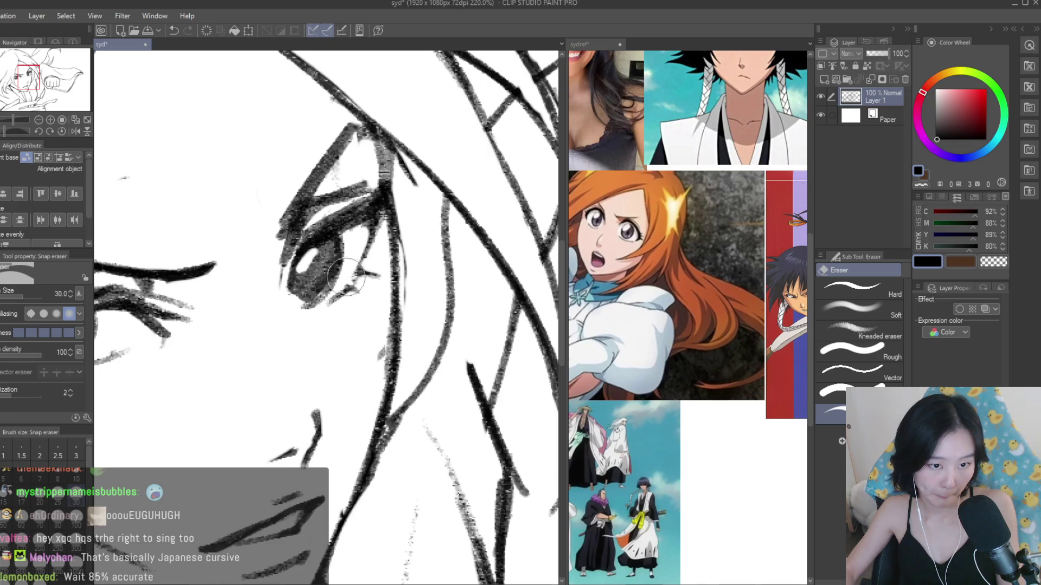
scroll(432, 266, down, 3)
scroll(432, 265, down, 2)
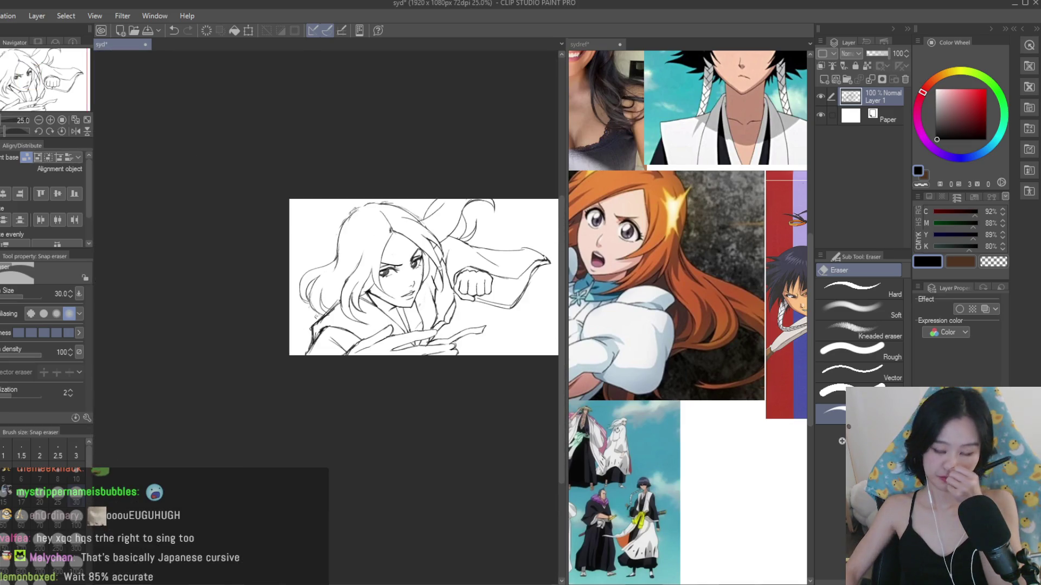
scroll(424, 271, up, 6)
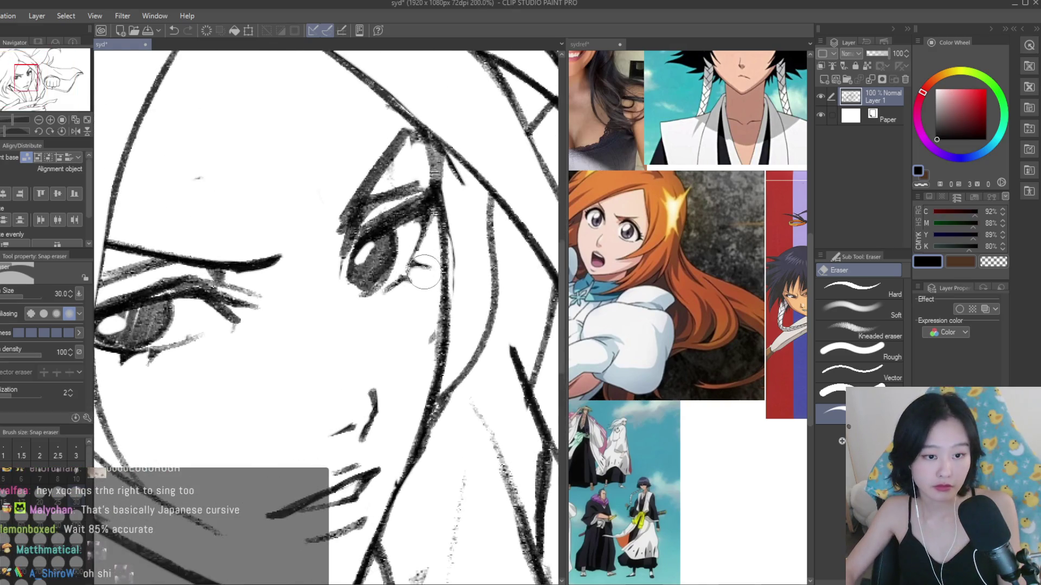
drag(424, 271, 367, 304)
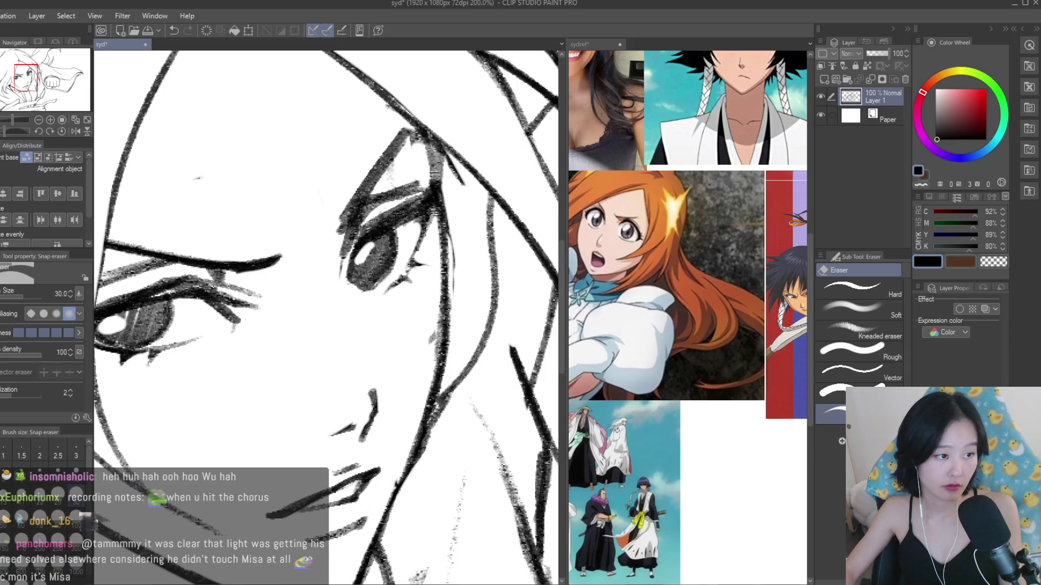
- Add a short dark stroke near the eye with the textured brush
key(b)
scroll(363, 271, up, 1)
scroll(363, 271, up, 1)
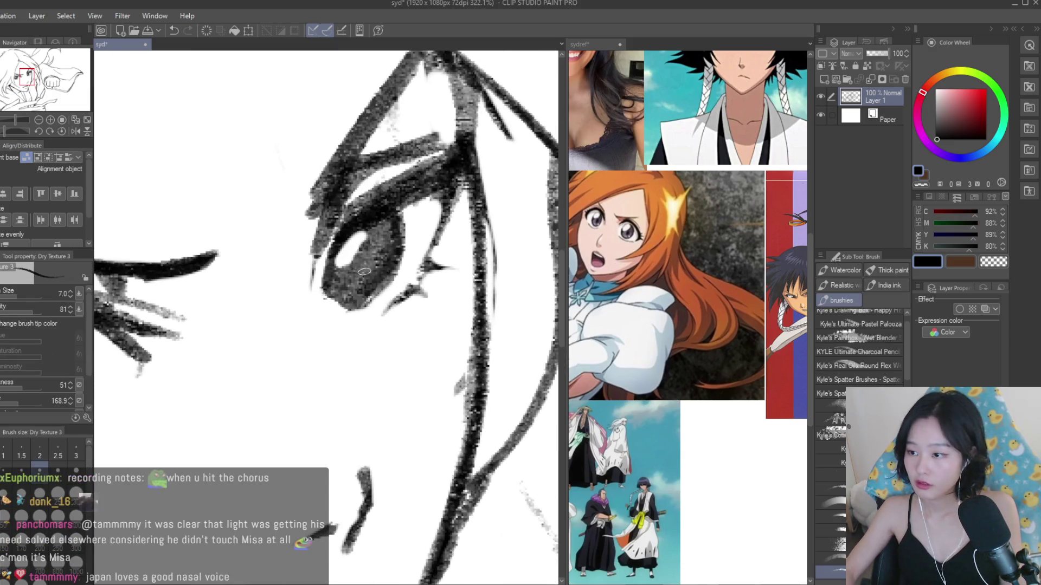
drag(382, 281, 333, 309)
- Enlarge the brush and shade the left iris darker, then switch to a smaller white brush
scroll(358, 303, down, 5)
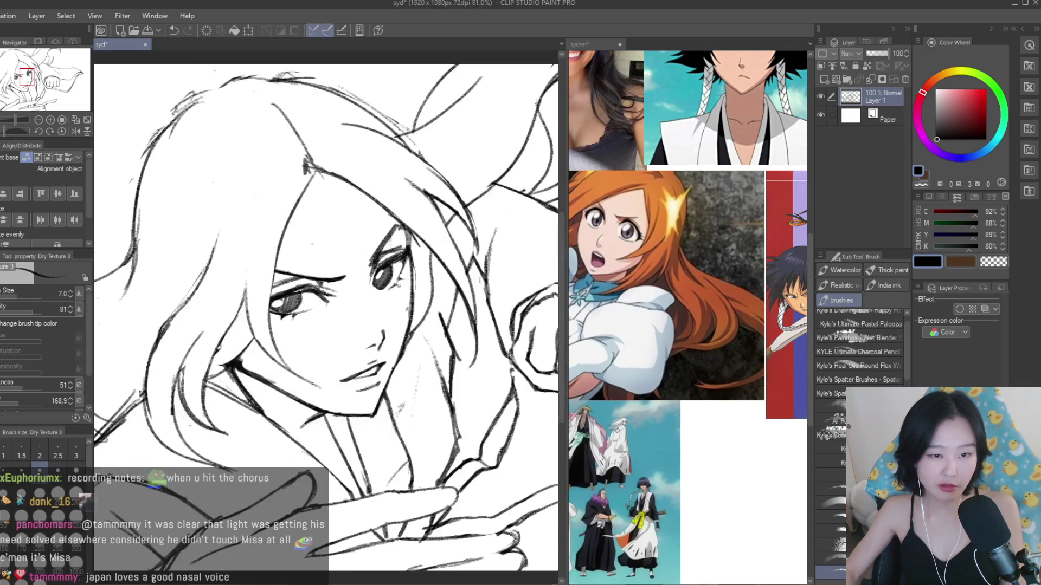
scroll(369, 333, up, 2)
scroll(330, 285, up, 4)
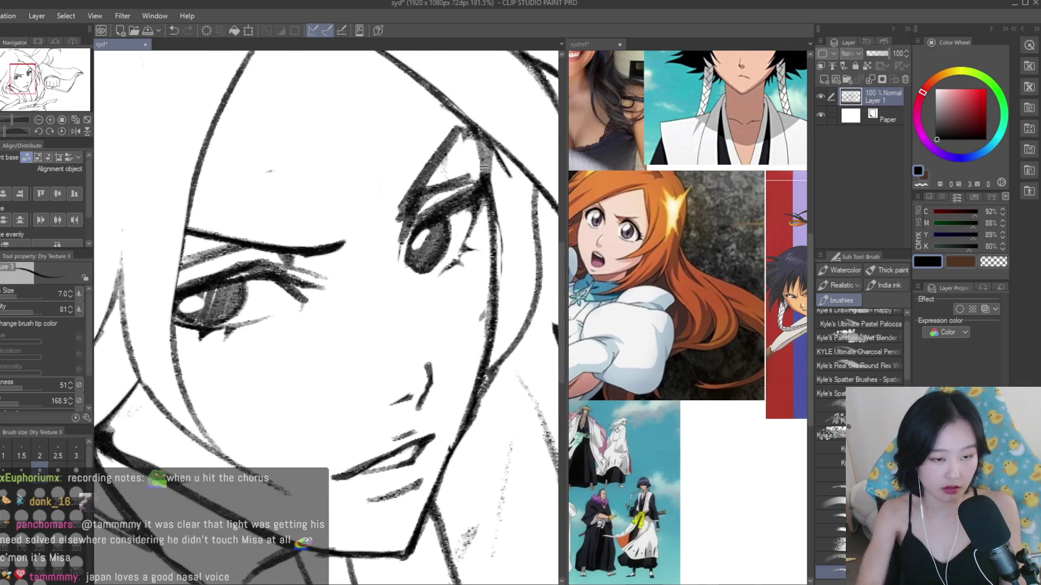
key(bracketright)
mouse_move(206, 306)
mouse_down()
mouse_move(190, 299)
mouse_move(237, 295)
mouse_up()
key(x)
key(bracketleft)
key(bracketleft)
key(bracketleft)
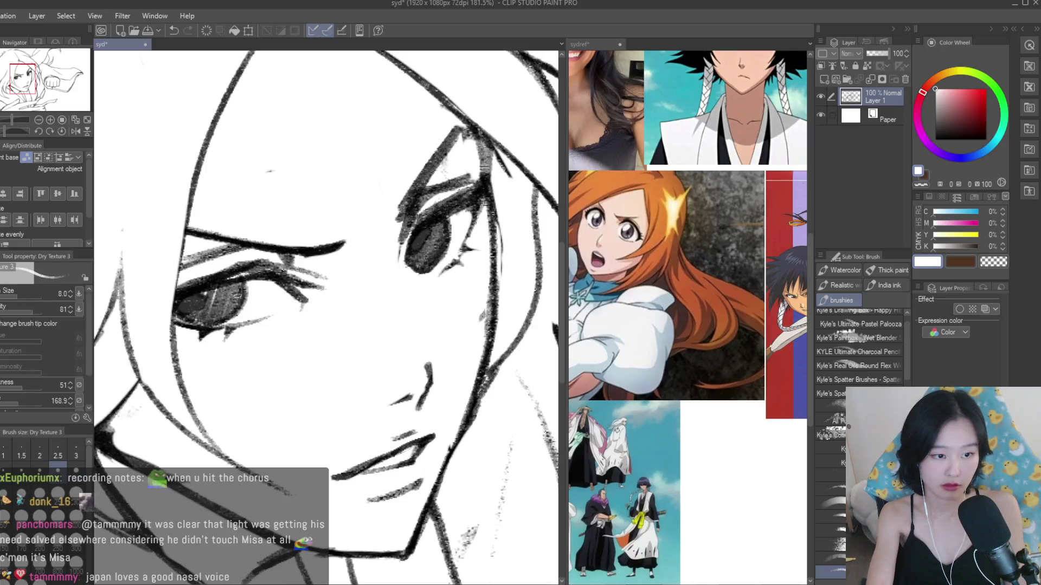
- Switch to the pen, undo the misplaced right-eye highlight, and dab white catchlights into both eyes
key(p)
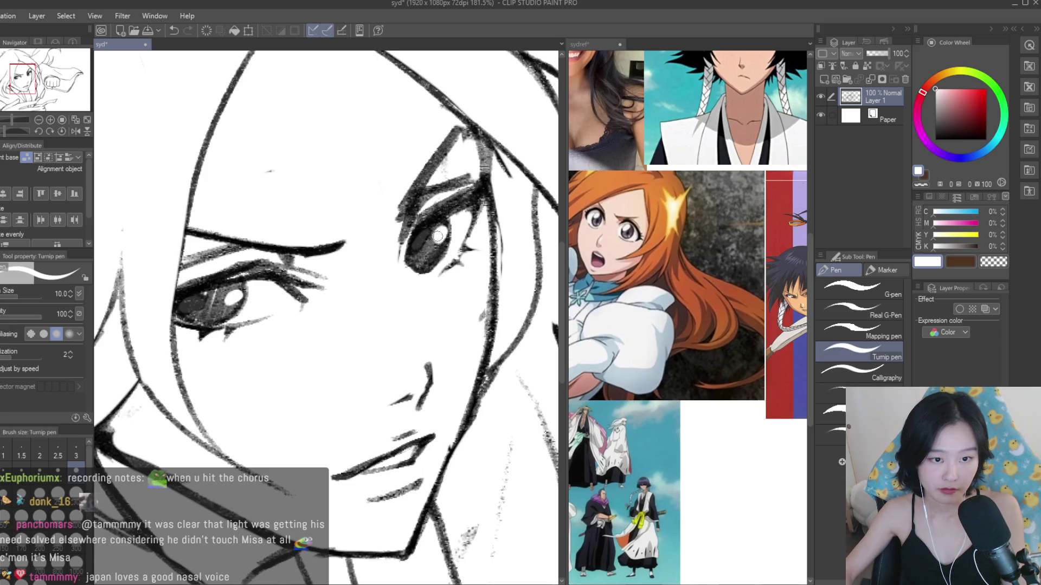
scroll(609, 309, down, 1)
scroll(353, 247, up, 1)
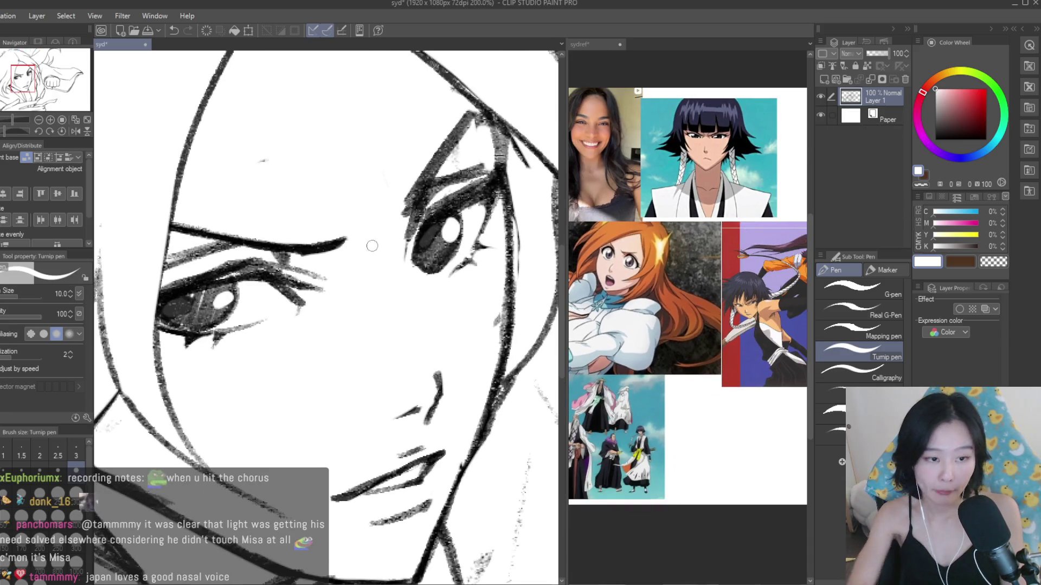
key(ctrl+z)
drag(224, 293, 231, 291)
drag(448, 229, 452, 226)
scroll(398, 240, down, 6)
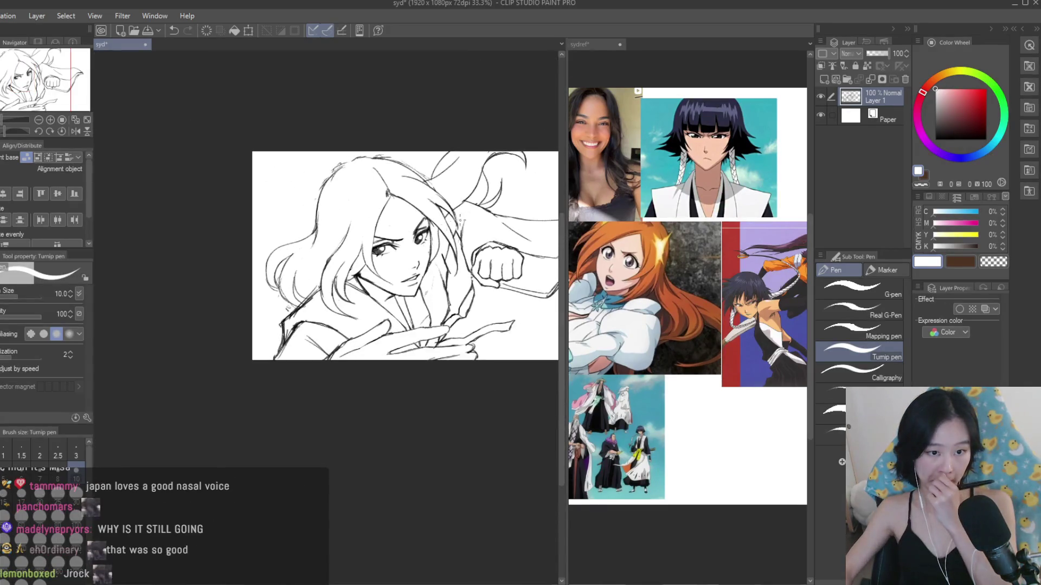
scroll(464, 219, up, 3)
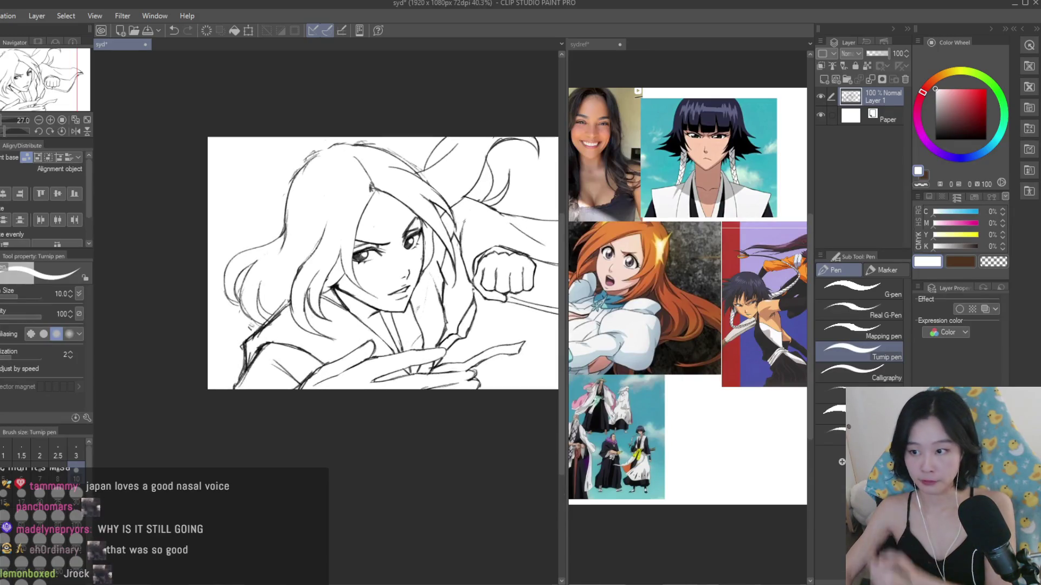
key(b)
key(h)
scroll(366, 236, down, 2)
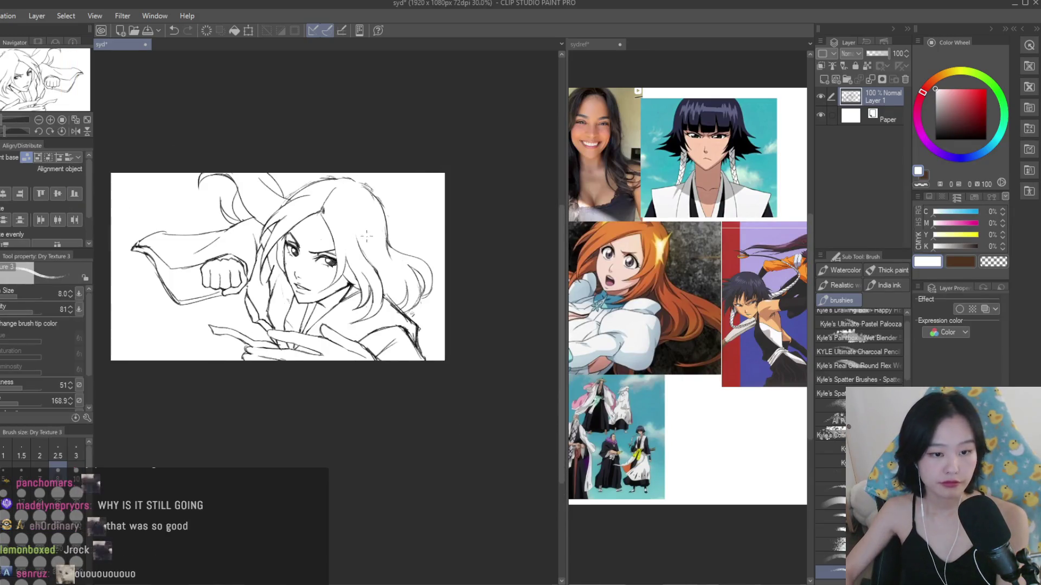
key(h)
click(677, 325)
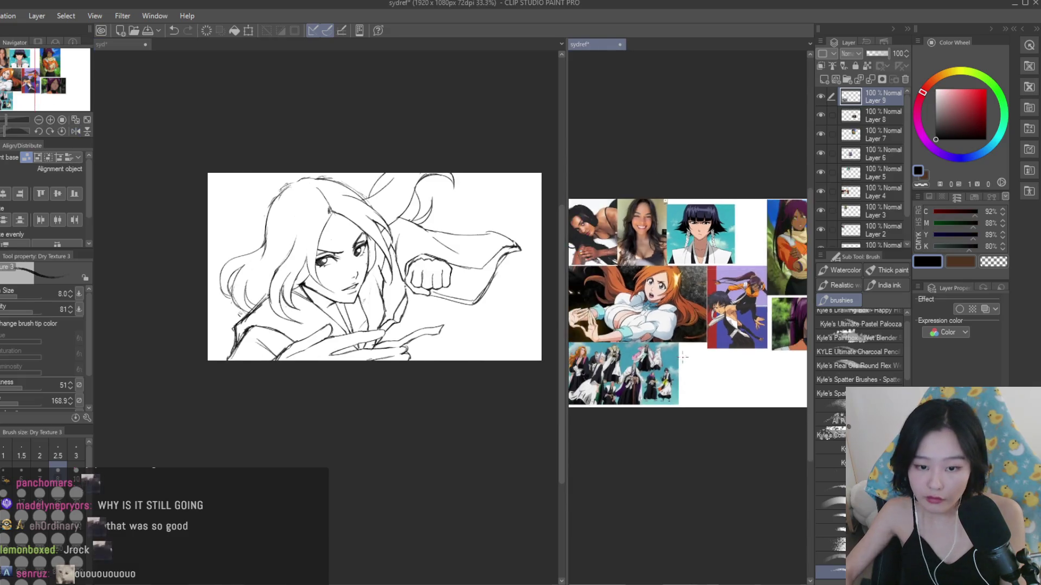
scroll(677, 325, up, 3)
scroll(687, 254, up, 1)
click(492, 293)
scroll(492, 292, up, 2)
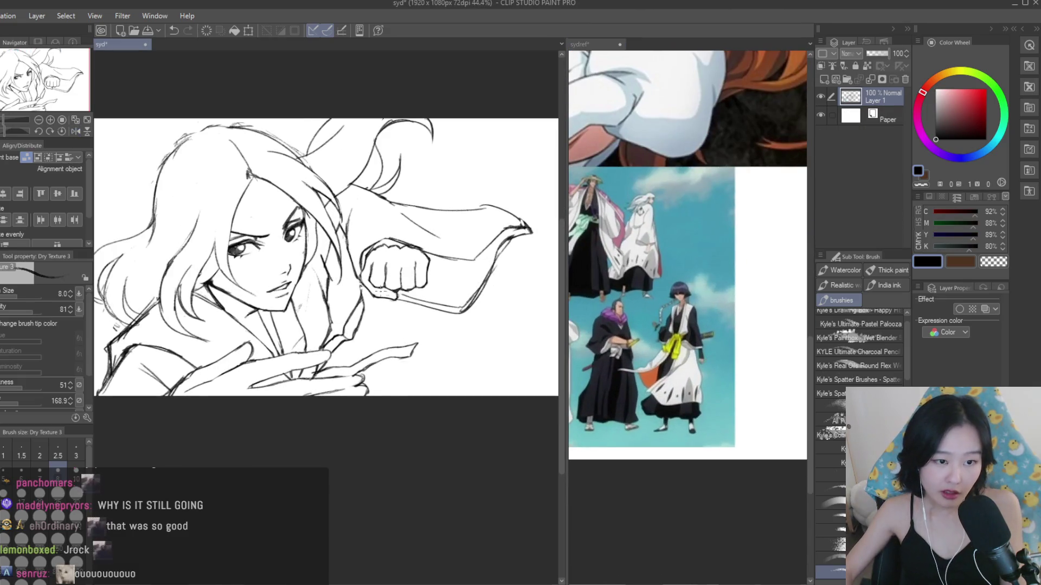
- Redraw the fist's knuckle line and reinforce the sleeve tip and lower sleeve edge
scroll(443, 291, up, 1)
scroll(366, 345, up, 4)
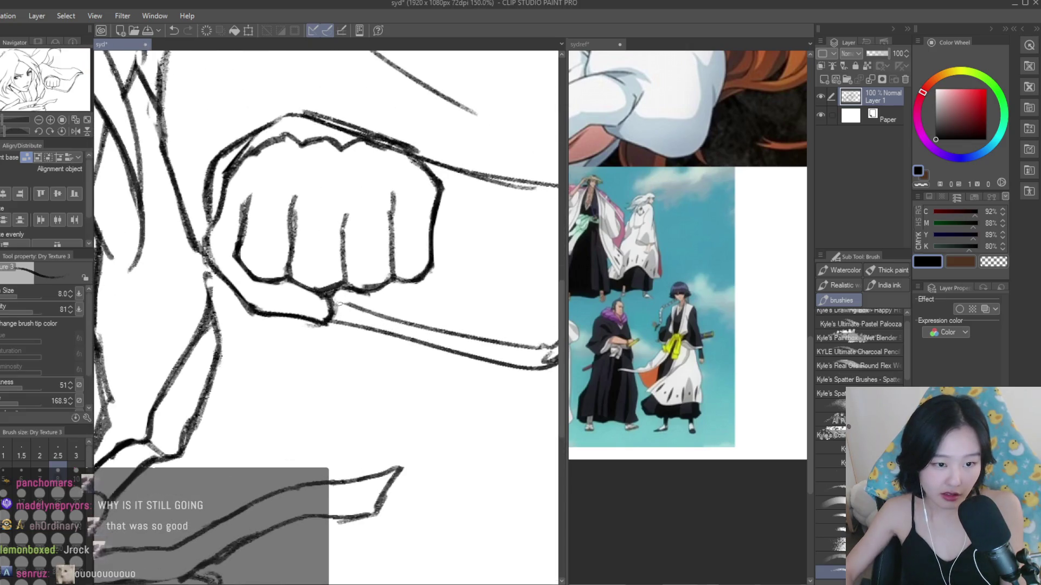
scroll(367, 345, down, 1)
scroll(367, 345, down, 3)
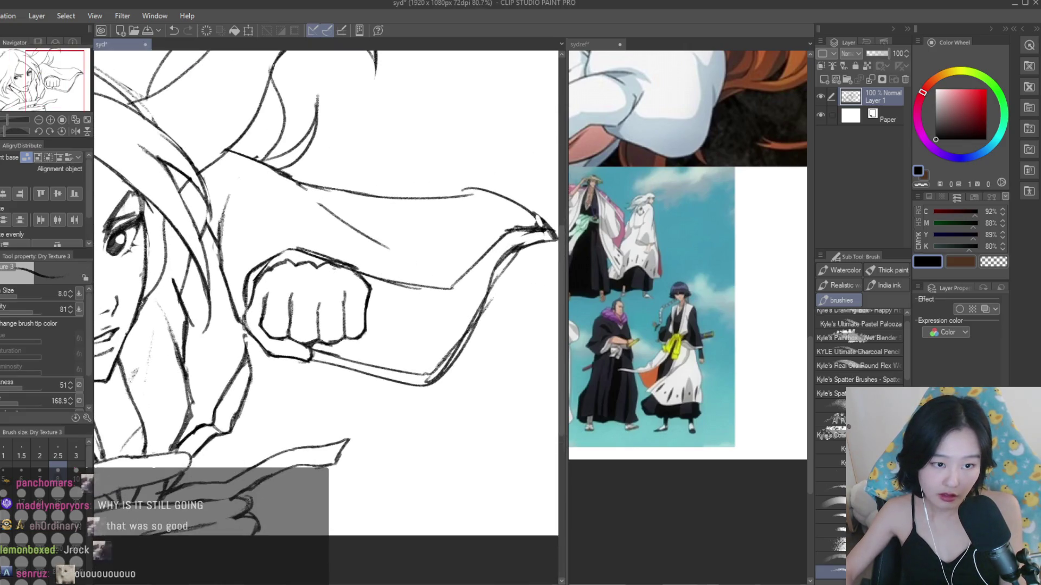
scroll(313, 267, up, 3)
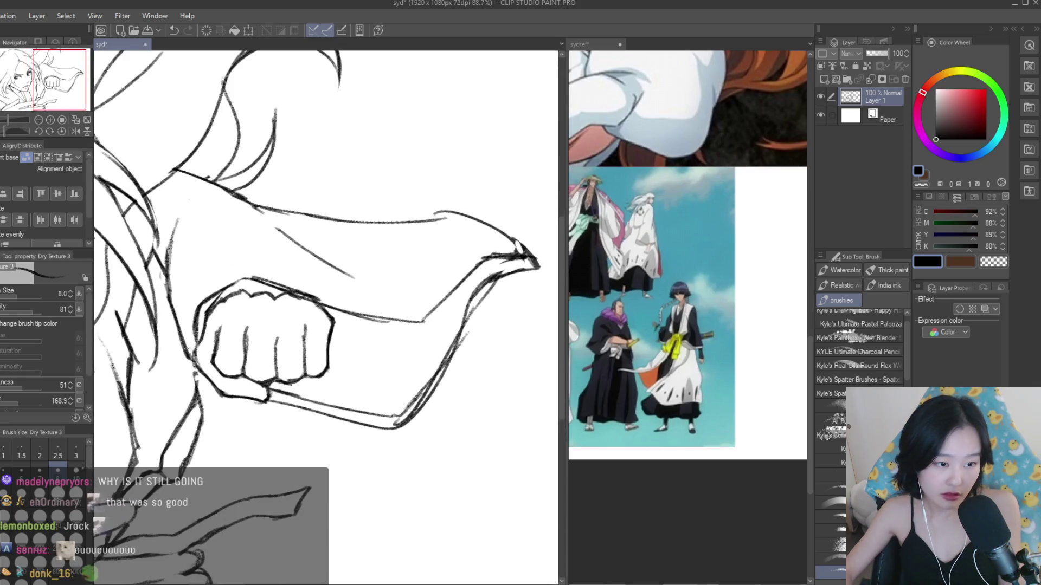
drag(246, 260, 353, 293)
drag(288, 269, 397, 307)
key(ctrl+z)
key(ctrl+z)
drag(234, 261, 425, 305)
drag(483, 252, 540, 247)
drag(391, 429, 458, 346)
- Erase the doubled sleeve-edge lines and trim the strokes at the sleeve tip
scroll(495, 352, down, 4)
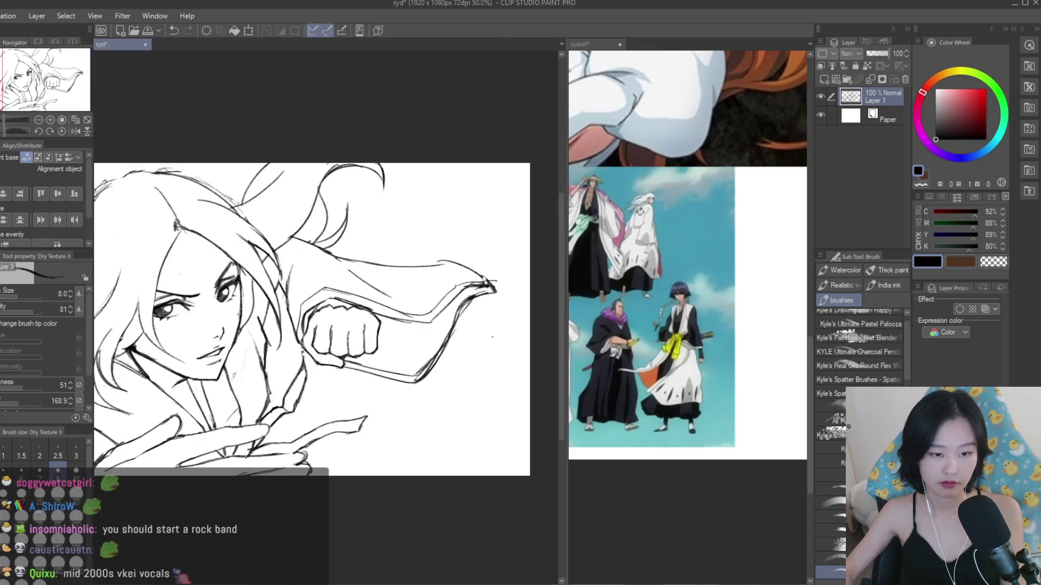
scroll(495, 353, up, 2)
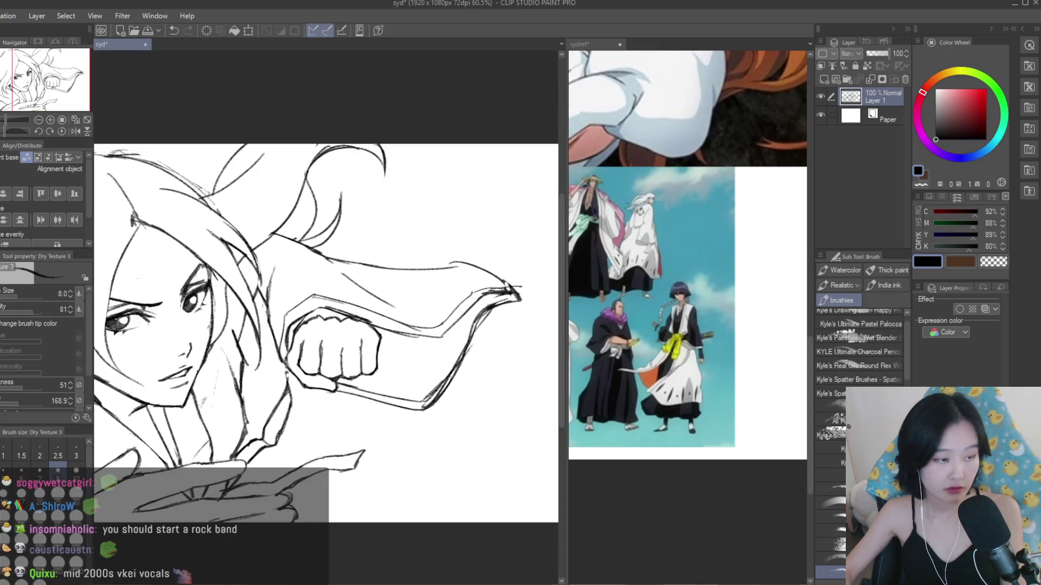
key(e)
scroll(444, 355, up, 1)
mouse_move(455, 362)
mouse_down()
mouse_move(447, 401)
mouse_move(351, 389)
mouse_up()
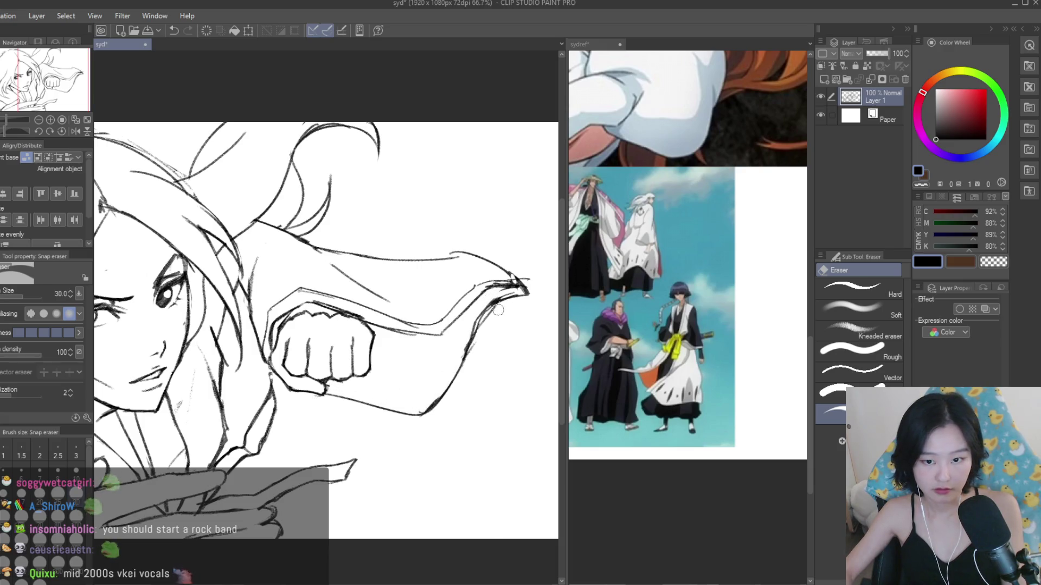
drag(499, 314, 493, 302)
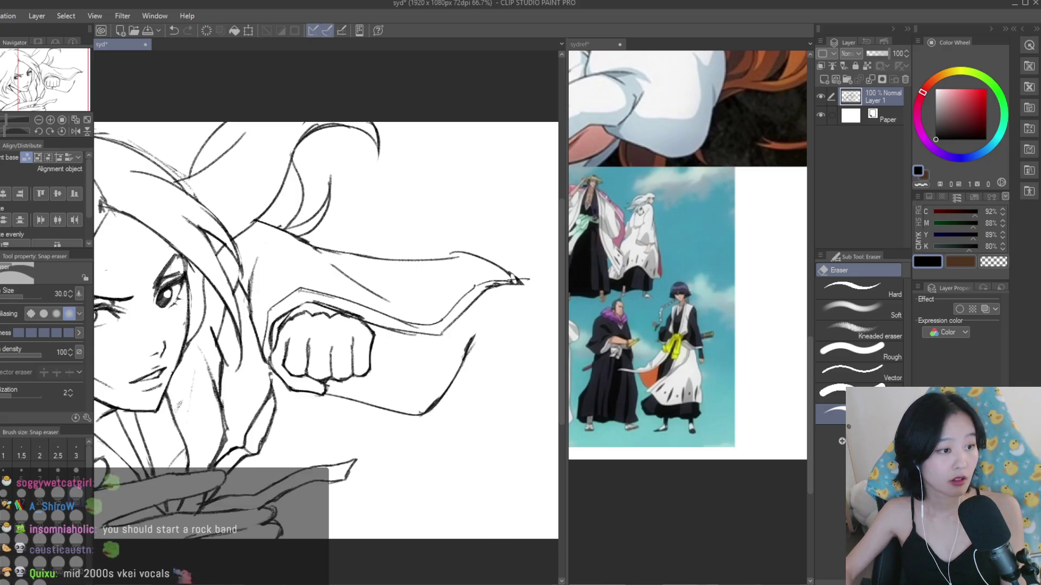
key(b)
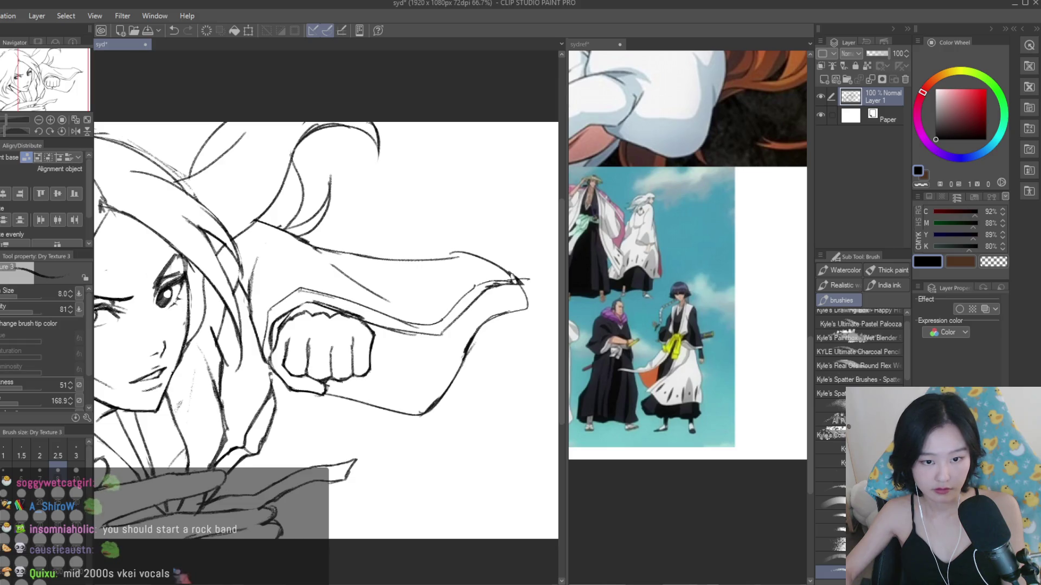
scroll(488, 277, down, 5)
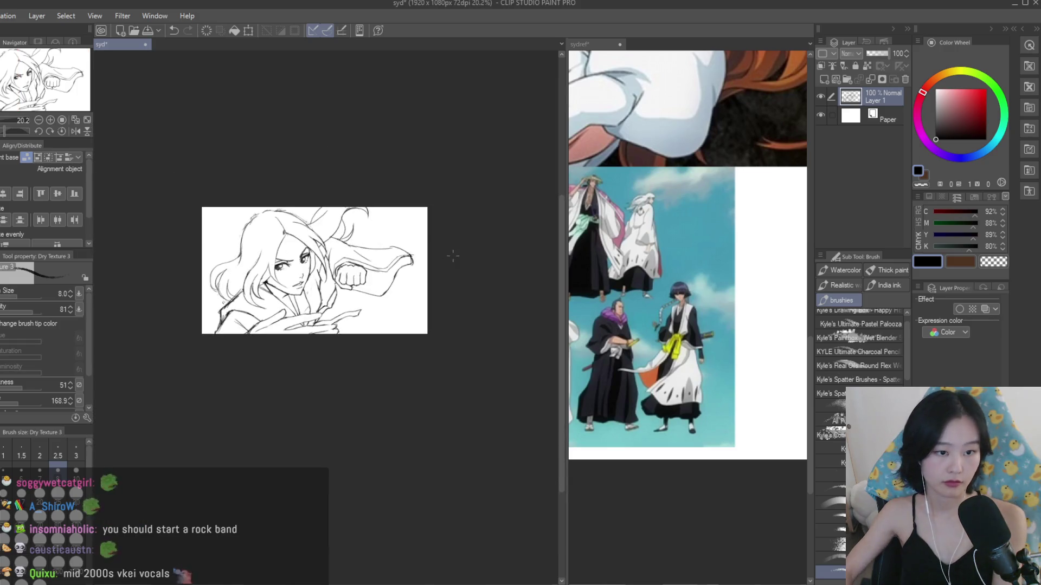
- Mirror the canvas to check, erase stray sleeve-tip and upper-curve strokes, then save
key(h)
key(h)
scroll(412, 263, up, 8)
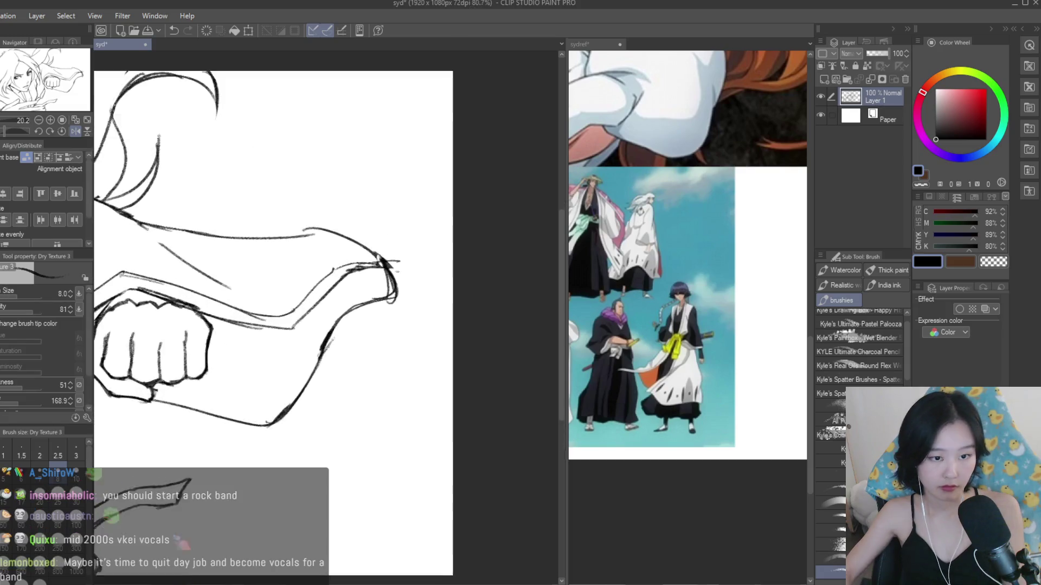
key(e)
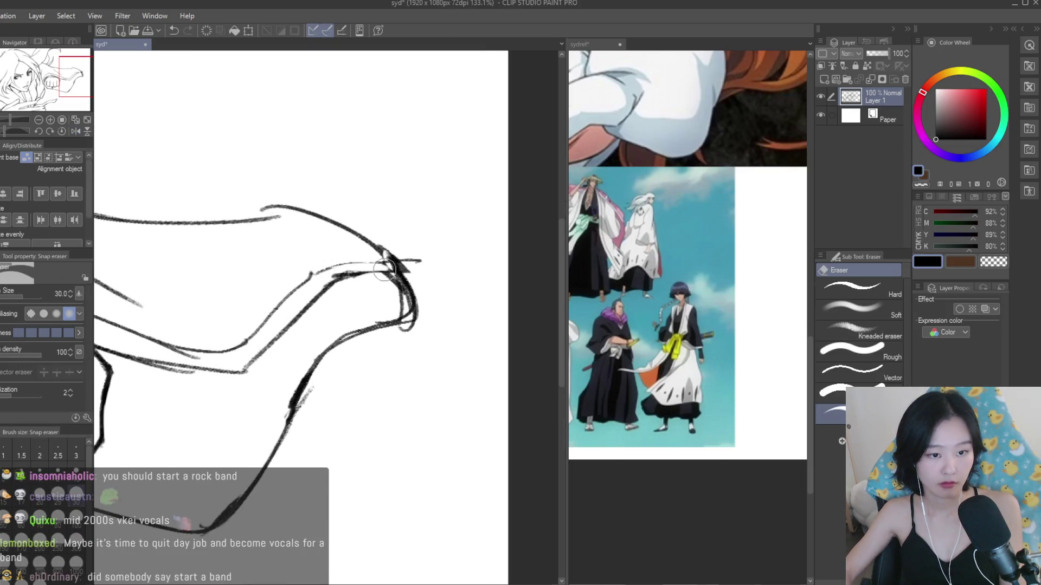
drag(415, 269, 406, 249)
drag(242, 210, 325, 214)
key(b)
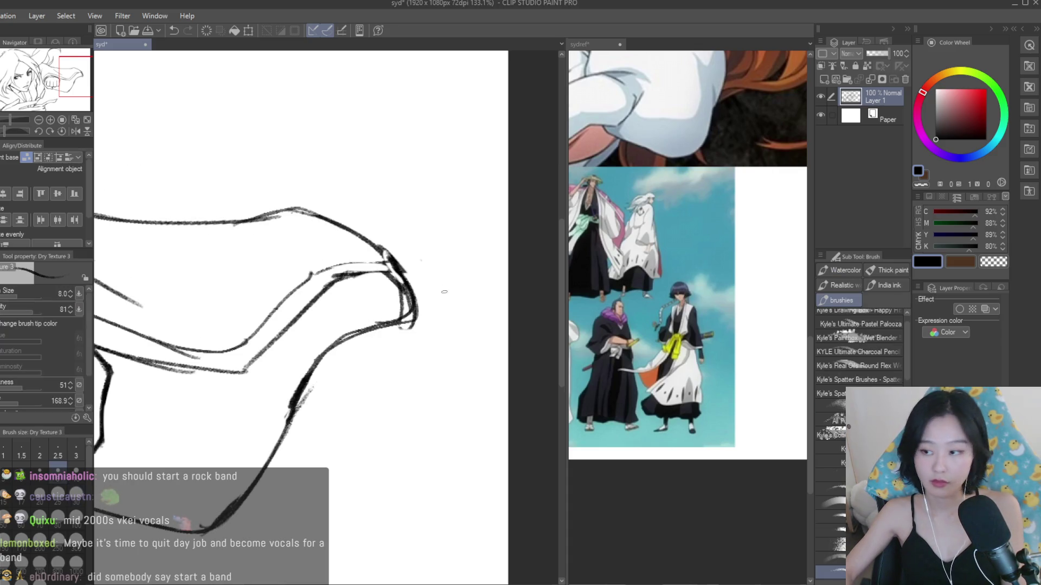
scroll(444, 292, down, 5)
scroll(380, 296, up, 1)
key(ctrl+s)
- Draw a line along the sleeve's top edge and erase a trial stroke across the hair
scroll(377, 296, down, 1)
scroll(374, 297, up, 1)
scroll(374, 298, up, 3)
drag(383, 282, 319, 313)
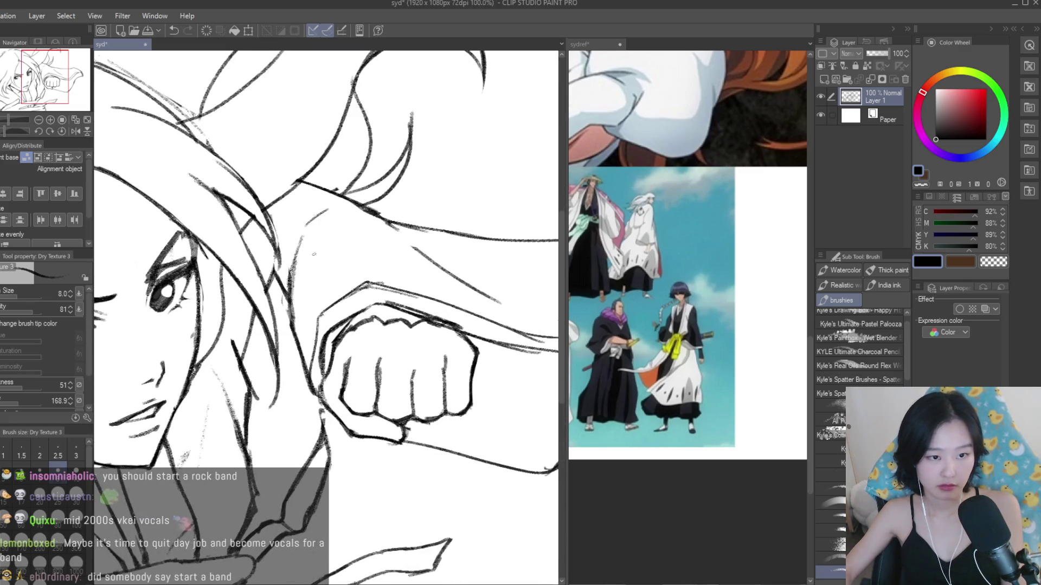
scroll(390, 181, up, 3)
drag(211, 182, 321, 229)
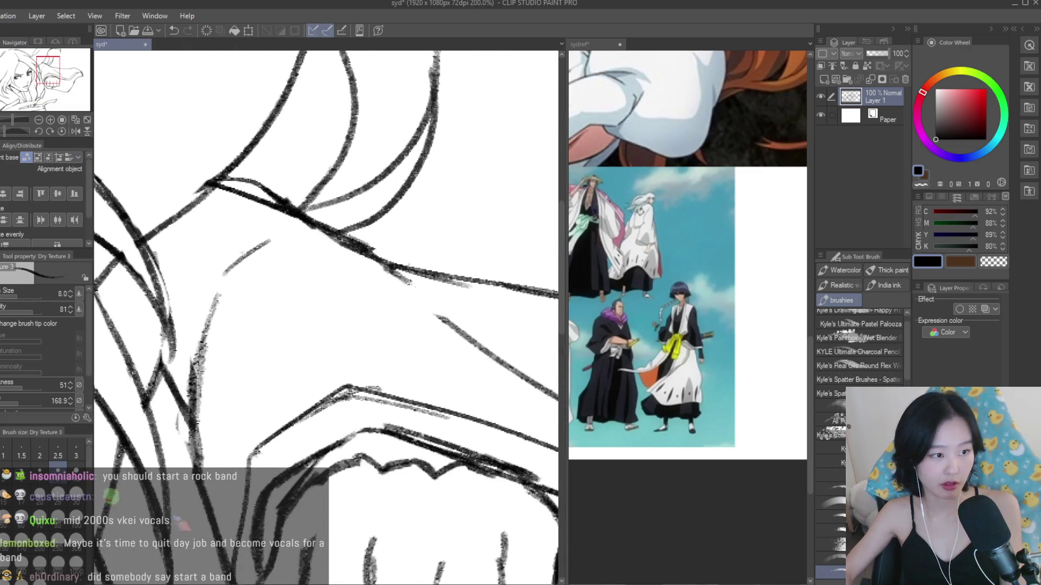
key(e)
drag(222, 182, 304, 234)
- Check the drawing in mirrored view, restore it, and save the sketch
scroll(293, 239, down, 4)
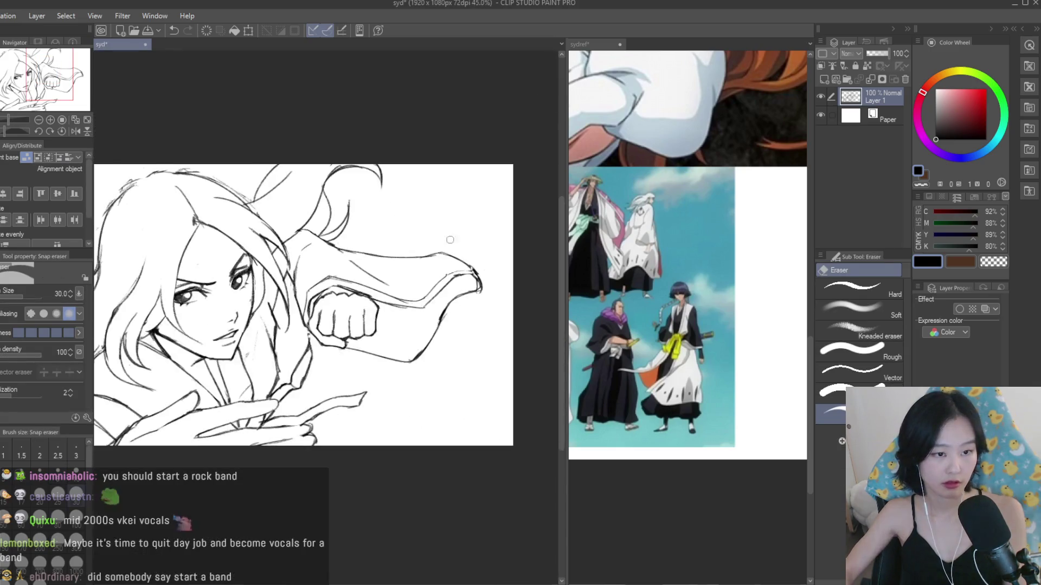
scroll(448, 240, down, 3)
key(h)
key(h)
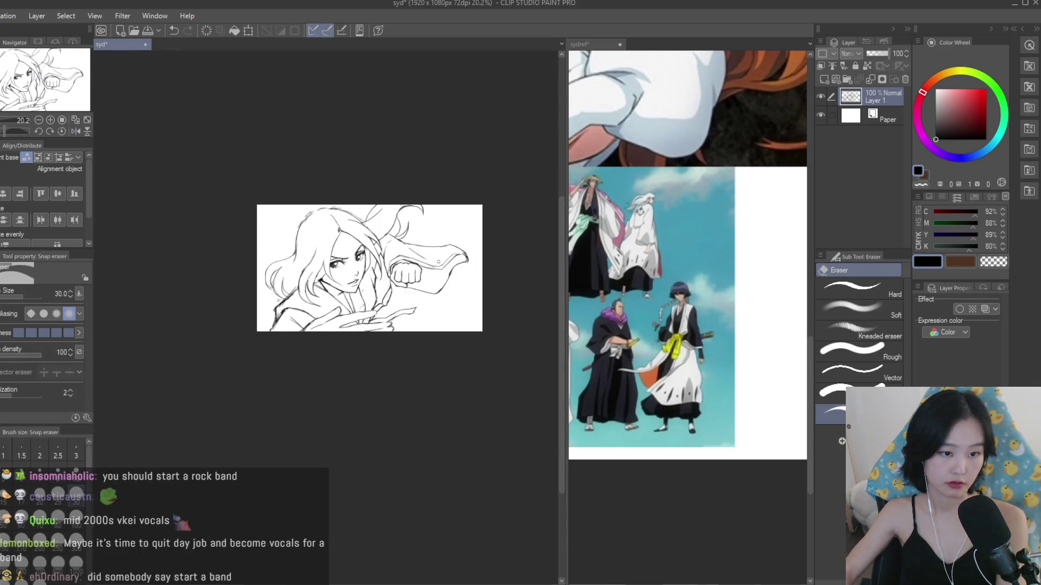
scroll(391, 257, up, 1)
key(b)
key(ctrl+s)
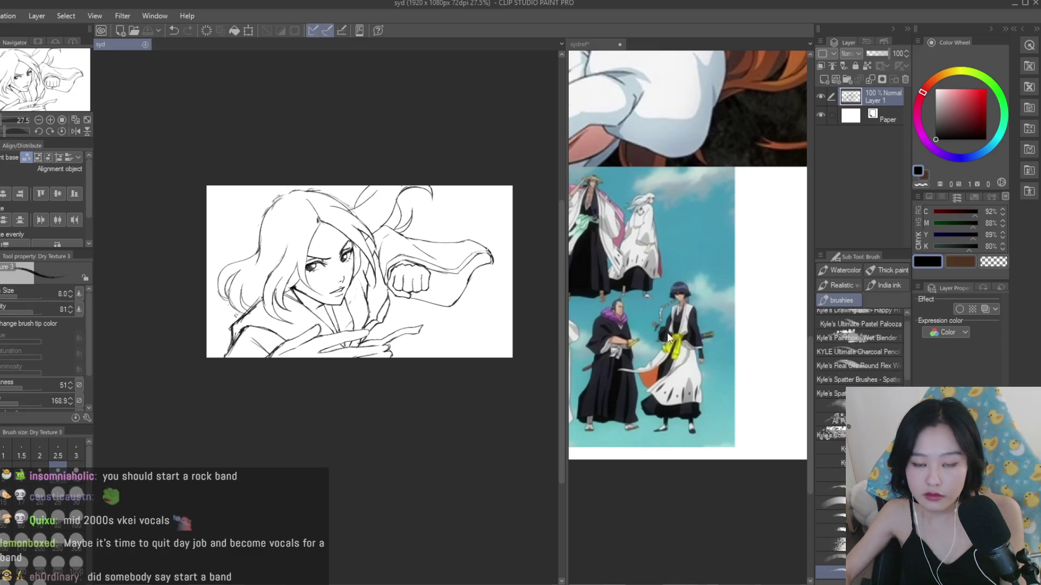
scroll(656, 326, down, 4)
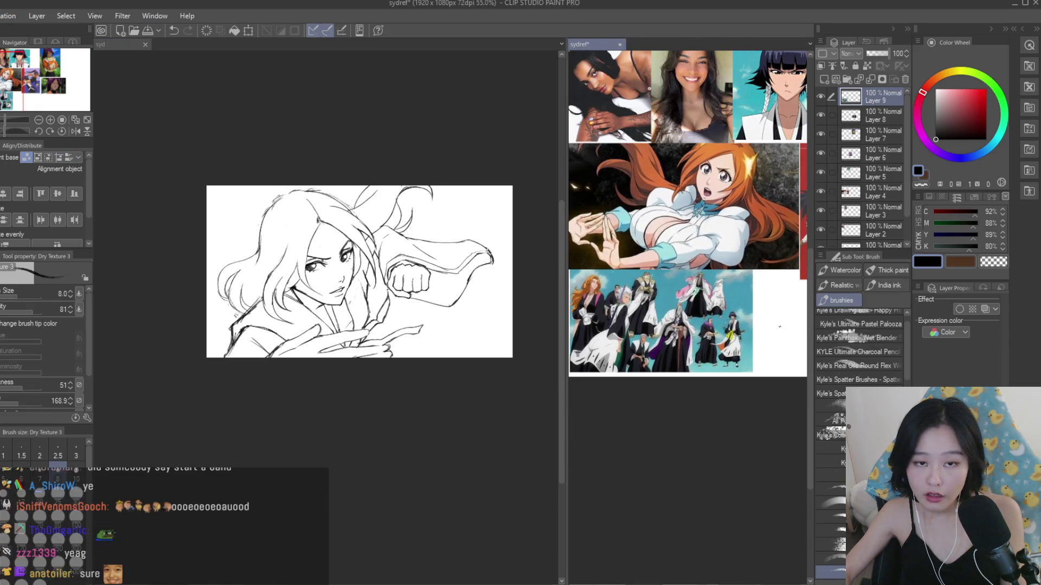
- Try a stroke near the neck and undo it
scroll(780, 326, up, 3)
scroll(736, 341, down, 1)
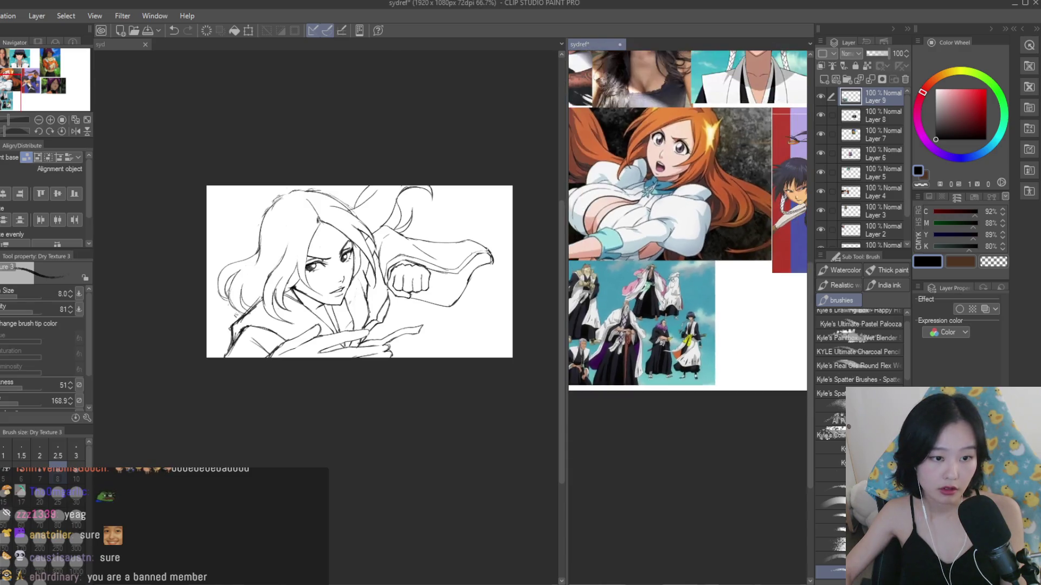
scroll(705, 326, up, 2)
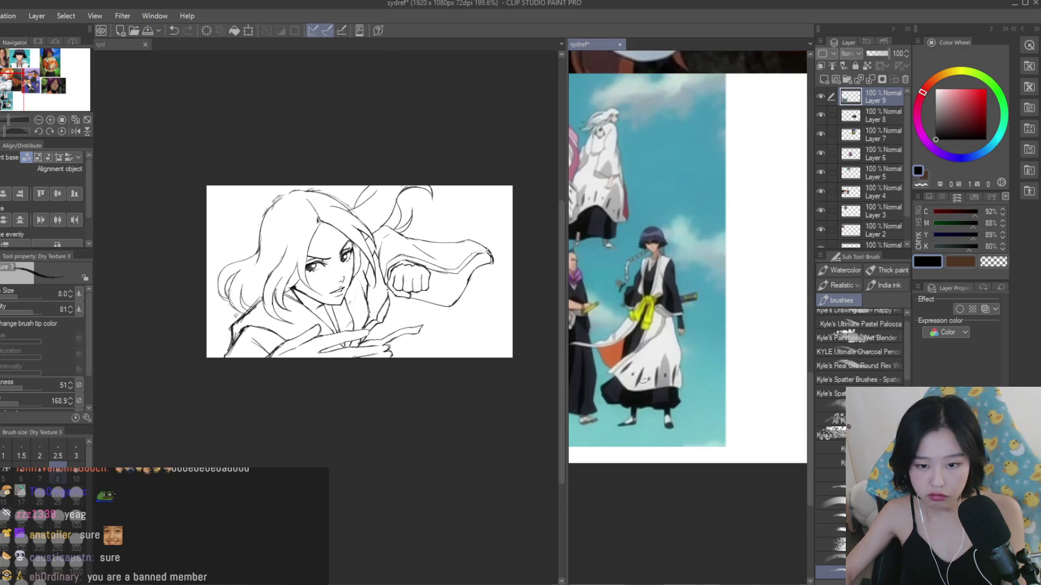
scroll(446, 290, up, 2)
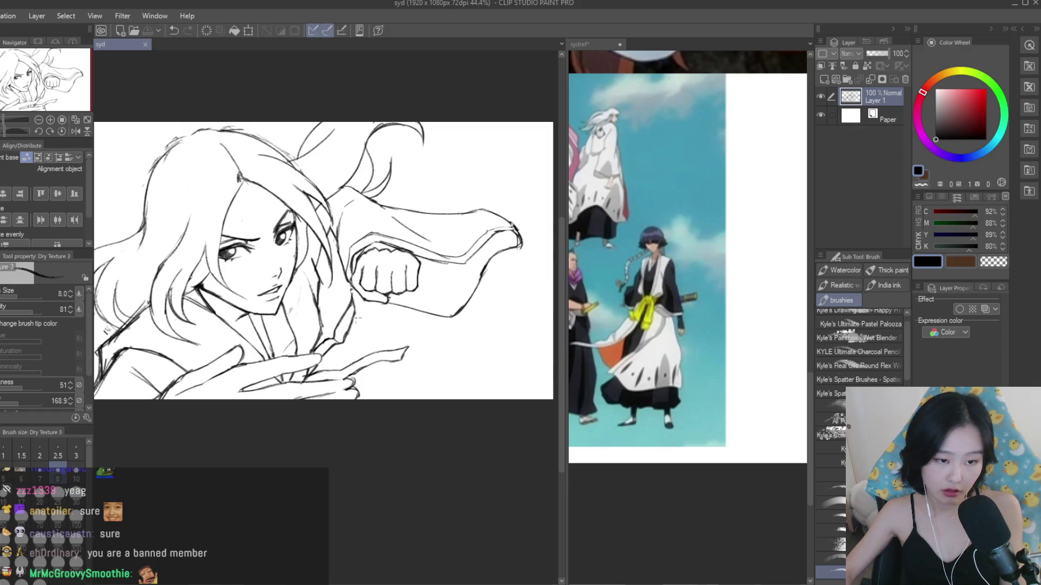
scroll(320, 310, up, 2)
mouse_move(314, 312)
mouse_down()
mouse_move(347, 296)
mouse_move(447, 336)
mouse_move(494, 372)
mouse_move(509, 401)
mouse_up()
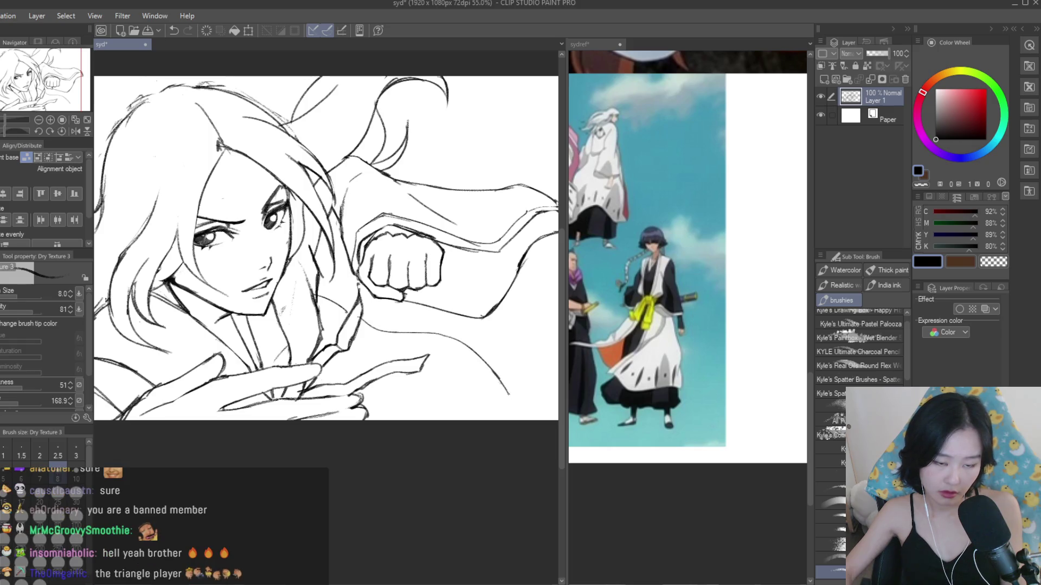
scroll(325, 249, down, 3)
scroll(325, 249, up, 3)
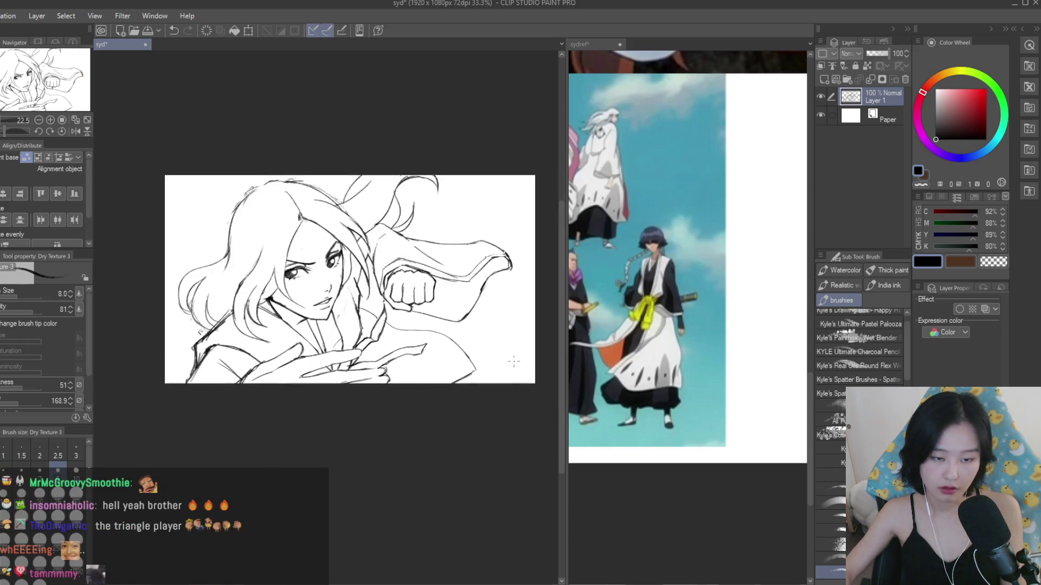
key(ctrl+z)
key(ctrl+z)
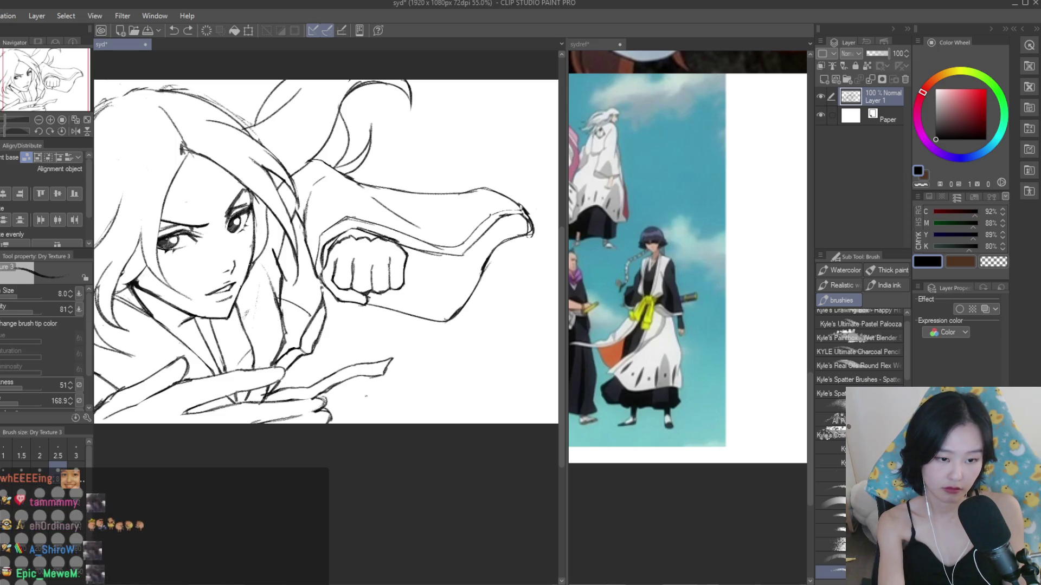
- Redraw a curved fold line below the arm and add a short line on the robe
drag(452, 366, 412, 412)
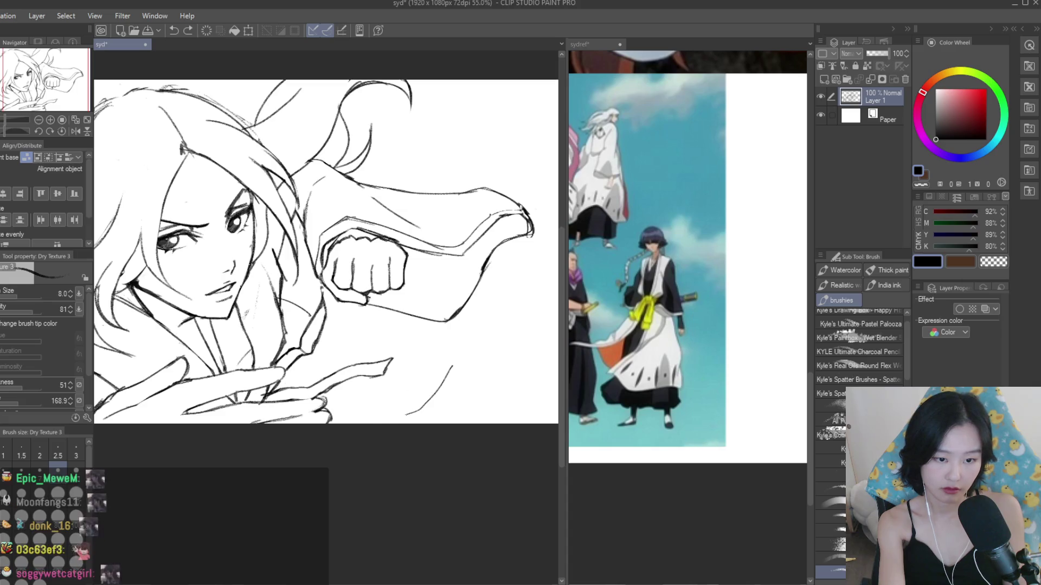
key(ctrl+z)
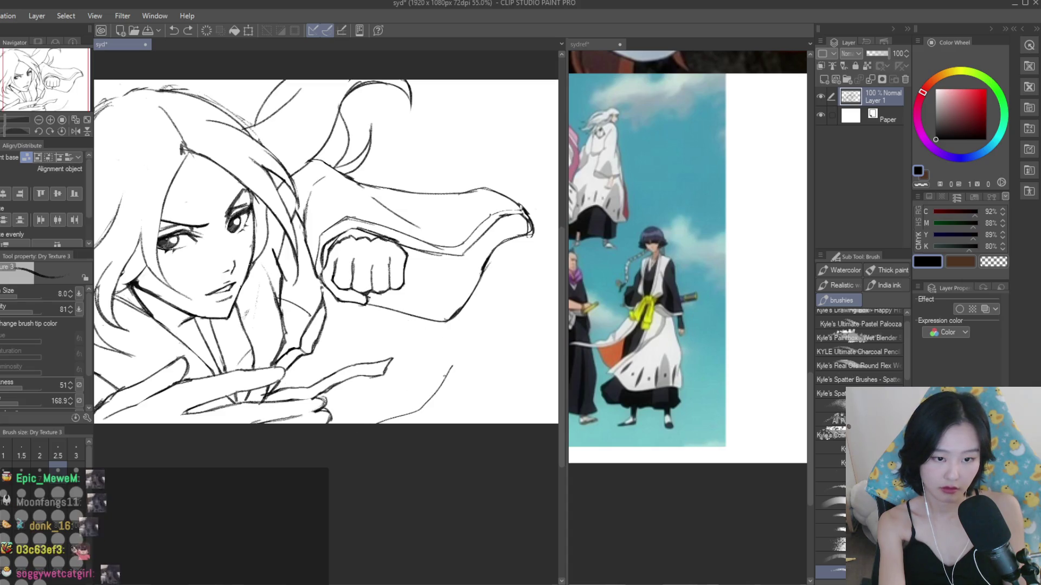
drag(452, 374, 428, 403)
drag(404, 329, 448, 373)
key(ctrl+z)
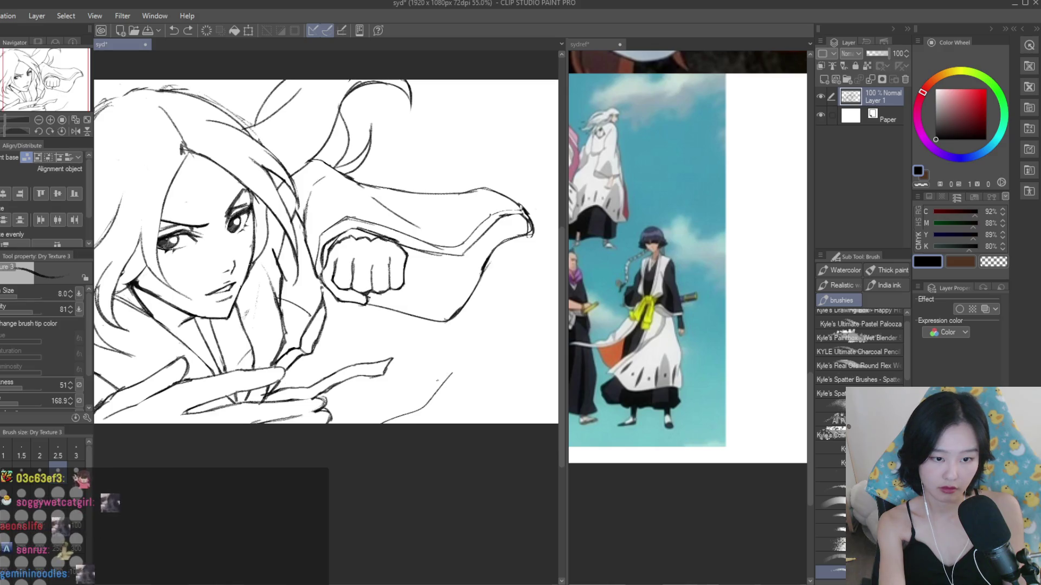
drag(337, 324, 387, 318)
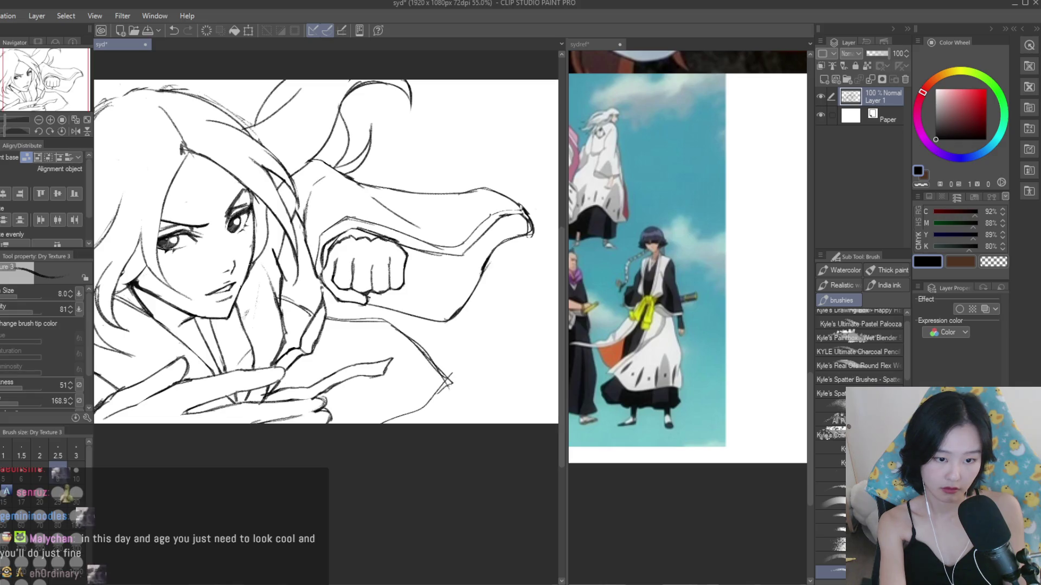
- Add a short stroke along the sleeve's lower edge, redrawing it until it sits right
key(e)
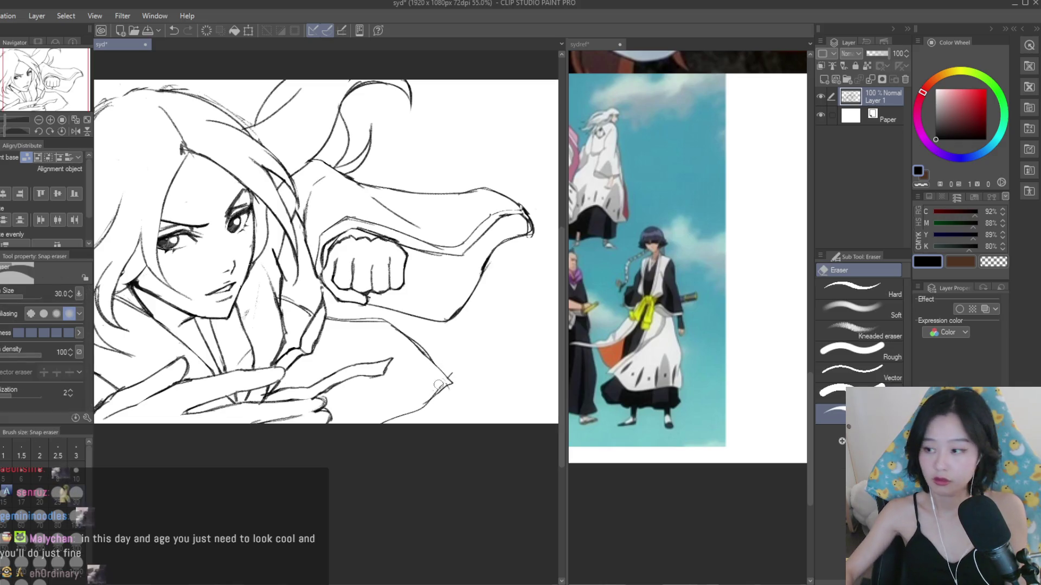
scroll(431, 372, up, 3)
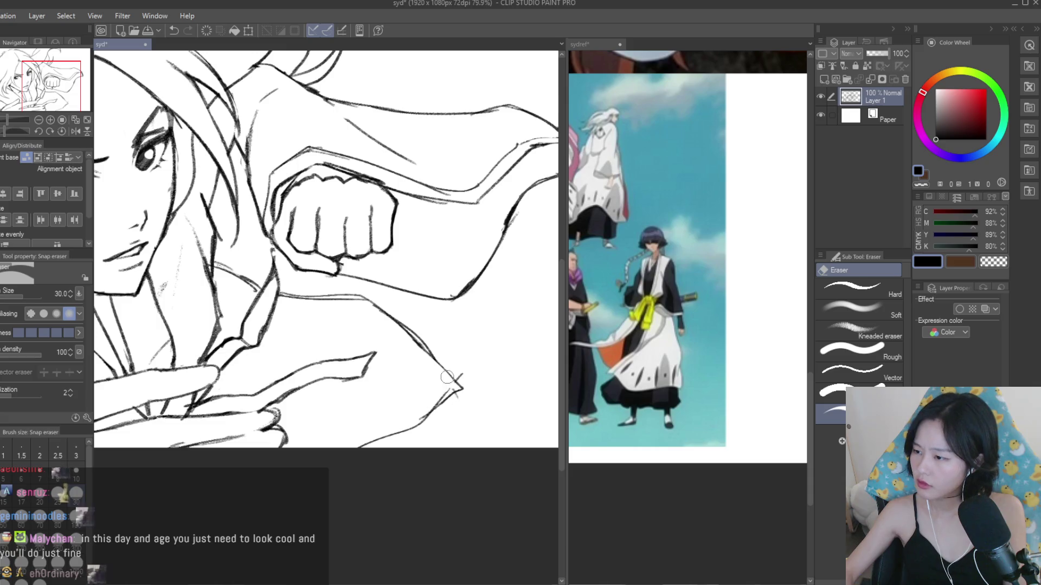
scroll(447, 378, up, 2)
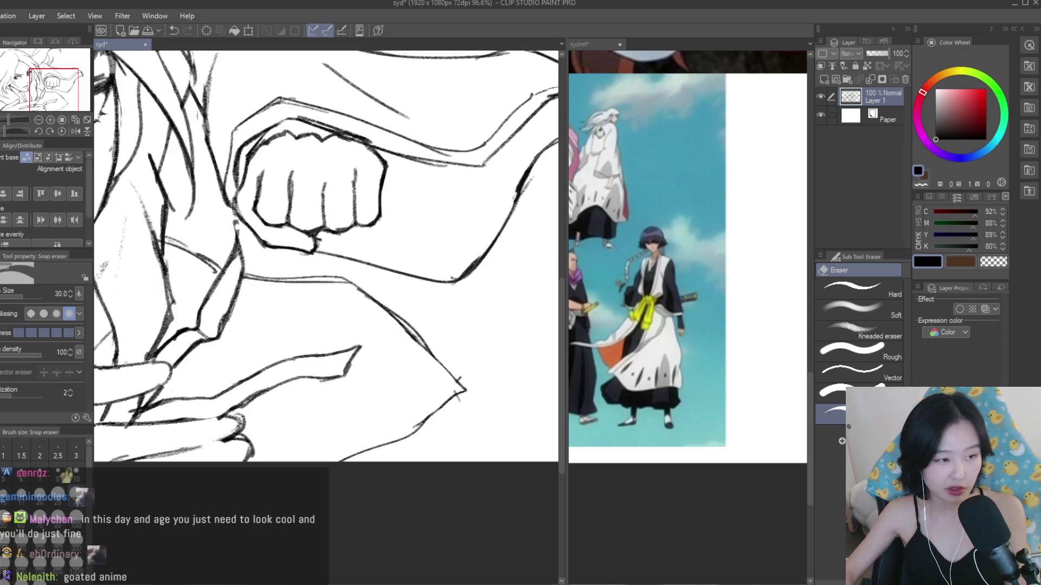
key(b)
scroll(504, 423, down, 3)
drag(462, 404, 466, 407)
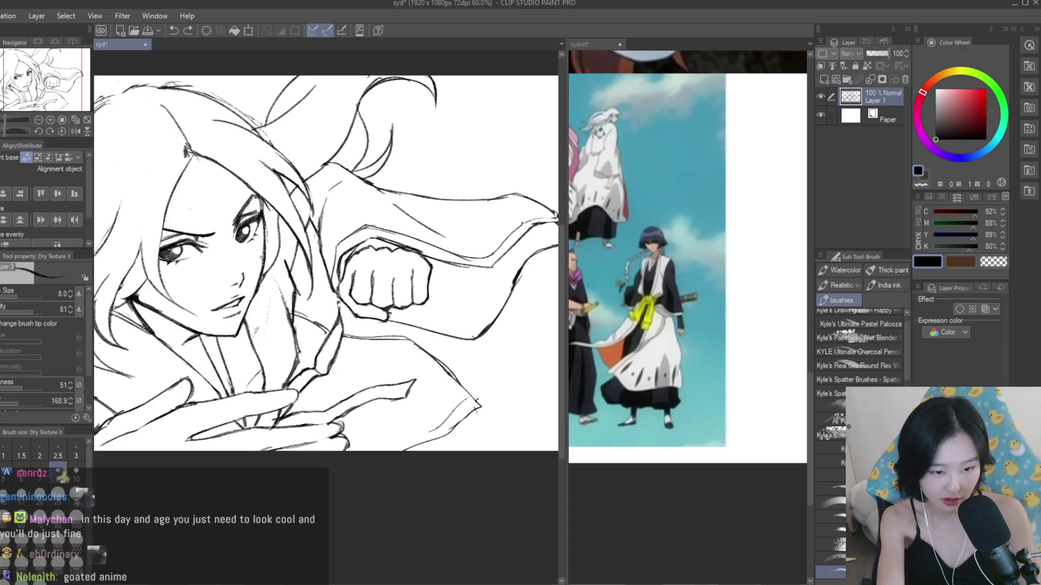
key(ctrl+z)
drag(366, 450, 439, 427)
key(ctrl+z)
drag(361, 450, 436, 428)
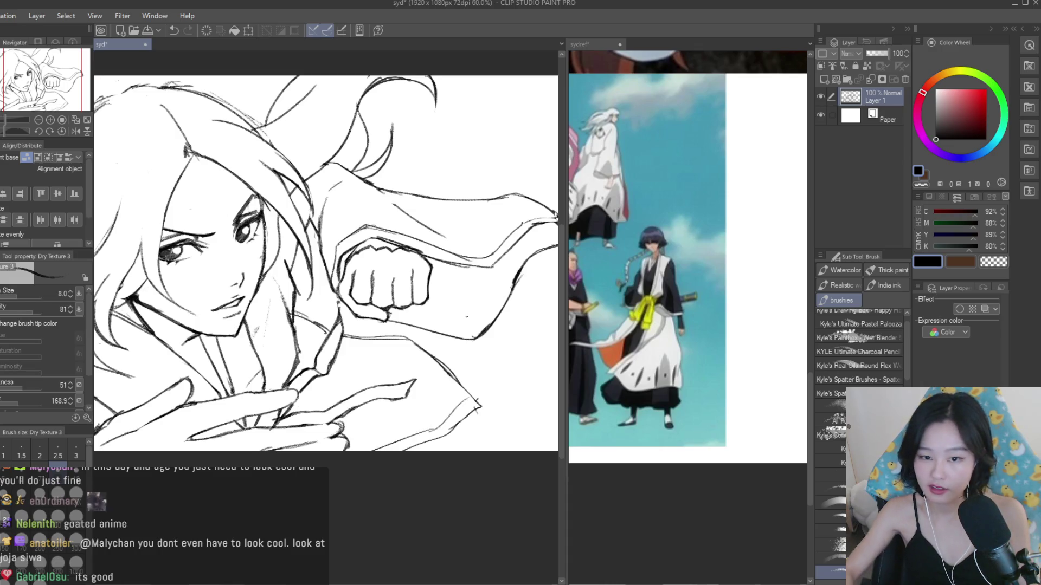
- Shade the robe fold with diagonal hatch strokes, then zoom out to view the whole drawing
scroll(395, 375, up, 2)
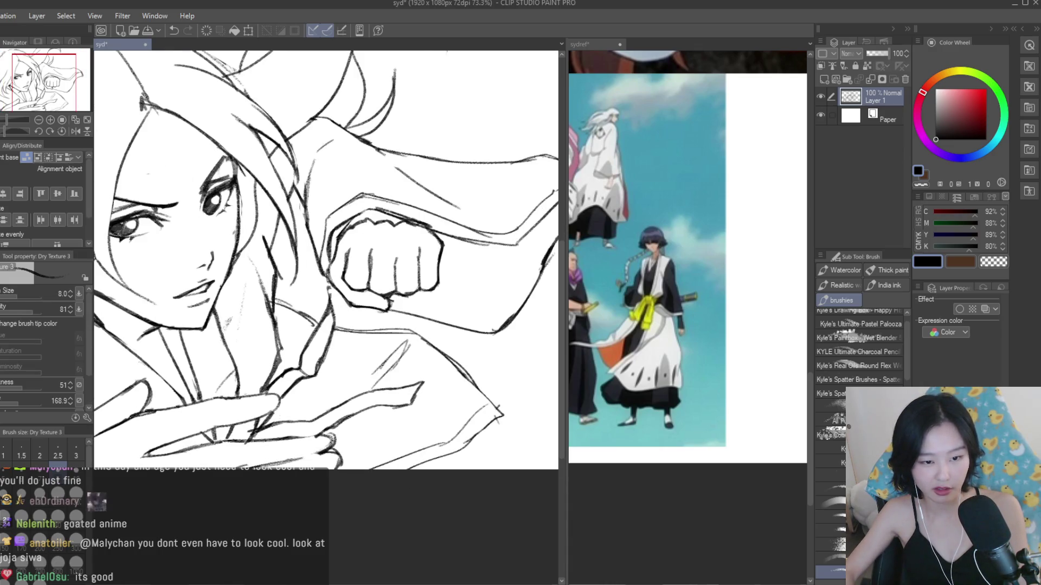
drag(462, 396, 412, 428)
drag(459, 404, 409, 434)
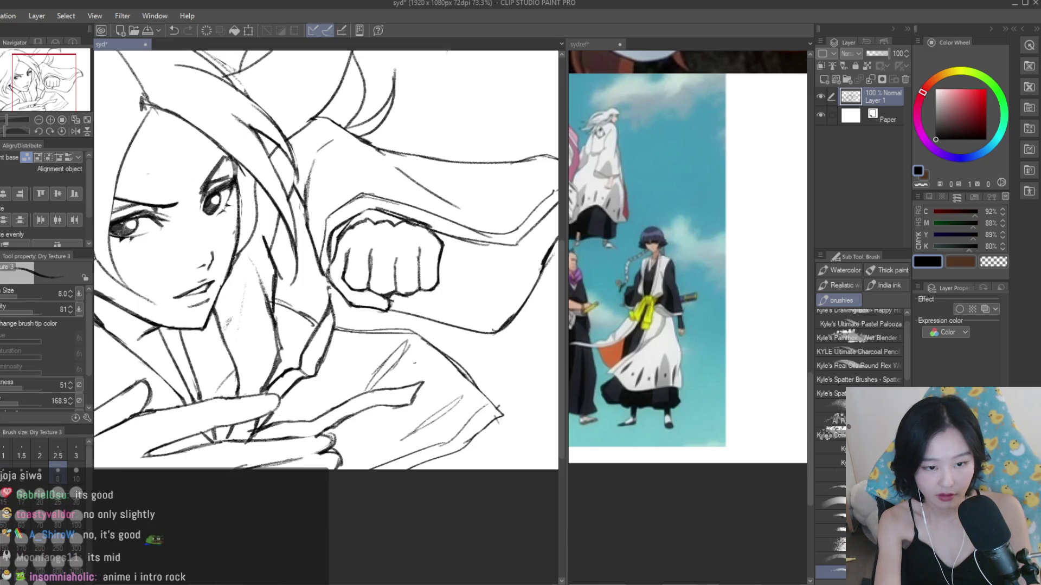
key(ctrl+z)
key(ctrl+z)
key(ctrl+z)
key(ctrl+z)
drag(459, 390, 399, 431)
drag(463, 398, 396, 433)
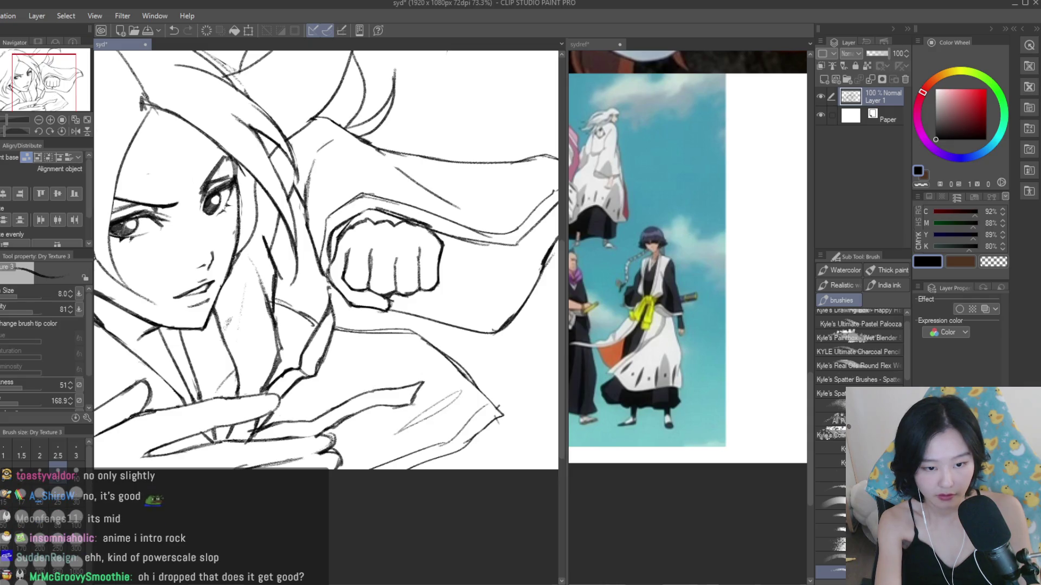
drag(406, 344, 371, 382)
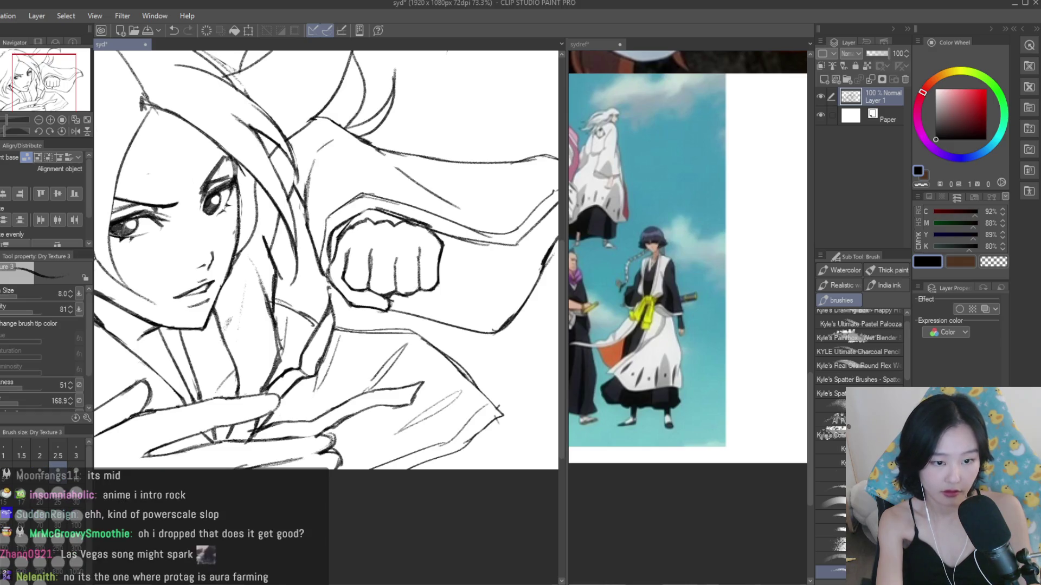
key(ctrl+minus)
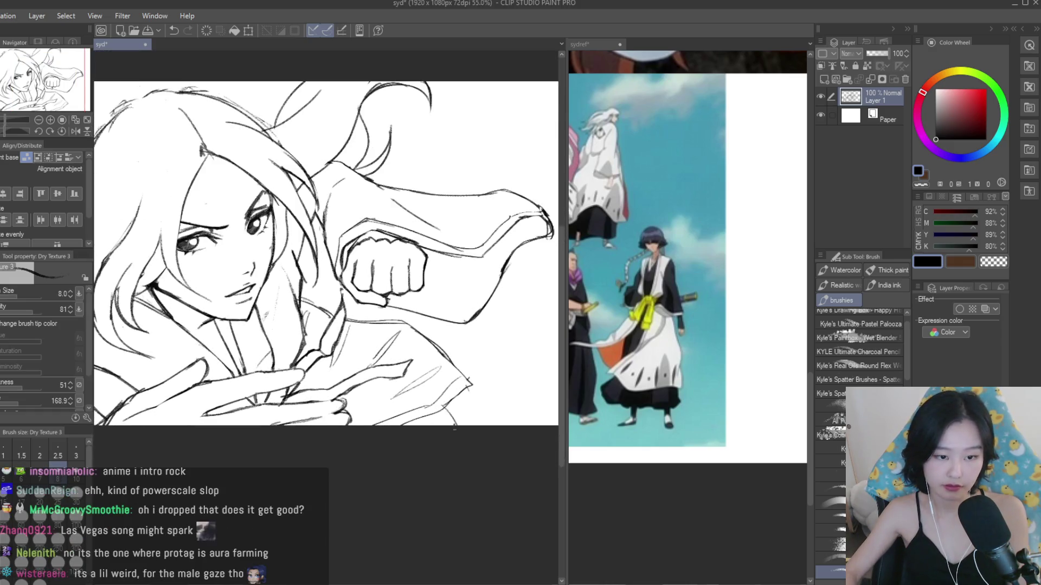
key(ctrl+minus)
- Mirror-check the sketch, zoom back in, and glance at the reference collage before returning
key(h)
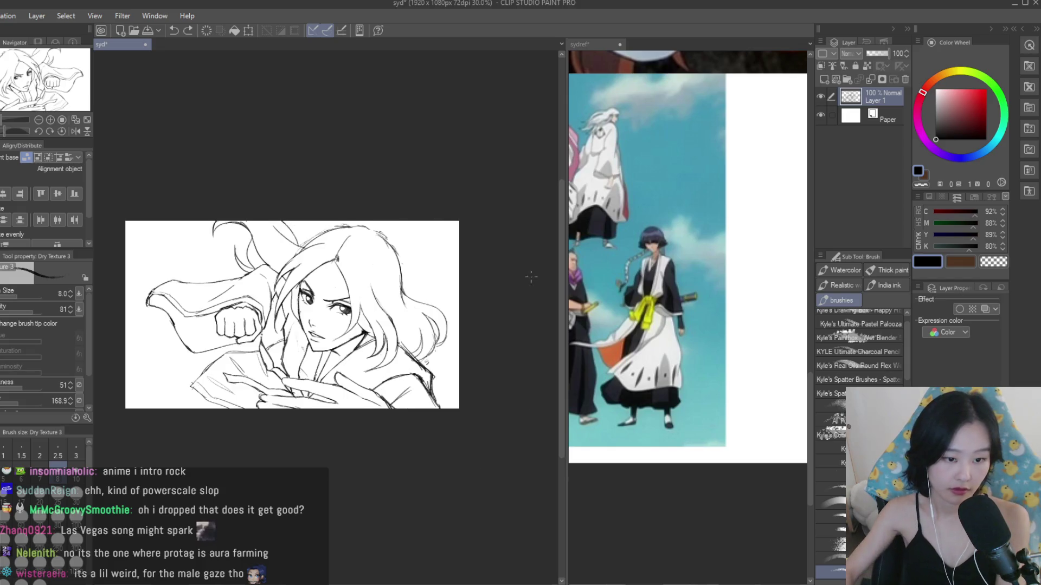
key(h)
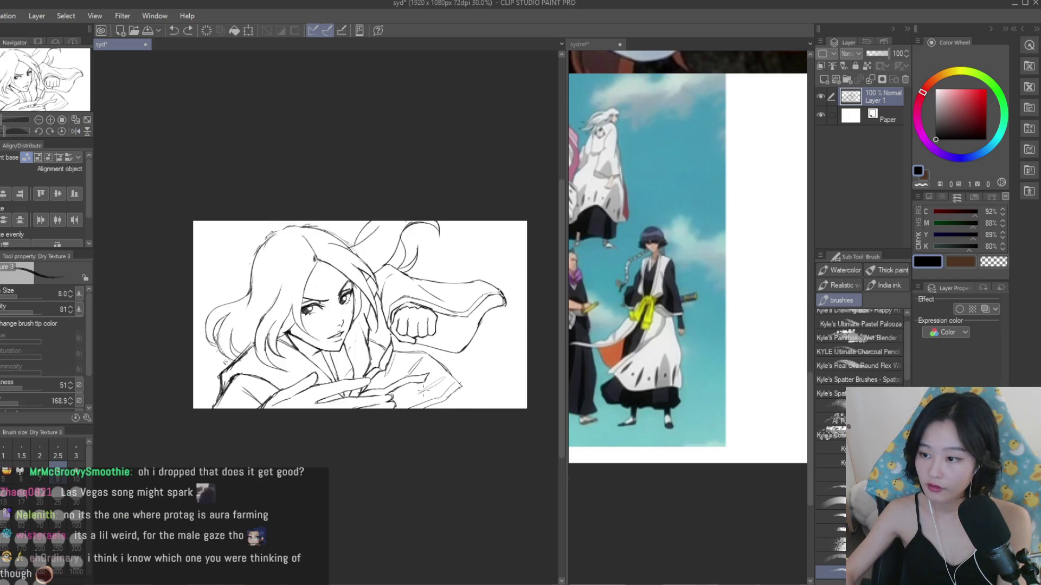
key(ctrl+plus)
click(733, 344)
scroll(733, 345, down, 3)
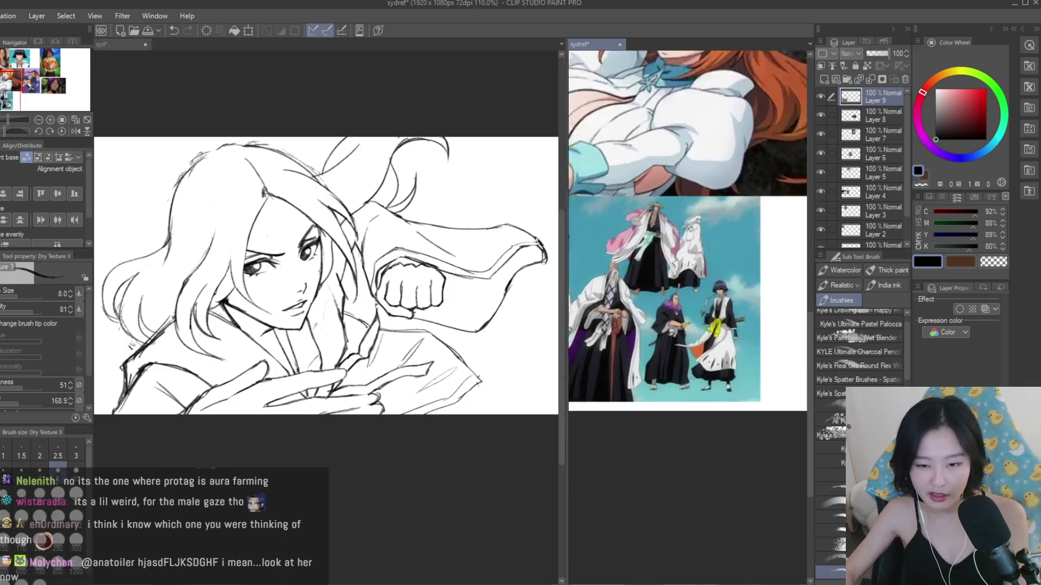
click(466, 354)
scroll(344, 400, up, 4)
- Retry the lines around the hands, erase stray strokes there, and save the sketch
mouse_move(343, 400)
mouse_down()
mouse_move(361, 425)
mouse_move(313, 416)
mouse_up()
key(ctrl+z)
key(e)
scroll(313, 416, down, 7)
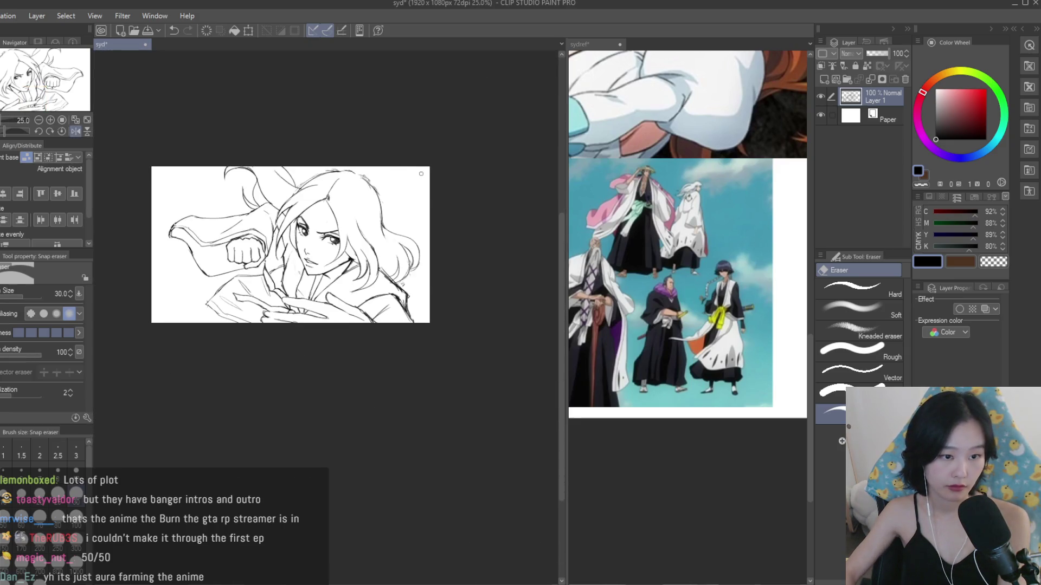
key(h)
scroll(455, 183, up, 1)
key(ctrl+s)
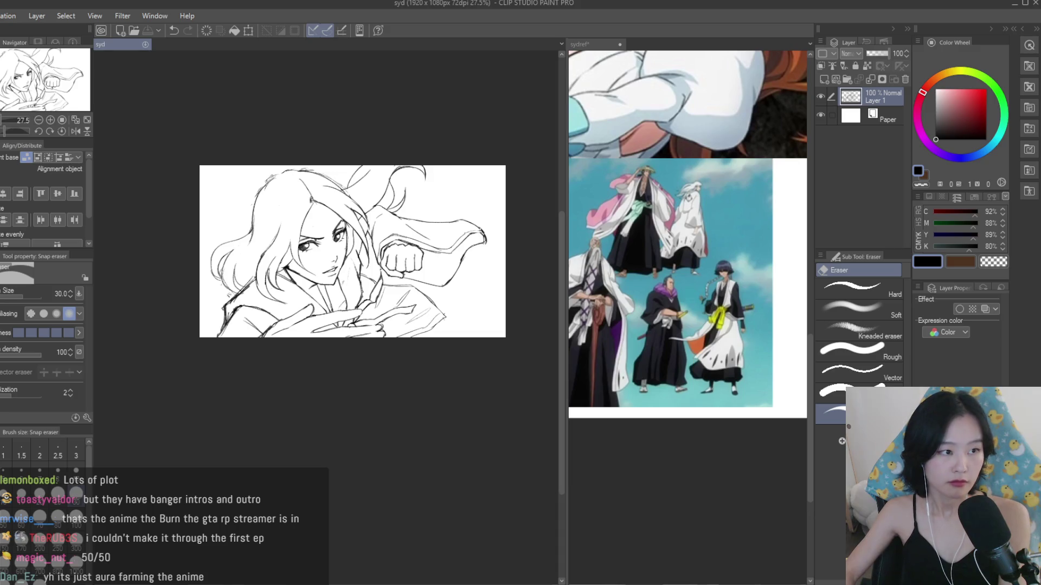
- Shift the sketch layer slightly right, review the references, then resume with the textured brush
key(k)
drag(361, 195, 368, 194)
scroll(400, 171, up, 1)
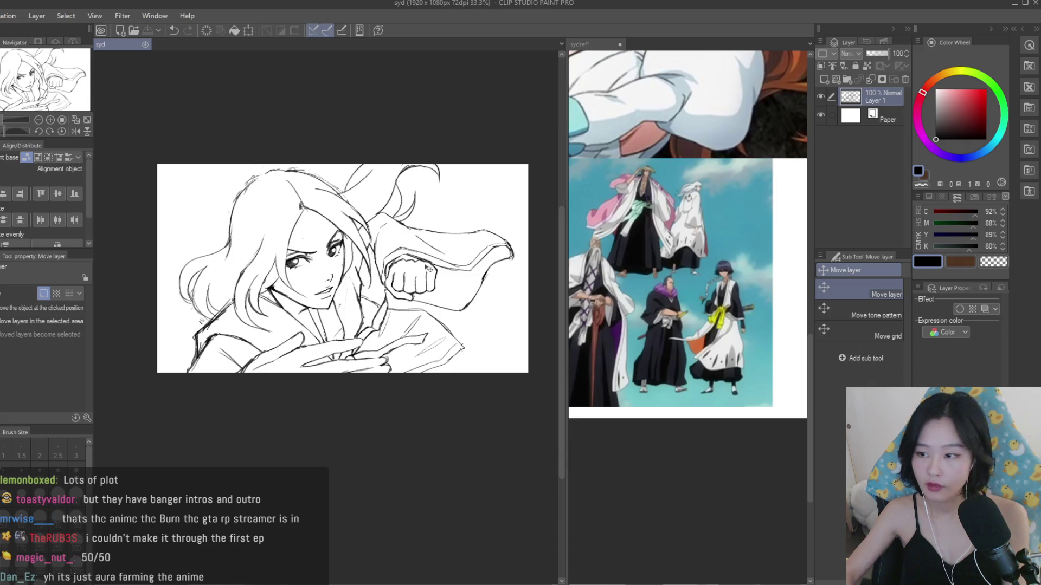
click(776, 349)
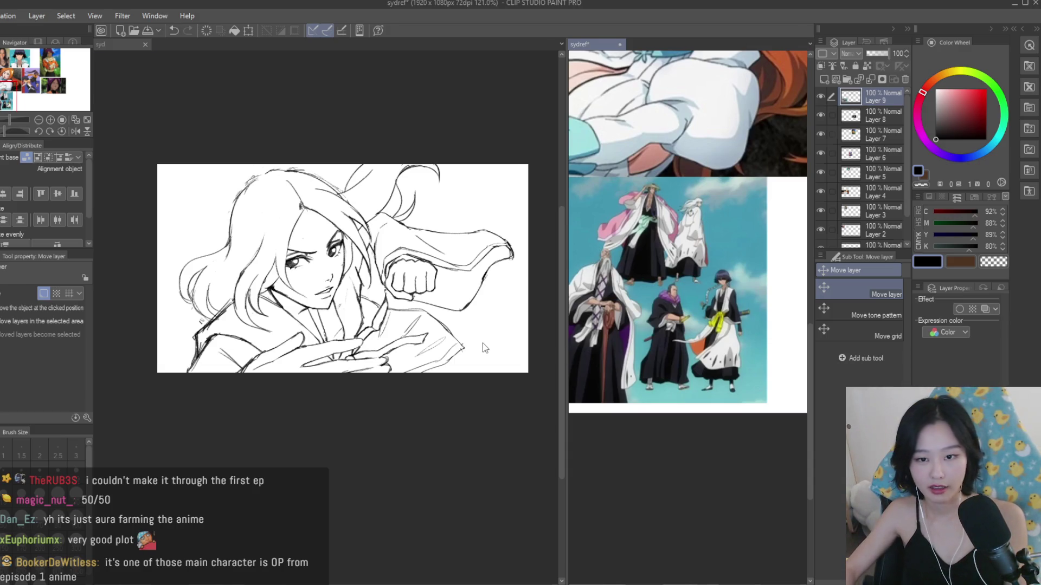
click(523, 368)
scroll(474, 335, up, 1)
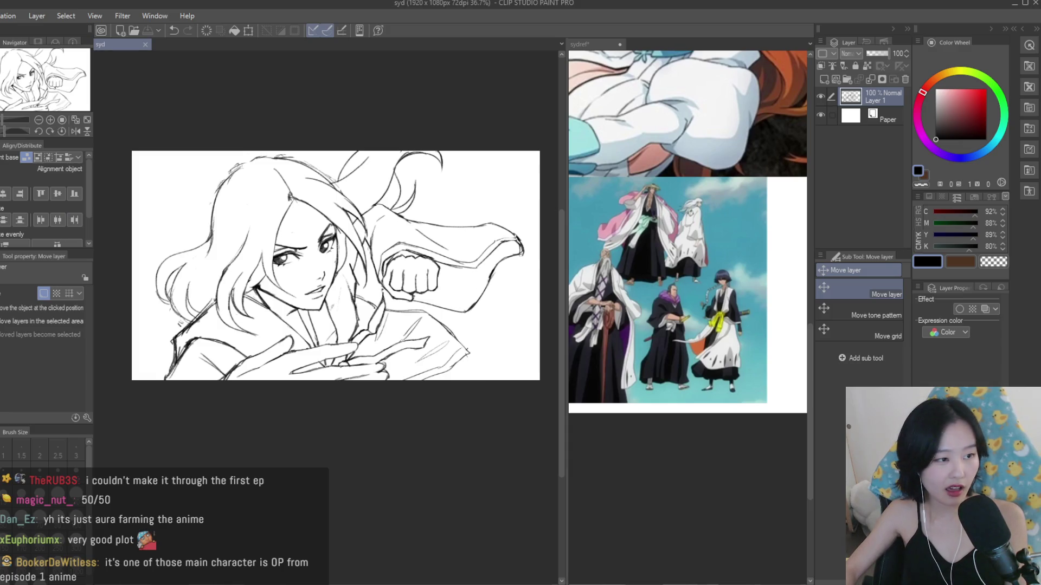
key(b)
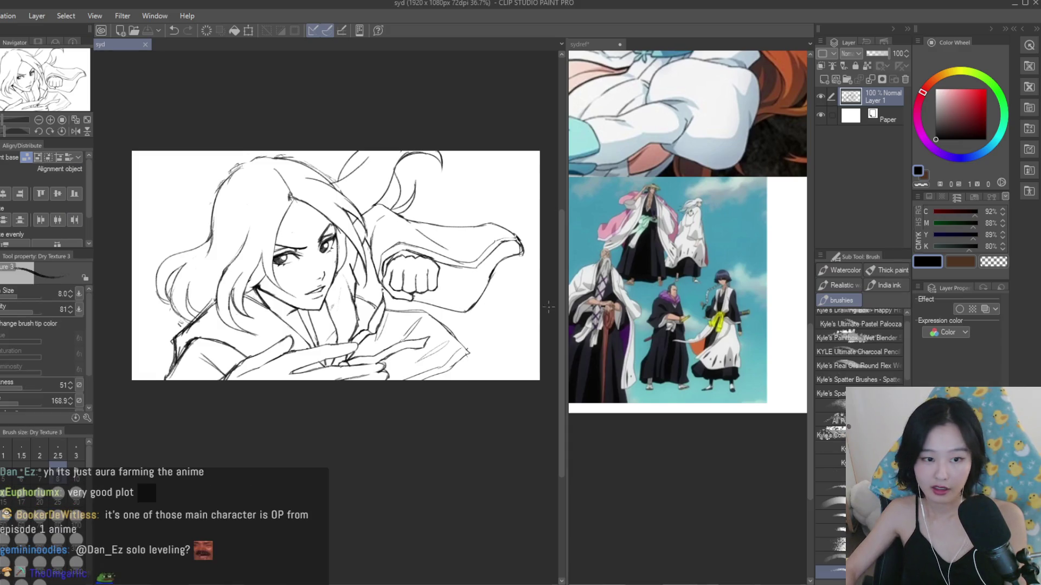
scroll(171, 160, up, 2)
scroll(625, 490, down, 2)
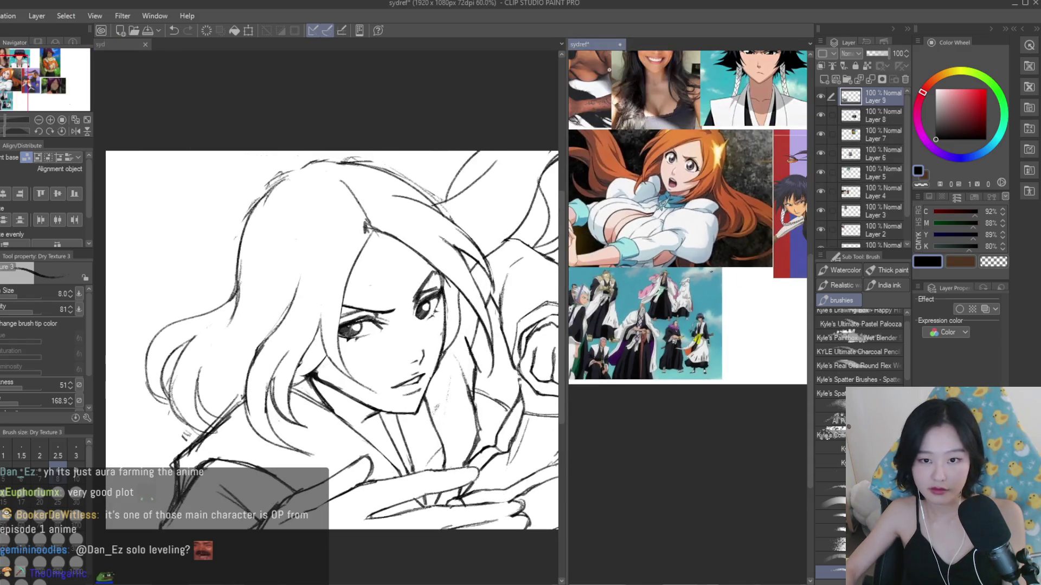
- Erase stray hair lines in the sketch and add a stroke along the hair line
key(e)
scroll(316, 216, up, 2)
mouse_move(379, 223)
mouse_down()
mouse_move(393, 243)
mouse_move(397, 227)
mouse_move(353, 341)
mouse_up()
key(b)
mouse_move(405, 245)
mouse_down()
mouse_move(488, 290)
mouse_move(416, 228)
mouse_up()
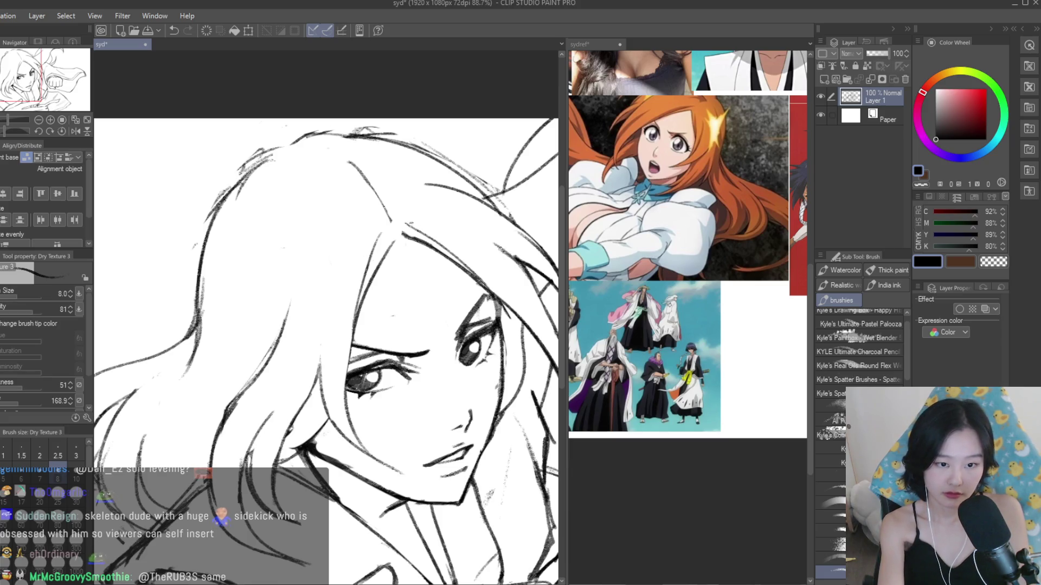
- Erase faint lines along the top of the hair and redraw its top outline
key(e)
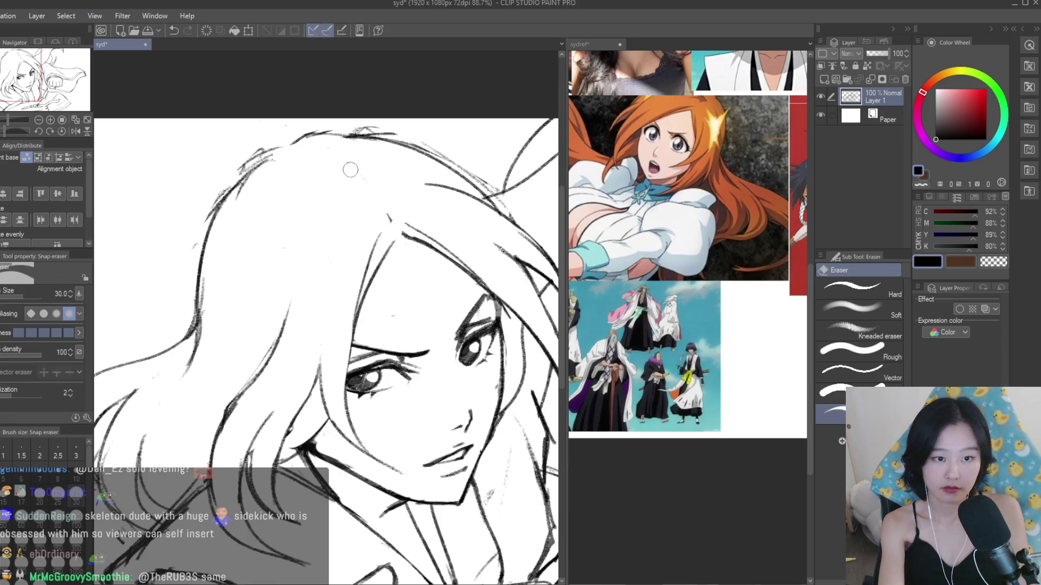
mouse_move(327, 156)
mouse_down()
mouse_move(425, 130)
mouse_move(306, 133)
mouse_move(275, 150)
mouse_up()
key(b)
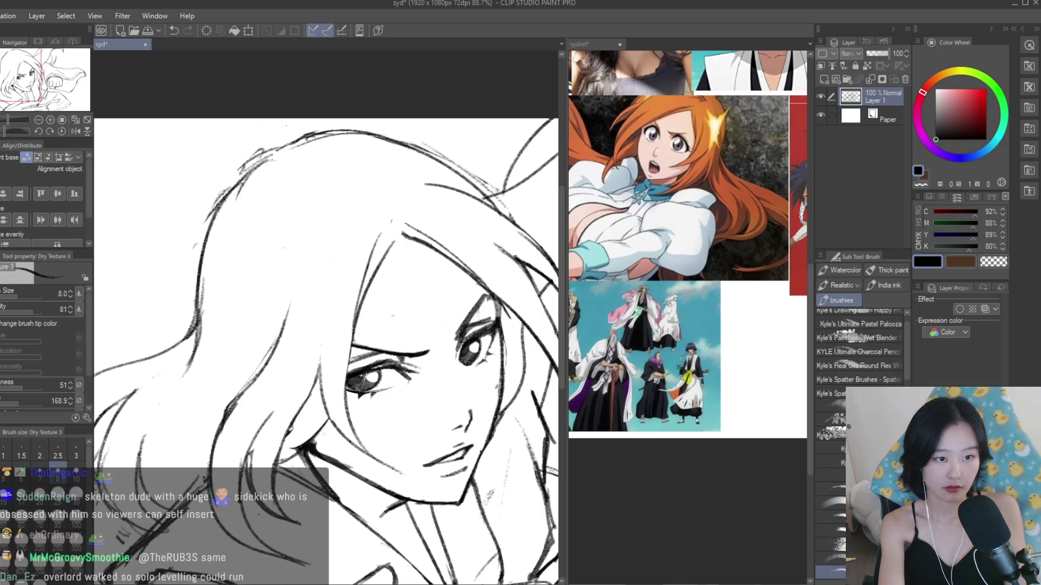
mouse_move(345, 171)
mouse_down()
mouse_move(271, 154)
mouse_move(222, 196)
mouse_up()
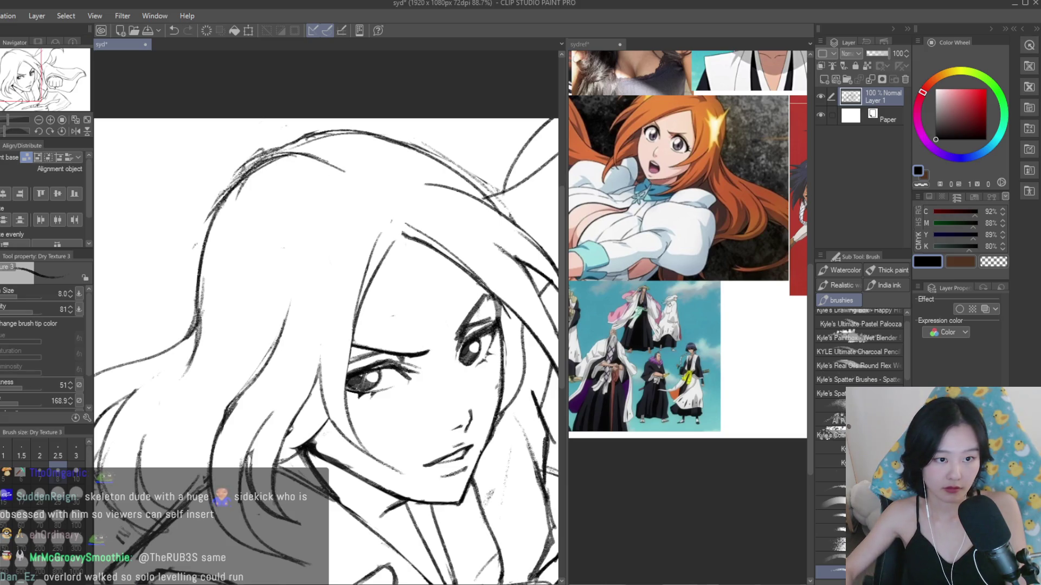
- Check the whole sketch mirrored, then erase stray marks along the top of the hair
key(ctrl+minus)
key(ctrl+minus)
key(ctrl+minus)
key(h)
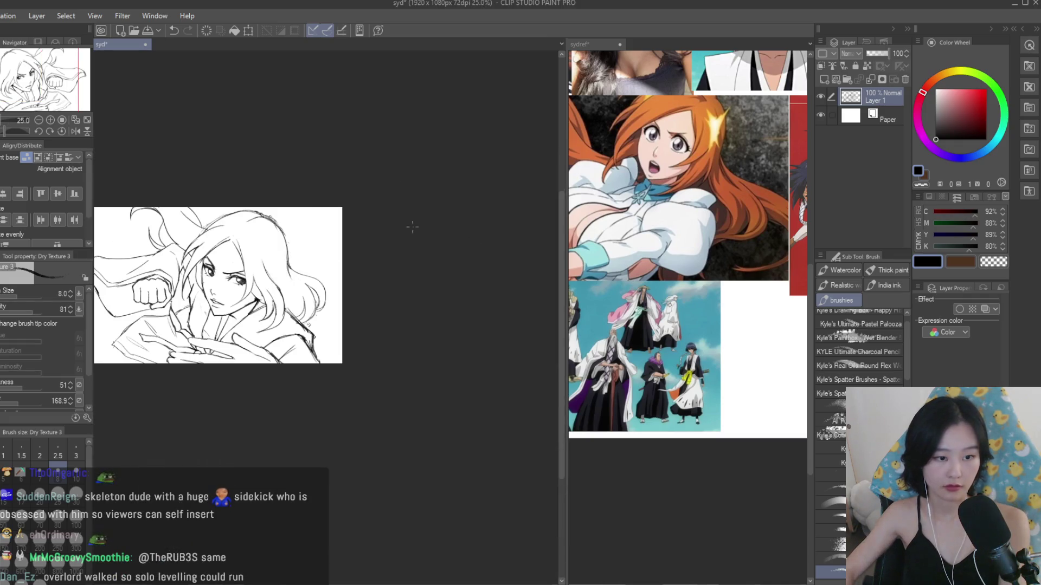
key(e)
scroll(278, 219, up, 5)
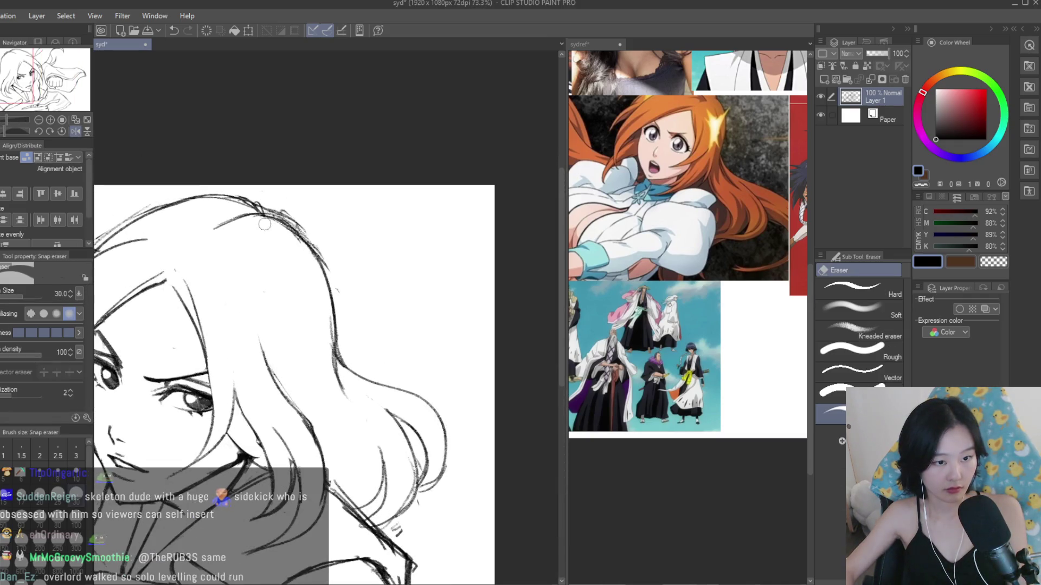
drag(238, 193, 258, 203)
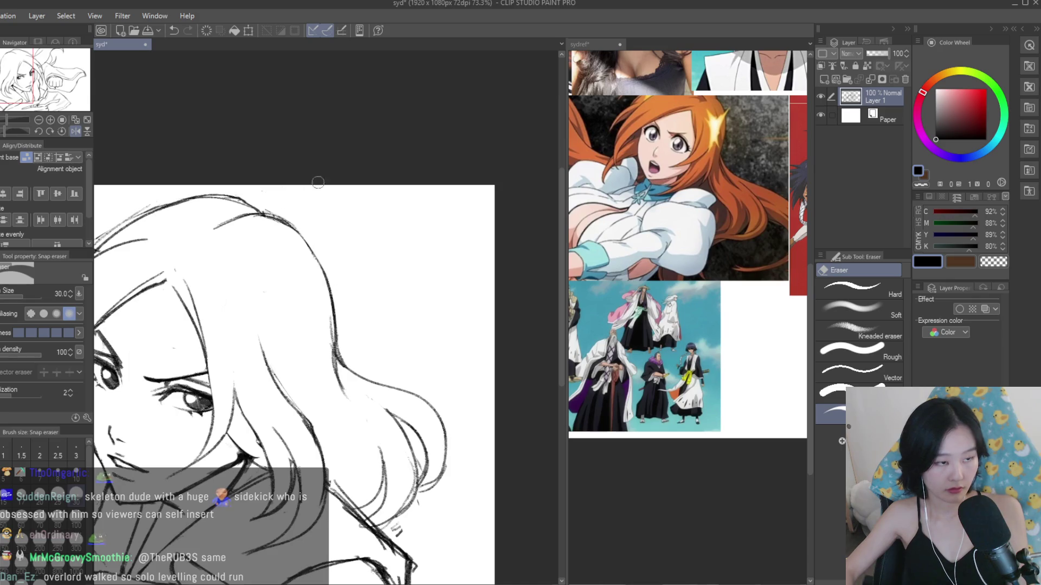
scroll(420, 185, down, 5)
scroll(259, 275, up, 5)
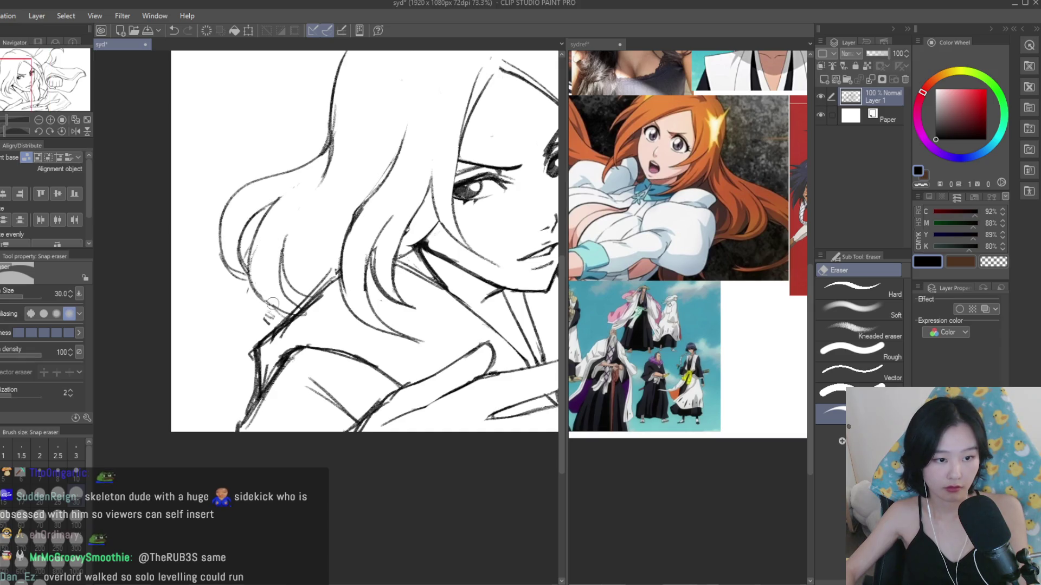
scroll(271, 300, down, 2)
- Center the view on the face and fist and erase part of the hair stroke above the fist
key(b)
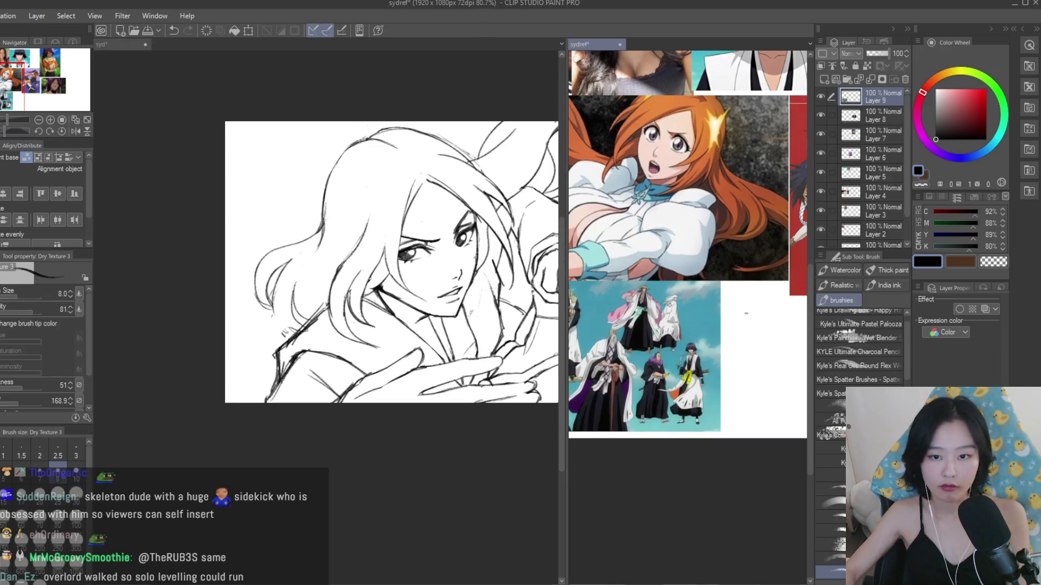
scroll(687, 244, up, 2)
scroll(246, 311, up, 1)
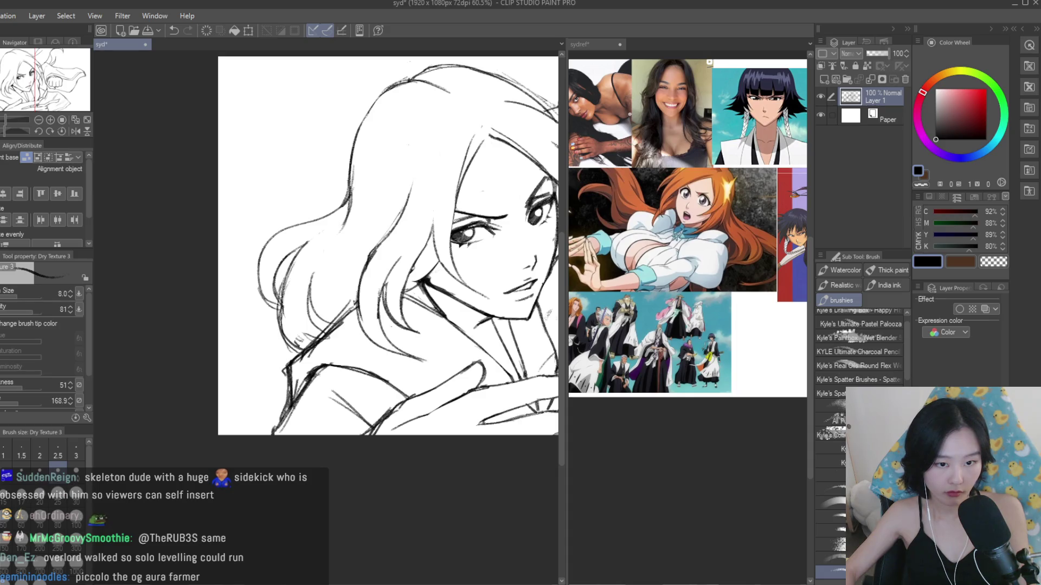
scroll(265, 358, down, 2)
drag(266, 358, 212, 432)
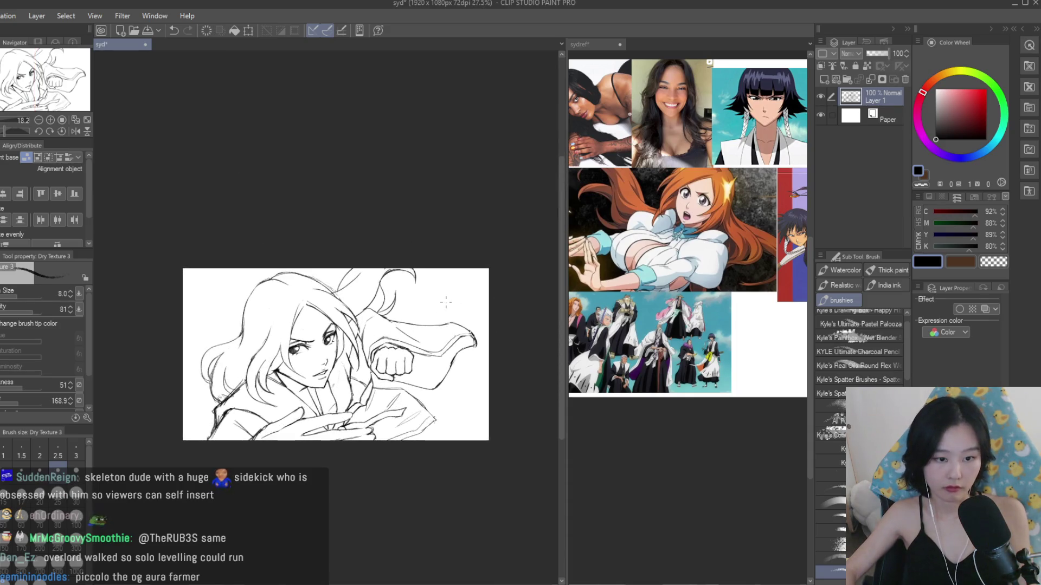
scroll(272, 306, up, 3)
key(e)
scroll(350, 322, up, 3)
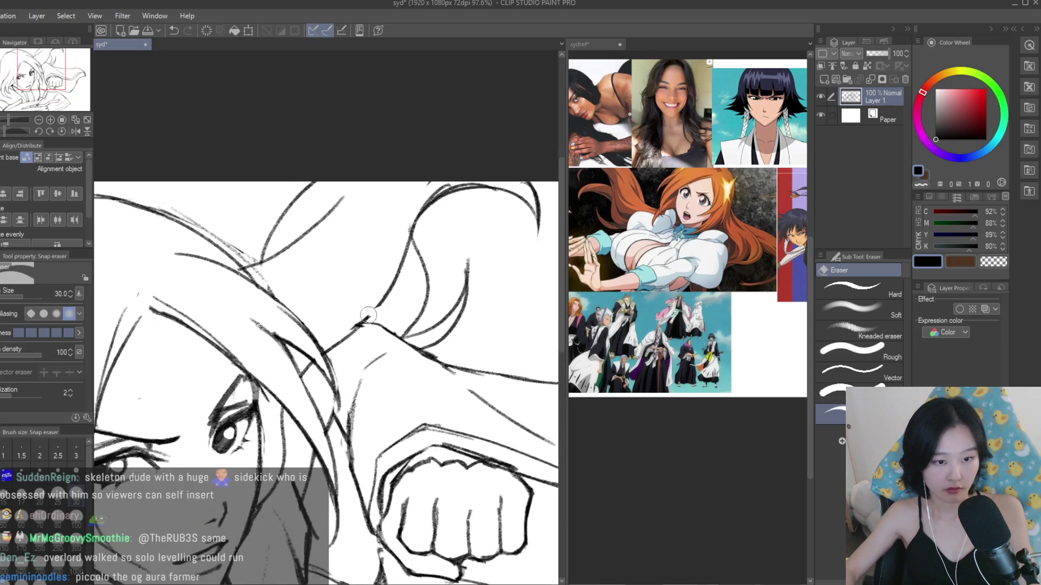
drag(407, 216, 395, 264)
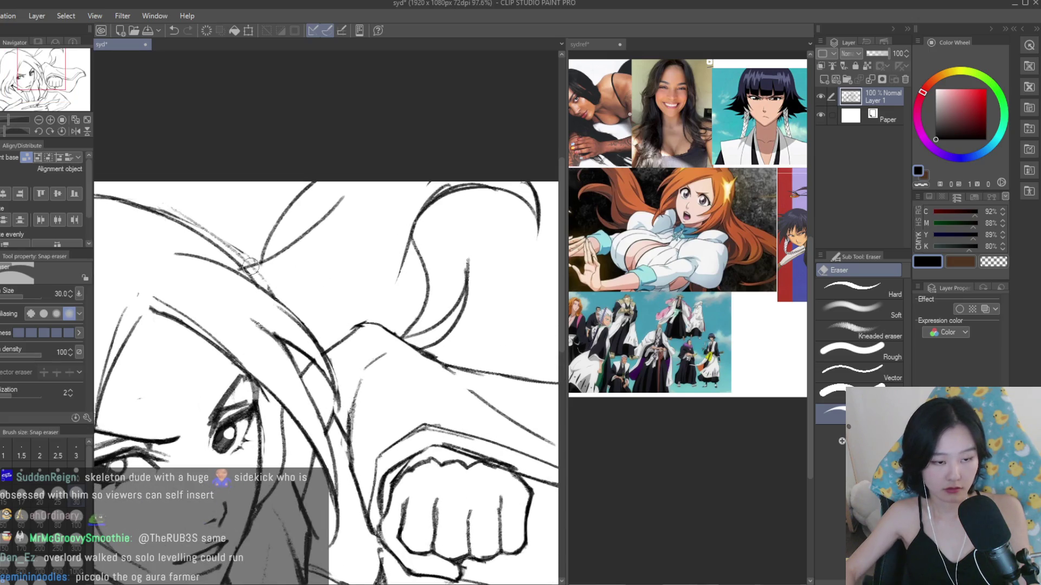
scroll(379, 261, down, 4)
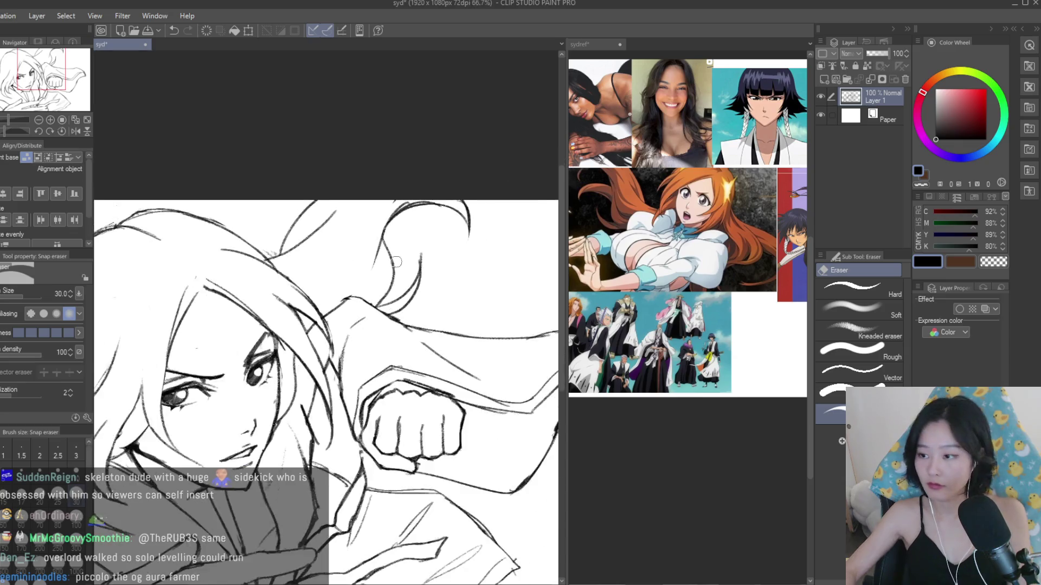
- Save the sketch with Ctrl+S, erase another stray sketch mark, and undo then restore a small stroke
key(ctrl+s)
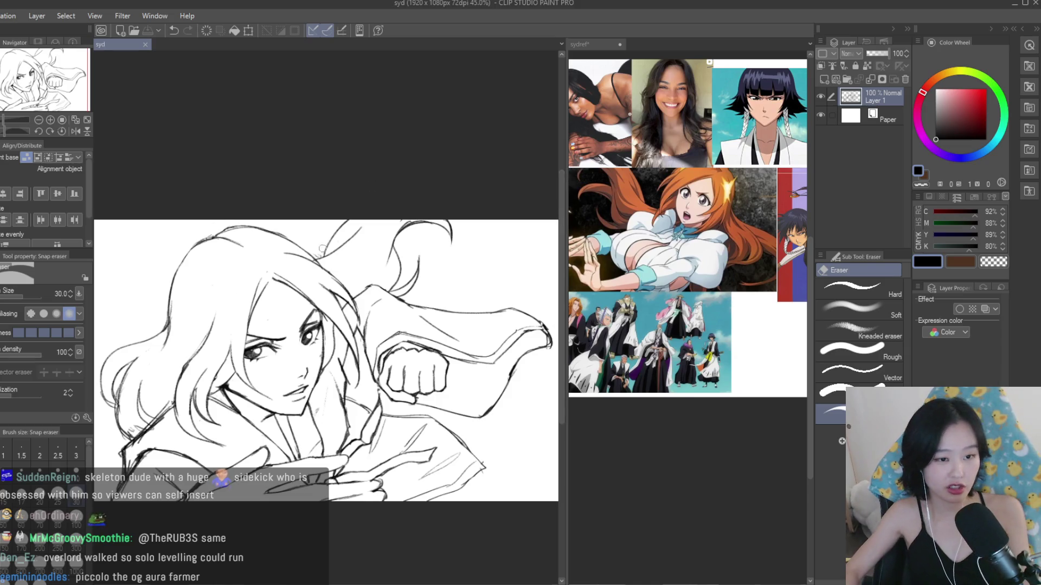
scroll(282, 260, up, 3)
drag(309, 266, 333, 247)
scroll(349, 250, down, 5)
scroll(348, 249, up, 4)
key(b)
scroll(253, 325, down, 1)
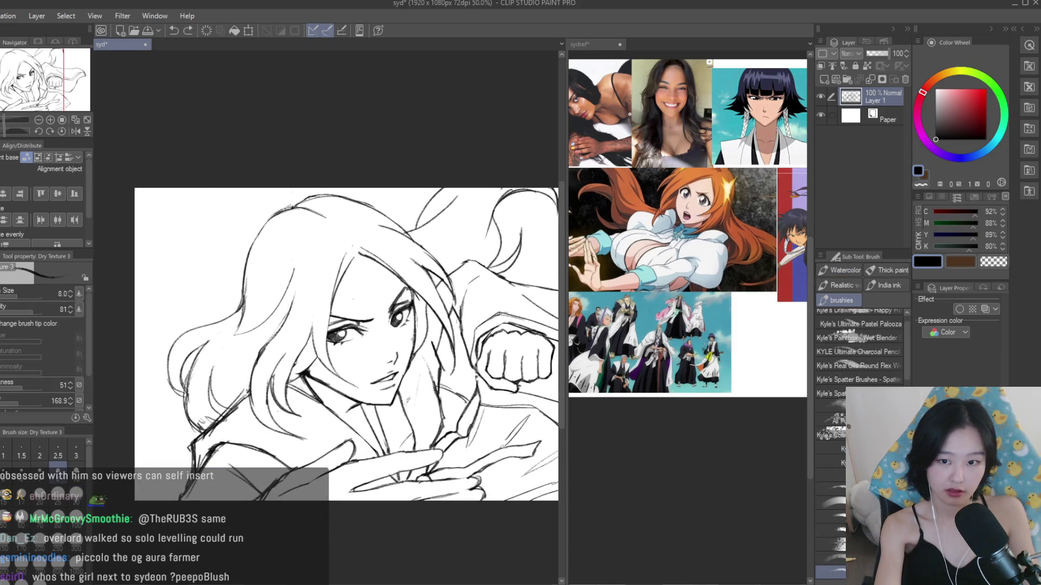
key(ctrl+z)
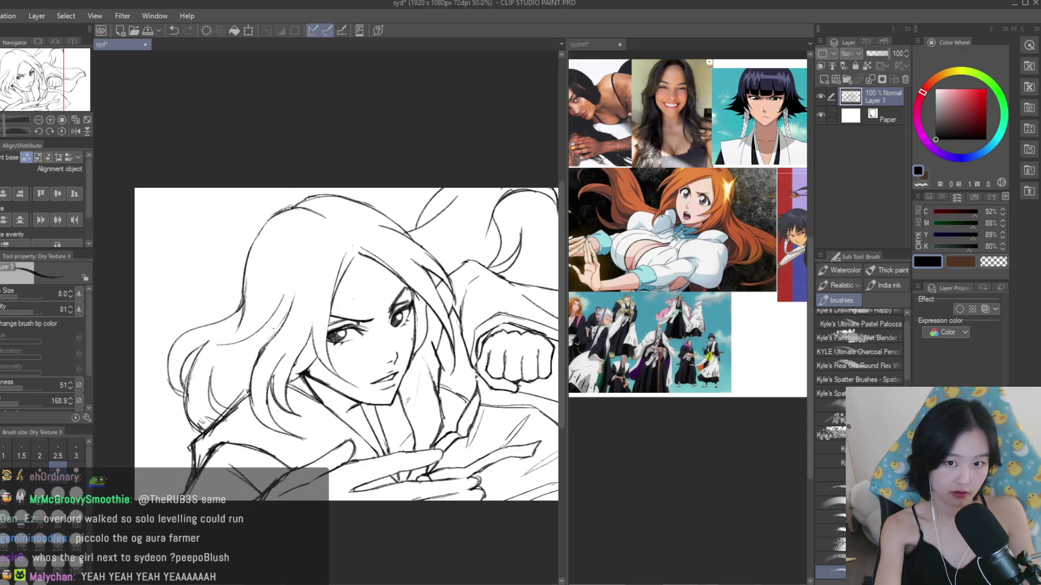
key(ctrl+y)
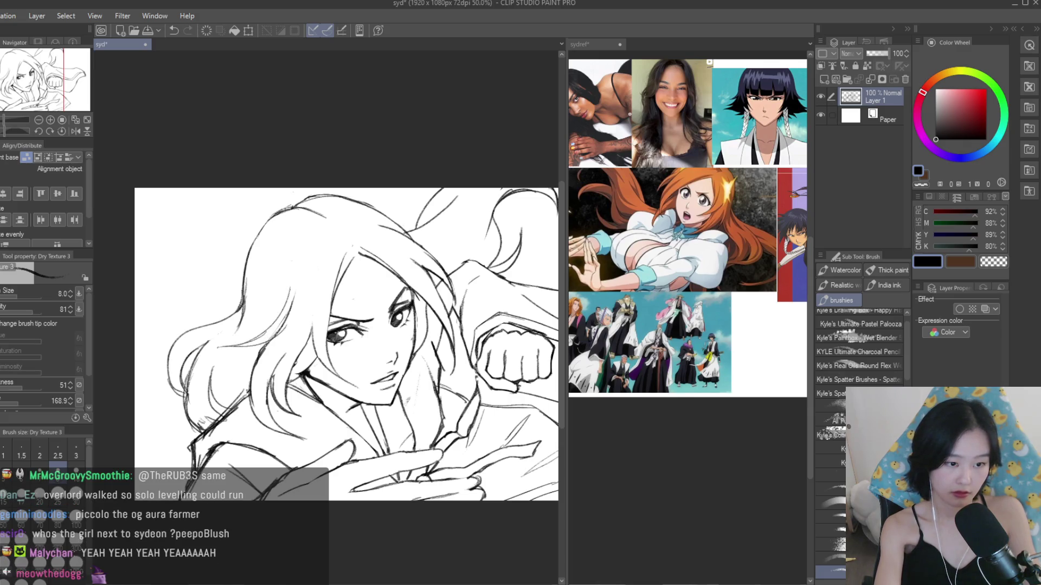
- Check the drawing by flipping the canvas and comparing against the reference image collage
scroll(387, 251, down, 5)
key(h)
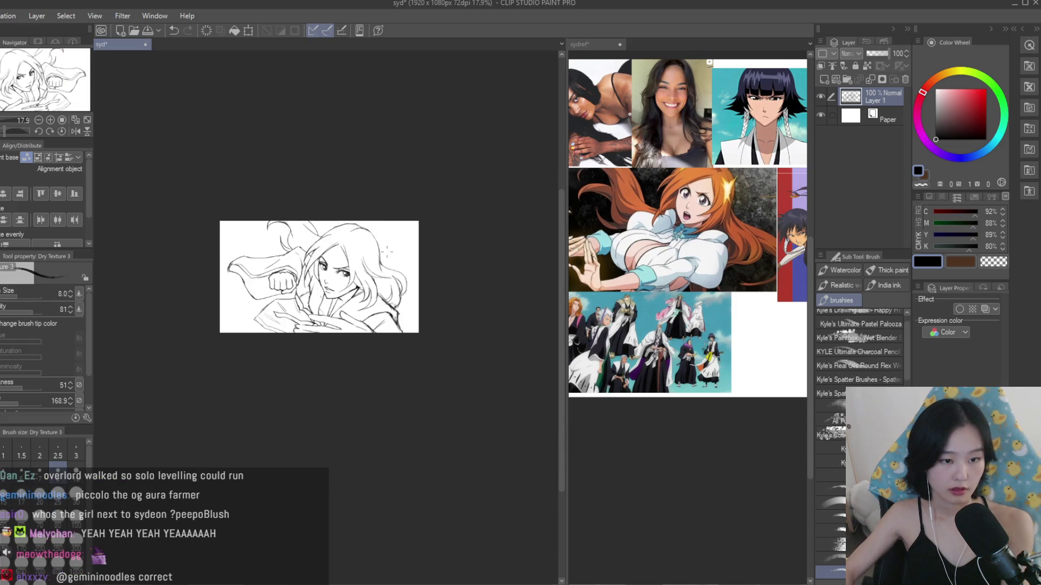
key(h)
scroll(432, 394, up, 3)
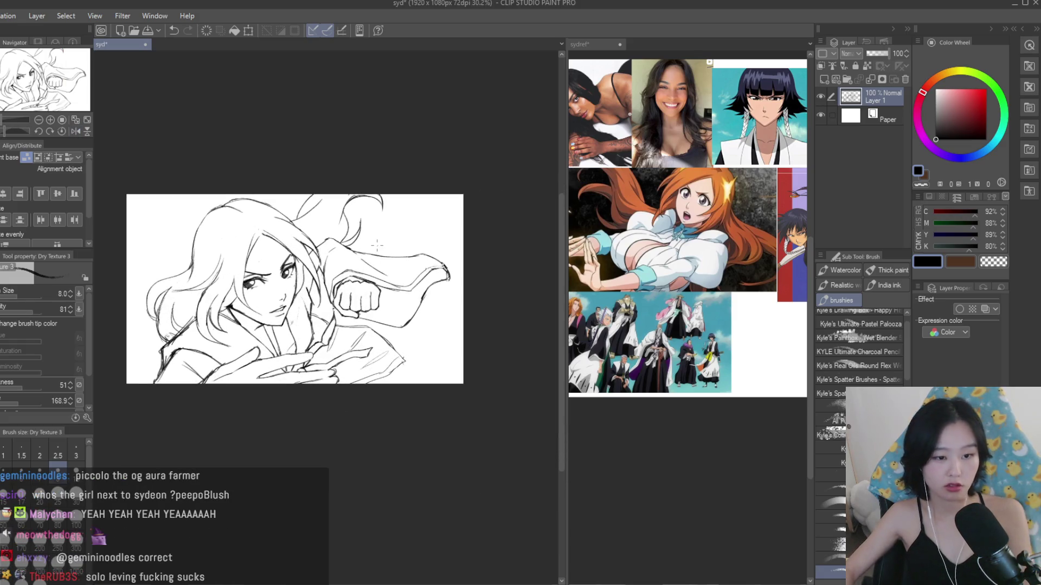
scroll(432, 394, up, 4)
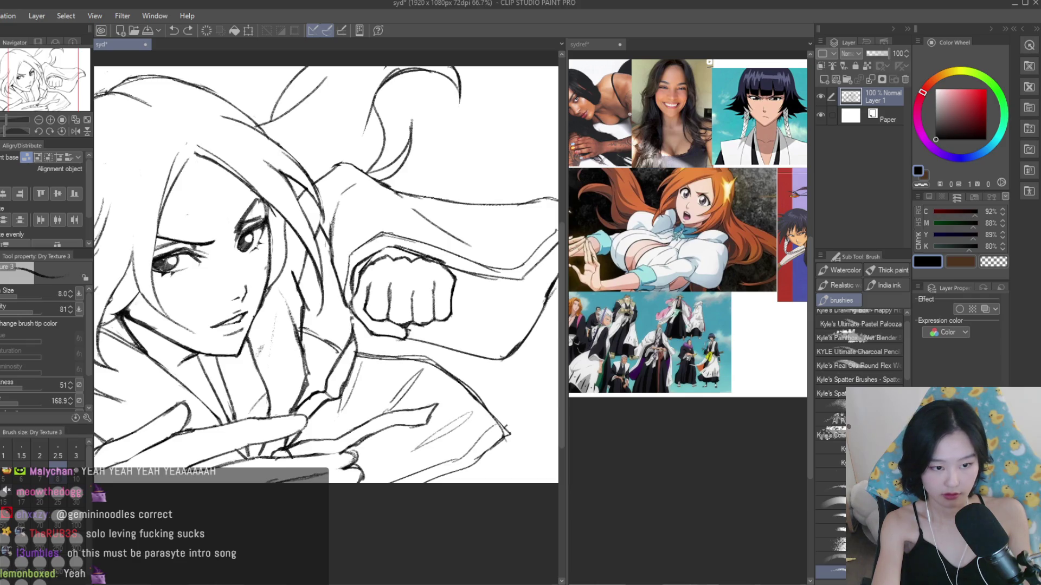
click(580, 44)
scroll(730, 363, up, 5)
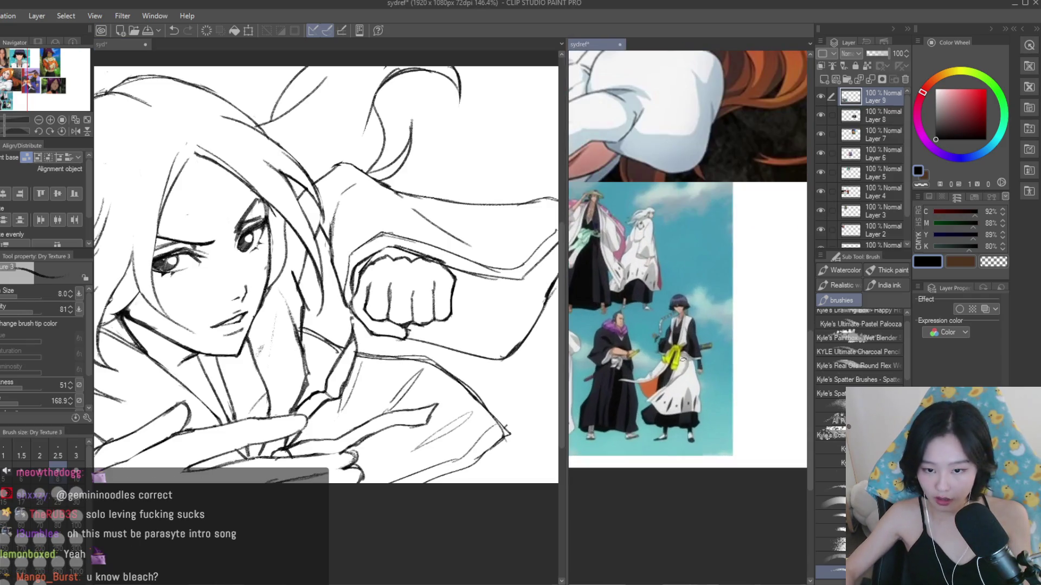
scroll(424, 386, down, 5)
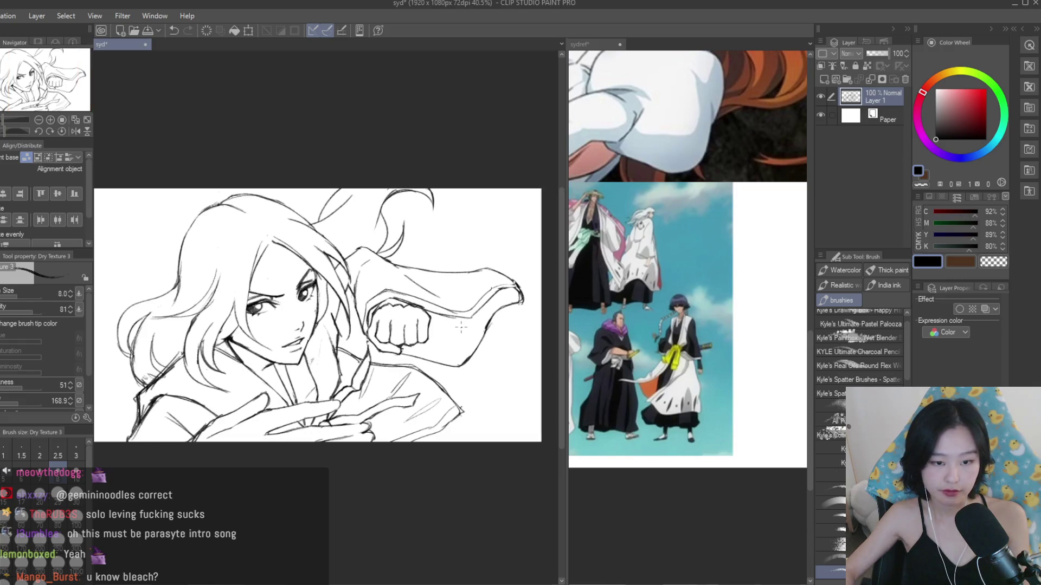
key(h)
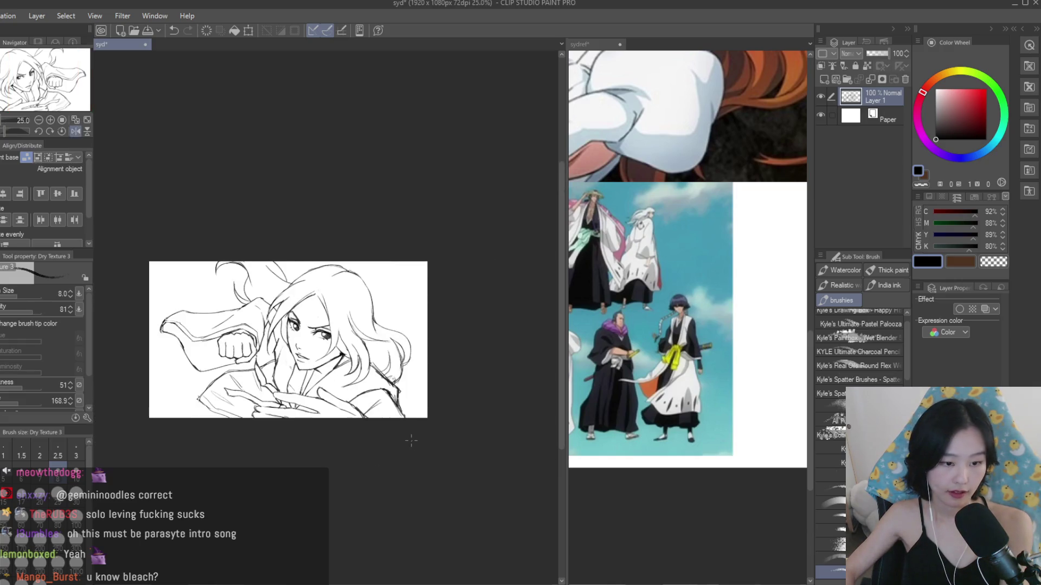
key(h)
scroll(379, 428, up, 1)
- Switch to Liquify with brush size 200, then zoom out and flip the canvas to check the sketch
key(j)
scroll(340, 409, up, 2)
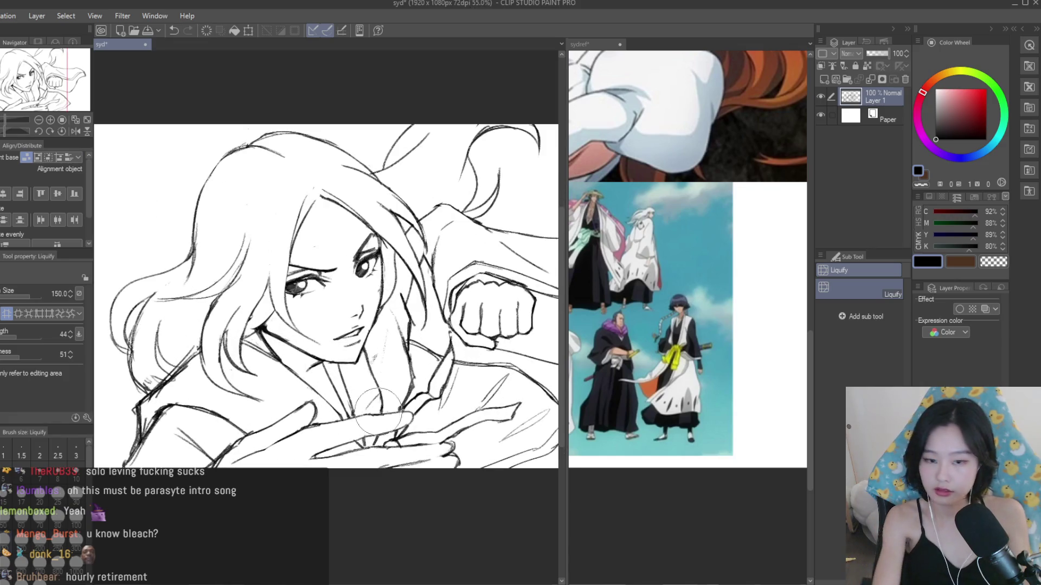
key(bracketright)
key(bracketright)
key(bracketright)
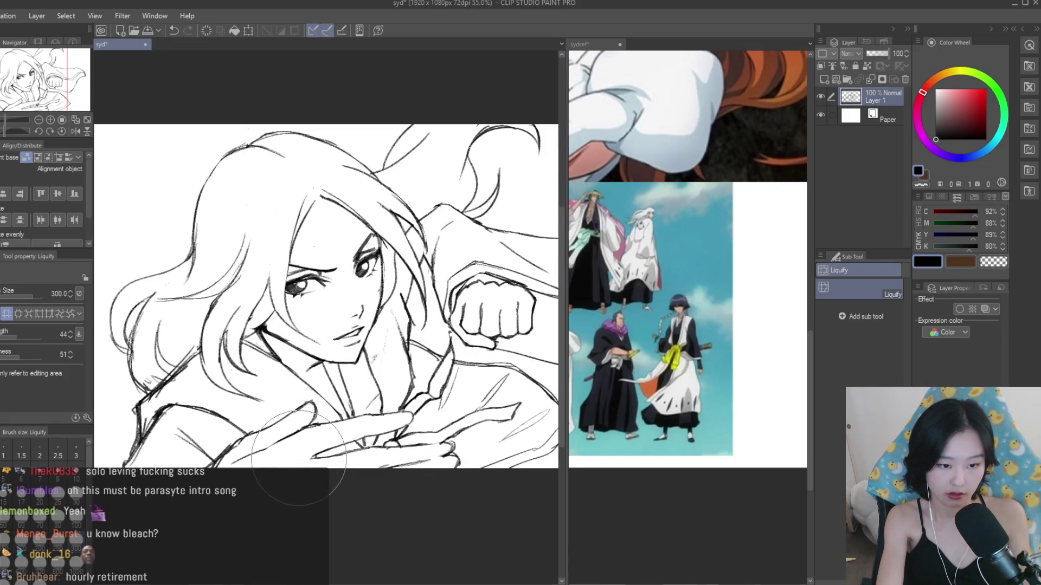
key(bracketleft)
key(bracketleft)
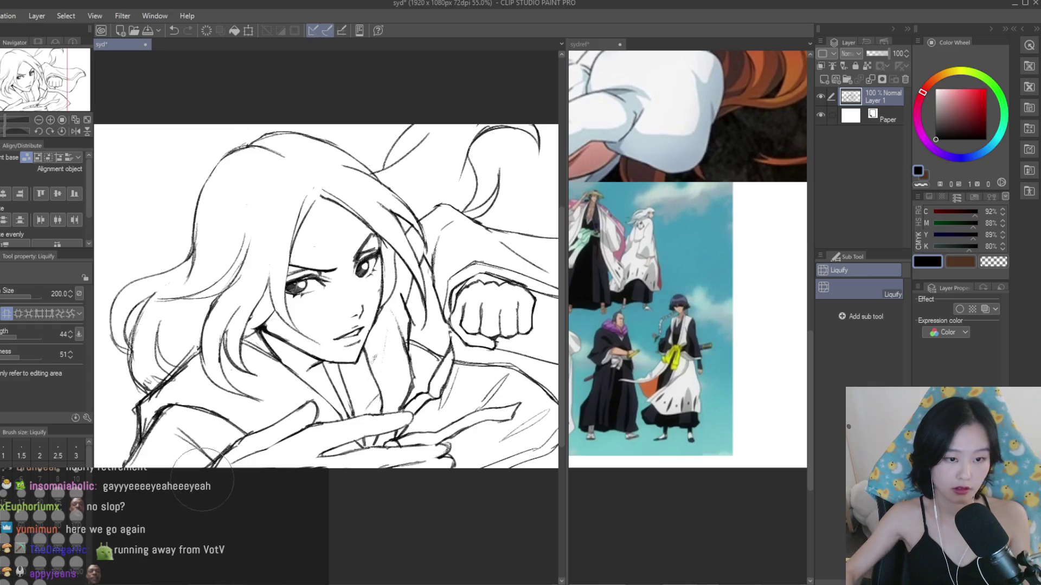
key(ctrl+minus)
key(h)
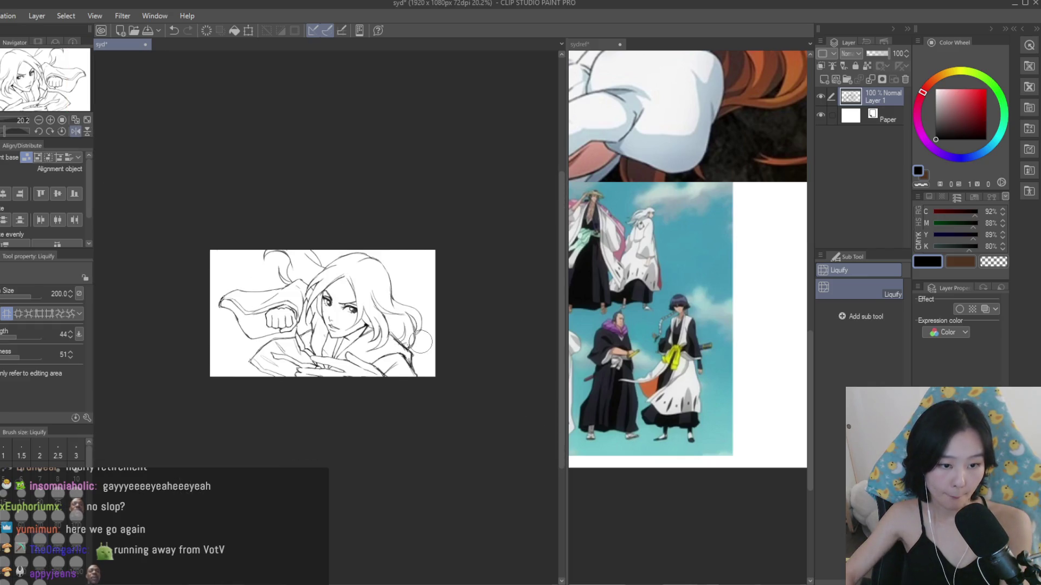
key(h)
key(ctrl+plus)
key(ctrl+plus)
key(ctrl+plus)
- Frame the face and fist with the eraser active, save, and flip the canvas to check proportions
key(e)
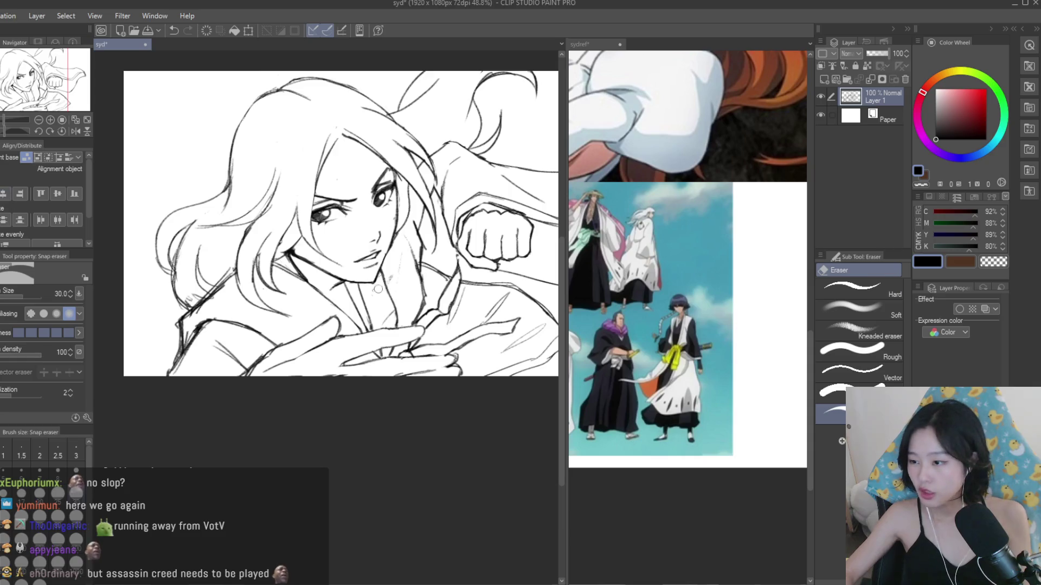
drag(341, 475, 314, 412)
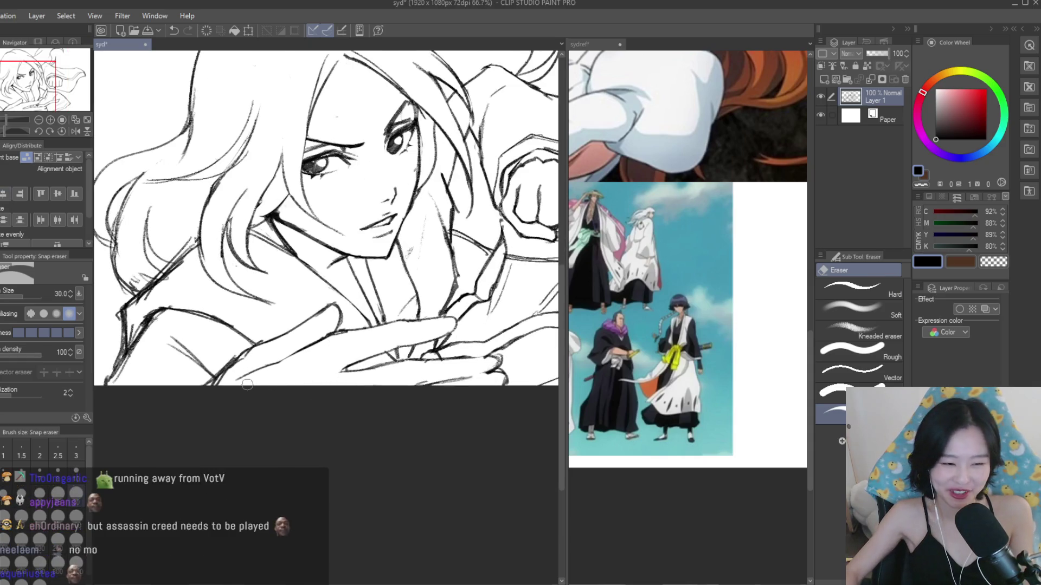
scroll(309, 347, up, 3)
scroll(333, 355, down, 5)
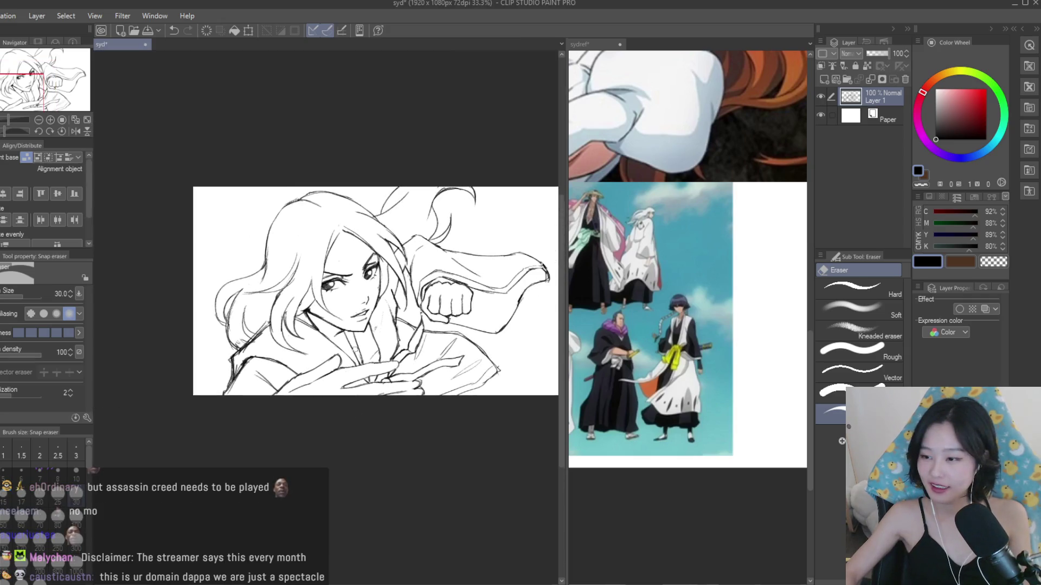
key(ctrl+s)
key(h)
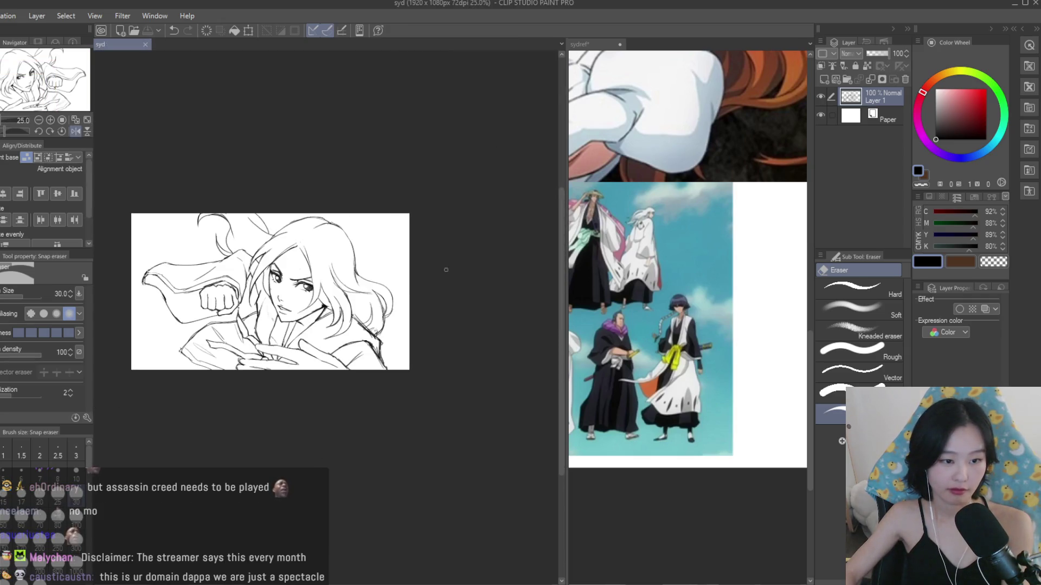
key(h)
- Save again and compare the mirrored sketch against the reference images
scroll(216, 251, up, 3)
scroll(359, 251, up, 5)
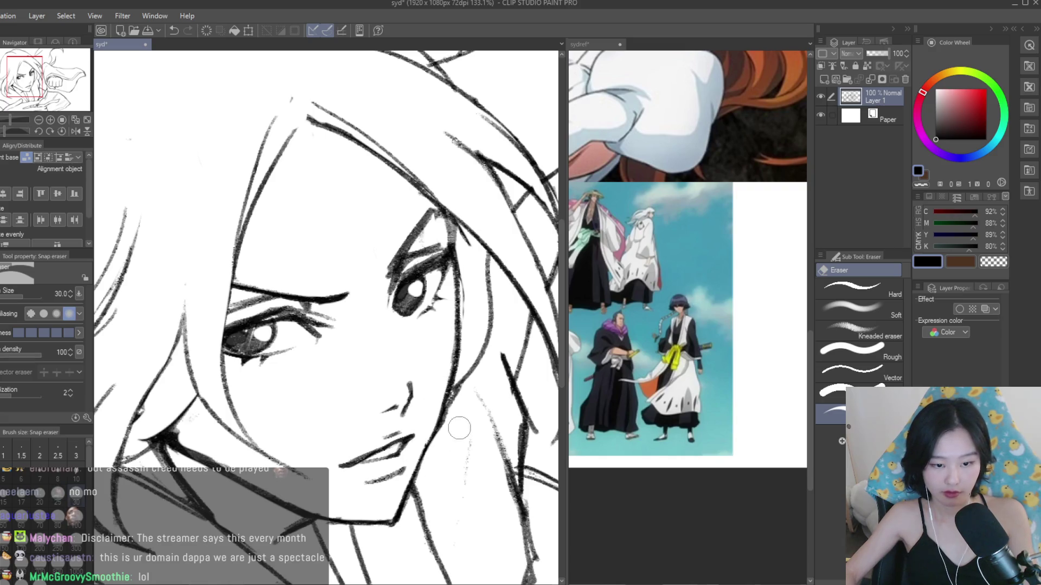
scroll(359, 275, down, 6)
key(ctrl+s)
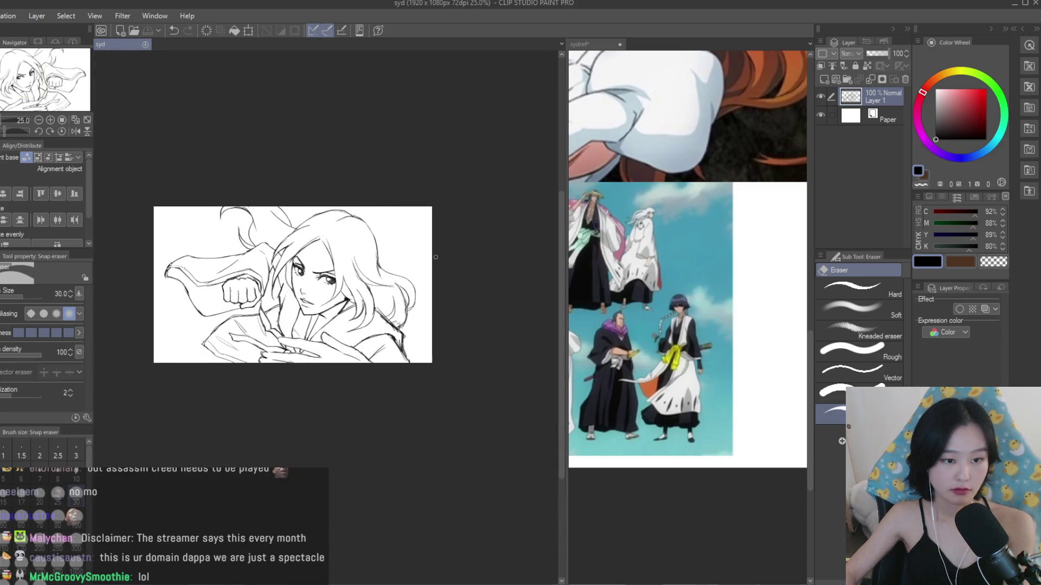
key(h)
scroll(759, 344, down, 5)
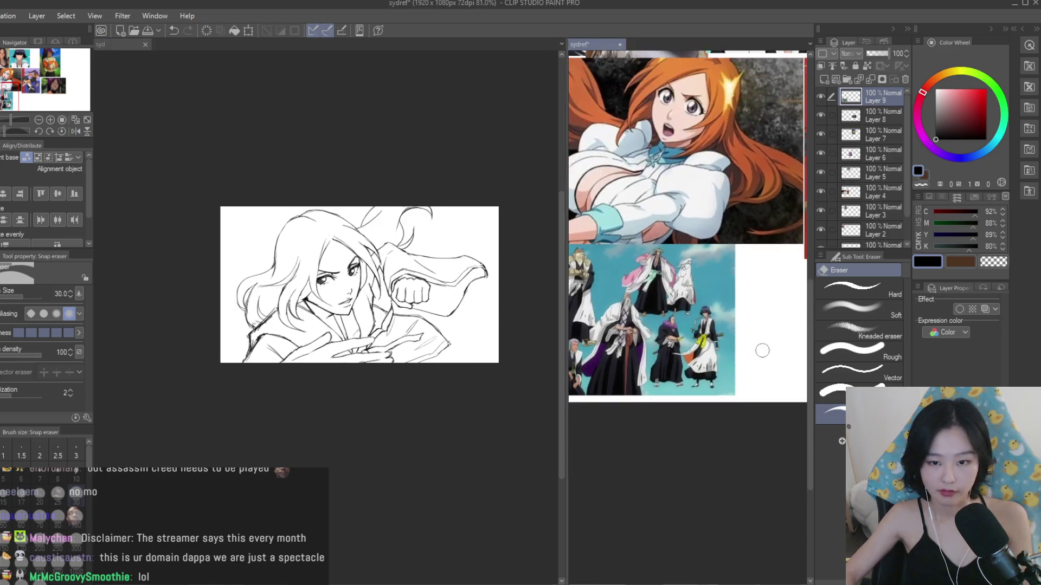
scroll(707, 388, up, 2)
scroll(668, 324, up, 2)
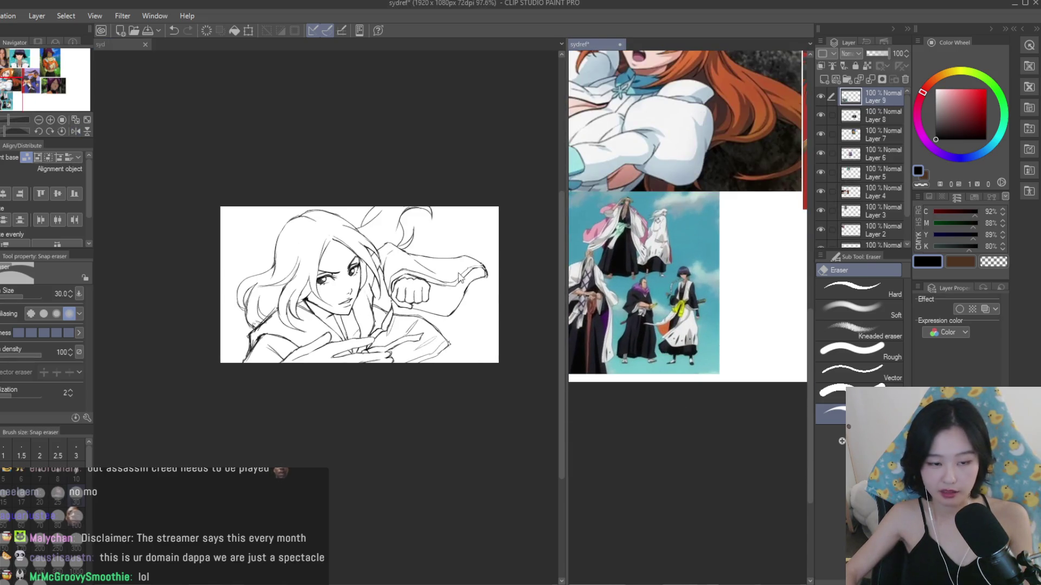
click(114, 44)
scroll(396, 227, down, 1)
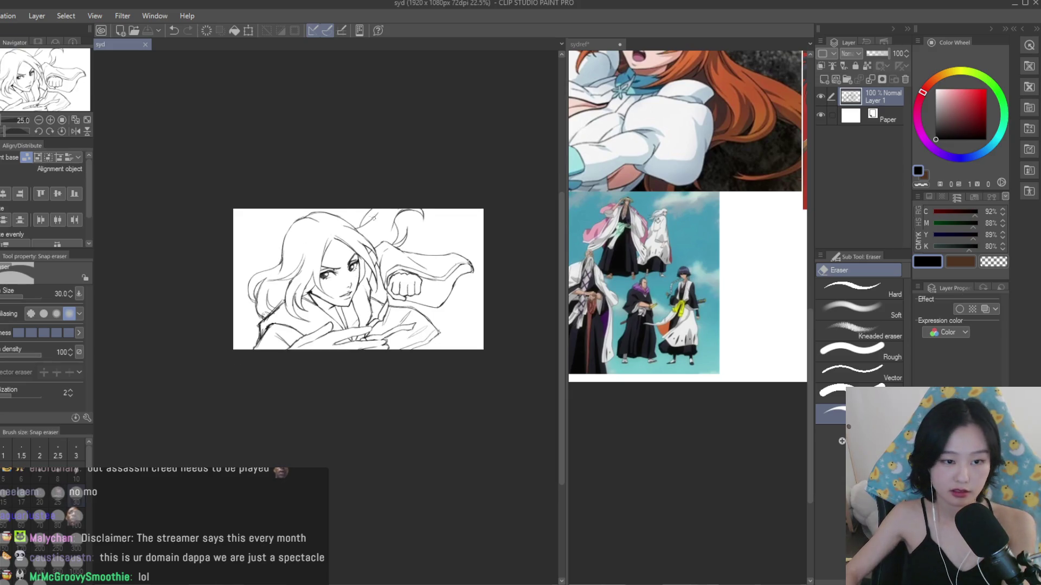
key(h)
key(h)
scroll(372, 286, up, 5)
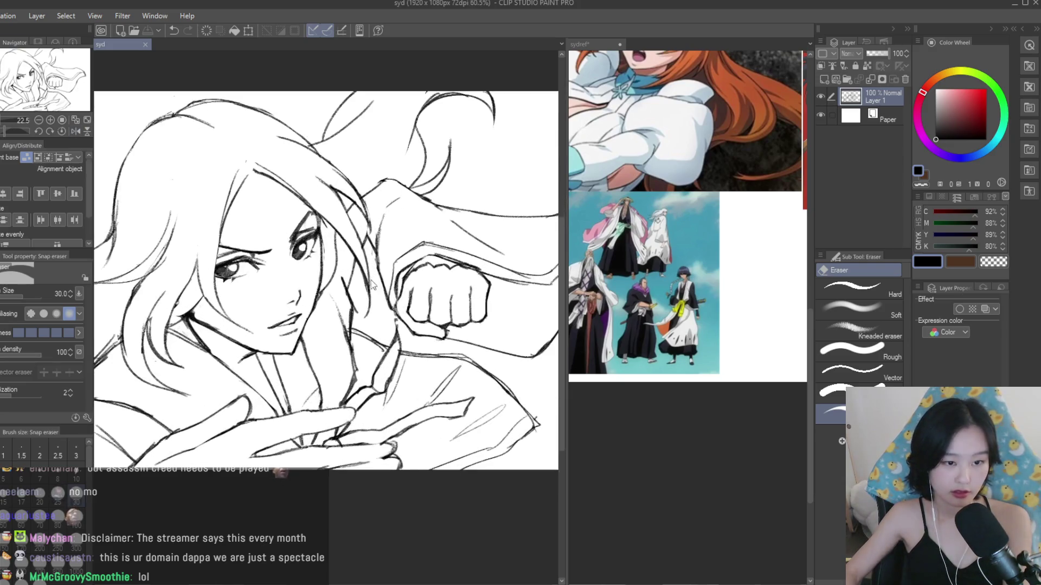
scroll(407, 212, down, 2)
- Fade Layer 1 to 15% opacity, add a new raster layer above it, and pick the inking pen
drag(878, 54, 870, 54)
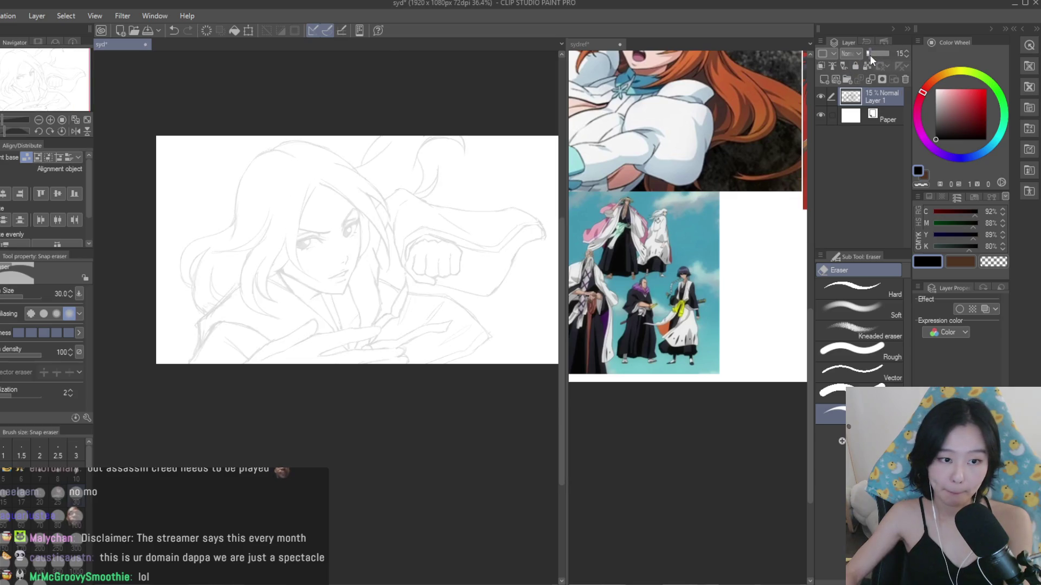
click(823, 79)
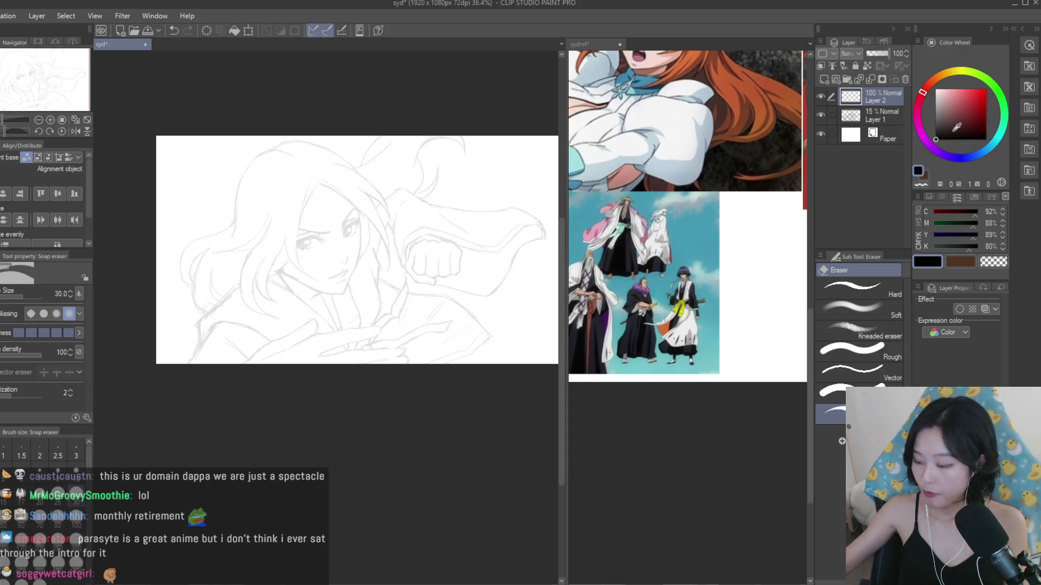
key(p)
scroll(326, 303, up, 3)
key(ctrl+Tab)
scroll(687, 282, up, 2)
- Set the pen size to 5, zoom toward the face, and ink the upper eyelid line
key(ctrl+Tab)
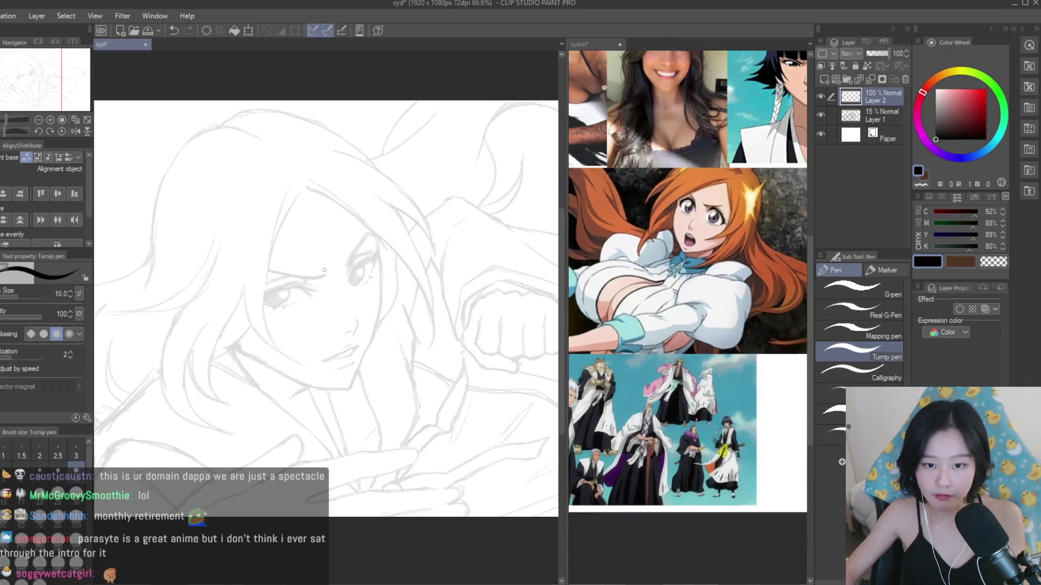
scroll(428, 281, up, 1)
key([)
key([)
key([)
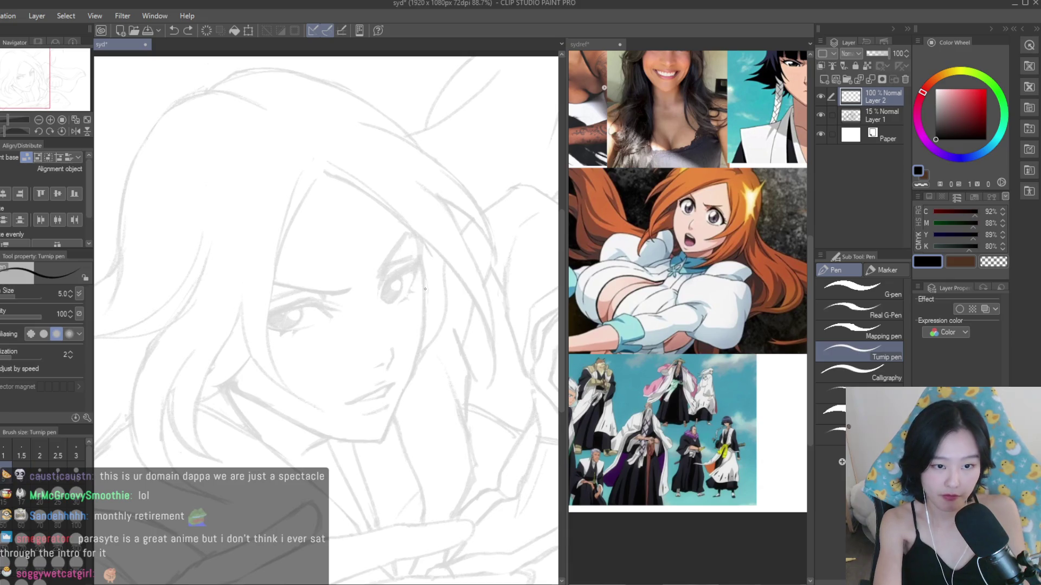
scroll(379, 271, up, 5)
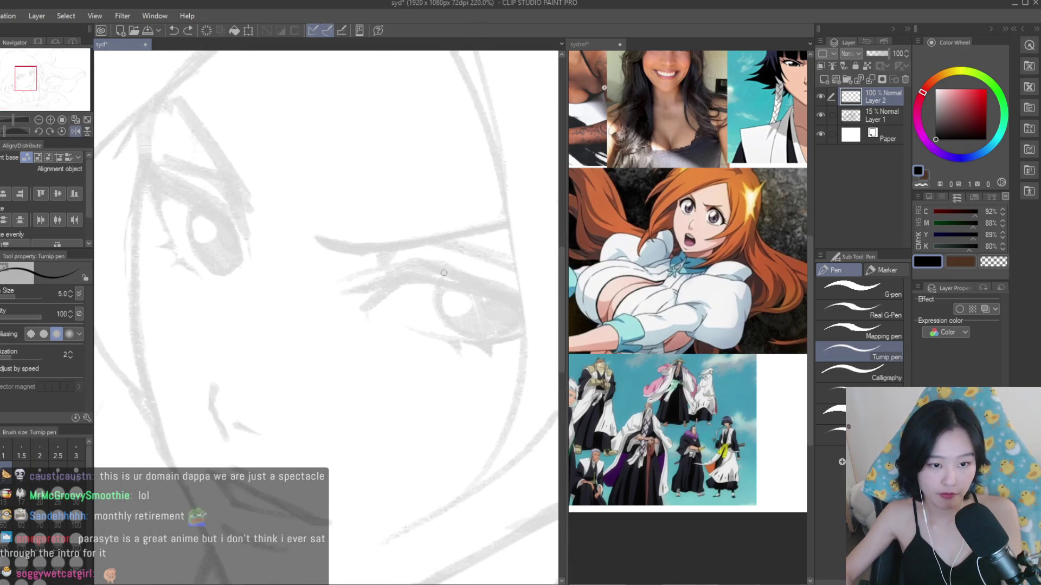
drag(352, 255, 453, 270)
- Draw the upper eyelid line, checking the reference and redoing strokes until it sits right
drag(389, 253, 541, 300)
key(ctrl+Tab)
scroll(640, 320, down, 3)
scroll(677, 323, up, 3)
scroll(677, 323, up, 2)
key(ctrl+Tab)
mouse_move(380, 255)
mouse_down()
mouse_move(250, 266)
mouse_move(385, 254)
mouse_up()
key(ctrl+z)
key(ctrl+z)
drag(311, 259, 302, 293)
key(ctrl+z)
key(ctrl+z)
drag(358, 259, 510, 311)
- Thicken the upper eyelid into a solid black shape, filling the white gaps
mouse_move(401, 288)
mouse_down()
mouse_move(547, 325)
mouse_move(517, 314)
mouse_up()
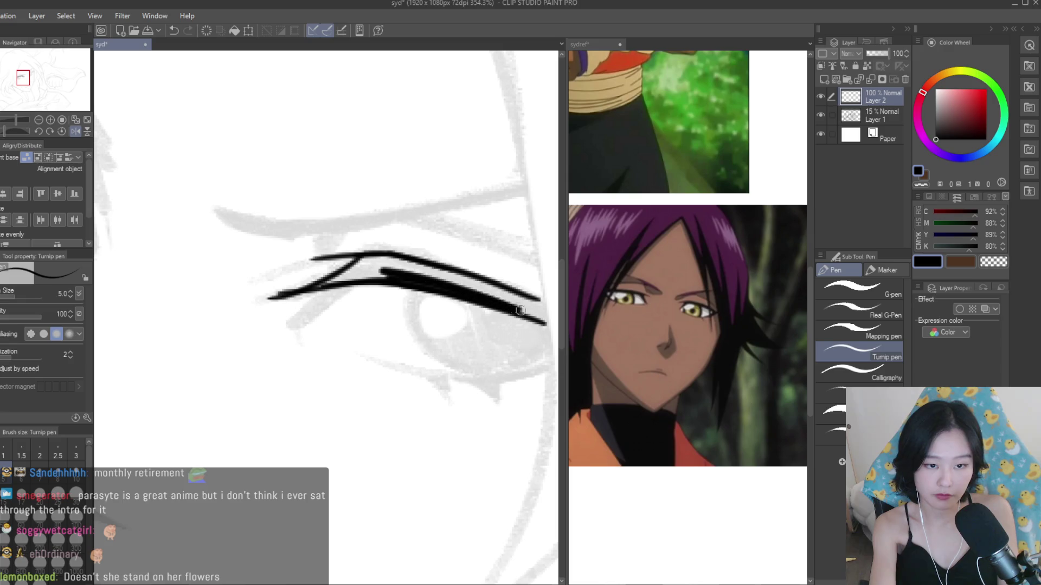
drag(379, 259, 520, 306)
drag(385, 265, 448, 275)
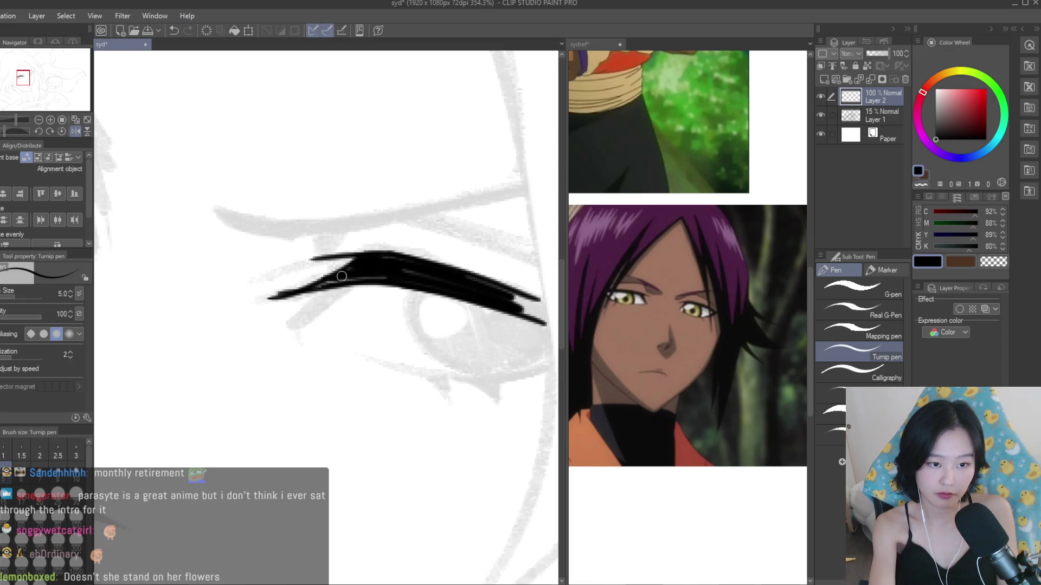
drag(353, 265, 496, 287)
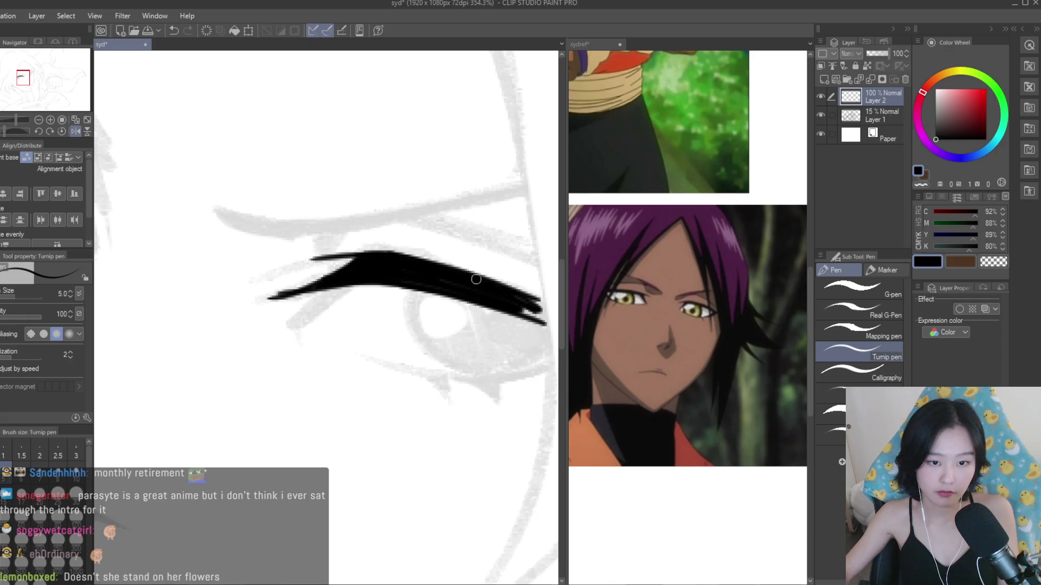
scroll(379, 271, down, 2)
scroll(380, 271, up, 4)
- Draw the curve under the iris and the lower eyelid line, retrying it several times
mouse_move(320, 270)
mouse_down()
mouse_move(342, 339)
mouse_move(381, 363)
mouse_up()
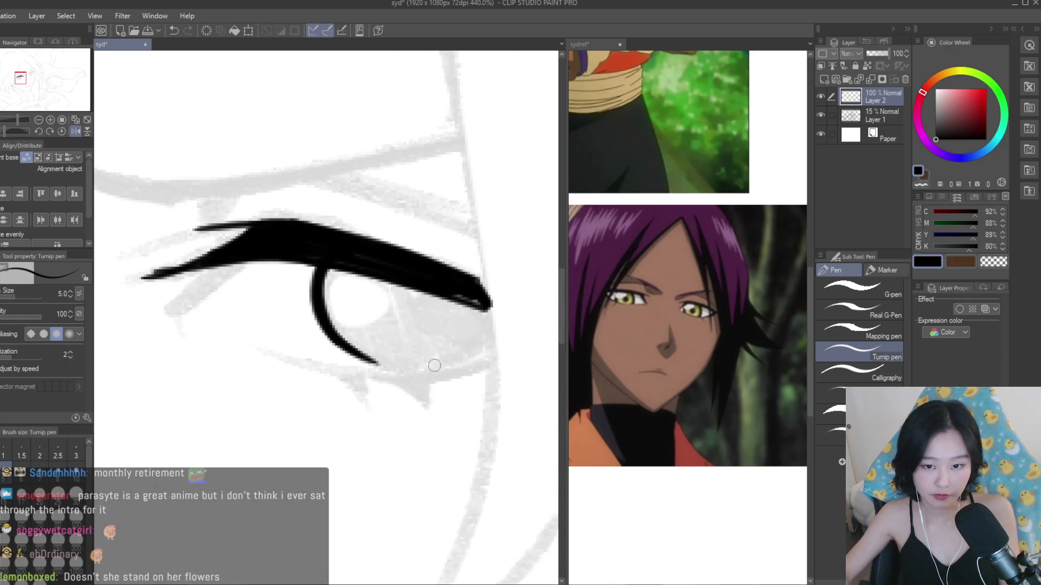
drag(491, 365, 401, 382)
key(ctrl+z)
drag(504, 352, 431, 362)
key(ctrl+z)
key(ctrl+z)
mouse_move(507, 361)
mouse_down()
mouse_move(358, 380)
mouse_move(367, 372)
mouse_move(313, 369)
mouse_up()
key(ctrl+z)
key(ctrl+z)
key(ctrl+z)
drag(375, 379, 296, 361)
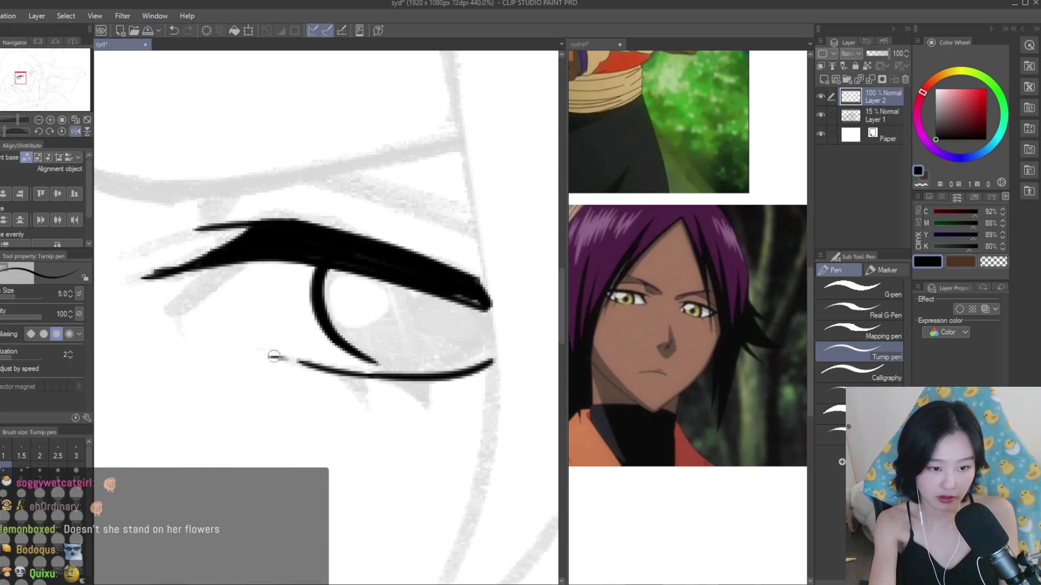
- Add lash flicks below the lower eyelid and thicken the right lower lash
drag(398, 379, 434, 408)
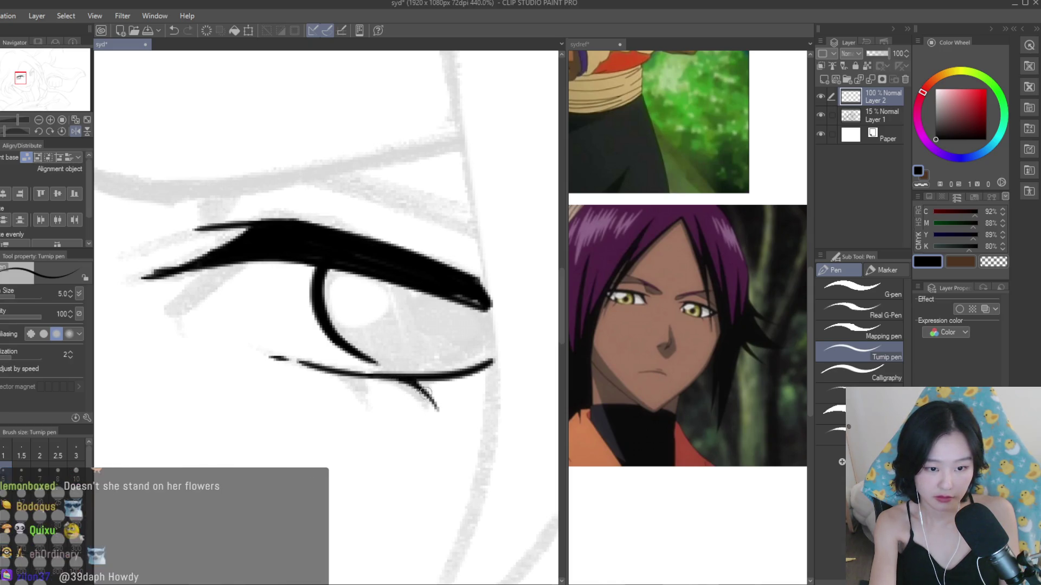
key(ctrl+z)
key(ctrl+z)
drag(367, 408, 350, 373)
drag(434, 395, 422, 377)
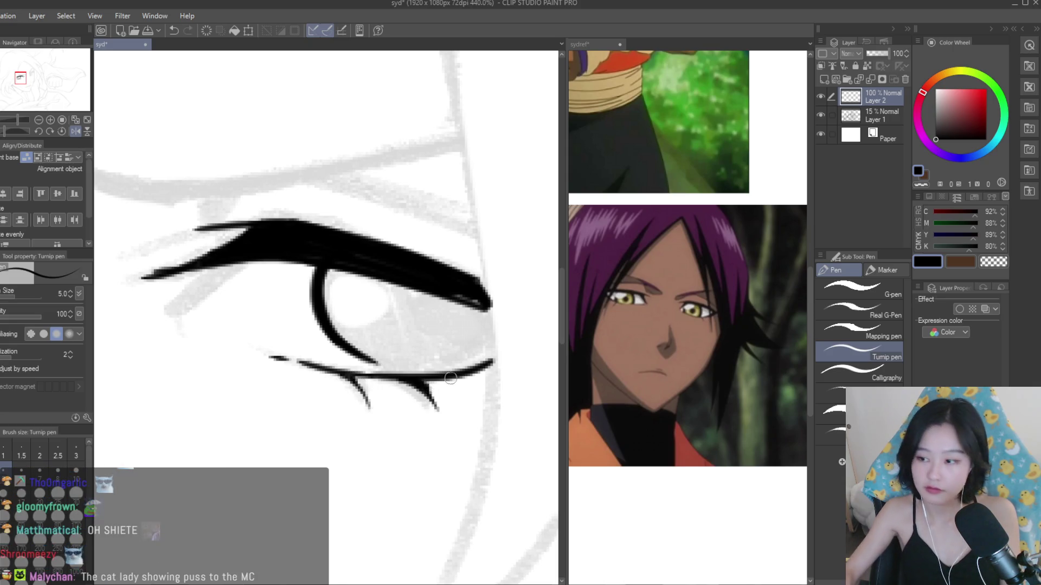
scroll(450, 378, down, 5)
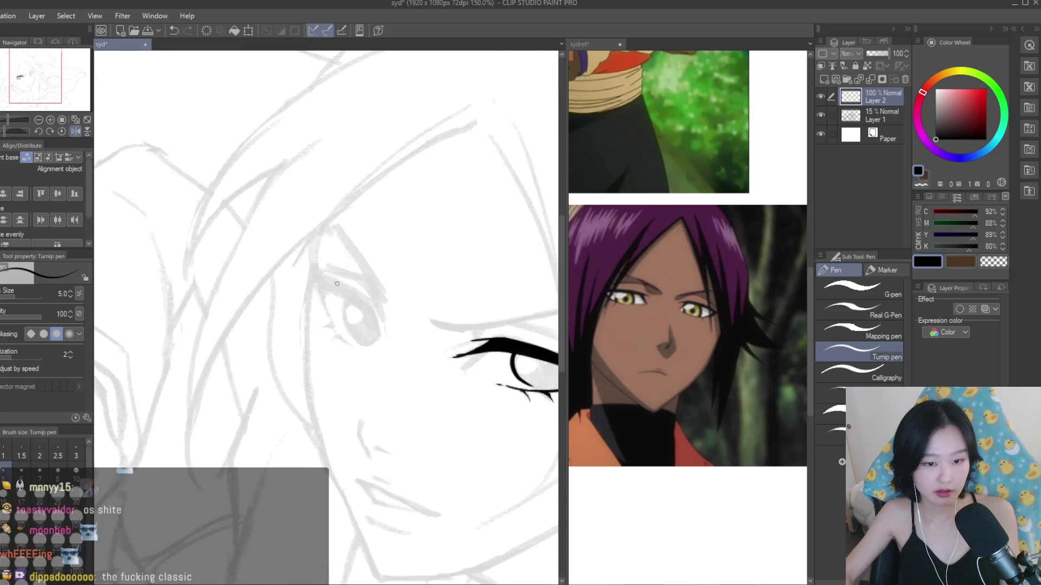
scroll(337, 284, left, 2)
scroll(370, 304, up, 5)
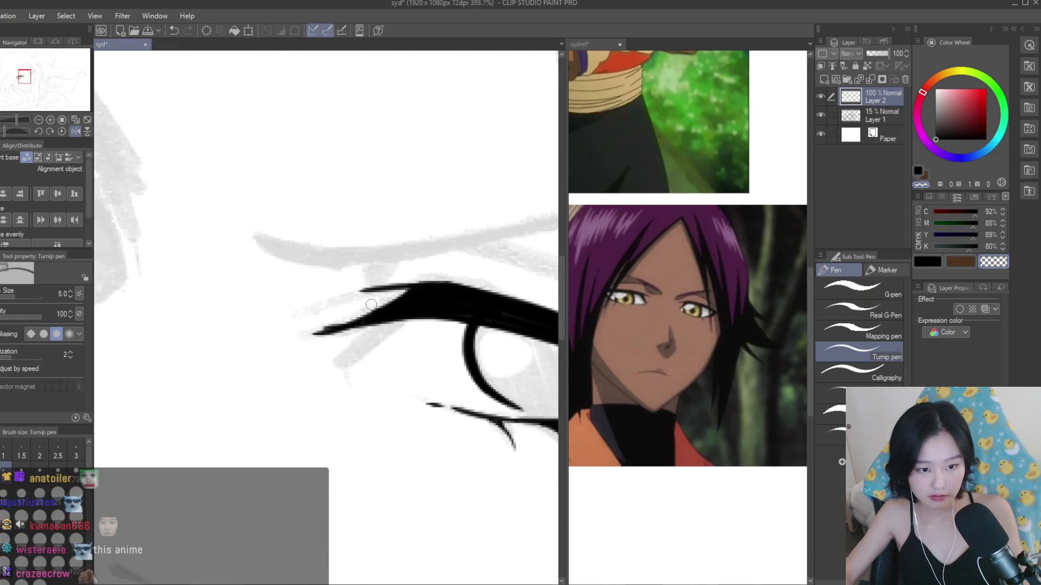
scroll(409, 318, up, 1)
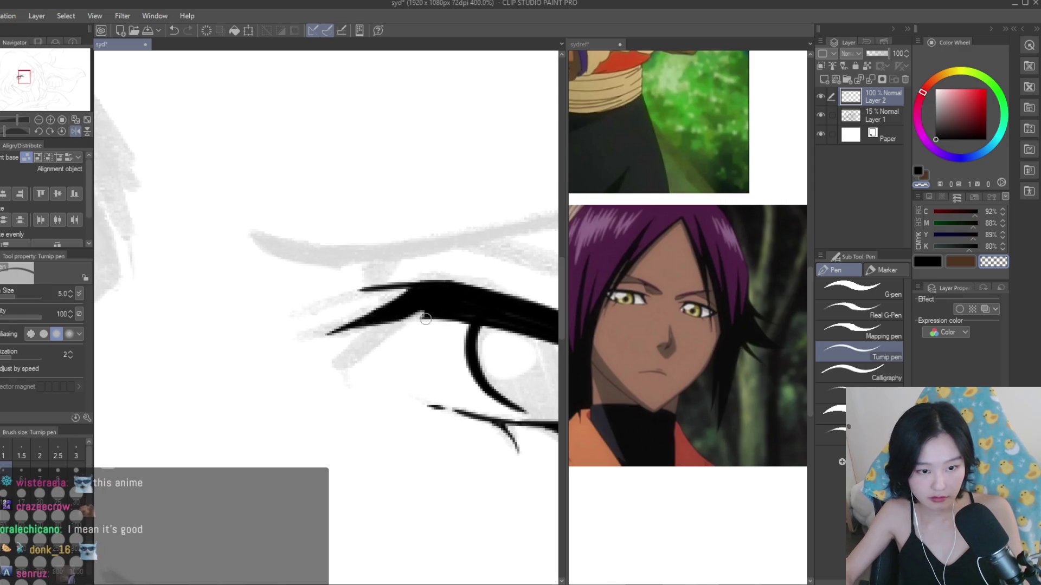
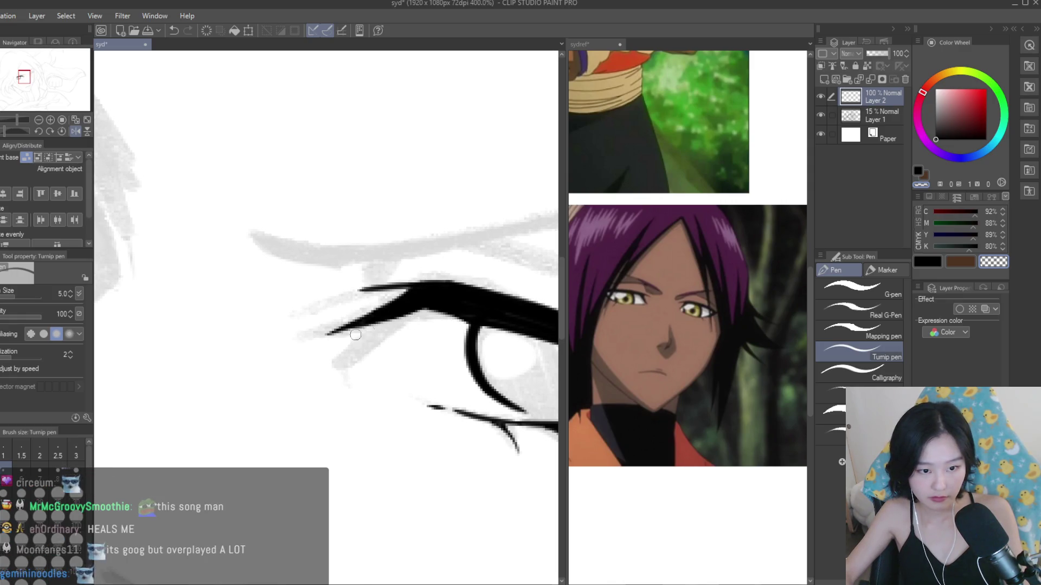
- Close the inked eye's outer corner and thicken its lower lid
scroll(369, 329, down, 3)
scroll(370, 306, up, 2)
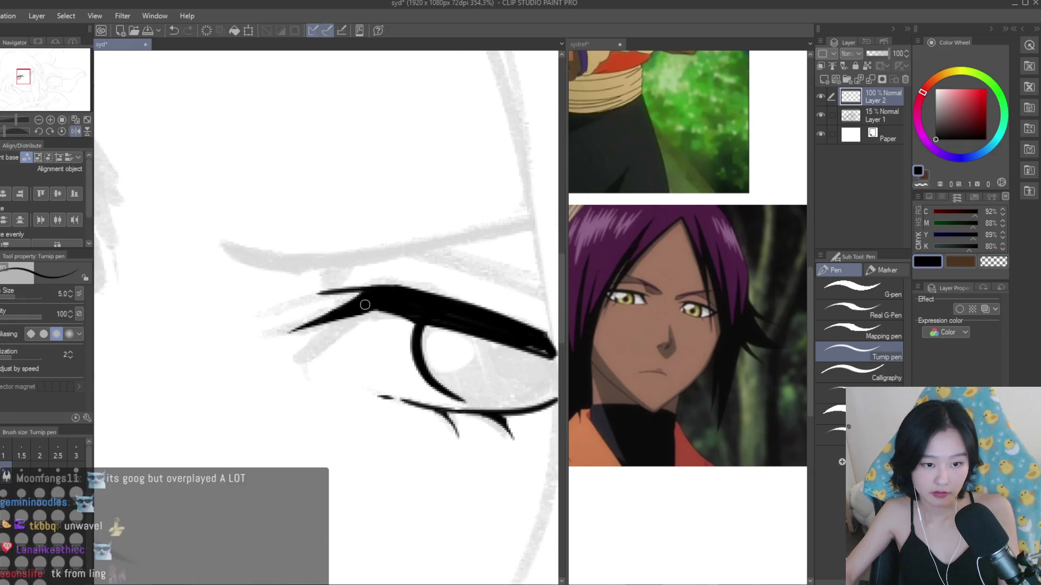
scroll(550, 356, down, 3)
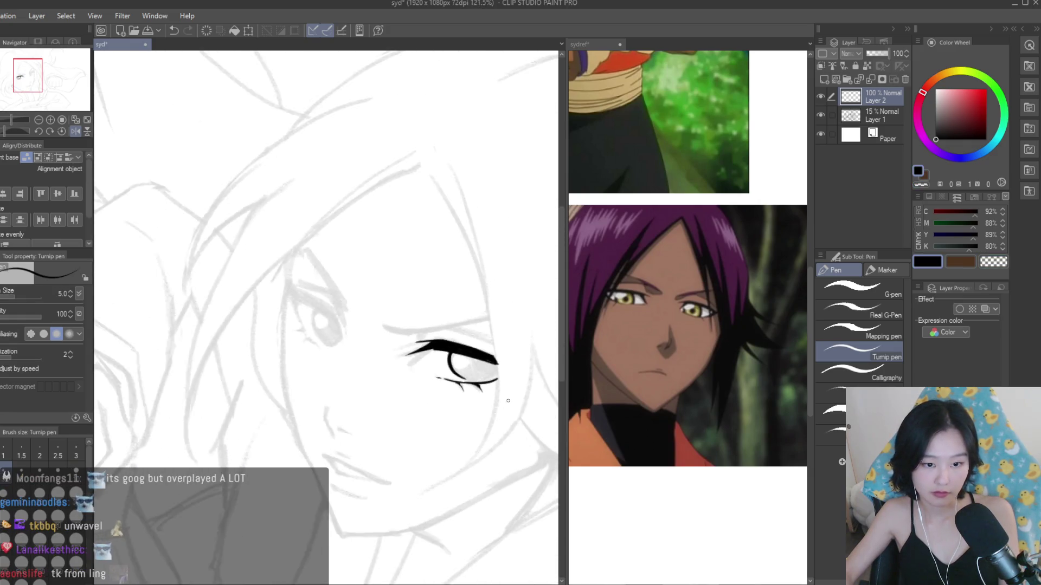
scroll(414, 410, up, 4)
mouse_move(413, 410)
mouse_down()
mouse_move(502, 364)
mouse_move(523, 333)
mouse_move(455, 409)
mouse_up()
- Touch up the ink at the eye's inner corner and fill in a solid black pupil
scroll(412, 379, down, 2)
scroll(422, 380, down, 4)
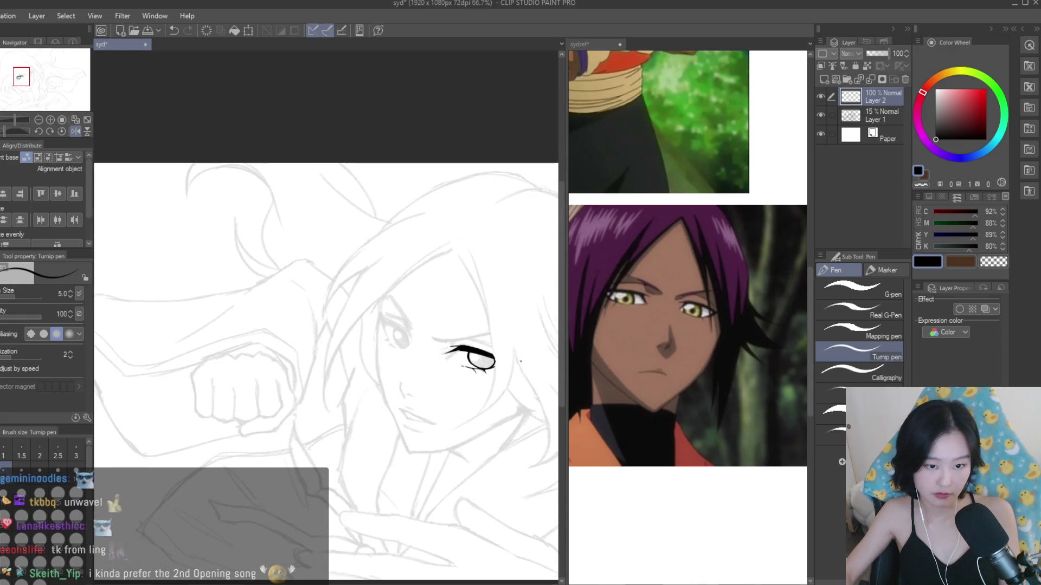
scroll(508, 364, up, 5)
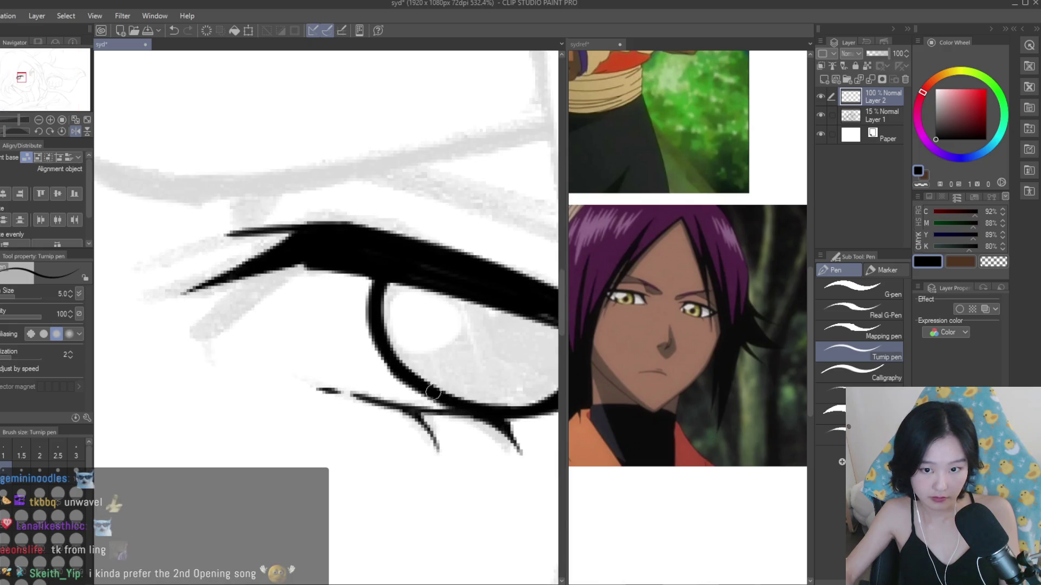
drag(401, 283, 379, 295)
drag(494, 340, 492, 344)
scroll(515, 369, down, 4)
scroll(518, 371, down, 1)
scroll(735, 378, down, 2)
scroll(736, 378, up, 2)
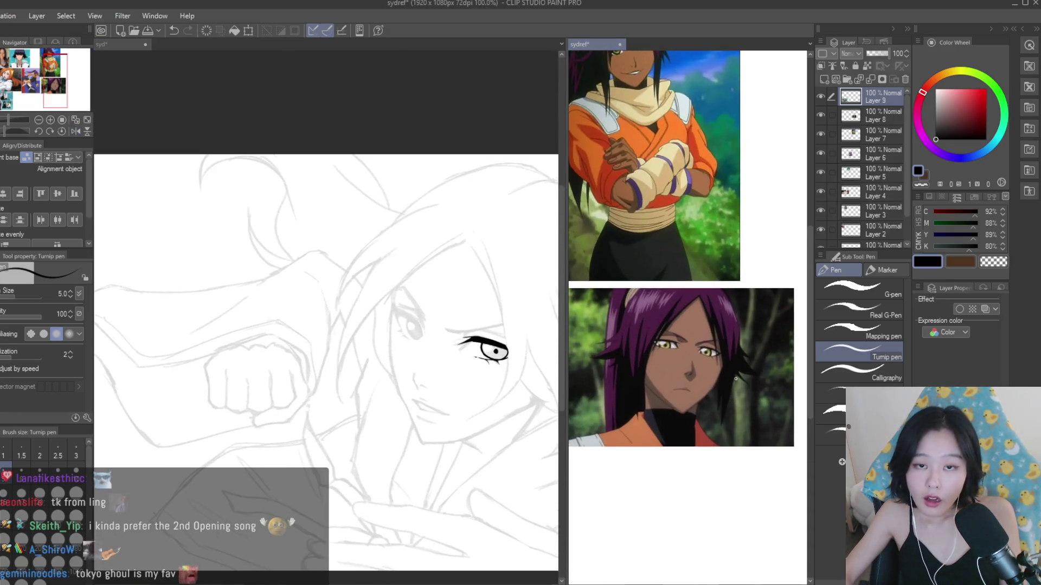
- Zoom in and lengthen the short brow stroke down-right toward the eye's outer corner
scroll(735, 378, down, 1)
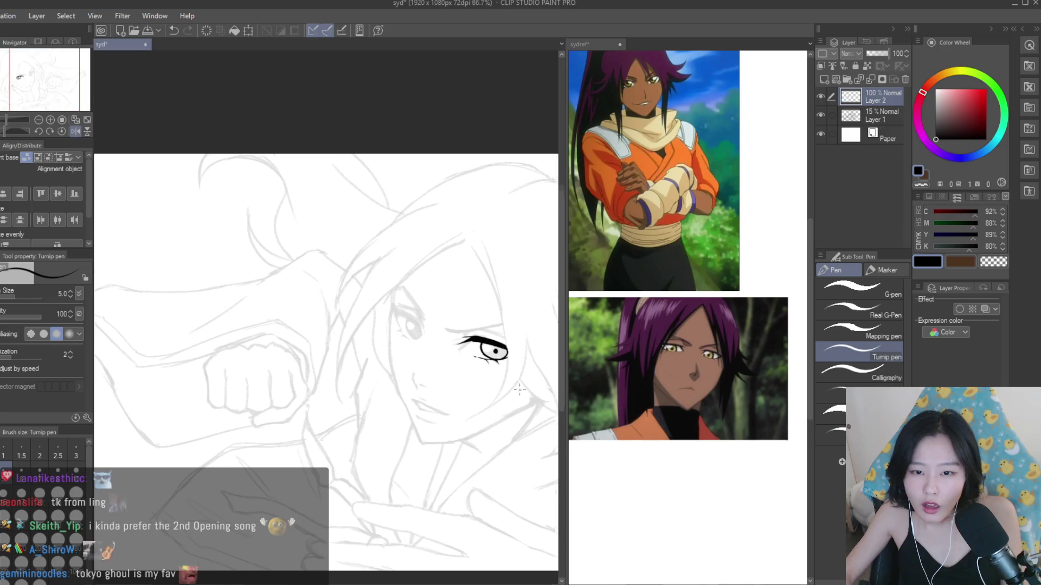
scroll(499, 355, up, 6)
scroll(453, 291, down, 7)
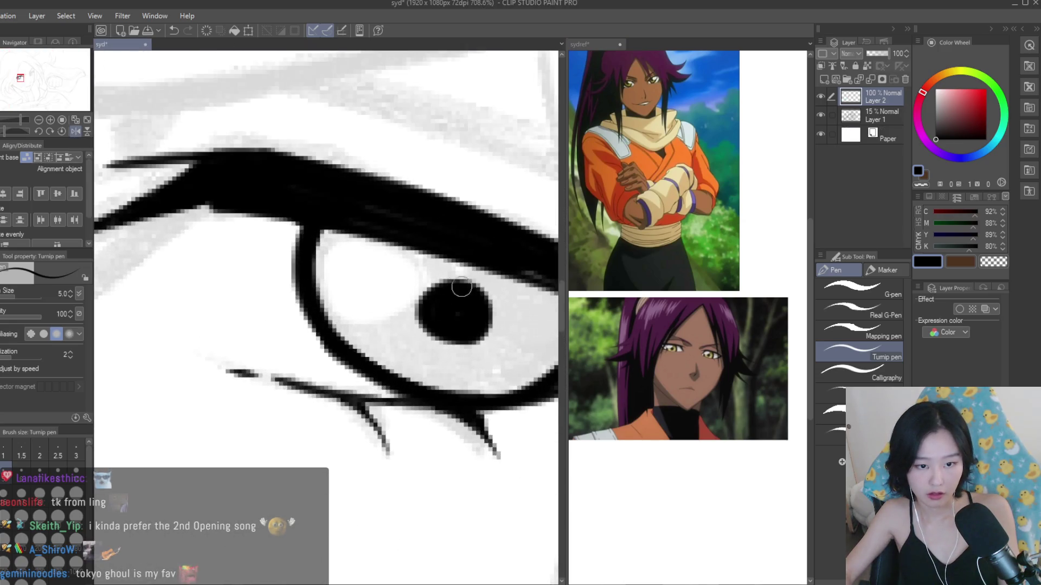
scroll(488, 374, up, 5)
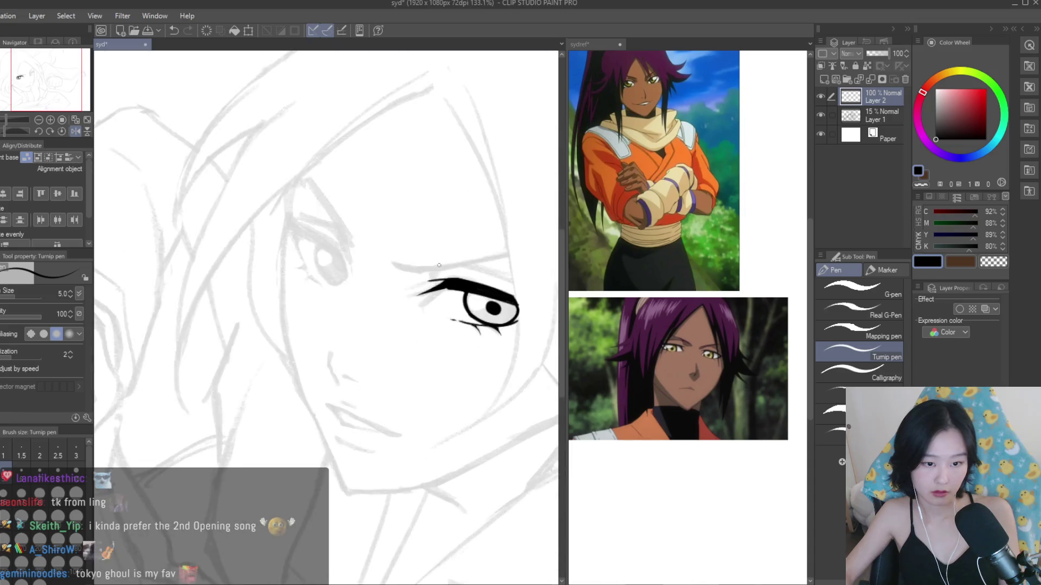
scroll(454, 337, up, 3)
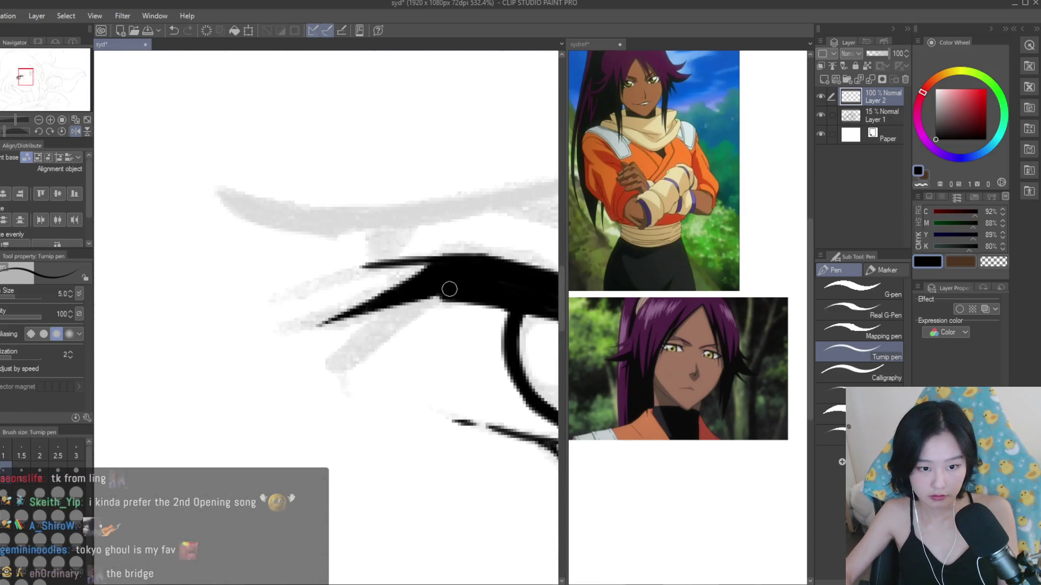
scroll(439, 294, down, 4)
scroll(375, 332, up, 1)
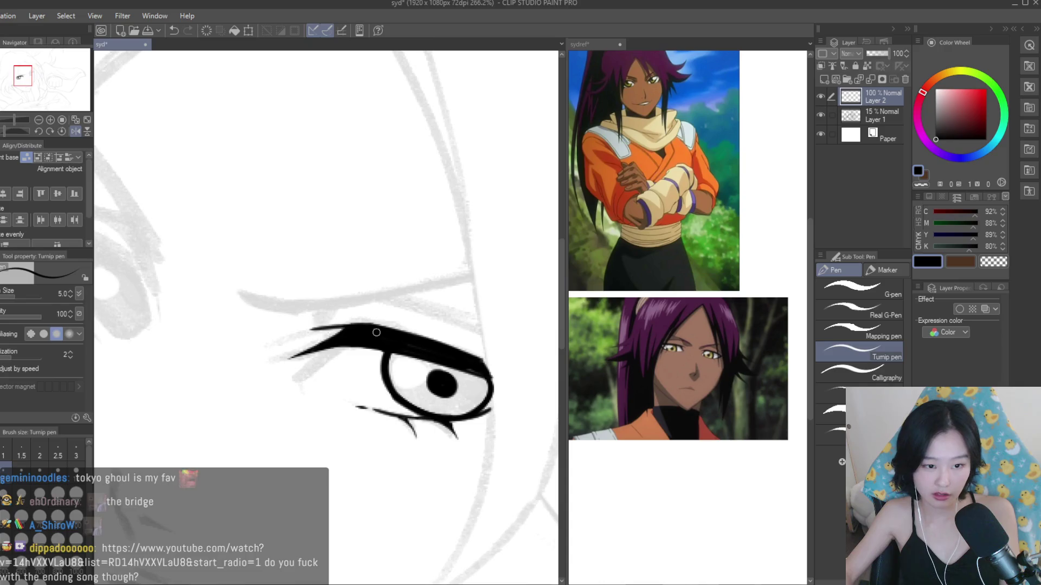
scroll(392, 319, up, 1)
drag(426, 311, 504, 347)
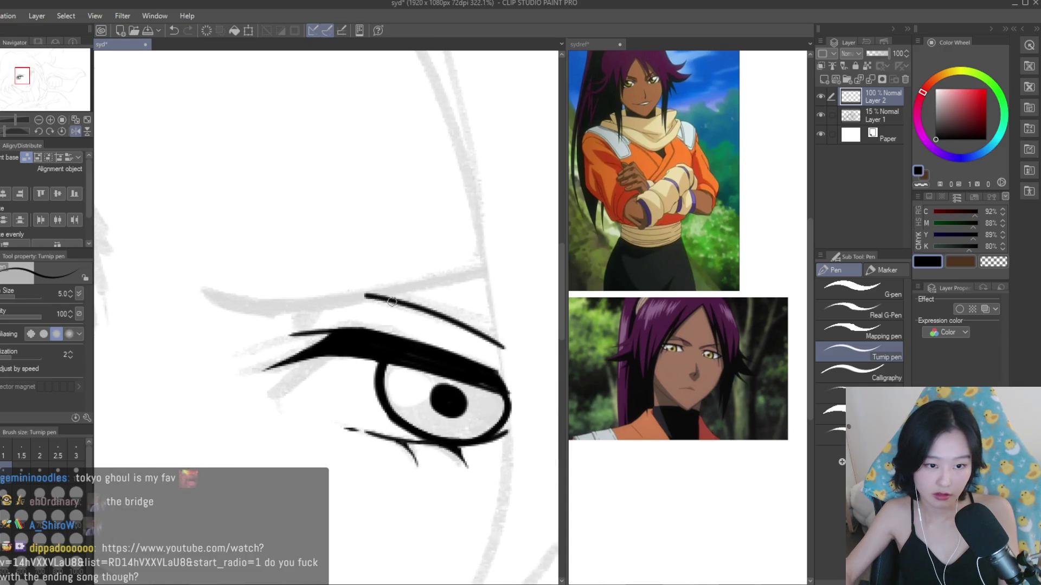
- Draw a long eyebrow line above the eye and undo the thick overlapping stroke
scroll(434, 323, down, 1)
drag(293, 310, 477, 281)
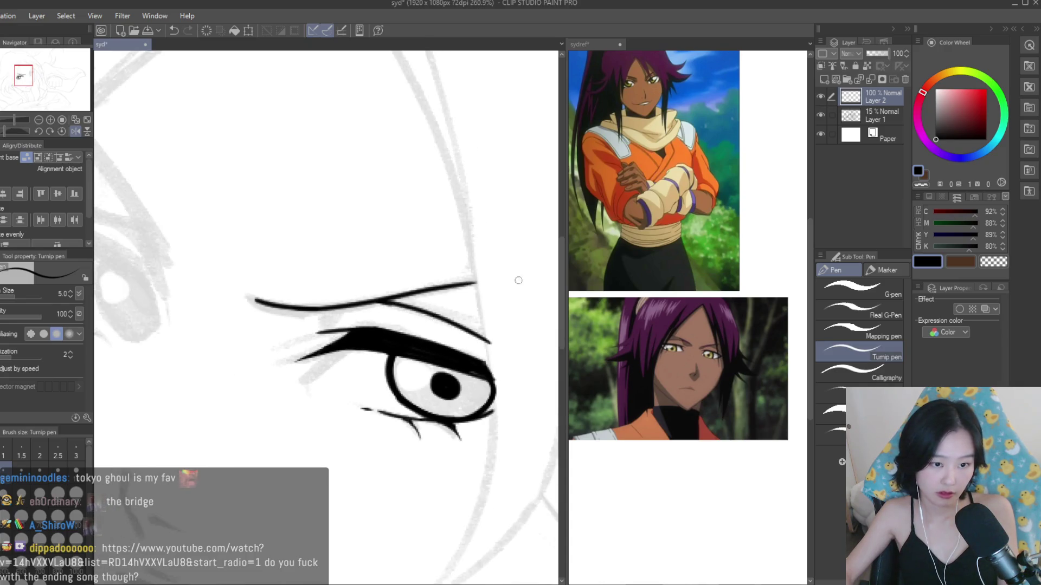
drag(252, 298, 402, 294)
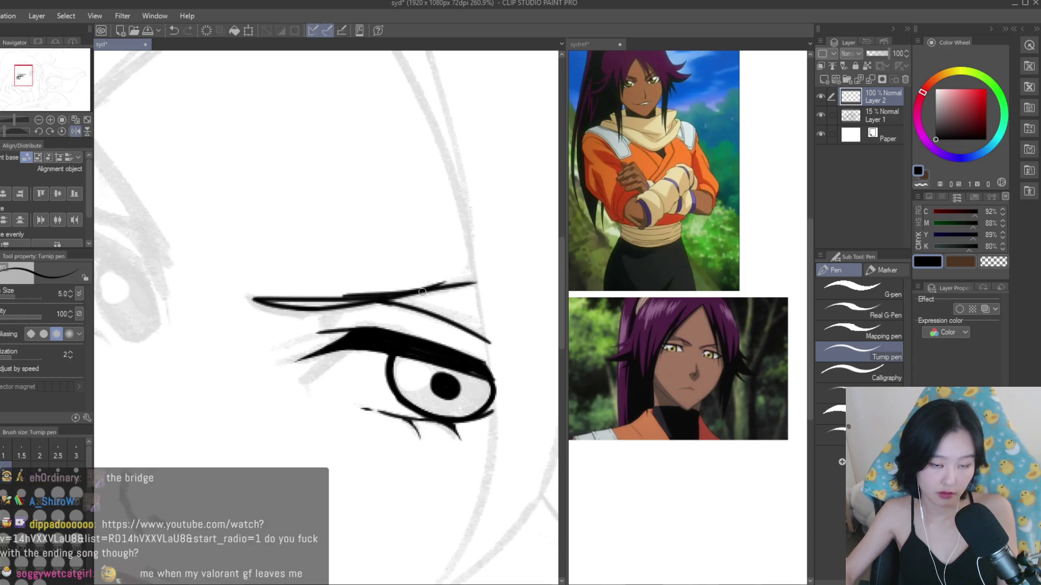
key(ctrl+z)
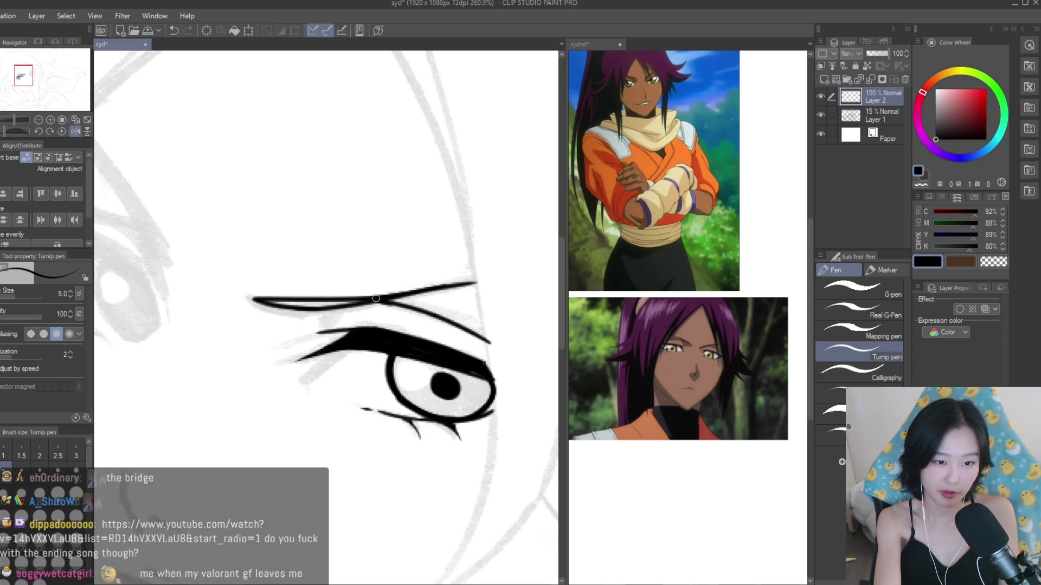
- Thicken the eyebrow line with short strokes running down-left
scroll(431, 341, down, 4)
scroll(461, 341, down, 2)
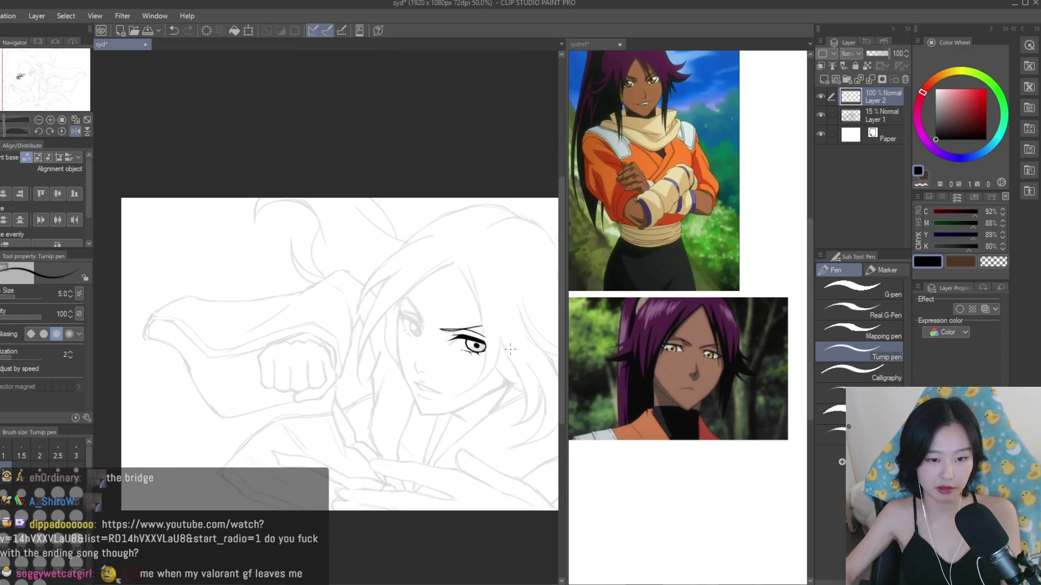
scroll(493, 298, up, 3)
scroll(427, 340, up, 5)
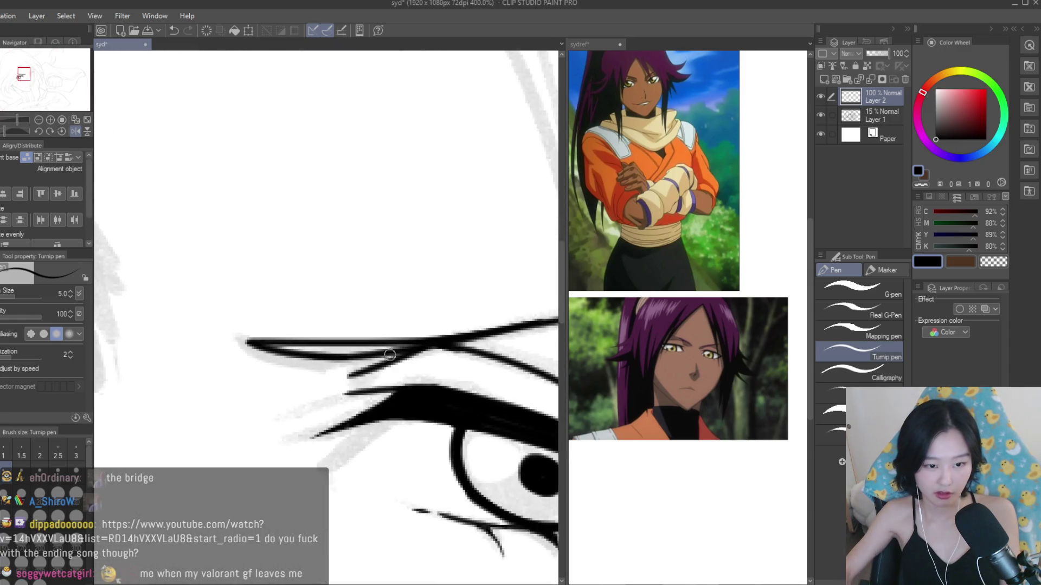
mouse_move(413, 350)
mouse_down()
mouse_move(346, 378)
mouse_move(295, 347)
mouse_up()
mouse_move(382, 353)
mouse_down()
mouse_move(266, 347)
mouse_move(306, 348)
mouse_up()
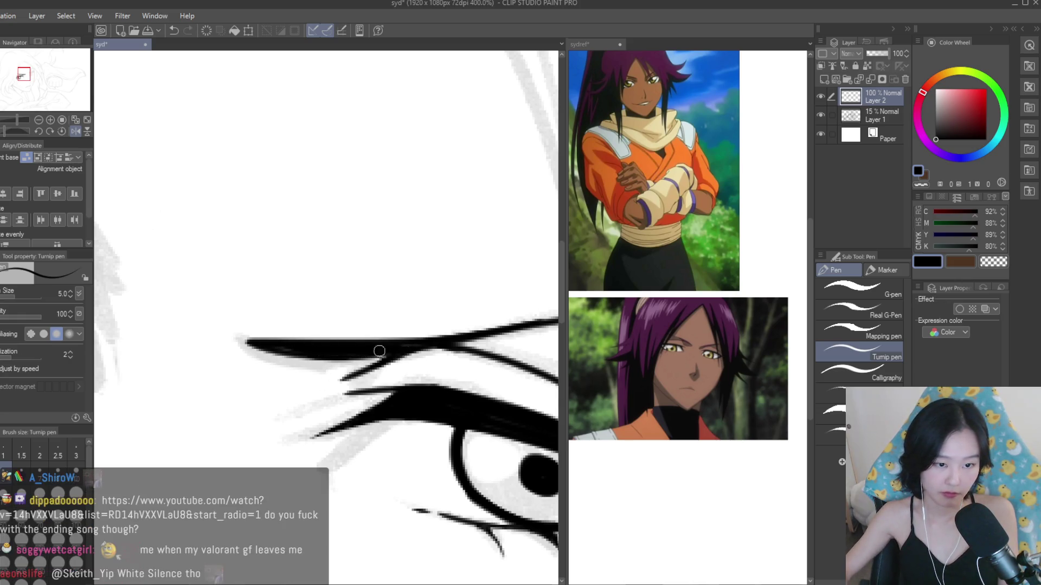
- Mirror the canvas with H to check the inked eye and brow
scroll(483, 331, down, 10)
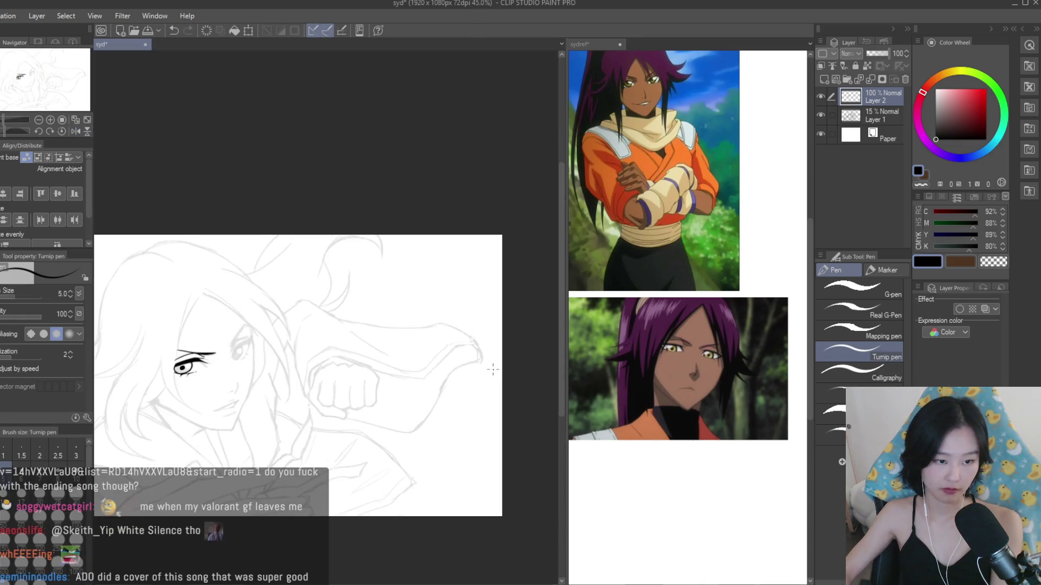
key(h)
key(h)
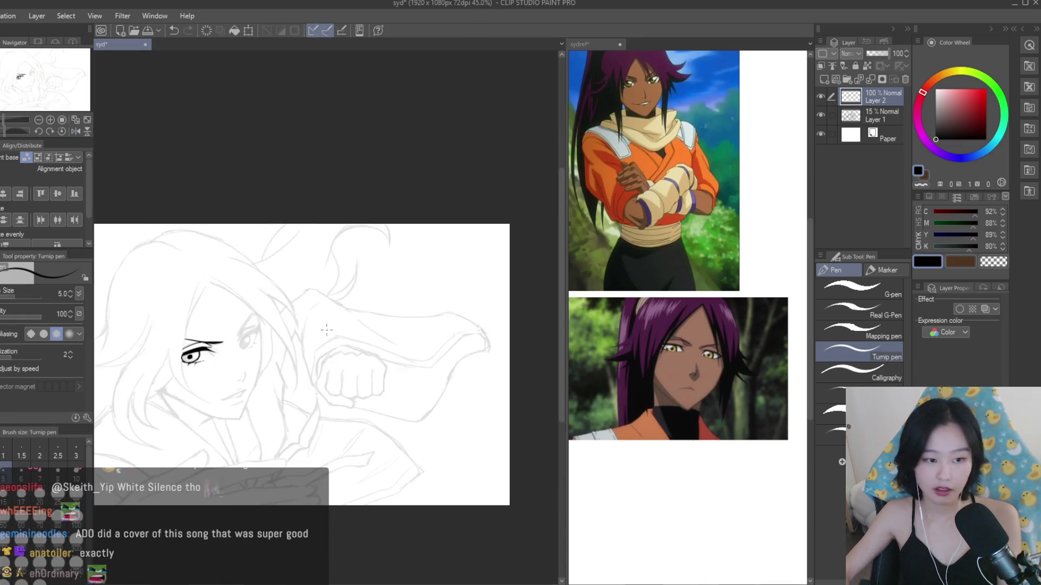
scroll(137, 325, up, 4)
scroll(234, 341, up, 8)
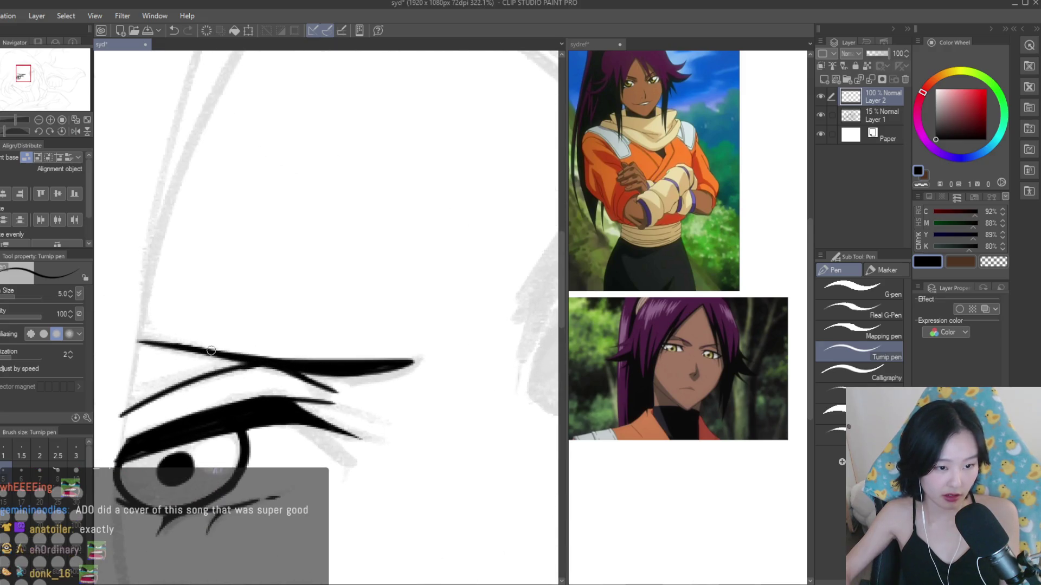
scroll(757, 369, down, 5)
scroll(634, 260, up, 5)
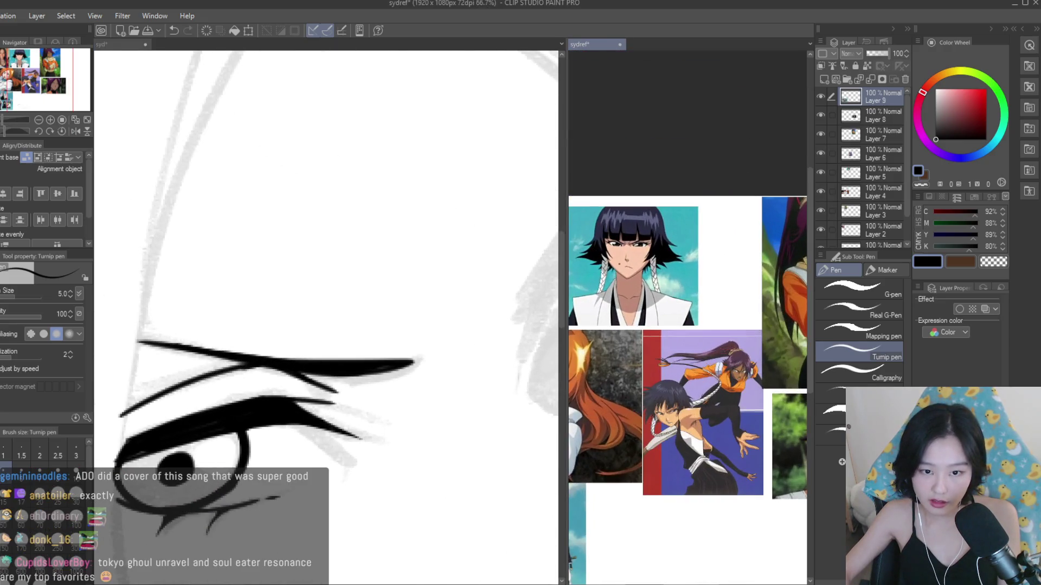
- Try curling the brow tip upward, then undo the curl
scroll(634, 259, down, 2)
scroll(715, 227, up, 4)
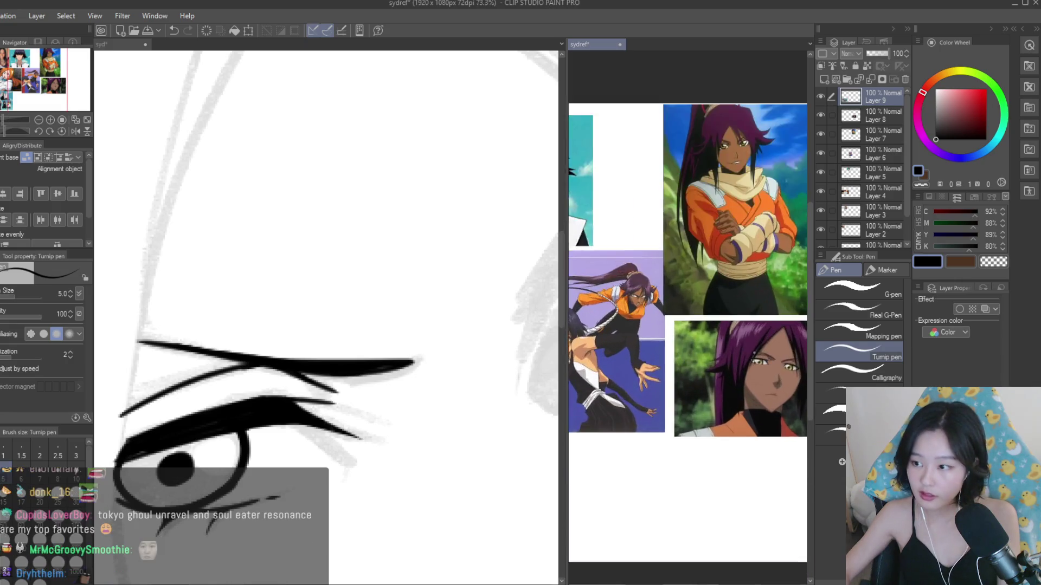
scroll(135, 335, down, 1)
scroll(206, 334, up, 4)
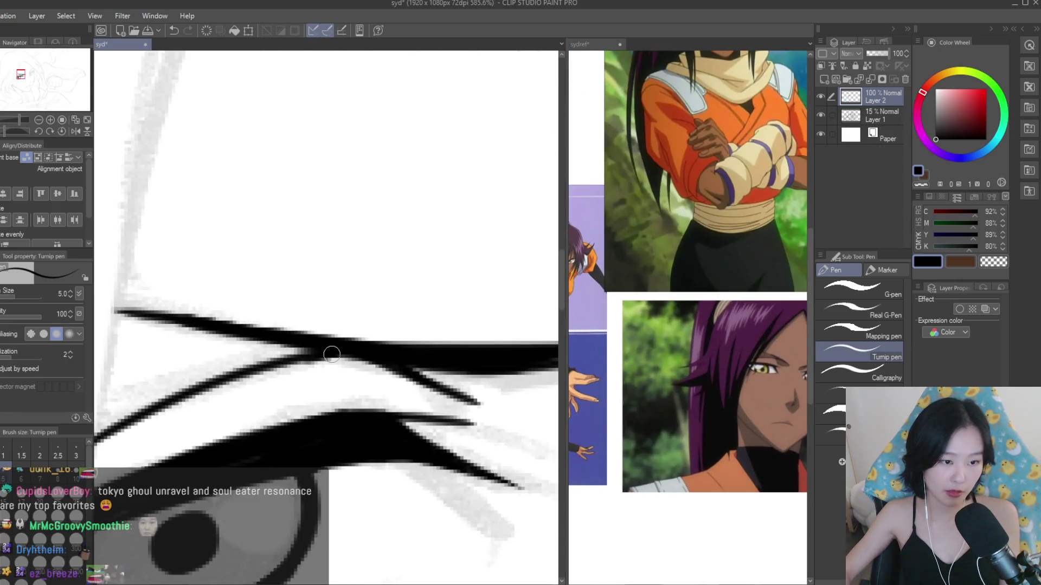
scroll(248, 334, down, 4)
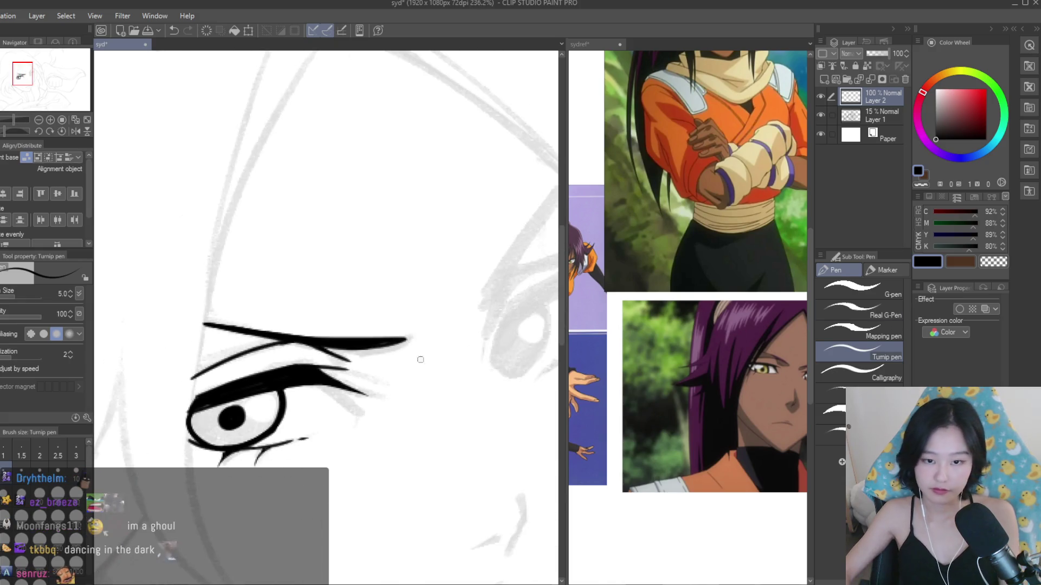
scroll(367, 303, up, 5)
mouse_move(360, 339)
mouse_down()
mouse_move(433, 328)
mouse_move(479, 298)
mouse_up()
scroll(683, 271, down, 4)
scroll(666, 260, up, 4)
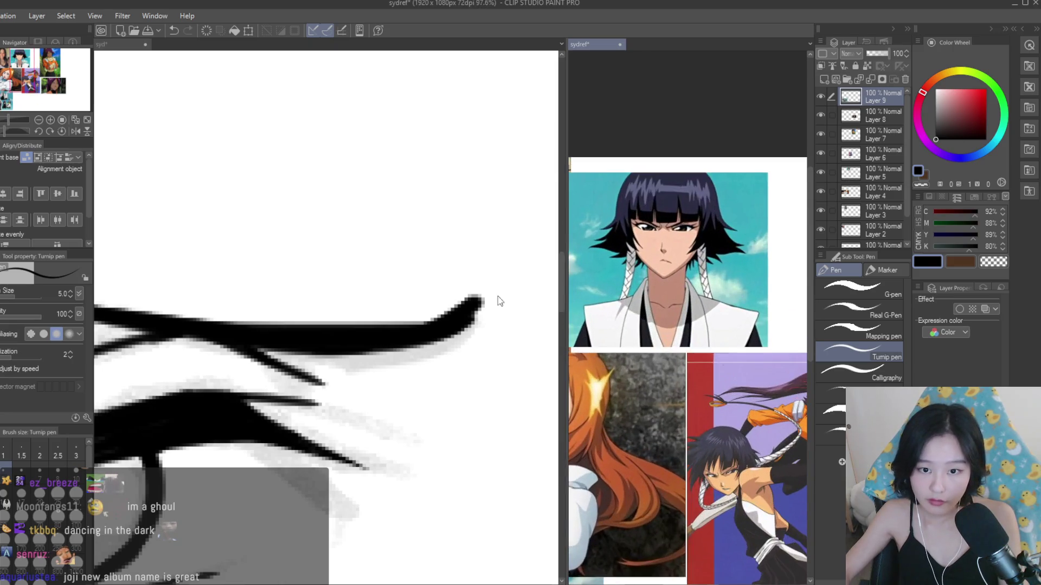
click(526, 301)
key(ctrl+z)
key(ctrl+z)
- Sketch a ">" shaped stroke at the brow's end, then undo it and the eyelid hook
click(667, 260)
scroll(666, 261, up, 2)
click(434, 271)
drag(418, 243, 503, 329)
scroll(503, 329, down, 5)
mouse_move(399, 337)
mouse_down()
mouse_move(362, 377)
mouse_move(366, 364)
mouse_up()
key(ctrl+z)
key(ctrl+z)
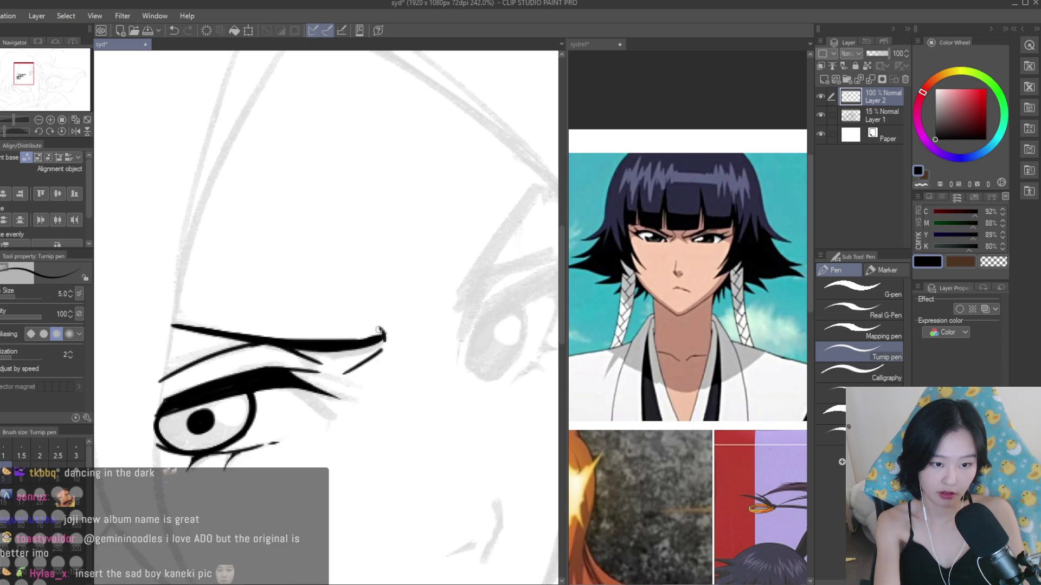
key(ctrl+z)
- Remove the hook under the brow's end and undo a trial thickening of the brow
scroll(498, 308, down, 5)
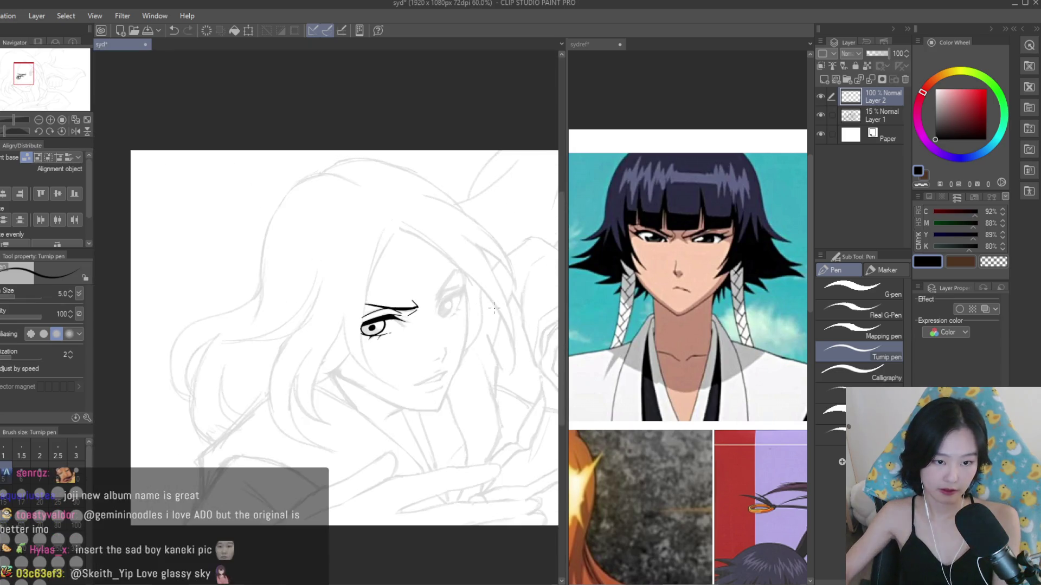
scroll(260, 317, up, 4)
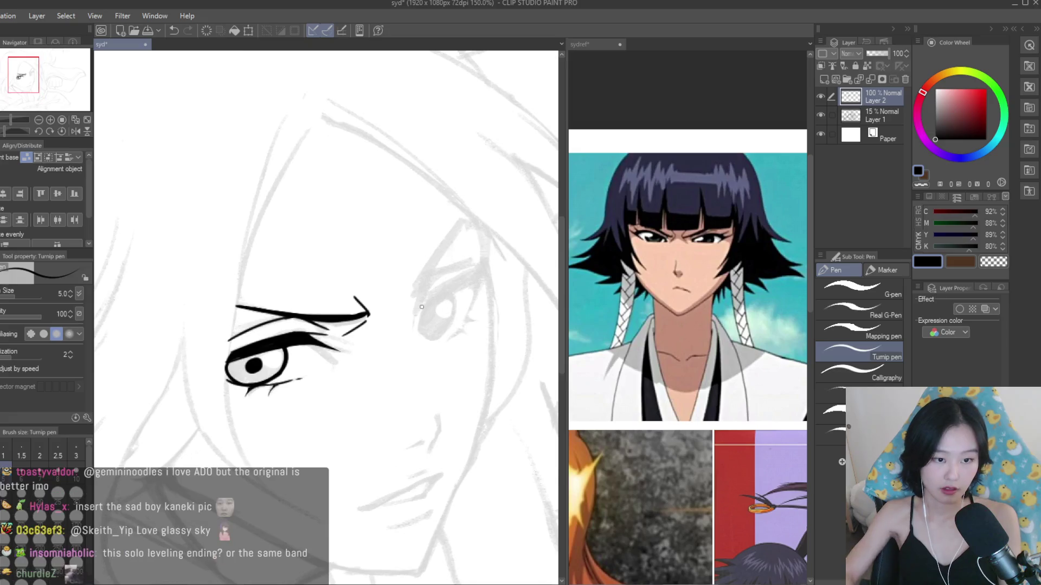
key(ctrl+z)
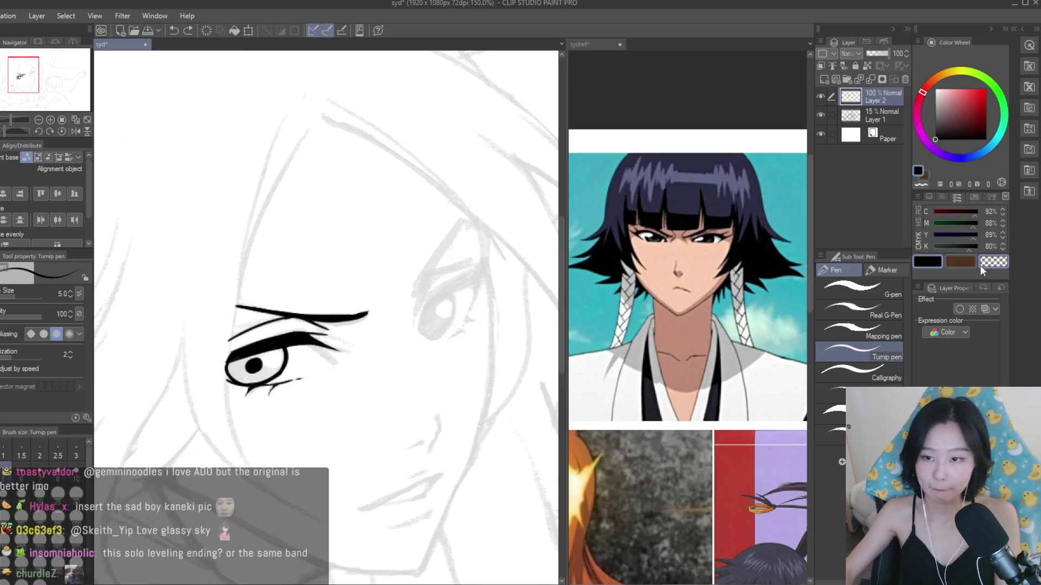
scroll(304, 286, up, 3)
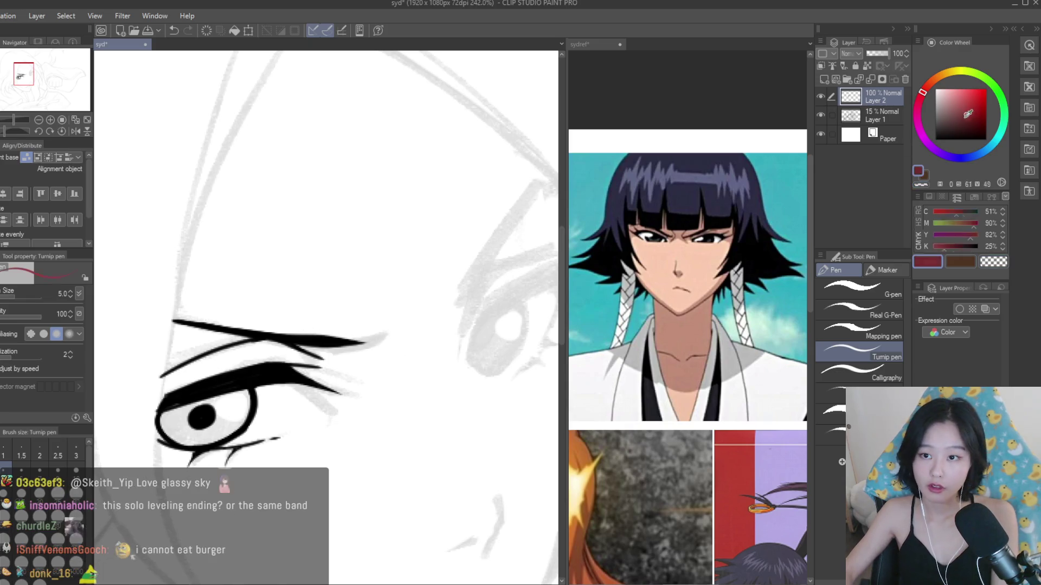
scroll(317, 341, up, 4)
drag(319, 327, 434, 340)
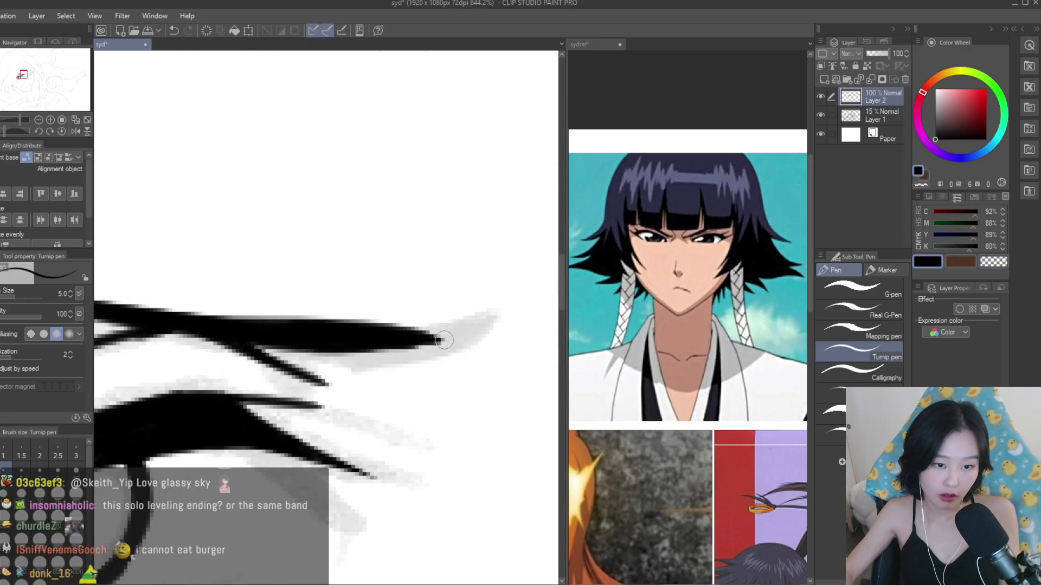
scroll(401, 384, down, 5)
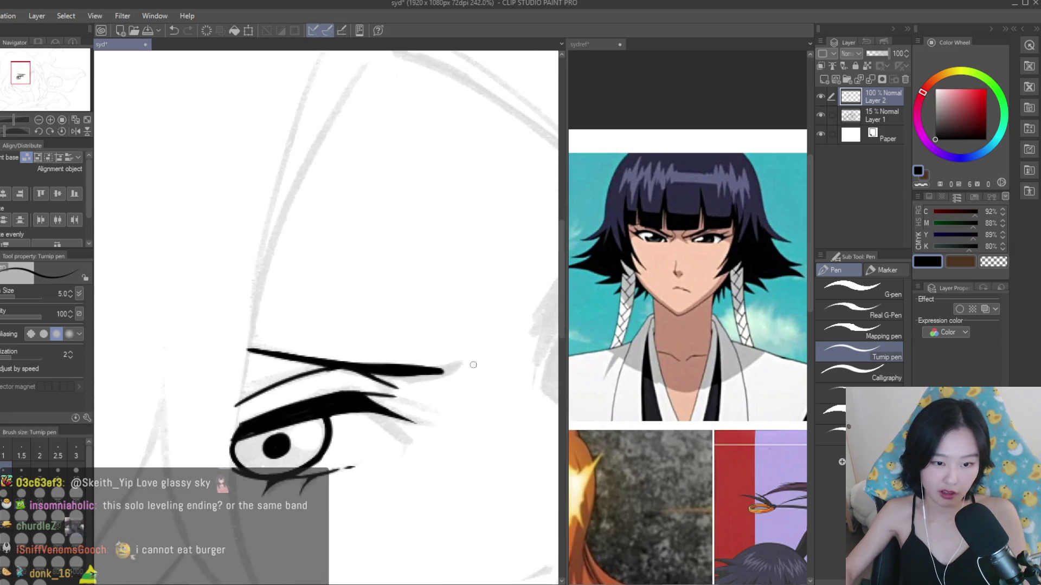
key(ctrl+z)
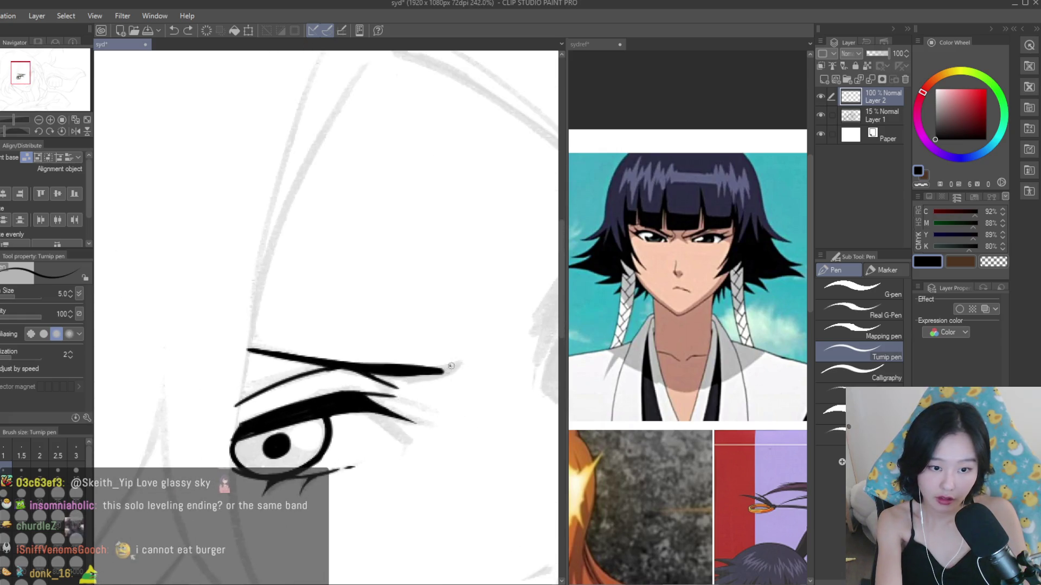
key(ctrl+z)
- Add a small hook at the brow's outer end and mirror the canvas back to normal
drag(453, 369, 414, 398)
key(ctrl+z)
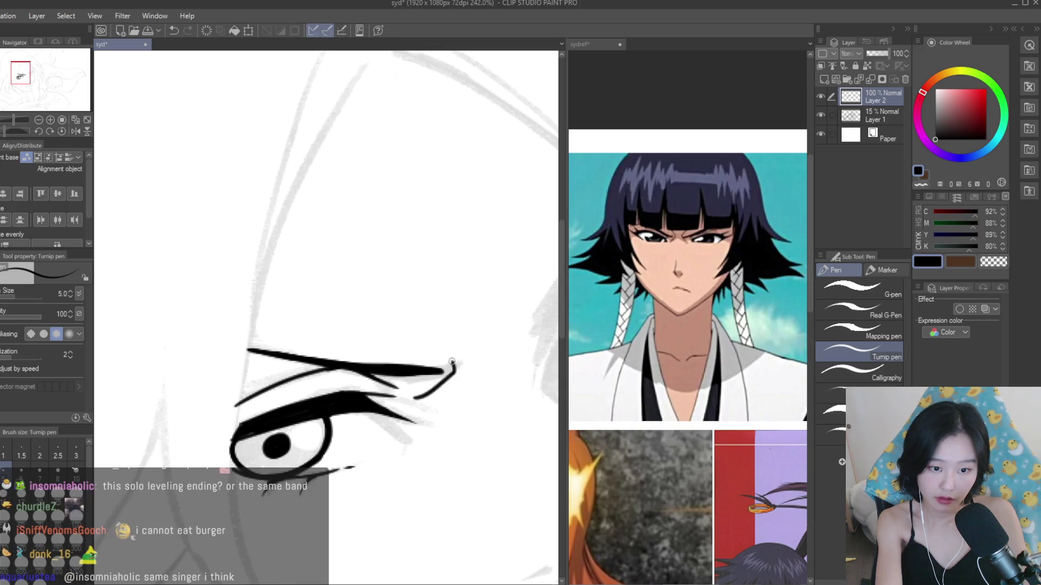
drag(453, 361, 425, 337)
scroll(489, 307, down, 5)
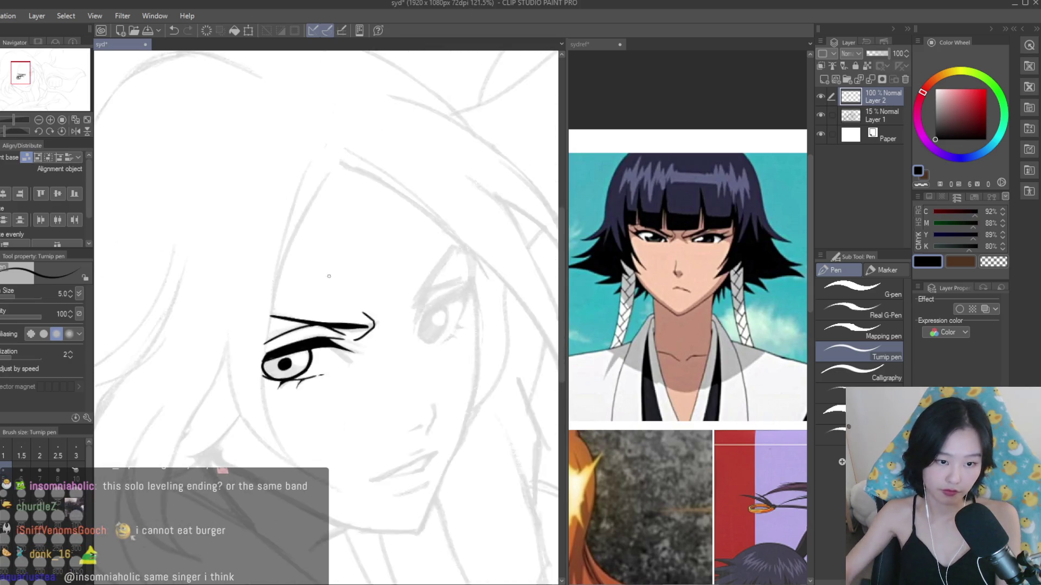
scroll(489, 306, down, 1)
key(h)
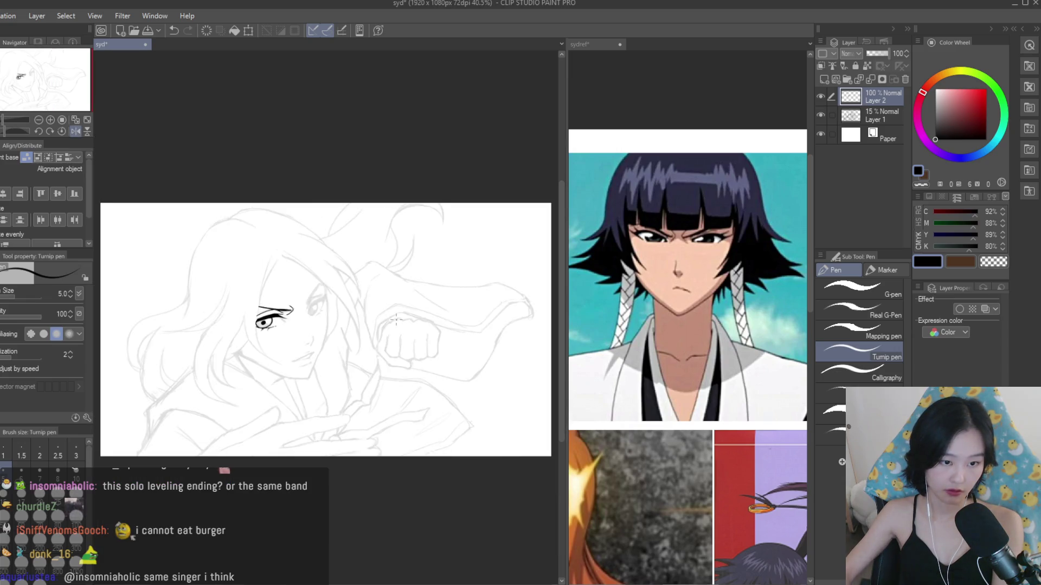
scroll(269, 382, up, 5)
scroll(345, 358, up, 2)
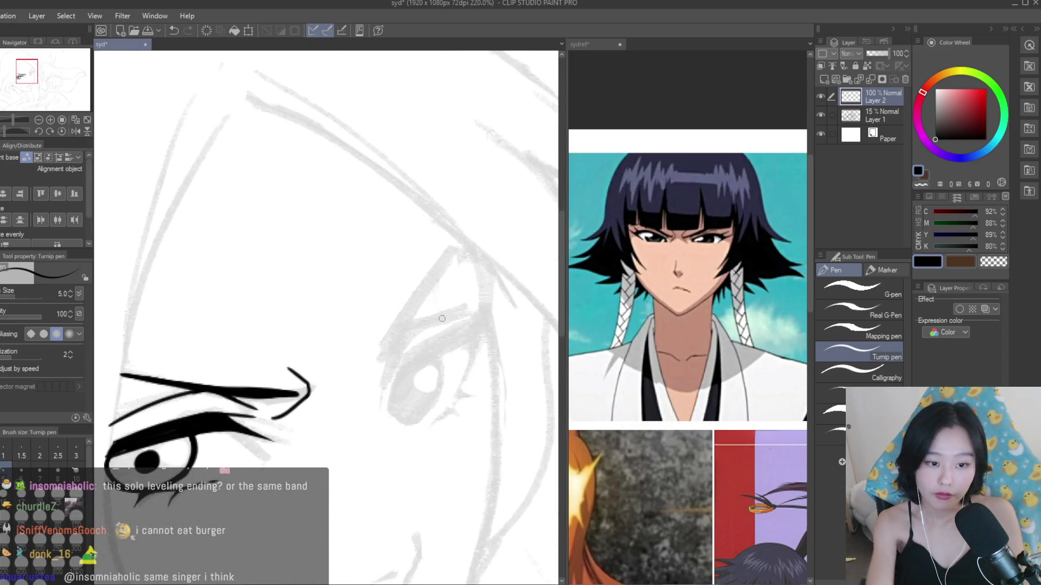
- Draw the second eye's slanted brow line after several undone retries, extending its top end
drag(449, 254, 383, 349)
key(ctrl+z)
drag(453, 249, 373, 371)
key(ctrl+z)
key(ctrl+z)
drag(448, 249, 376, 375)
key(ctrl+z)
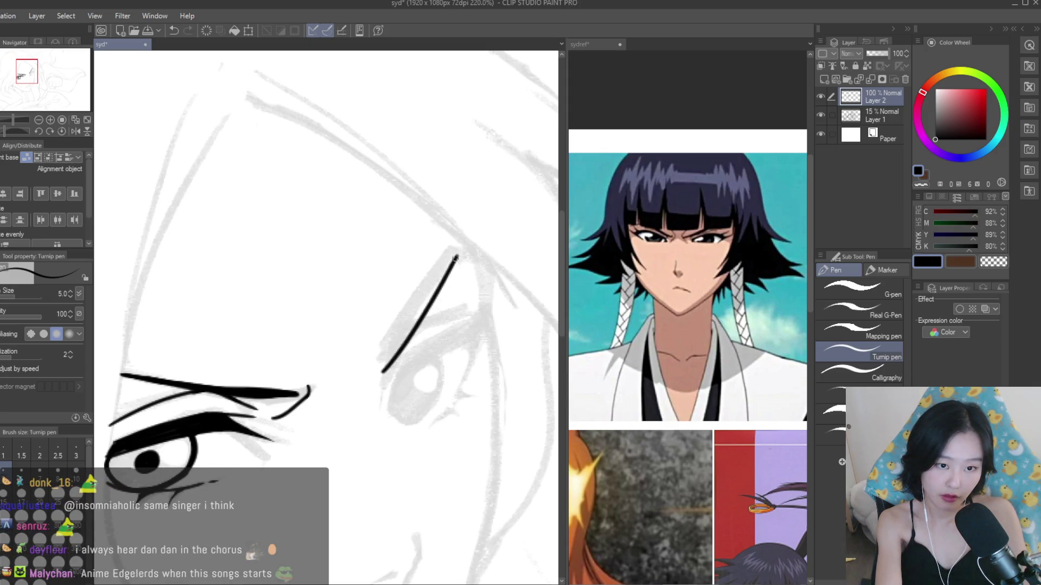
key(ctrl+z)
mouse_move(458, 251)
mouse_down()
mouse_move(383, 349)
mouse_move(379, 373)
mouse_up()
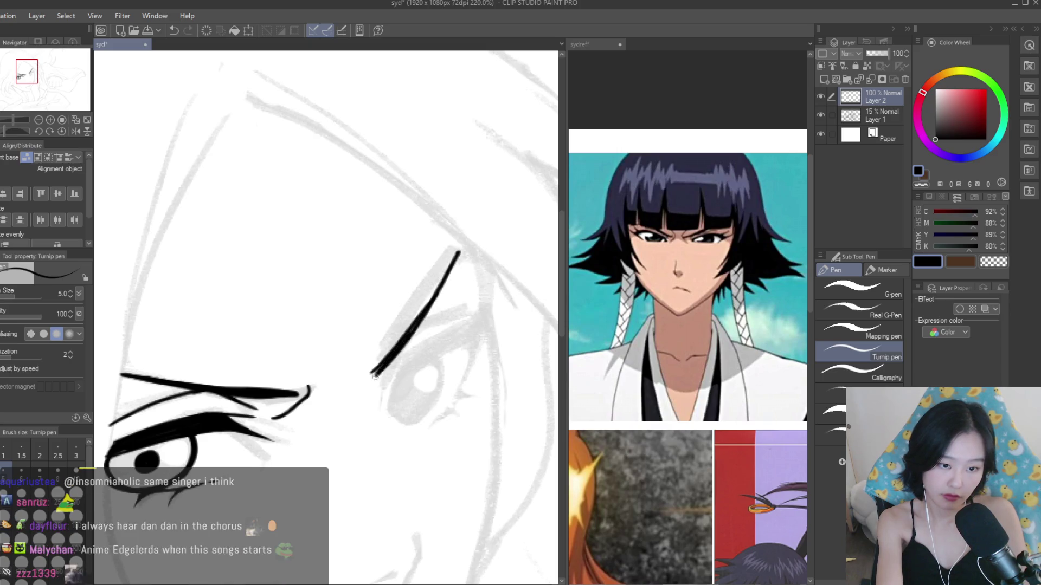
drag(455, 256, 462, 247)
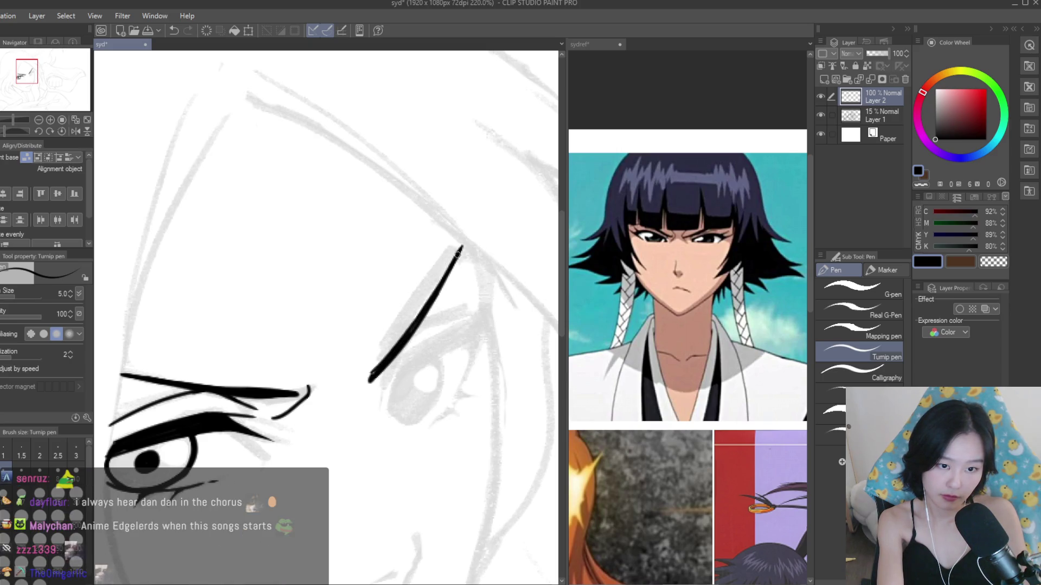
- Mirror the canvas to check proportions and add a hook to the brow's lower end
scroll(426, 320, down, 3)
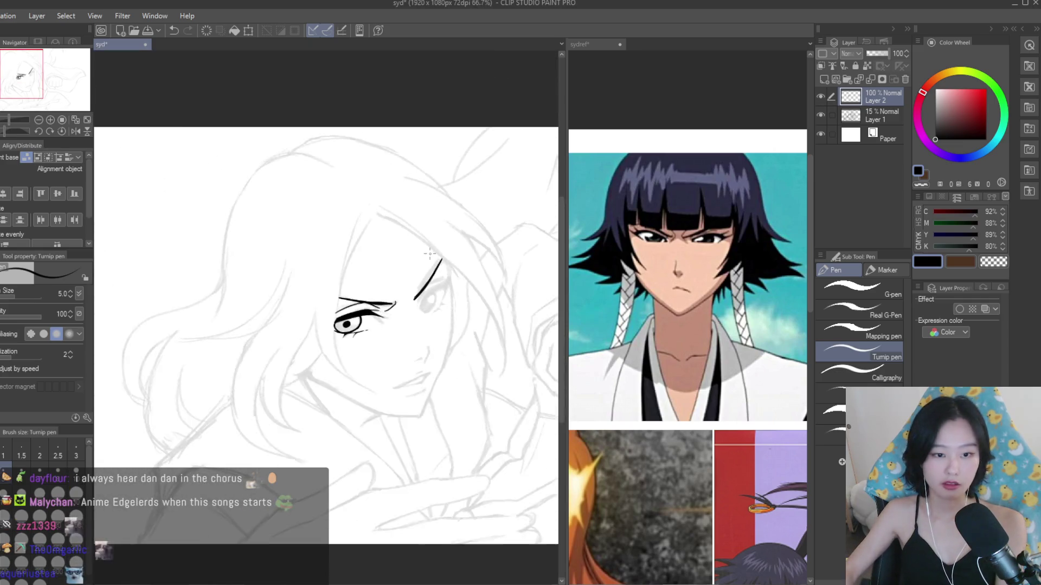
key(h)
scroll(210, 245, up, 2)
scroll(265, 318, up, 5)
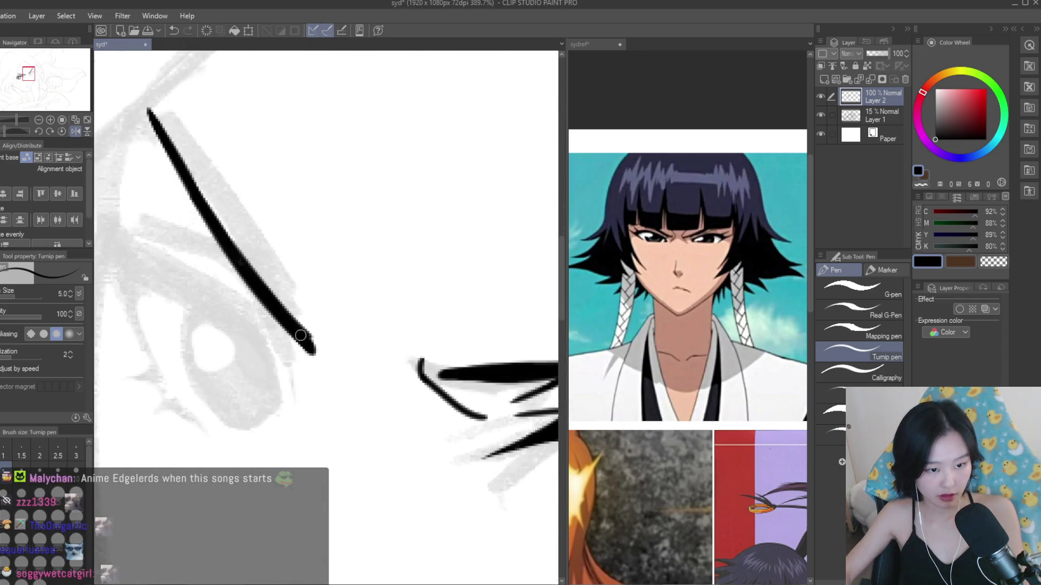
scroll(321, 372, up, 1)
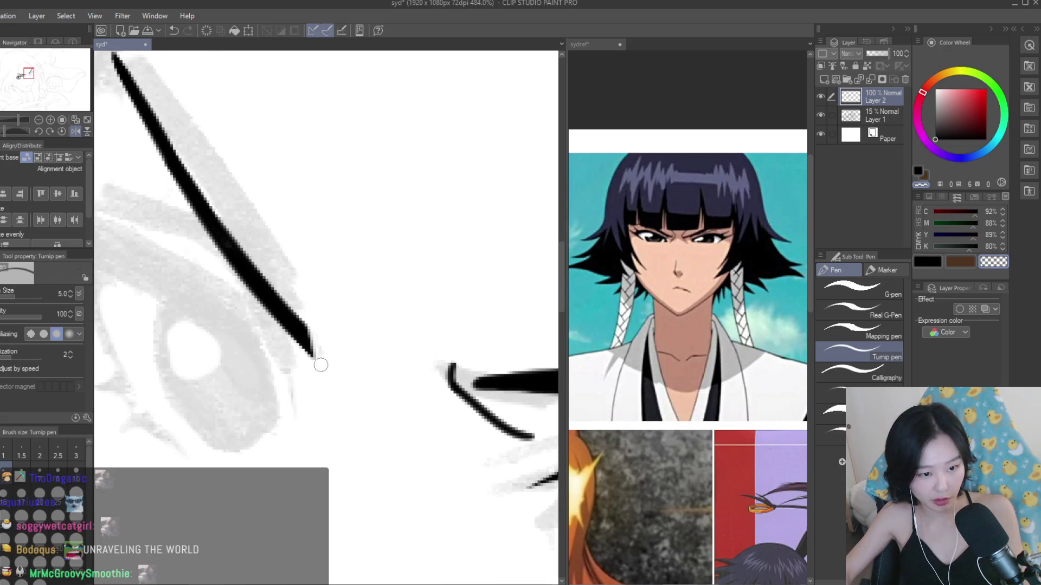
scroll(326, 325, up, 1)
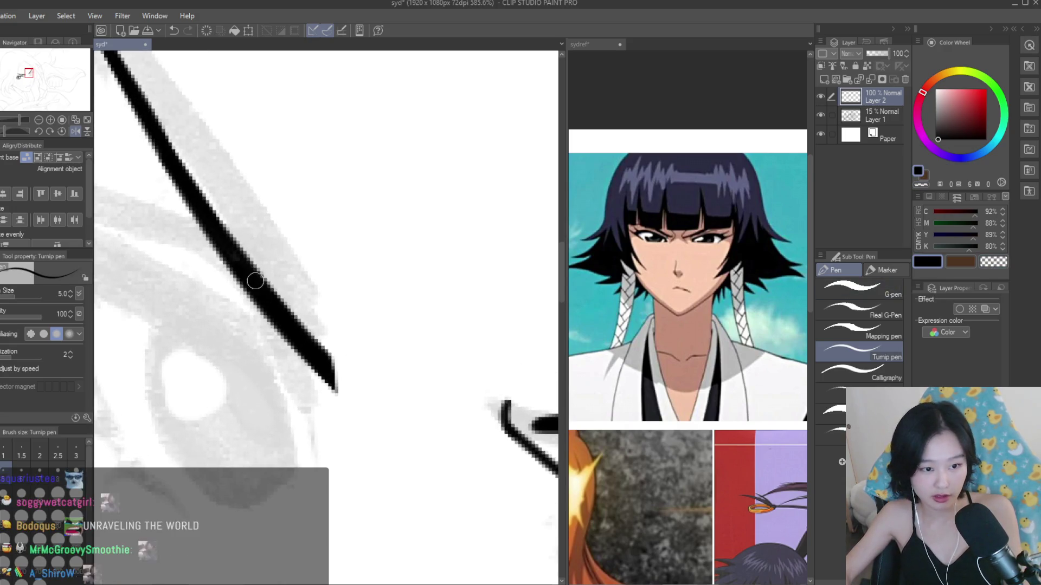
drag(345, 355, 347, 393)
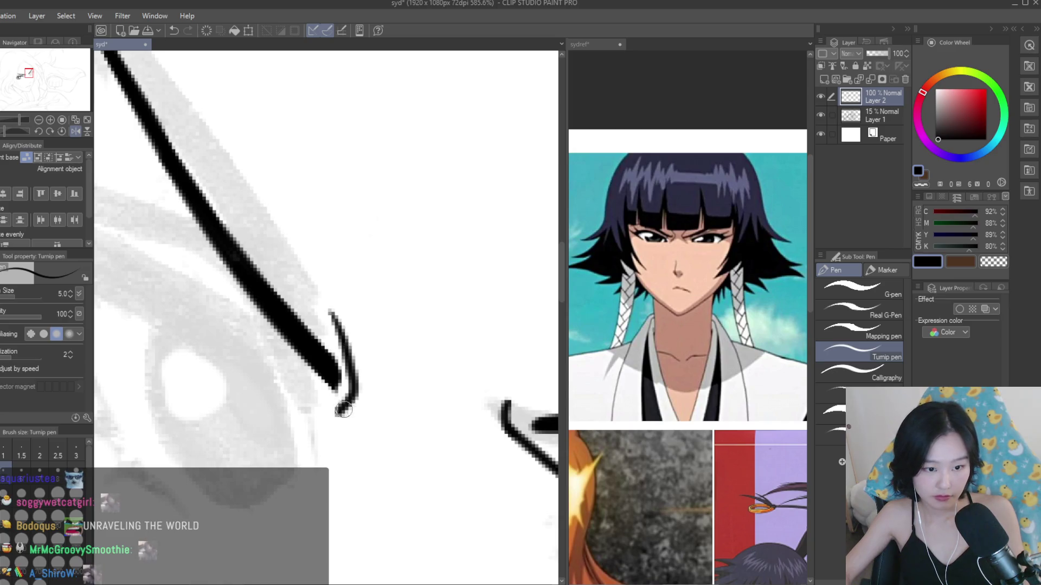
- Trace the second eye's lower outline
scroll(367, 320, down, 12)
scroll(342, 267, up, 6)
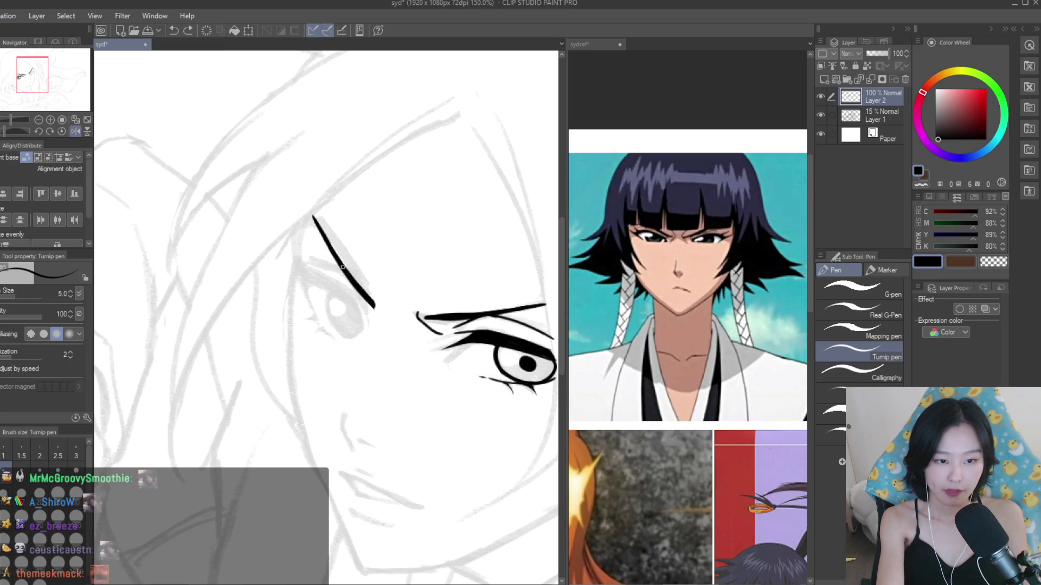
scroll(469, 358, up, 7)
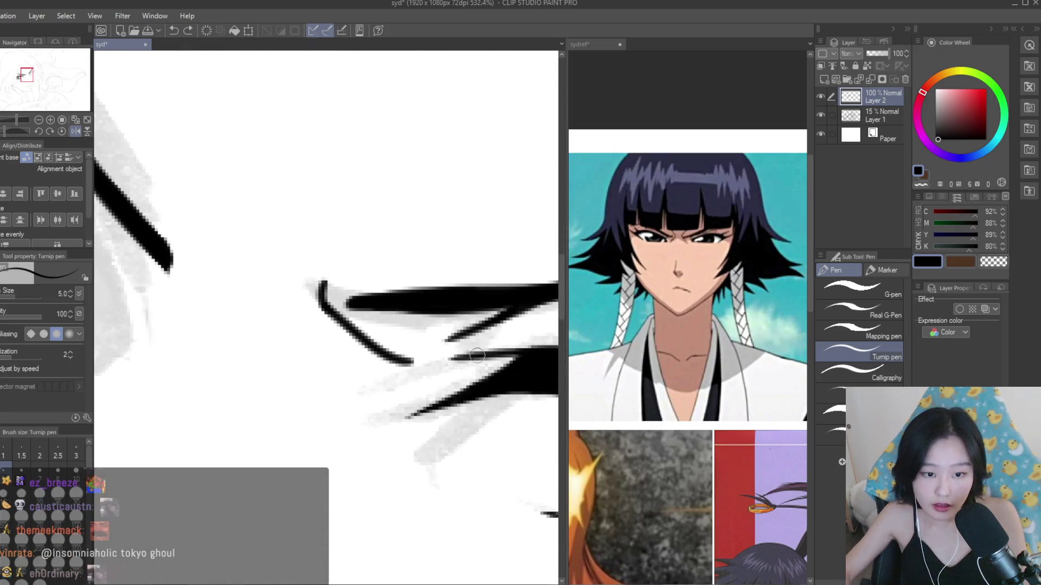
scroll(443, 339, down, 5)
scroll(352, 332, up, 4)
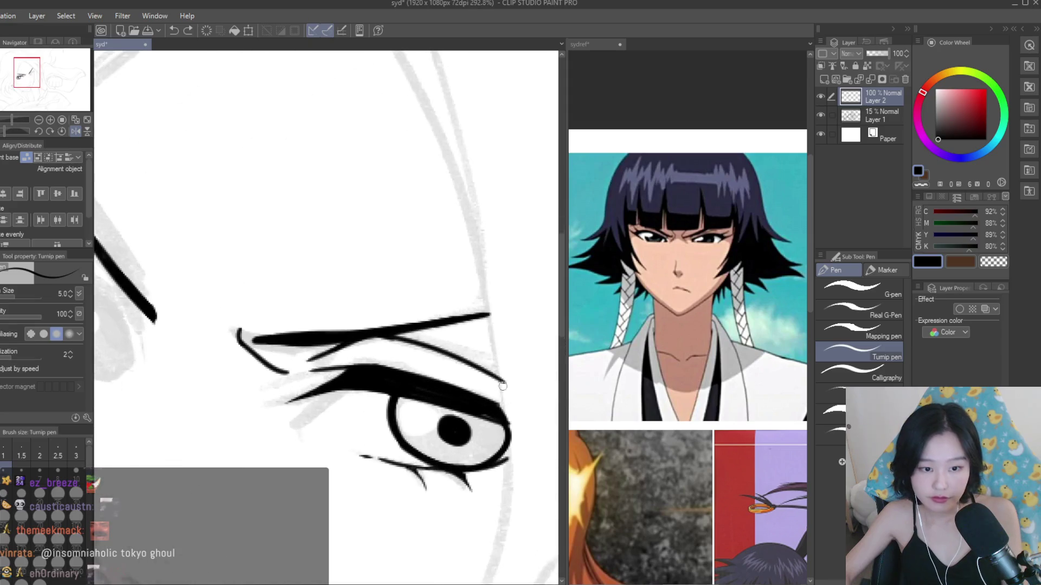
scroll(346, 342, down, 8)
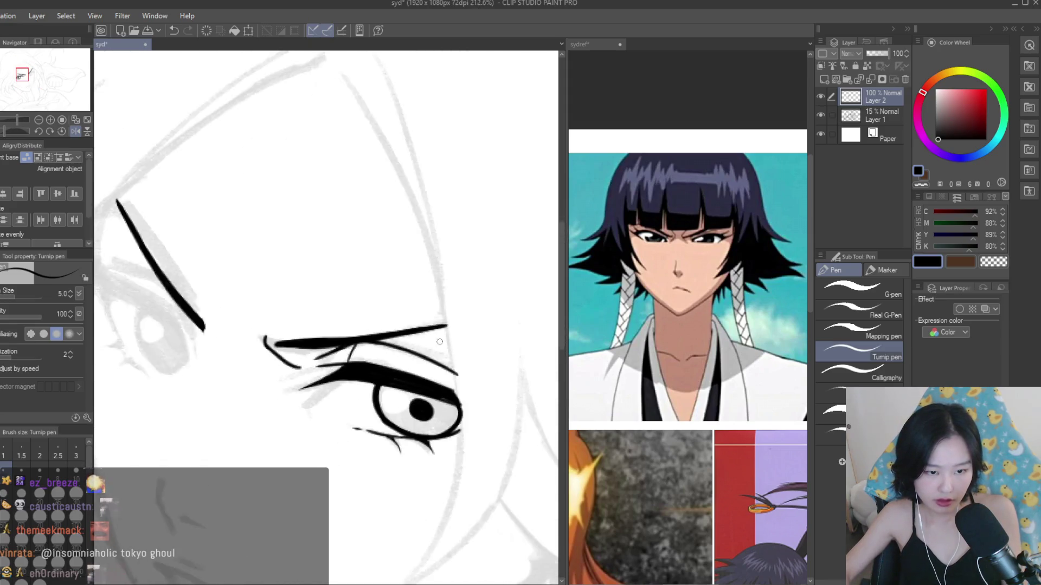
scroll(705, 325, down, 3)
scroll(769, 425, up, 3)
mouse_move(295, 269)
mouse_down()
mouse_move(264, 300)
mouse_move(260, 341)
mouse_move(342, 464)
mouse_move(405, 416)
mouse_up()
- Thicken the left side of the iris outline and fill in an enlarged black pupil
scroll(369, 353, down, 10)
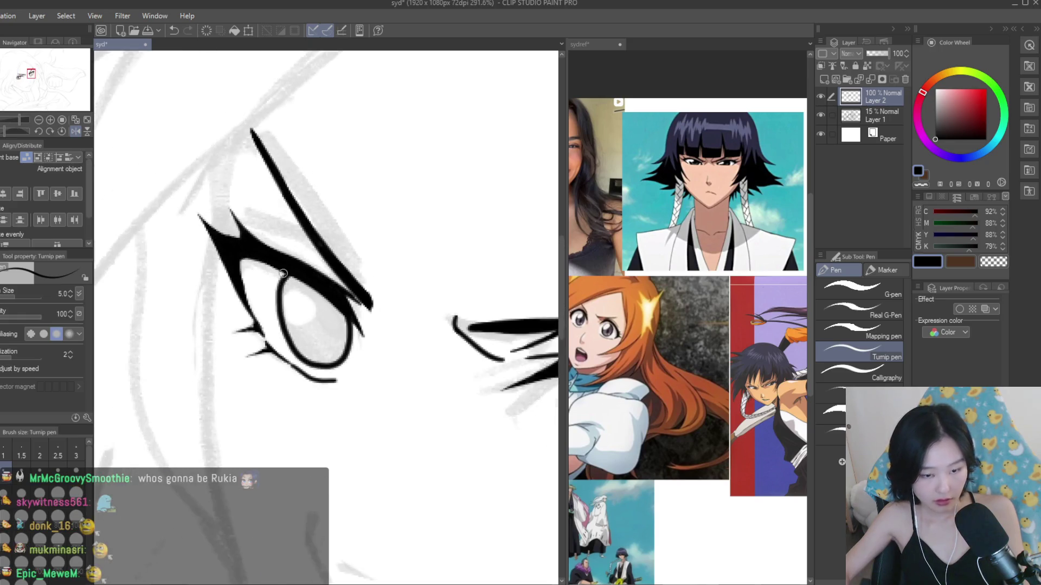
scroll(314, 295, up, 8)
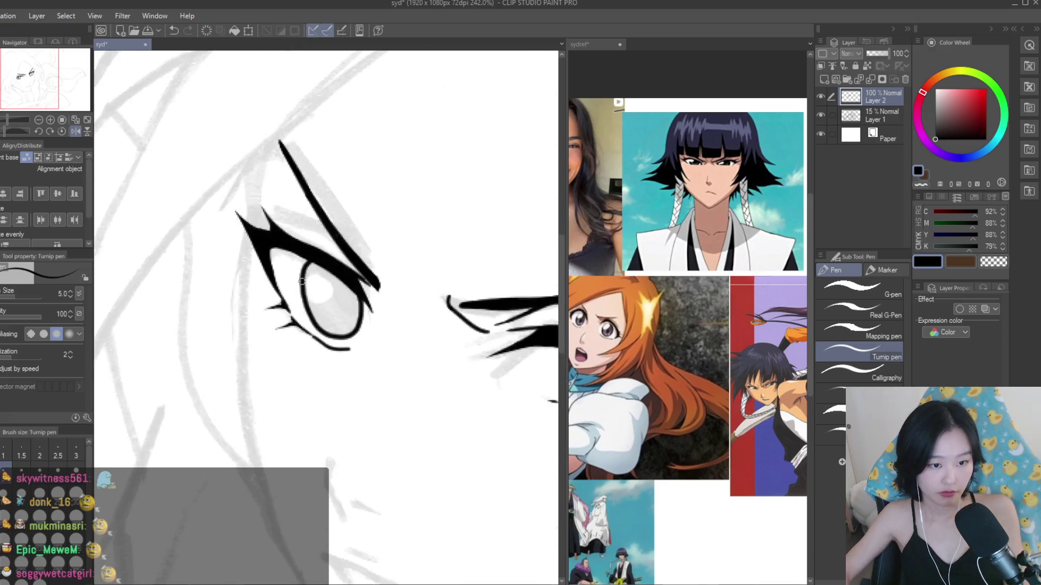
drag(313, 261, 302, 347)
scroll(326, 336, down, 5)
scroll(302, 298, up, 3)
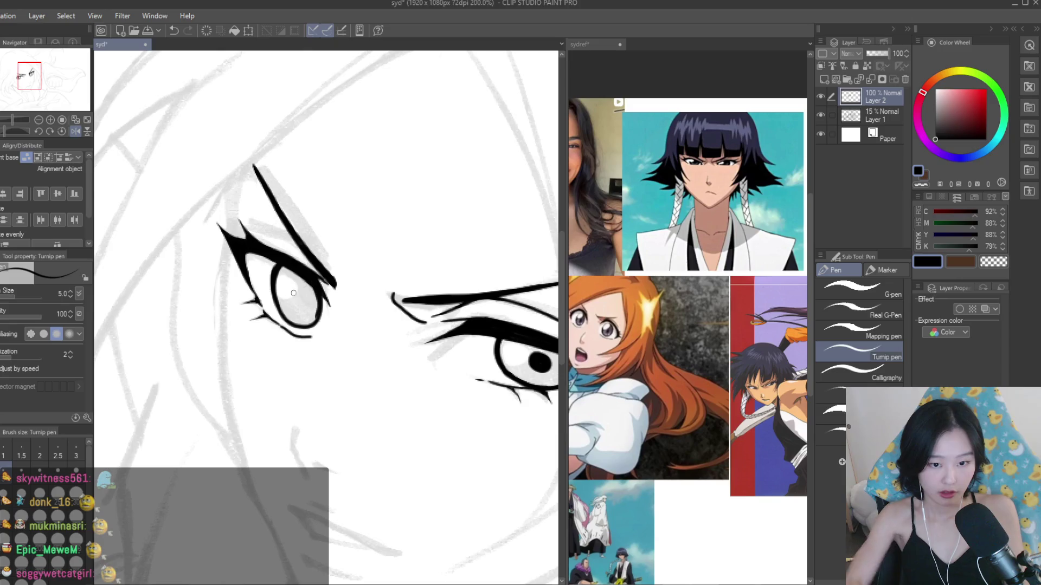
drag(301, 295, 304, 289)
- Mirror the canvas to compare both eyes and switch to the Lasso selection tool
scroll(380, 291, down, 4)
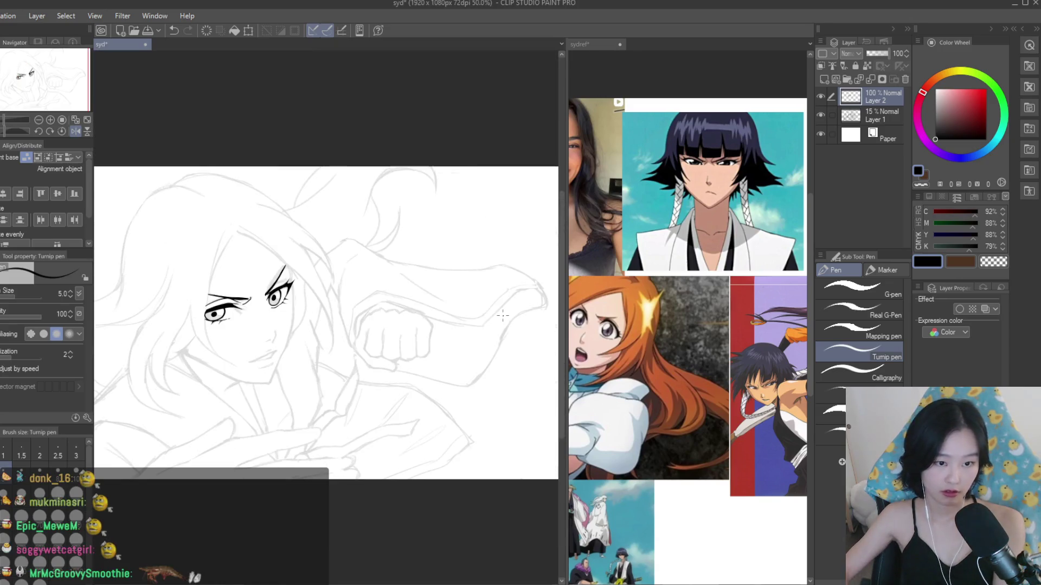
key(h)
scroll(433, 333, up, 3)
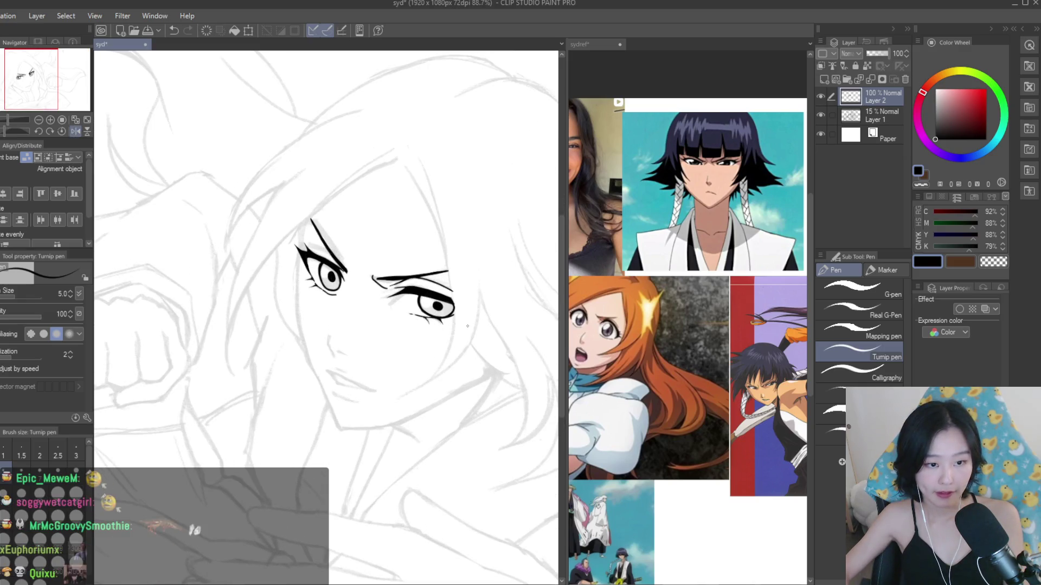
scroll(450, 344, down, 2)
scroll(120, 230, up, 3)
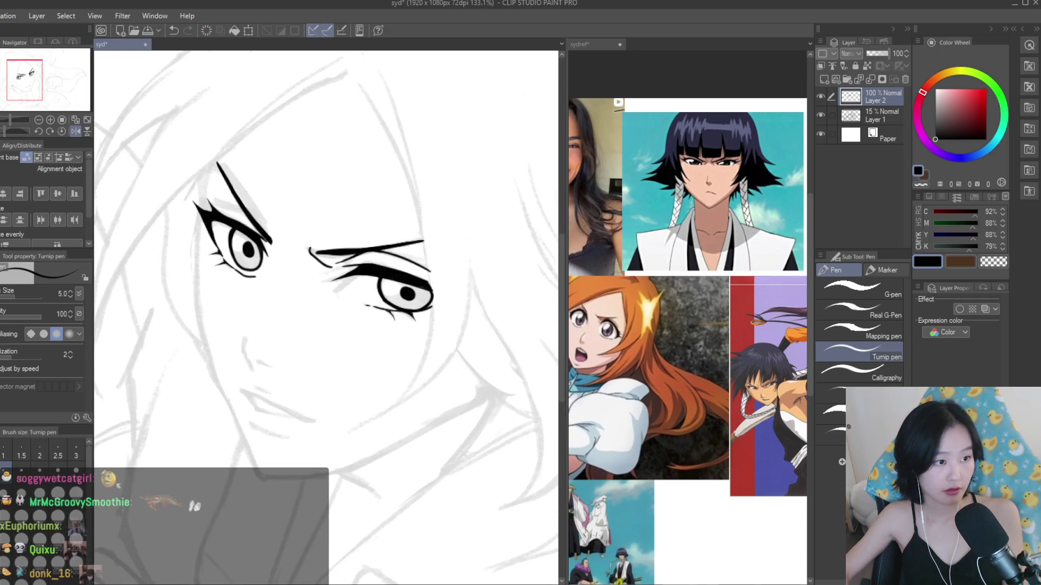
key(m)
scroll(454, 300, up, 6)
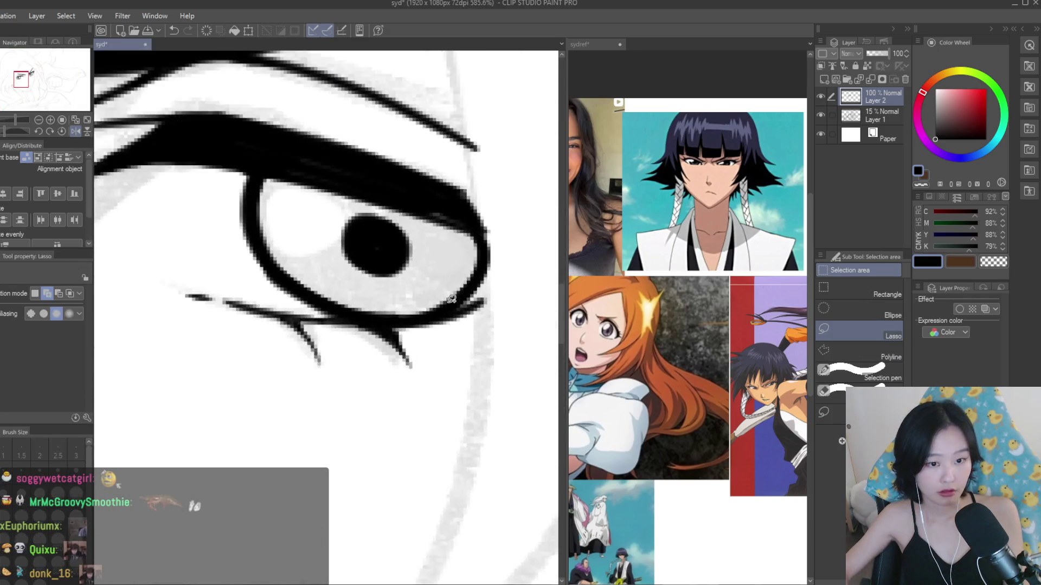
- Lasso the first eye's lower lash strokes, move them, and deselect with Ctrl+D
scroll(454, 299, up, 1)
mouse_move(302, 307)
mouse_down()
mouse_move(534, 365)
mouse_move(476, 336)
mouse_move(460, 349)
mouse_up()
scroll(45, 86, down, 2)
key(k)
scroll(45, 86, down, 6)
key(ctrl+d)
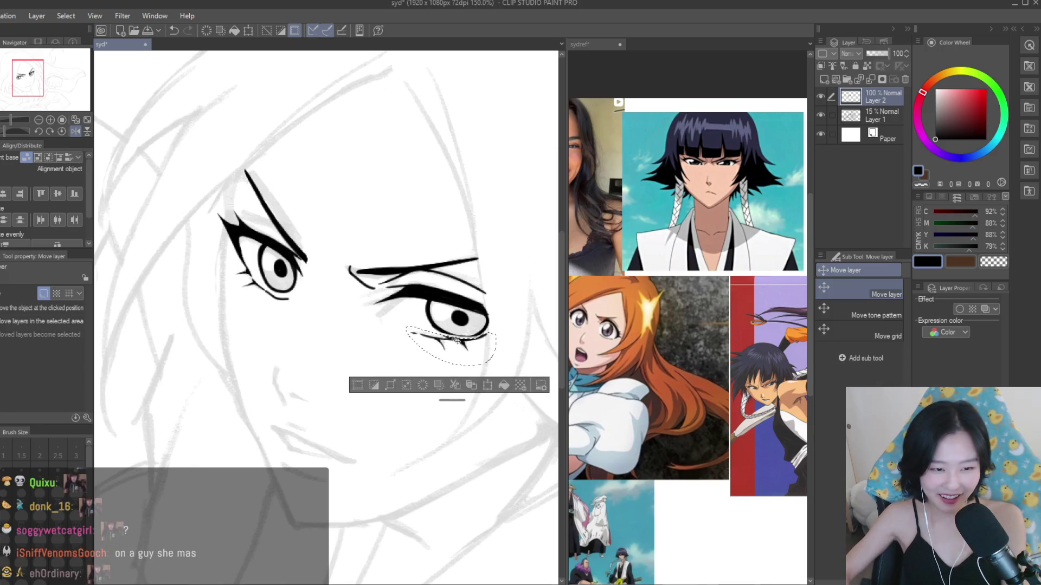
- Mirror the canvas and shrink the Eraser to size 6 to clean the lower lid
scroll(488, 331, down, 5)
key(h)
key(e)
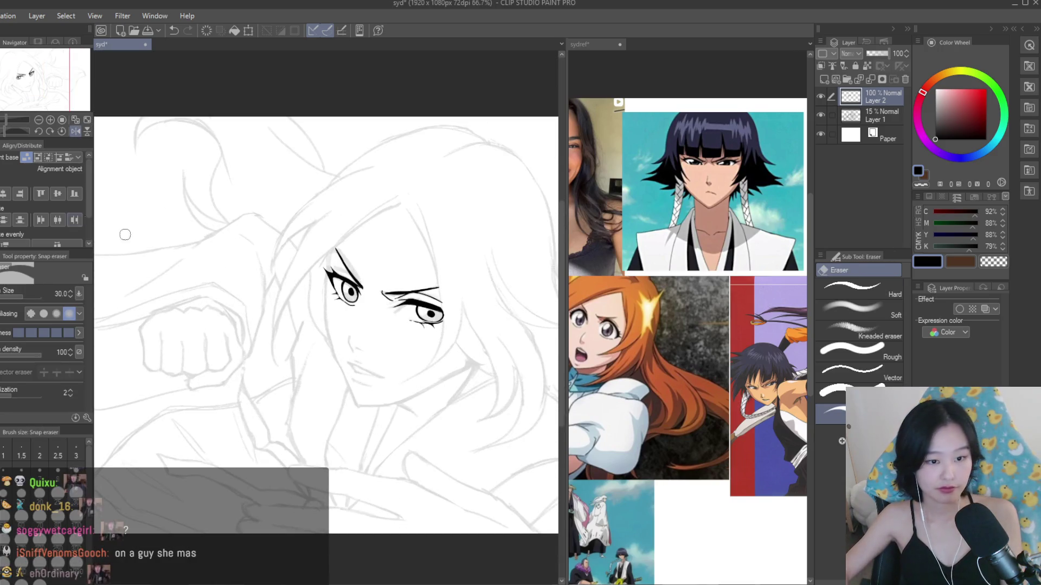
scroll(405, 302, up, 8)
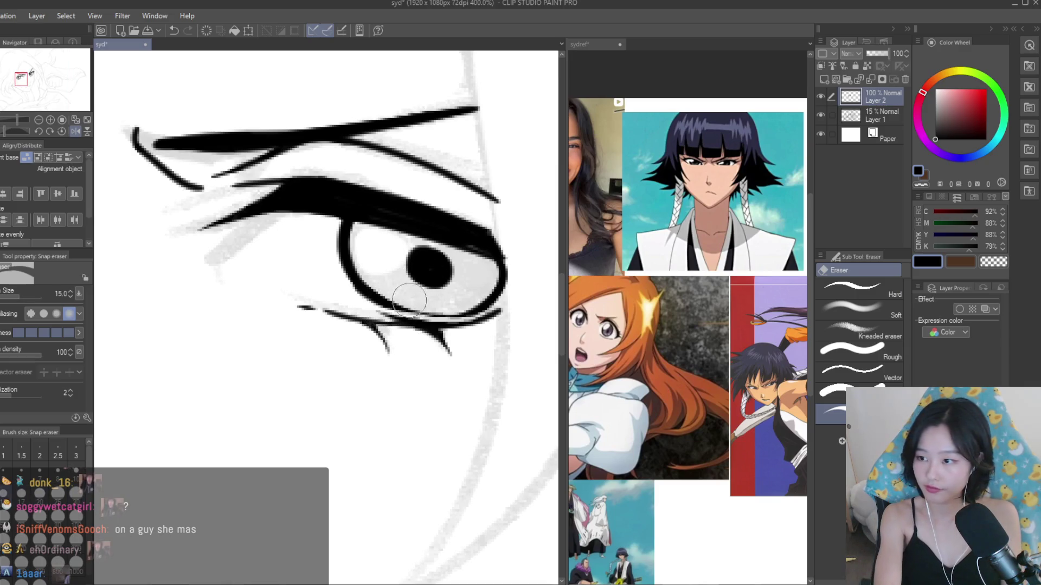
key(bracketleft)
key(bracketleft)
key(bracketleft)
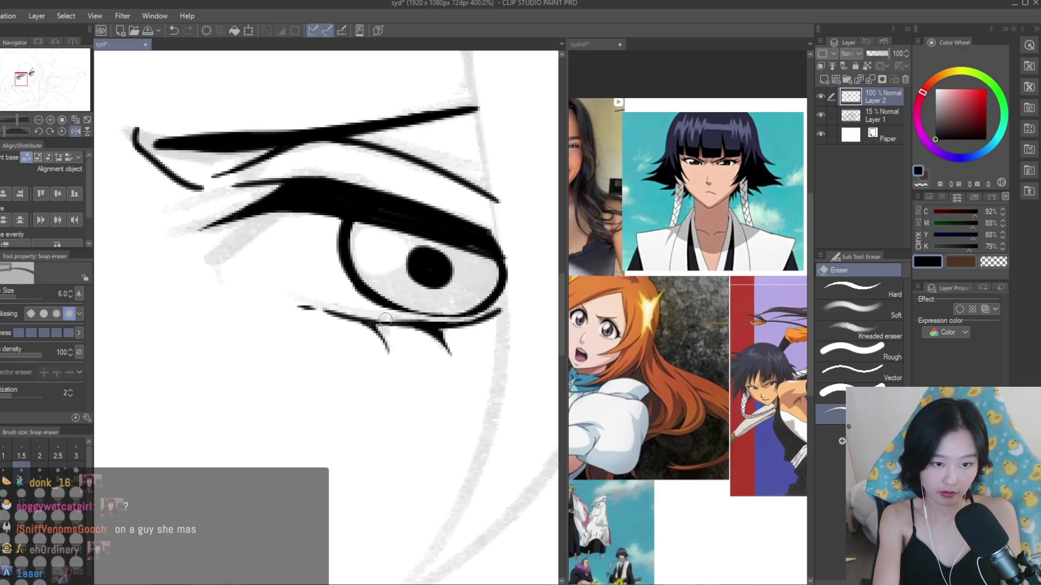
- With the Turnip pen, redraw the lower eyelid as a thicker line and ink a nose stroke
key(p)
scroll(459, 314, up, 4)
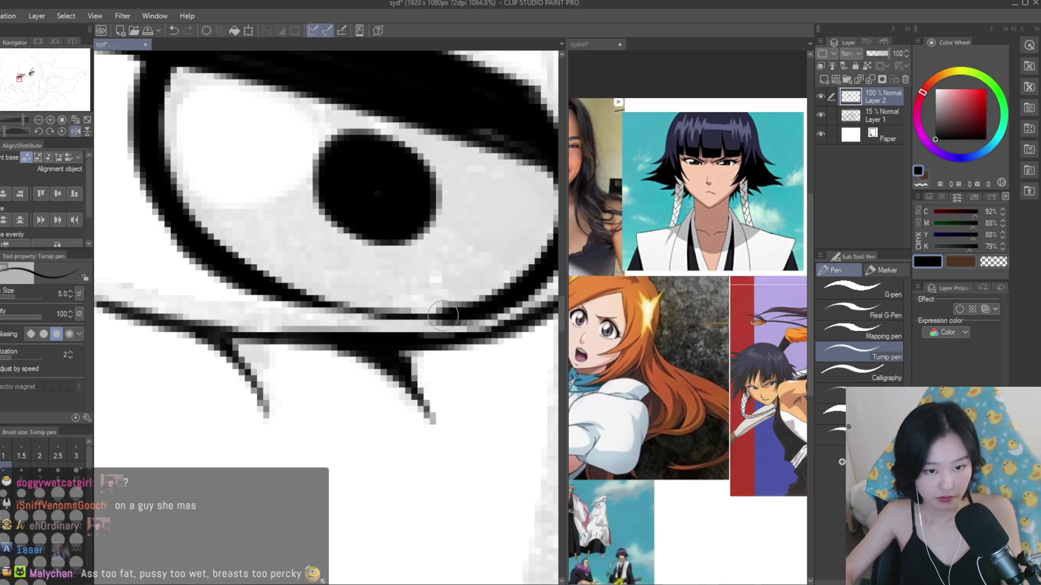
key(ctrl+z)
mouse_move(512, 295)
mouse_down()
mouse_move(379, 304)
mouse_move(254, 284)
mouse_move(299, 296)
mouse_up()
scroll(340, 316, down, 6)
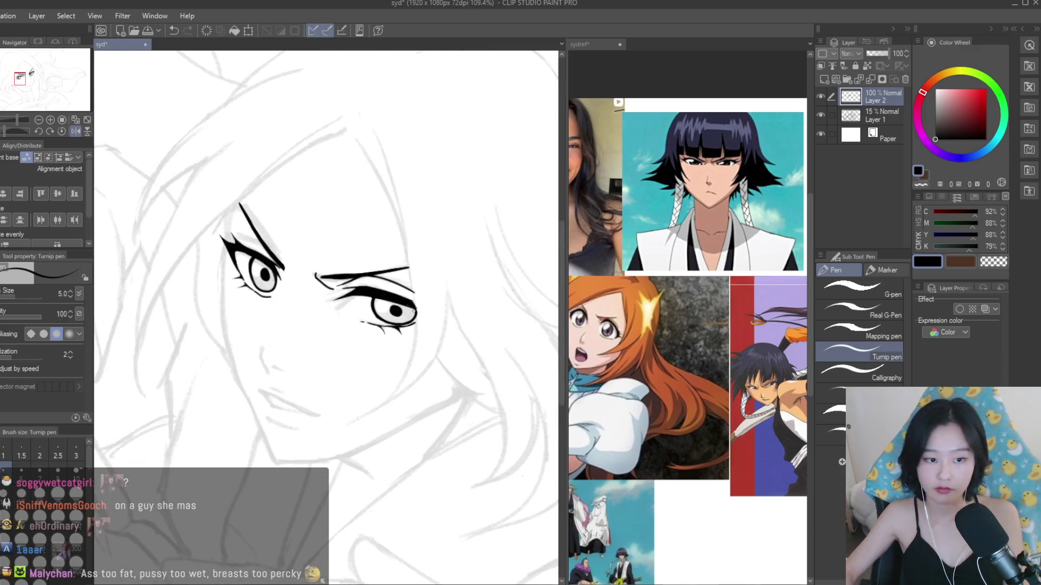
scroll(339, 317, up, 2)
scroll(339, 316, up, 3)
drag(364, 223, 325, 306)
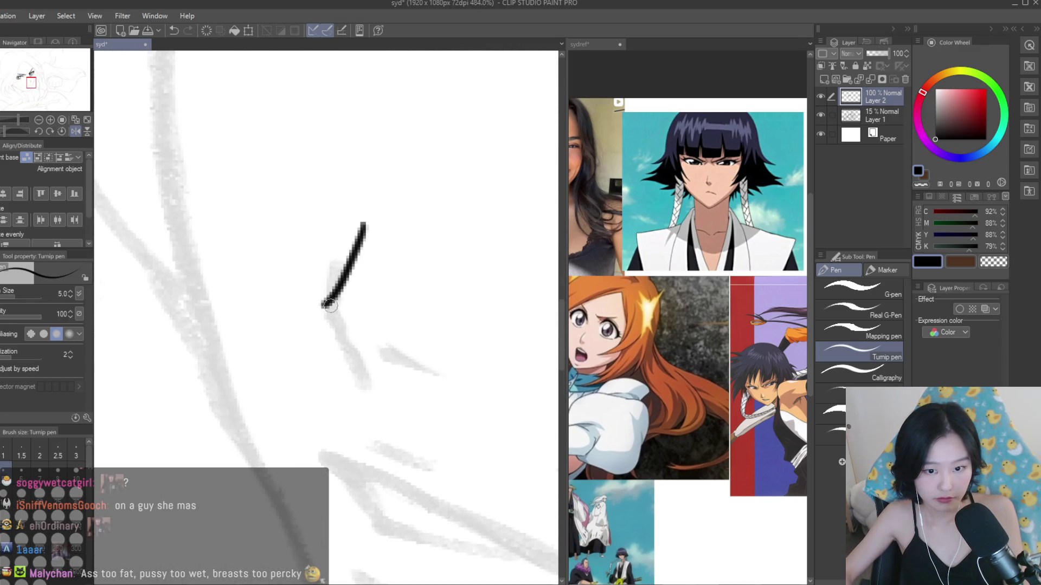
- Redraw the nose as a single curved downward ink stroke, replacing the rejected attempts
key(ctrl+z)
mouse_move(366, 226)
mouse_down()
mouse_move(330, 291)
mouse_move(328, 318)
mouse_move(334, 303)
mouse_move(361, 379)
mouse_up()
key(ctrl+z)
key(ctrl+z)
key(ctrl+z)
mouse_move(332, 299)
mouse_down()
mouse_move(362, 380)
mouse_move(421, 371)
mouse_up()
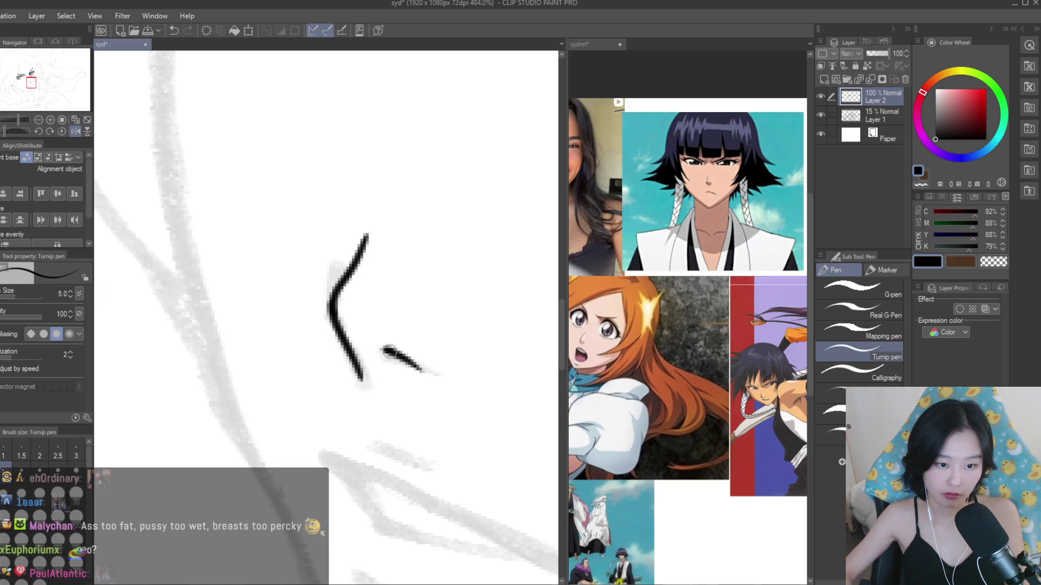
- Ink the long upper mouth line and a lower mouth line meeting it at a point
scroll(388, 352, down, 8)
scroll(341, 365, up, 6)
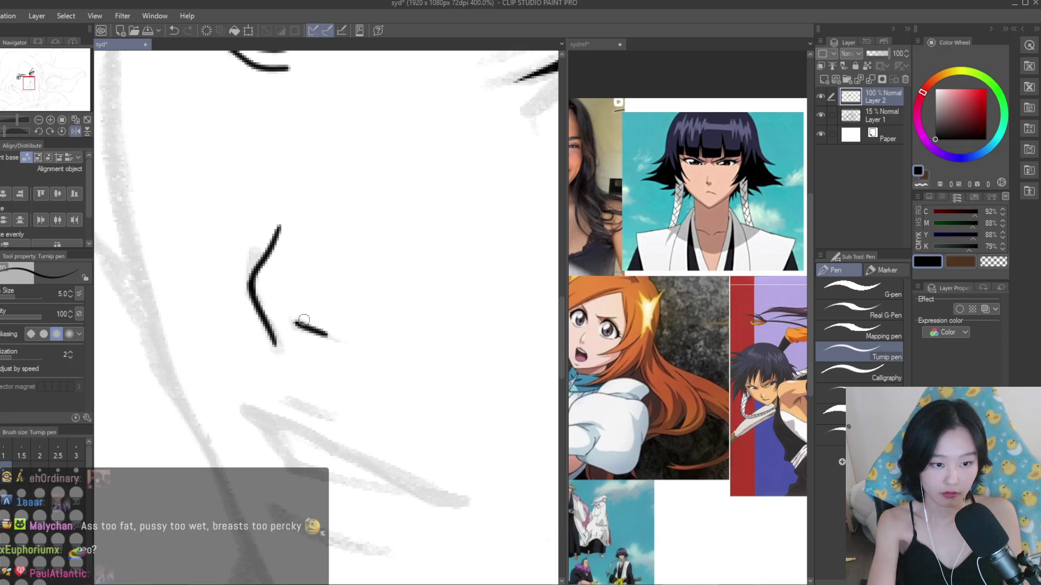
scroll(323, 239, down, 3)
scroll(251, 307, up, 3)
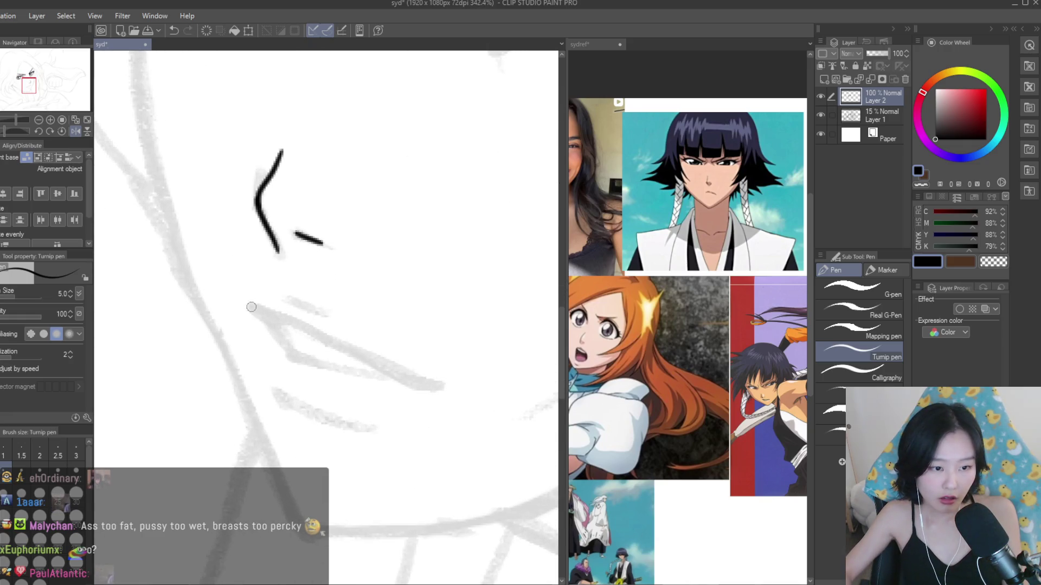
drag(276, 331, 301, 358)
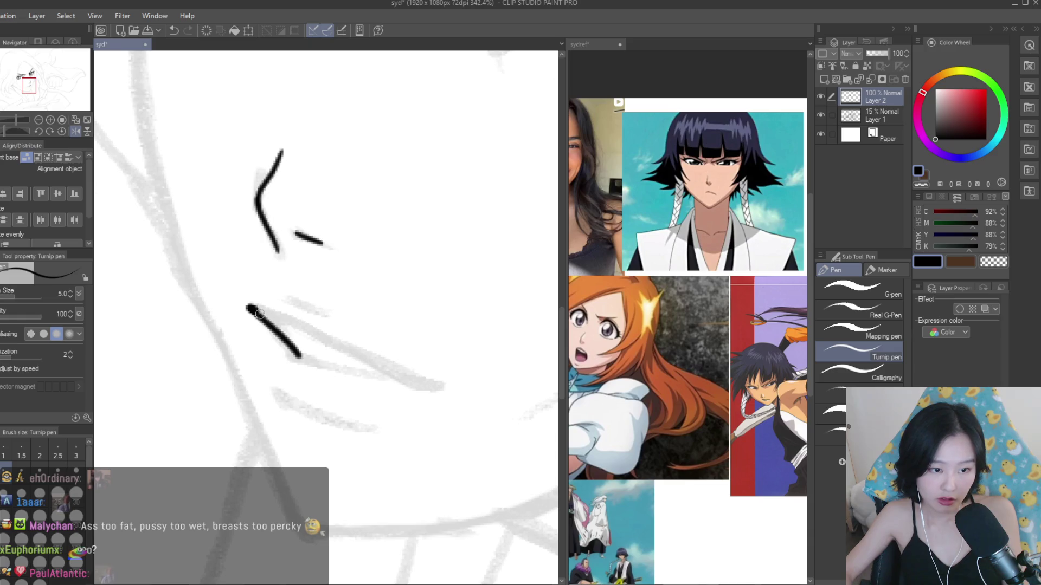
drag(290, 323, 437, 387)
scroll(297, 355, up, 1)
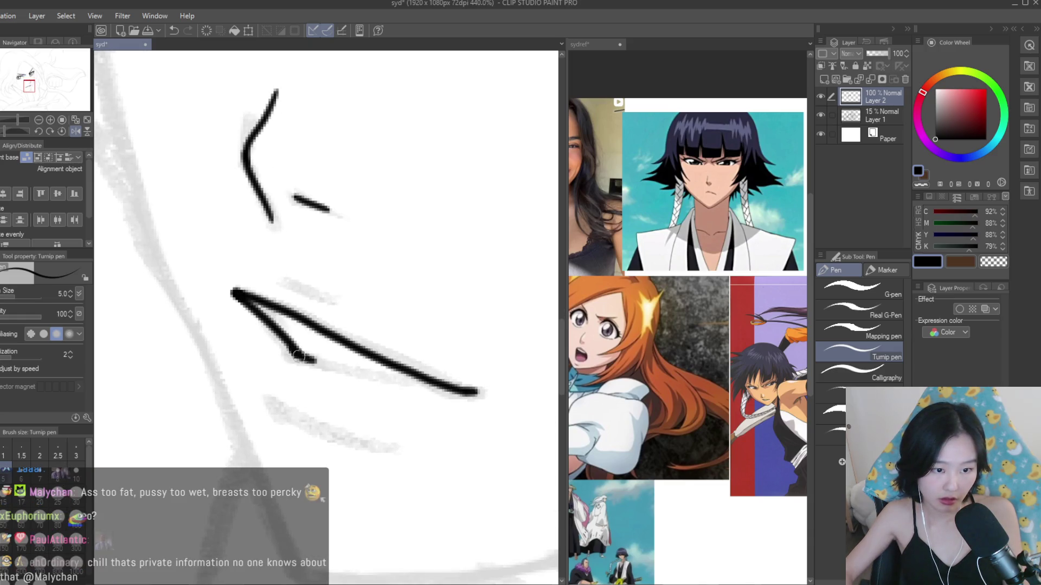
drag(301, 359, 439, 392)
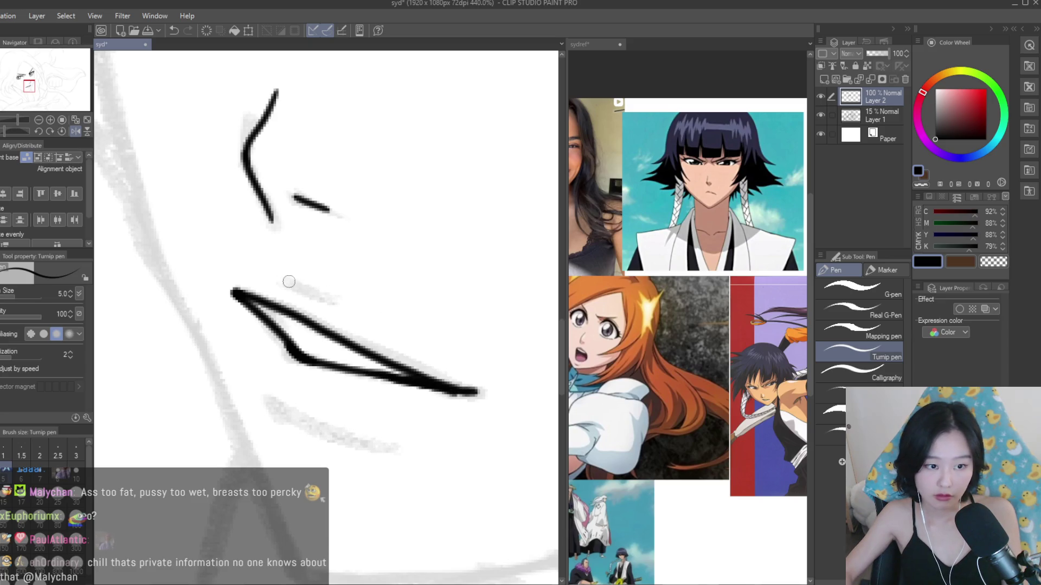
- Add a short stroke above the lips and ink the lower lip curve along the sketch
drag(275, 278, 323, 296)
drag(257, 386, 365, 444)
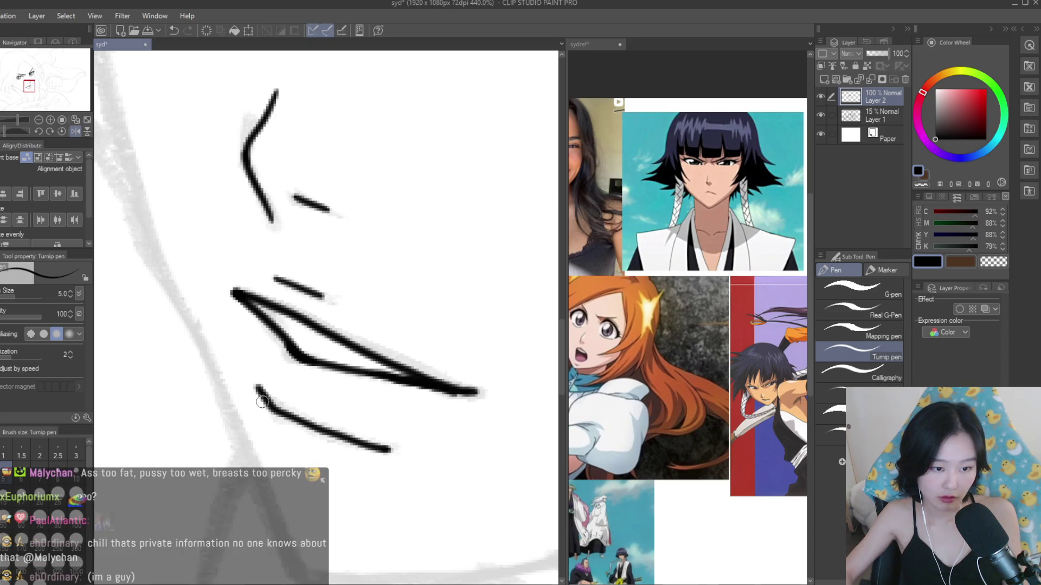
scroll(379, 445, down, 10)
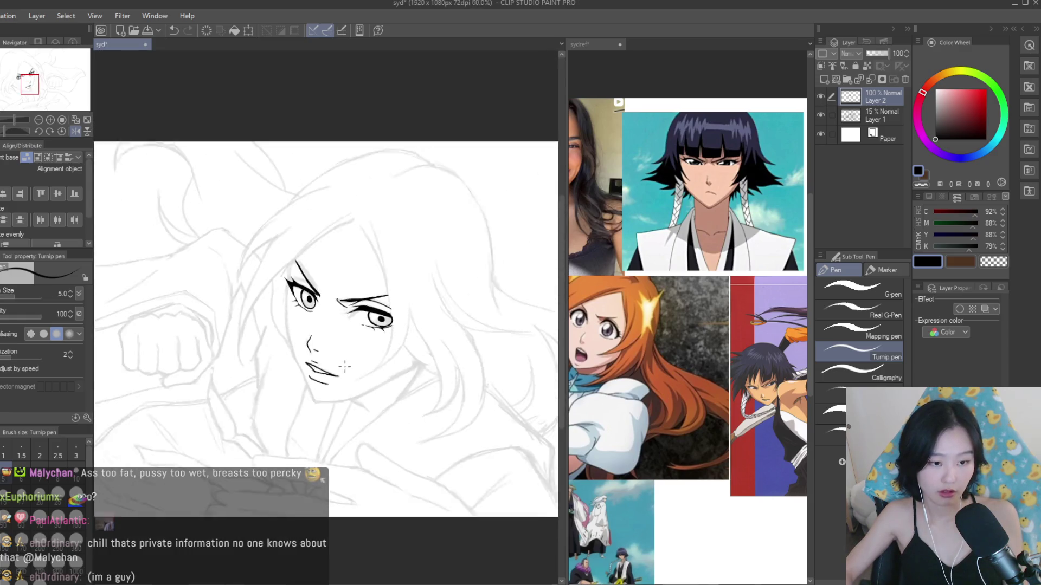
scroll(322, 321, up, 4)
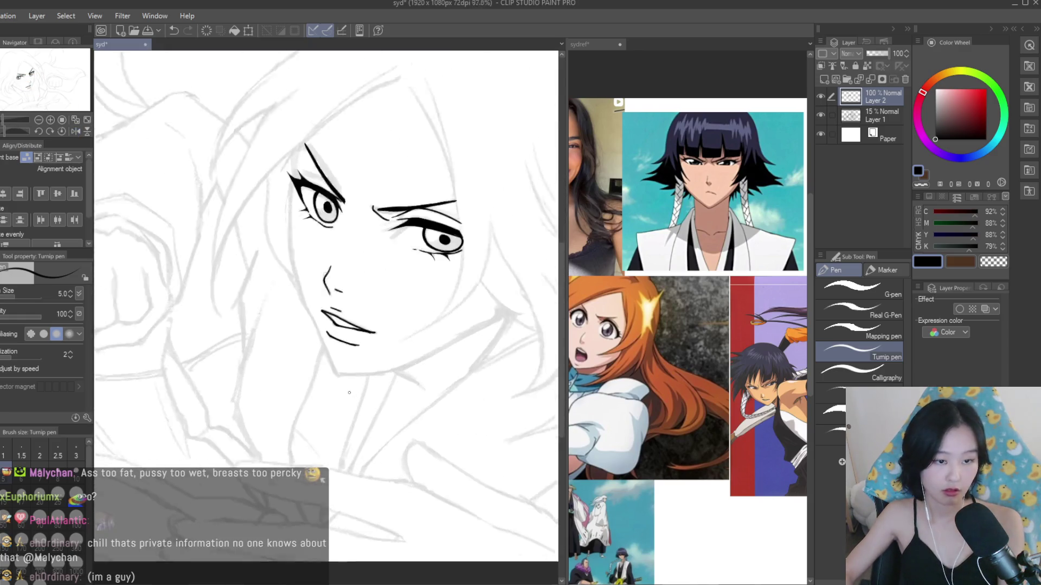
scroll(322, 320, up, 2)
scroll(322, 320, up, 3)
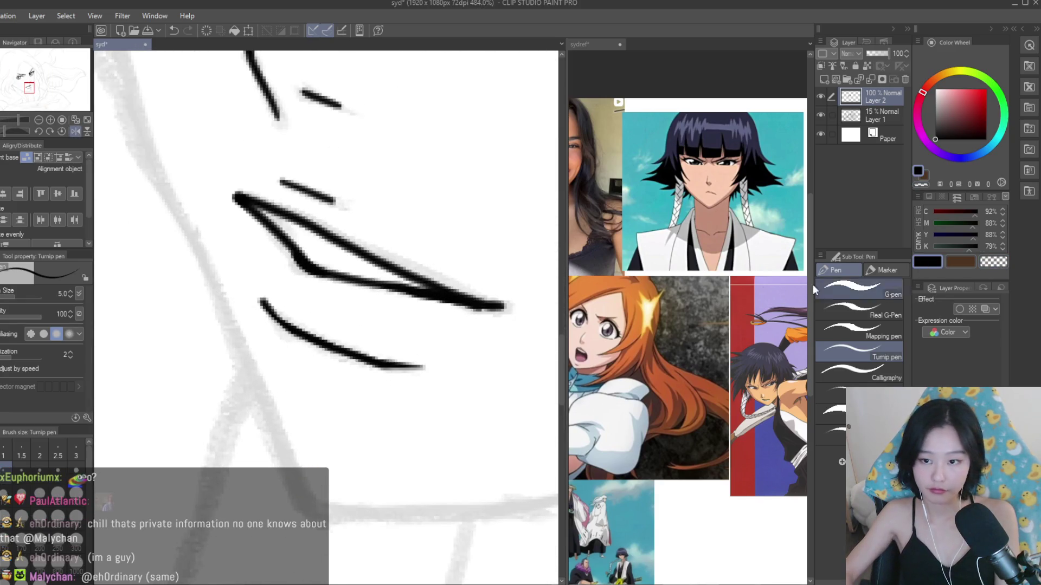
- Trace the lower lip line in black ink with the Turnip pen
scroll(265, 334, up, 2)
drag(263, 279, 340, 337)
scroll(340, 337, down, 10)
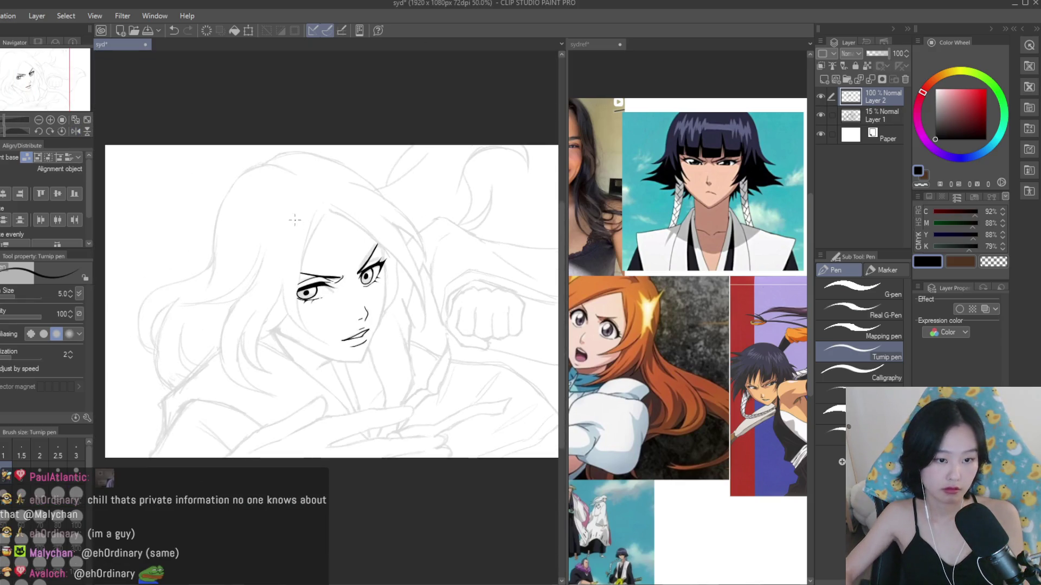
scroll(300, 221, up, 2)
scroll(322, 332, up, 5)
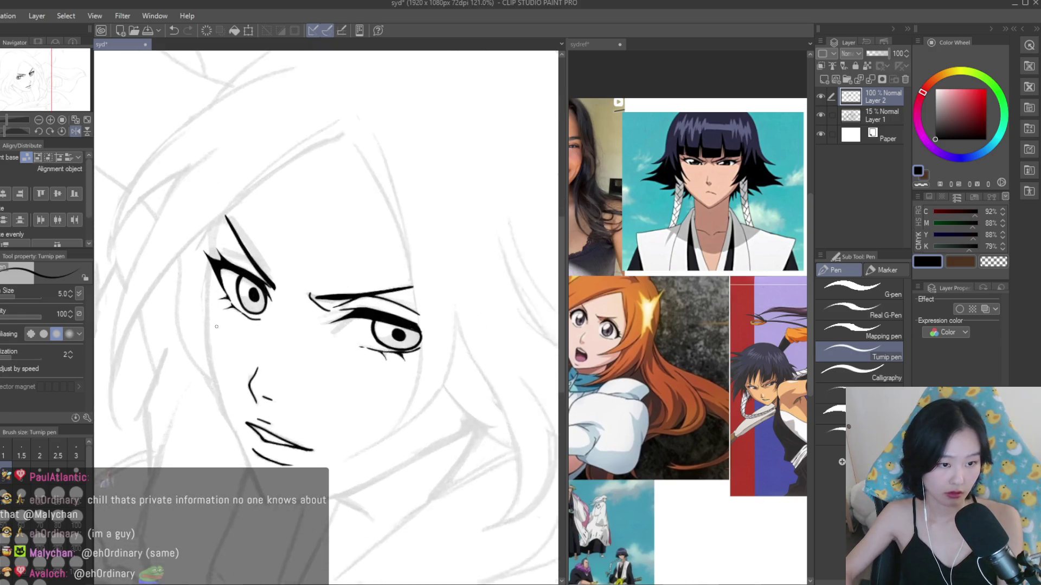
scroll(284, 308, down, 3)
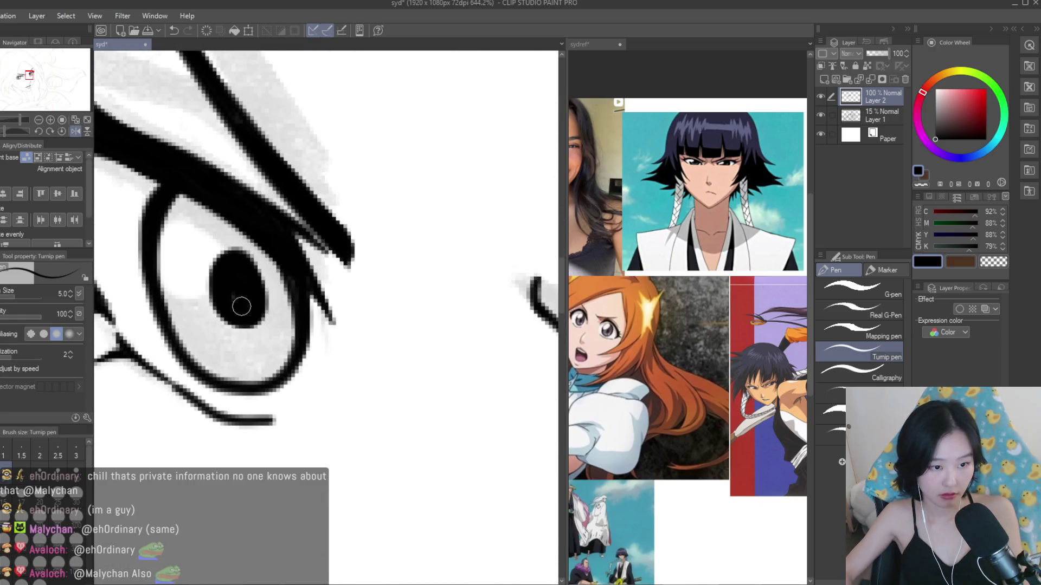
scroll(432, 369, up, 3)
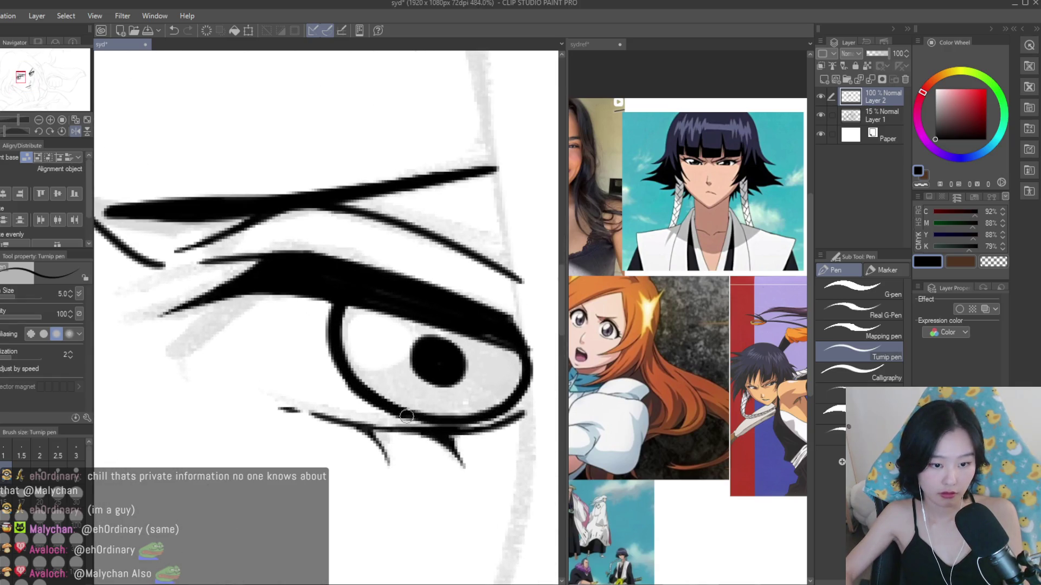
scroll(418, 327, down, 4)
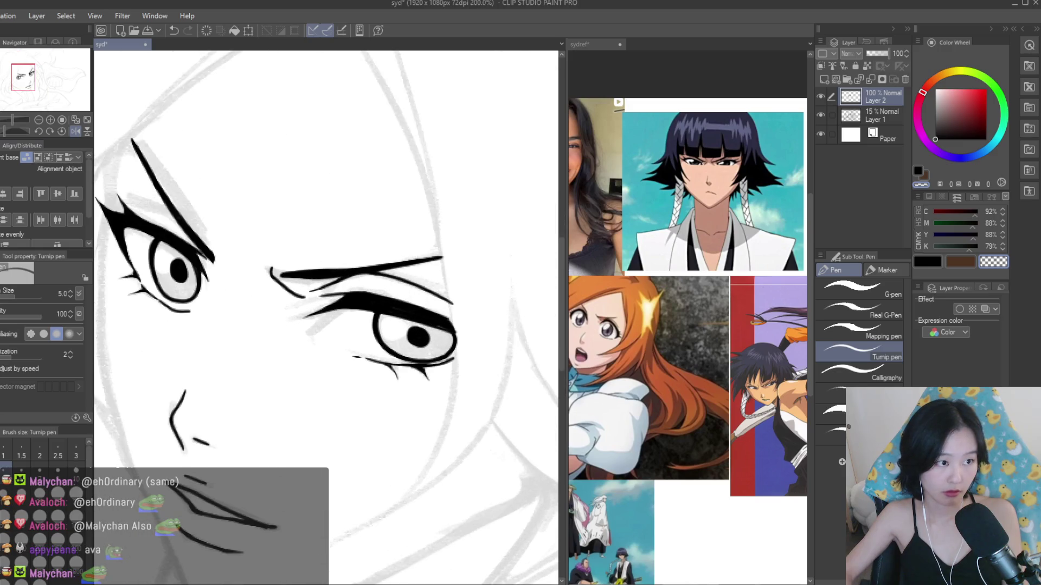
- Lasso-select around the pupil and try moving it with Move layer
key(m)
scroll(419, 325, up, 5)
drag(345, 301, 484, 305)
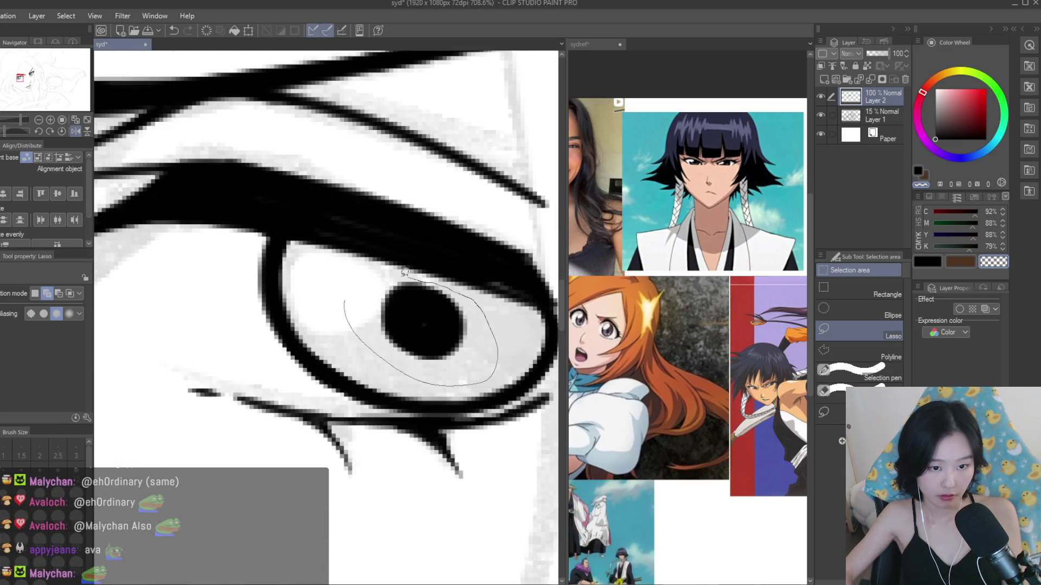
drag(413, 274, 374, 284)
scroll(379, 287, down, 2)
key(k)
scroll(426, 294, down, 2)
scroll(426, 295, down, 7)
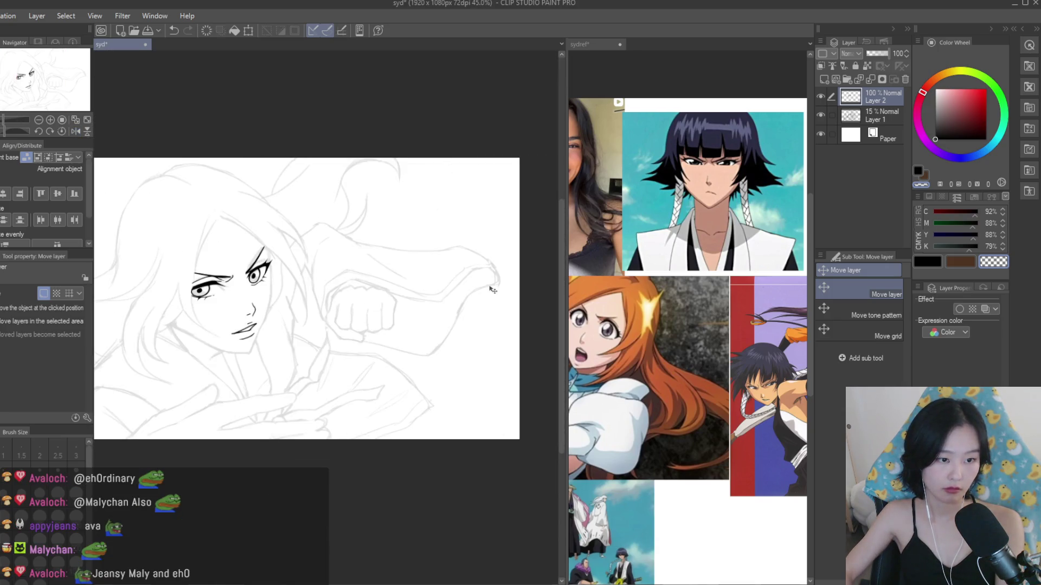
- Flip the canvas back and fill the gap along the upper eyelid with black ink
key(h)
scroll(492, 290, up, 2)
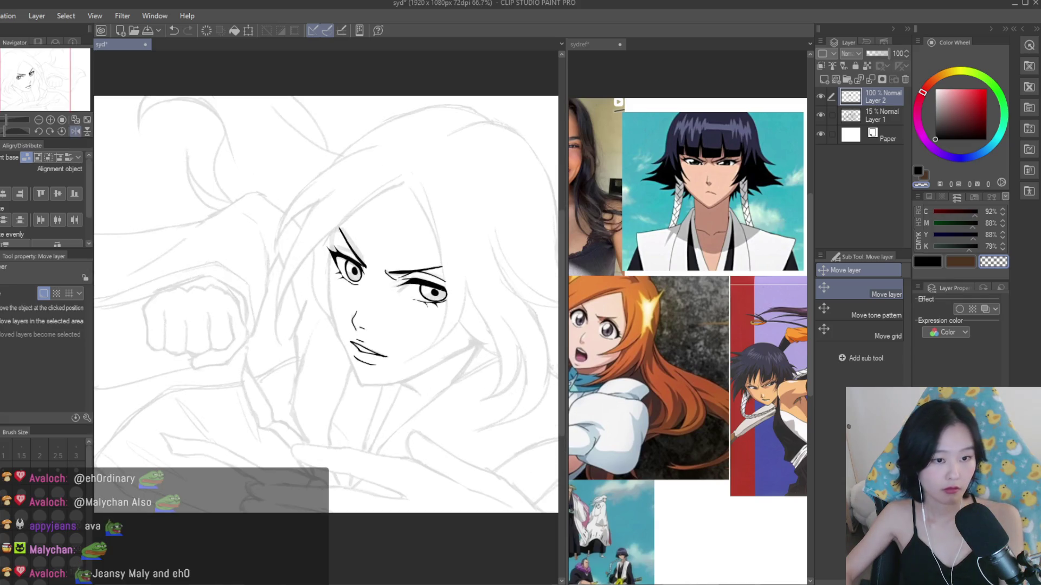
key(p)
scroll(355, 260, up, 6)
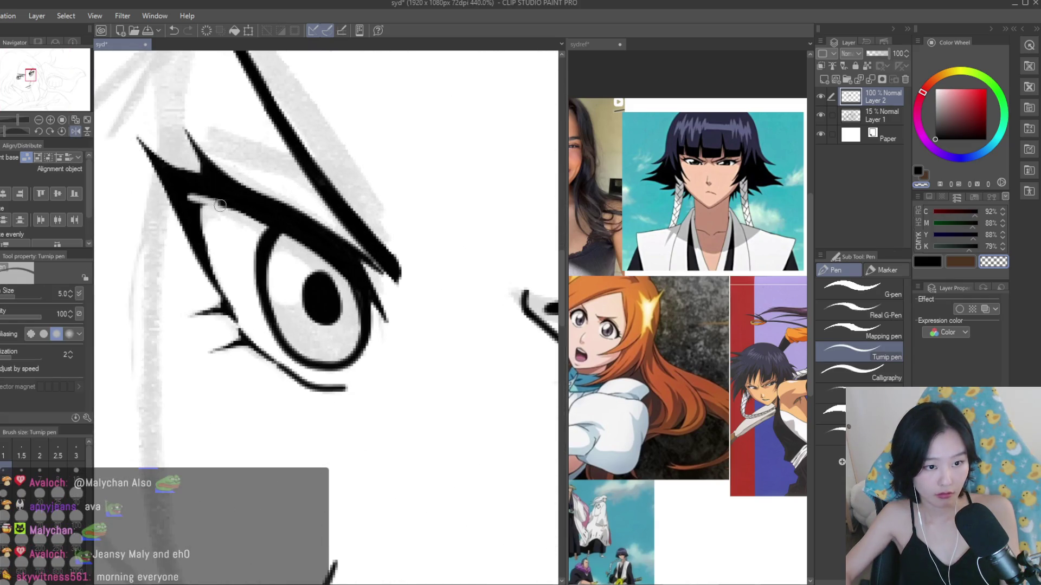
drag(190, 196, 358, 271)
drag(213, 200, 362, 288)
scroll(365, 303, down, 8)
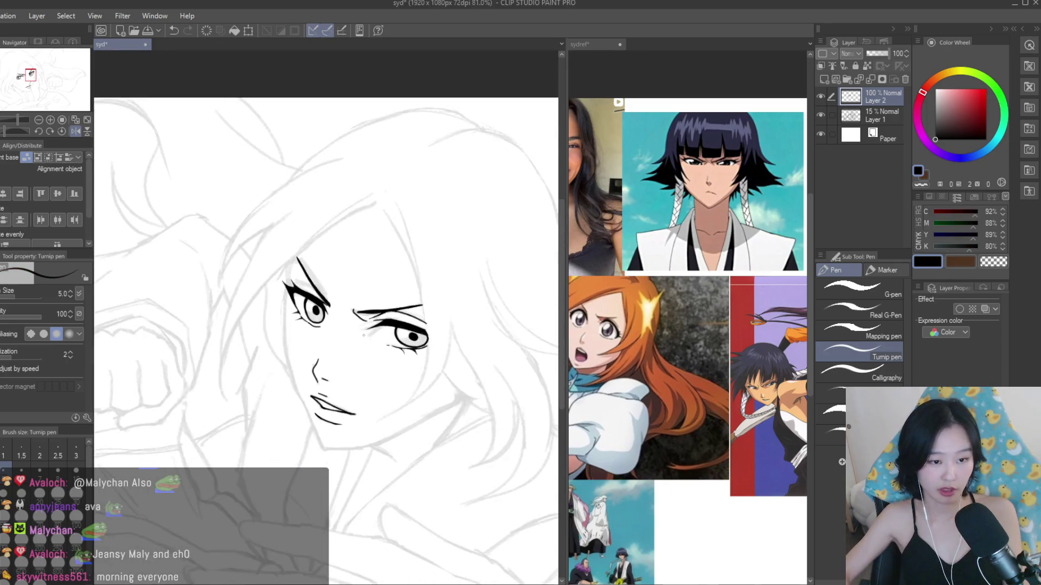
scroll(423, 336, up, 8)
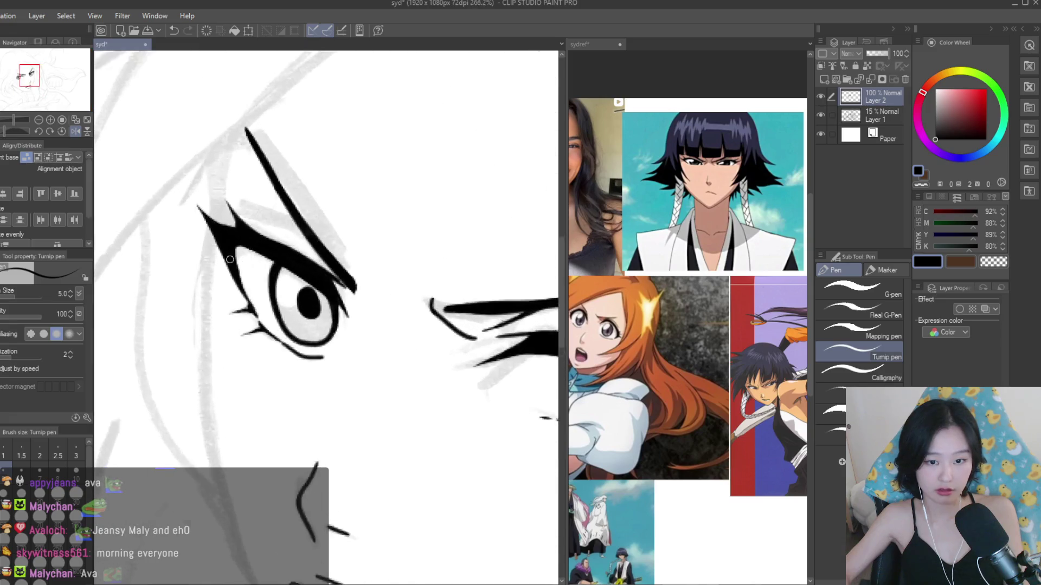
scroll(280, 241, down, 5)
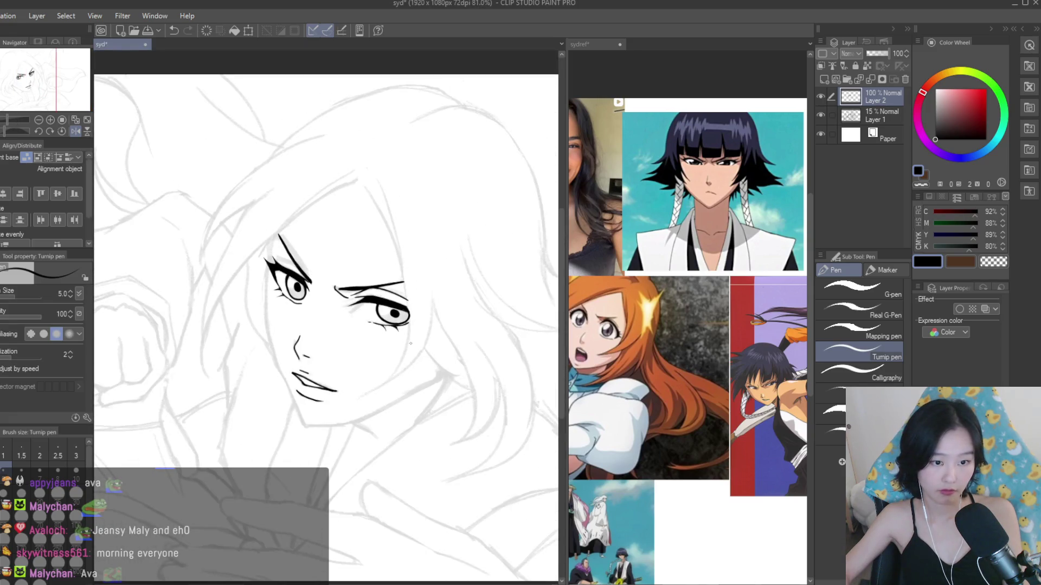
scroll(287, 260, up, 5)
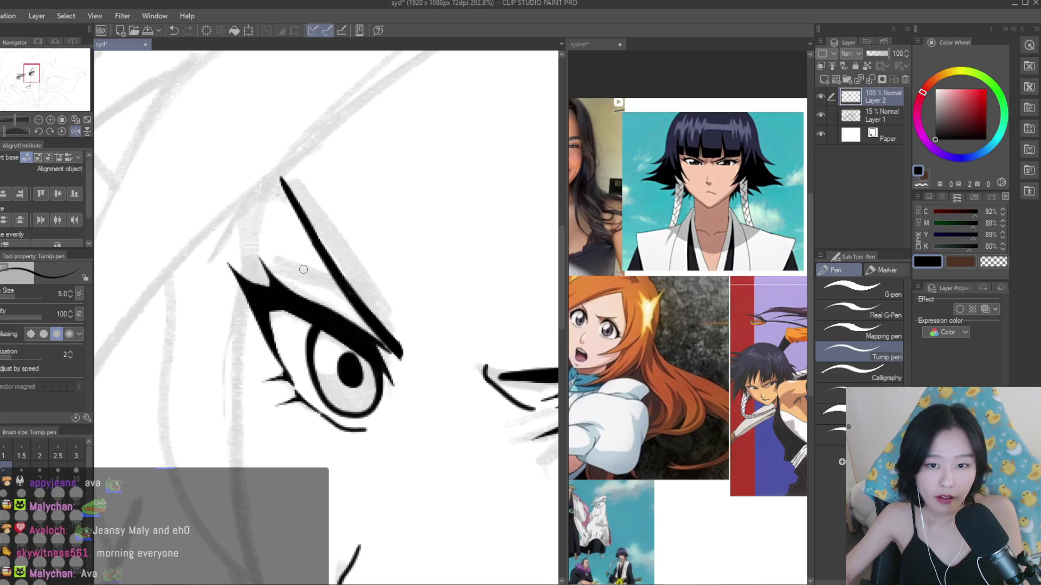
scroll(326, 278, down, 3)
scroll(293, 274, up, 4)
- Try a short stroke near the eye and a long face contour below it, then mirror the canvas
drag(311, 267, 275, 258)
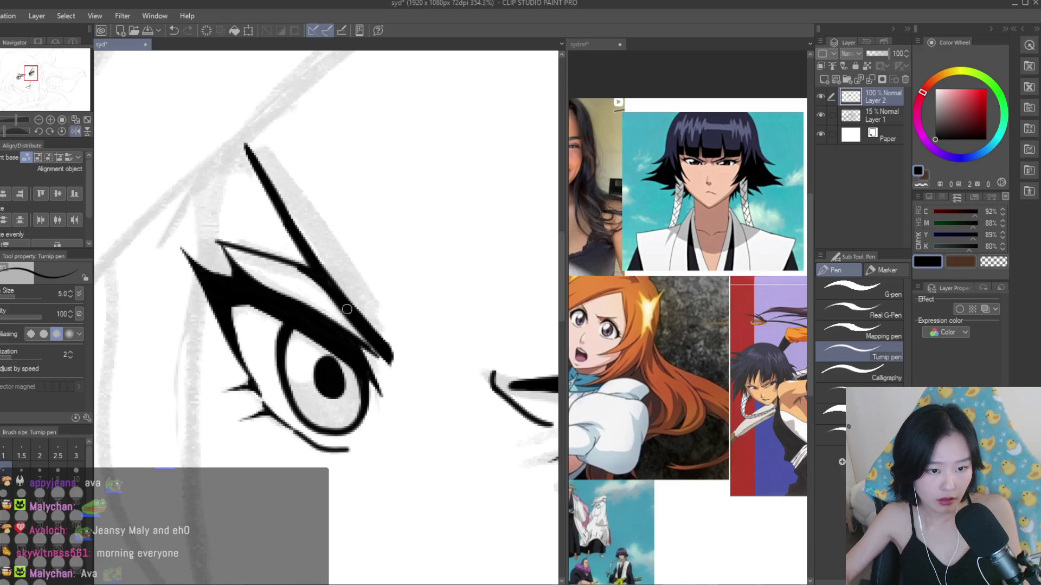
scroll(304, 271, down, 5)
scroll(308, 263, up, 1)
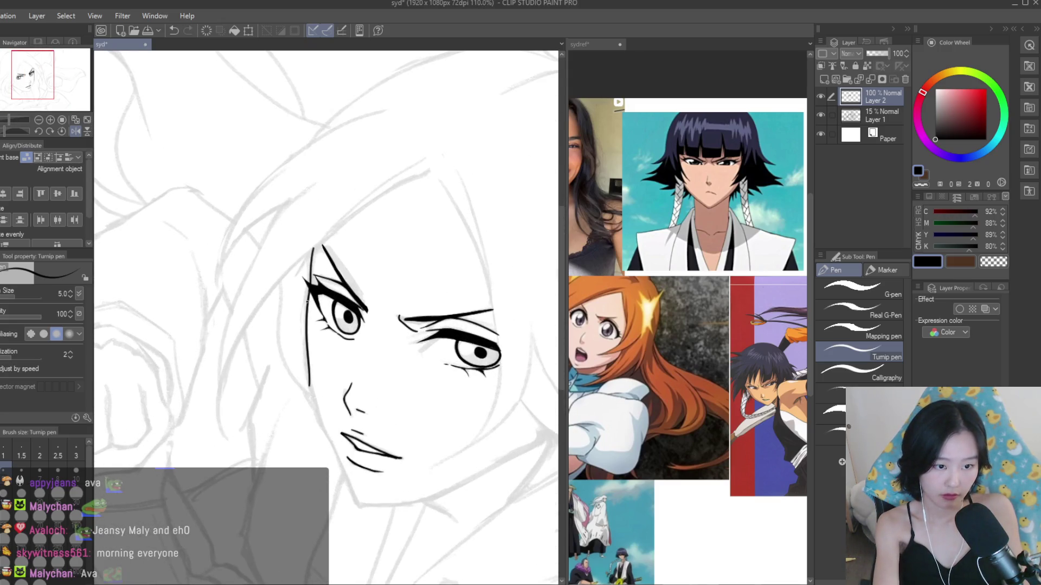
key(ctrl+z)
key(ctrl+z)
mouse_move(307, 288)
mouse_down()
mouse_move(317, 412)
mouse_move(352, 501)
mouse_up()
key(ctrl+z)
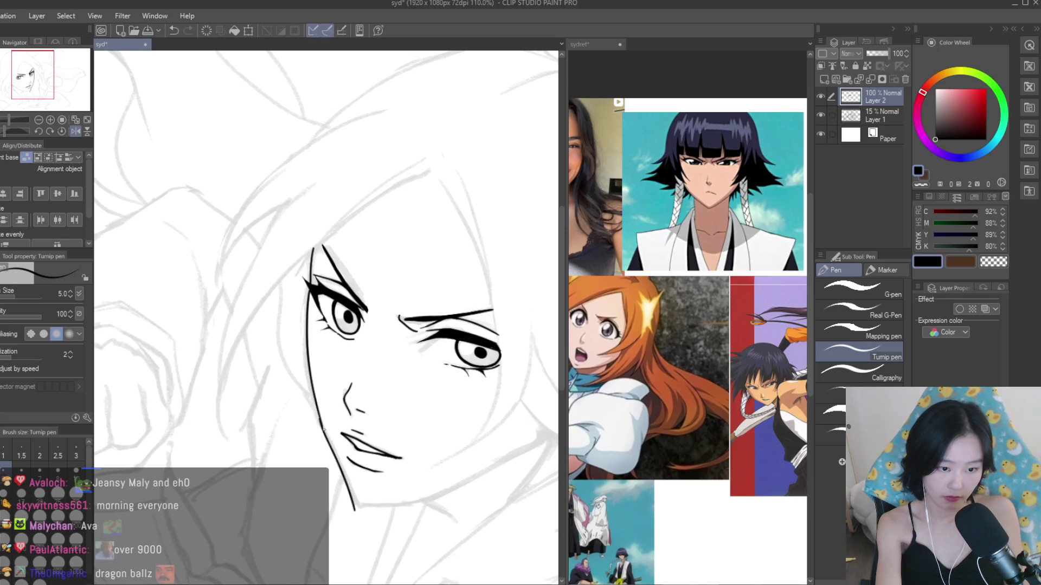
scroll(479, 328, down, 4)
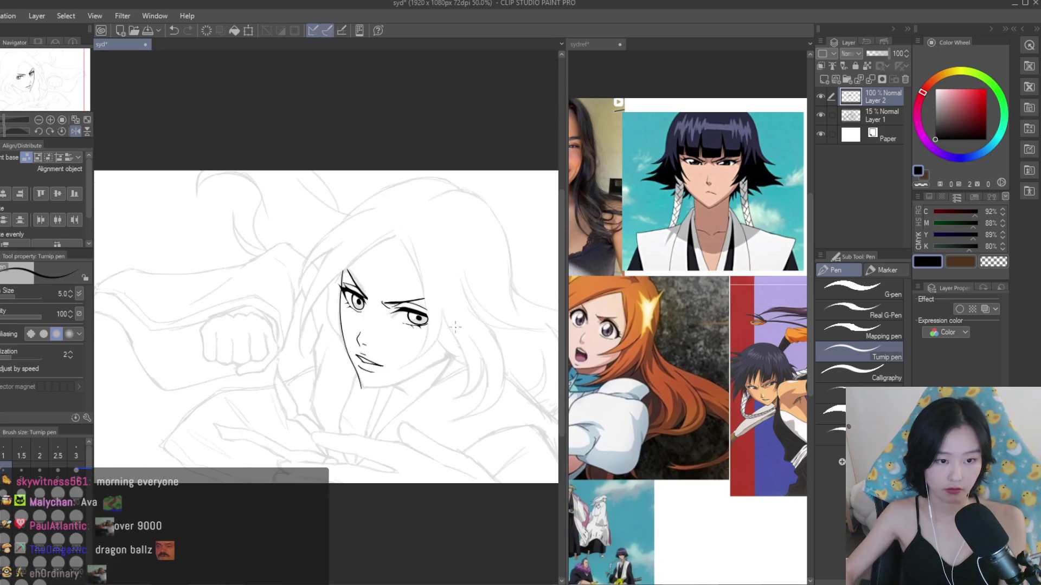
scroll(306, 372, up, 2)
key(h)
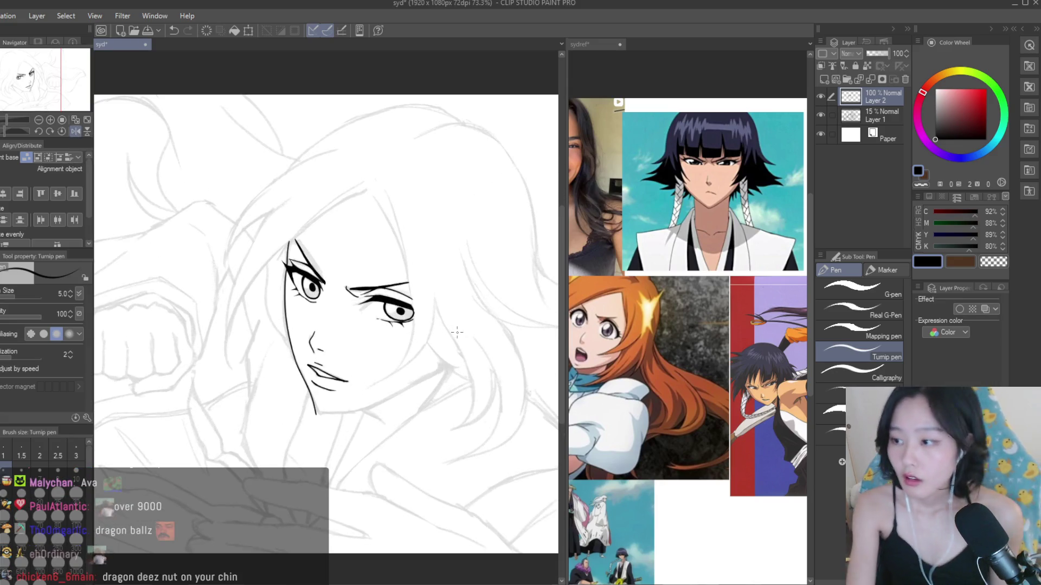
scroll(236, 228, up, 4)
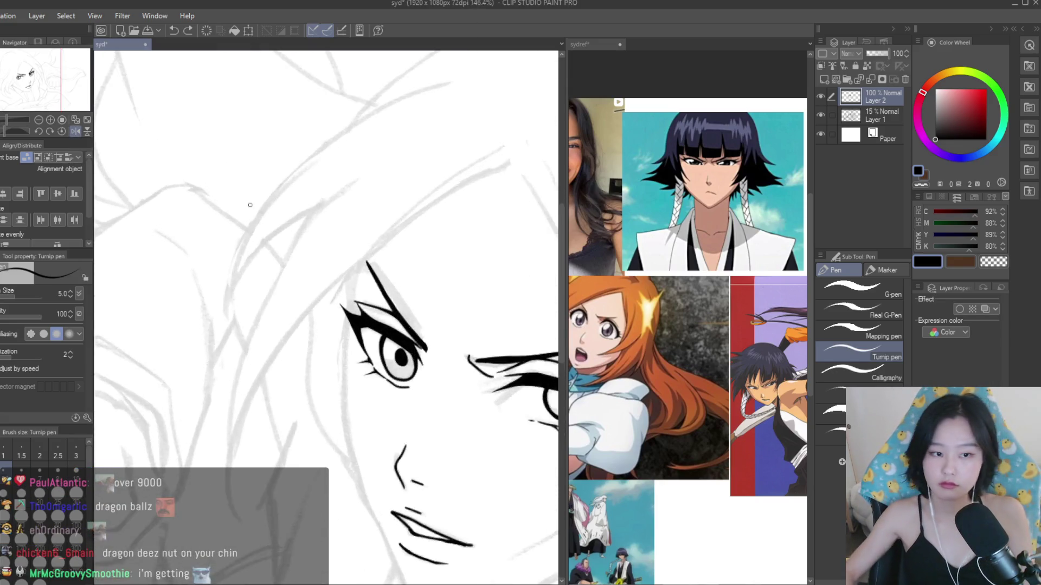
- Ink the left cheek and jaw line down toward the chin, redrawing it until it fits
drag(405, 268, 398, 355)
key(ctrl+z)
key(ctrl+y)
scroll(287, 243, down, 3)
drag(284, 271, 313, 404)
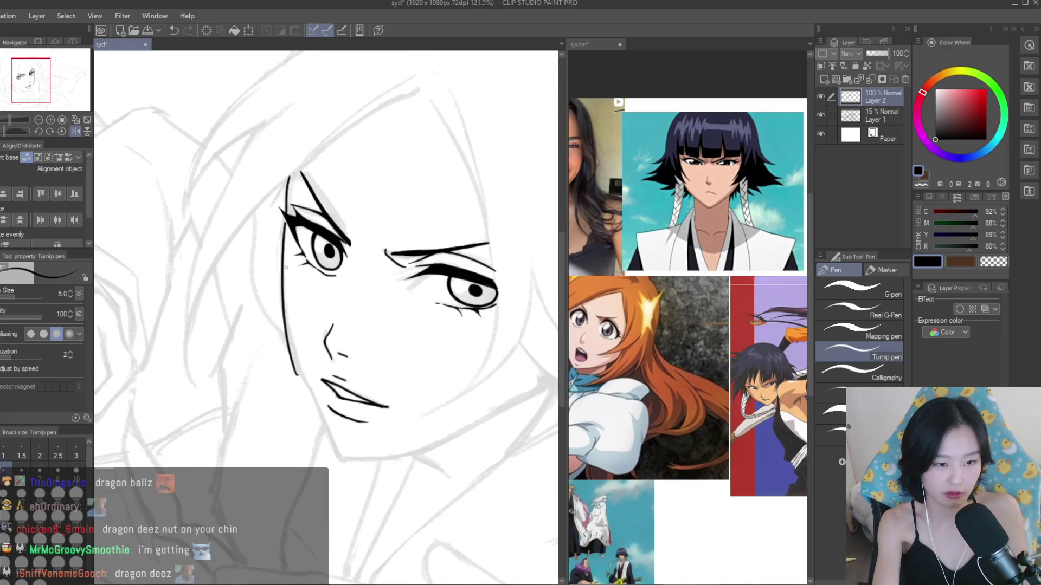
key(ctrl+z)
mouse_move(290, 255)
mouse_down()
mouse_move(307, 389)
mouse_move(339, 455)
mouse_up()
key(ctrl+z)
key(ctrl+z)
key(ctrl+z)
key(ctrl+z)
drag(297, 375, 339, 449)
key(ctrl+z)
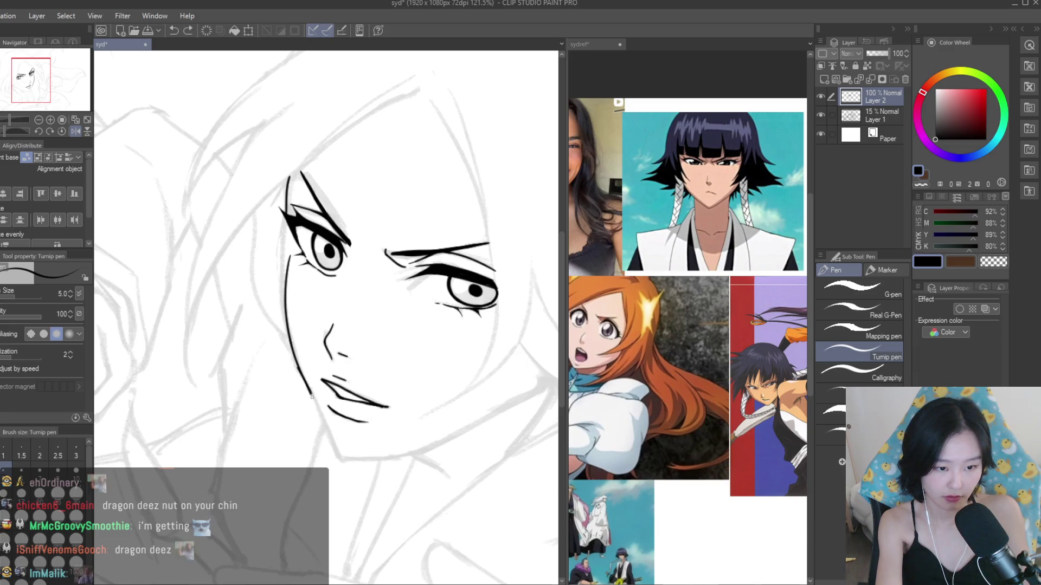
drag(307, 386, 334, 445)
- Fit the whole drawing in the window and flip it horizontally to check proportions, then flip back
key(ctrl+0)
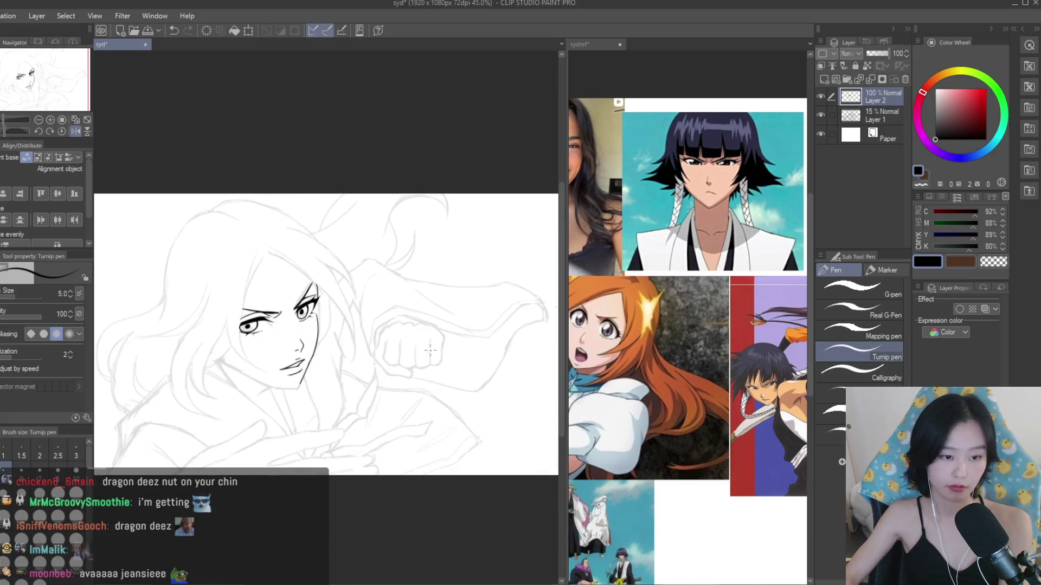
key(h)
scroll(432, 343, up, 3)
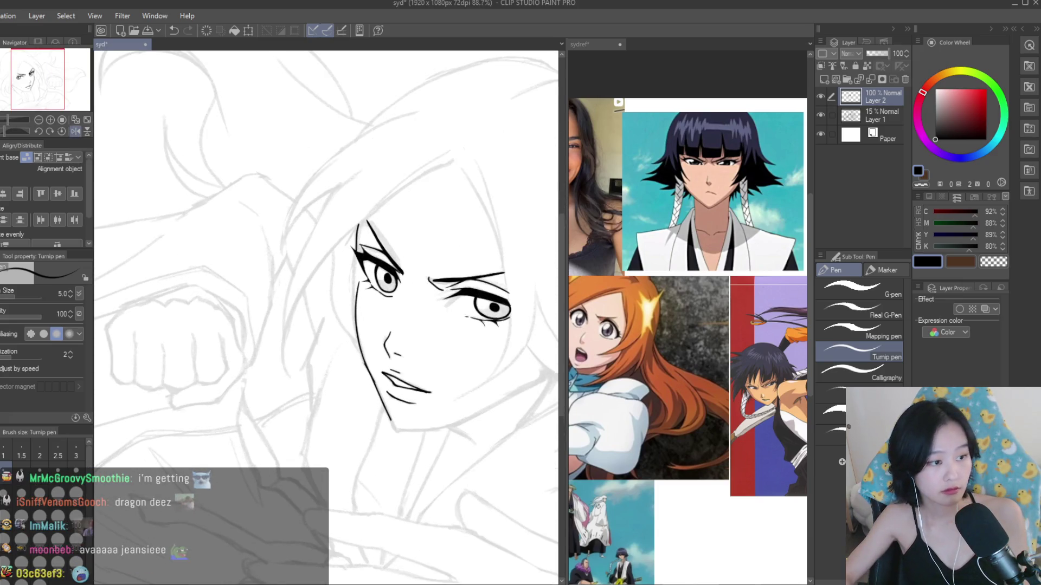
key(e)
scroll(342, 361, up, 5)
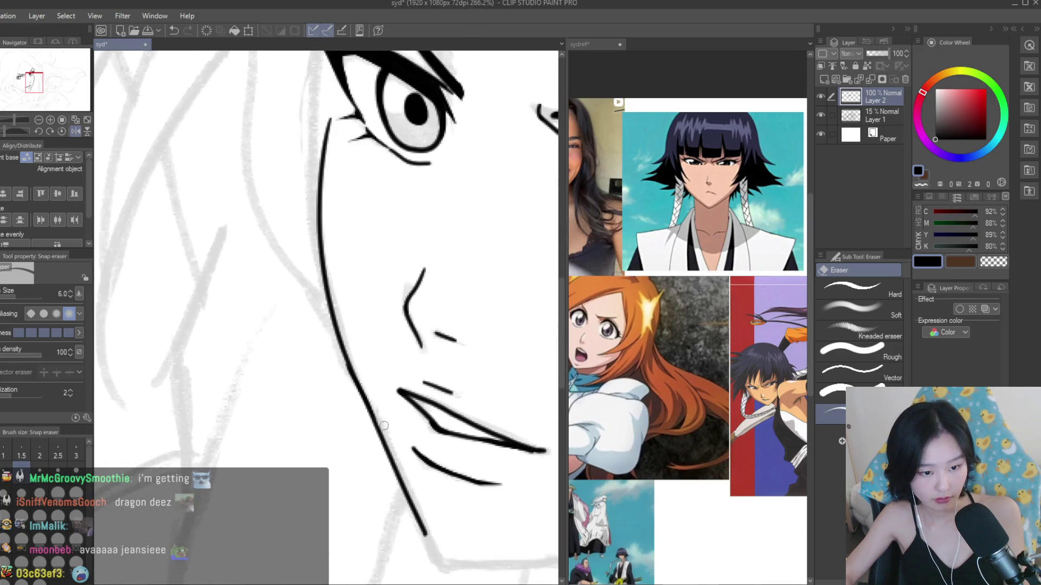
scroll(383, 428, down, 5)
key(h)
scroll(451, 312, up, 1)
scroll(451, 311, down, 2)
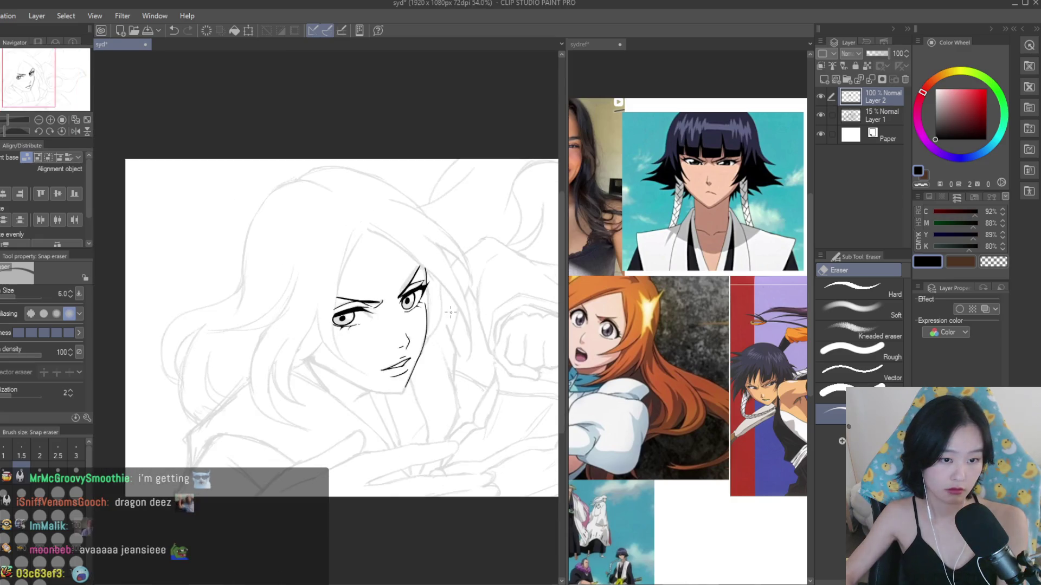
scroll(504, 310, down, 2)
- Briefly check the mirrored drawing and compare it against the reference board
key(h)
key(h)
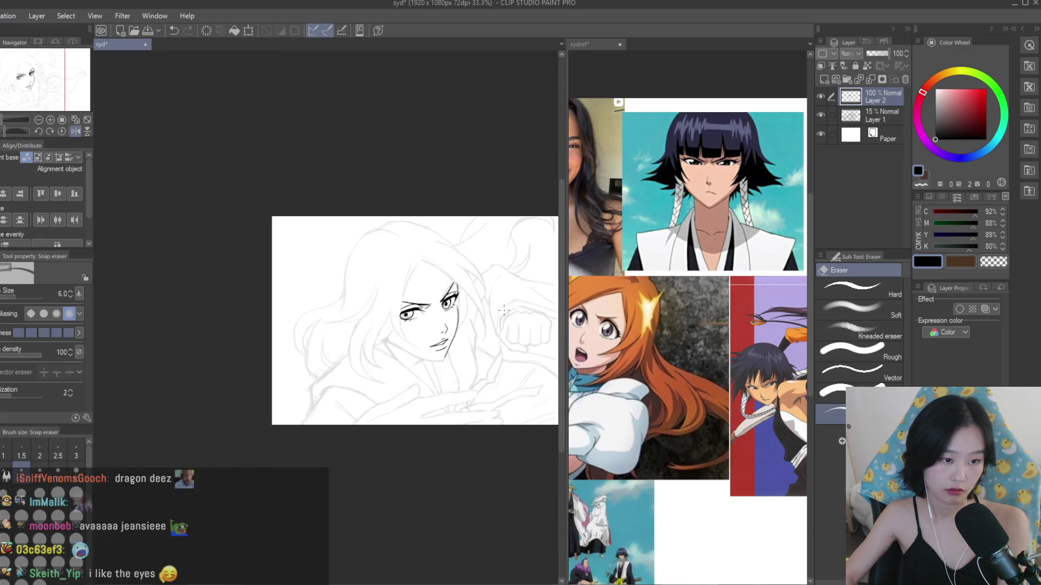
scroll(504, 310, up, 4)
click(582, 253)
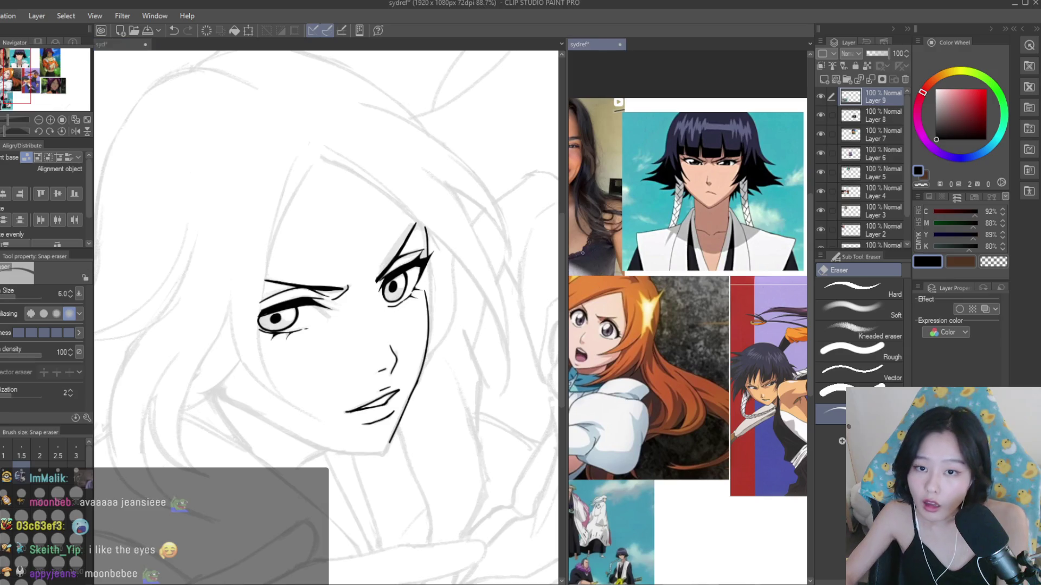
scroll(583, 252, down, 3)
scroll(704, 244, up, 4)
click(413, 279)
scroll(413, 278, up, 1)
scroll(413, 279, up, 1)
key(p)
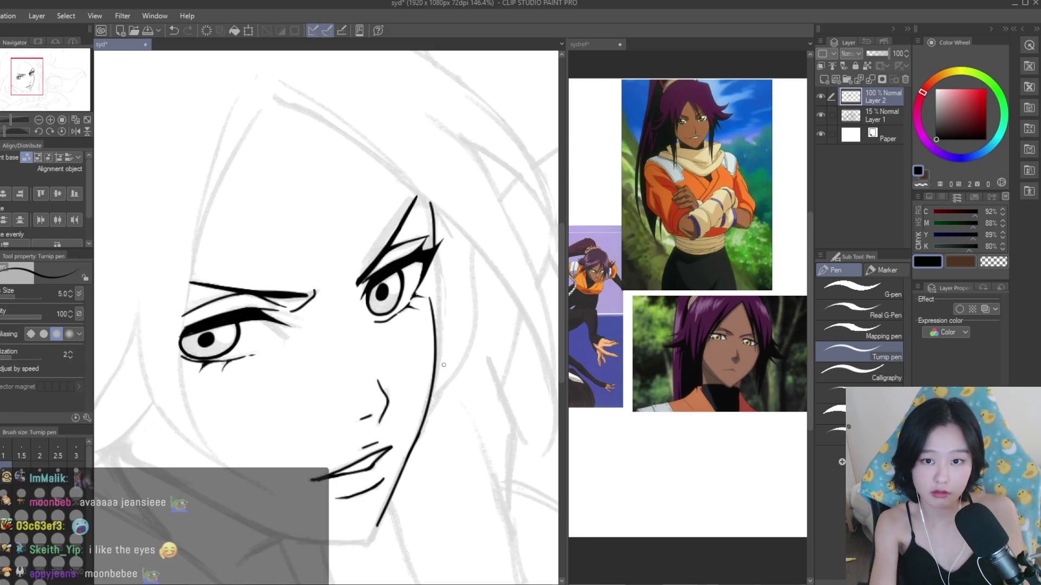
- Extend the face contour down from the eye's corner and erase stray marks beside it
drag(434, 259, 434, 325)
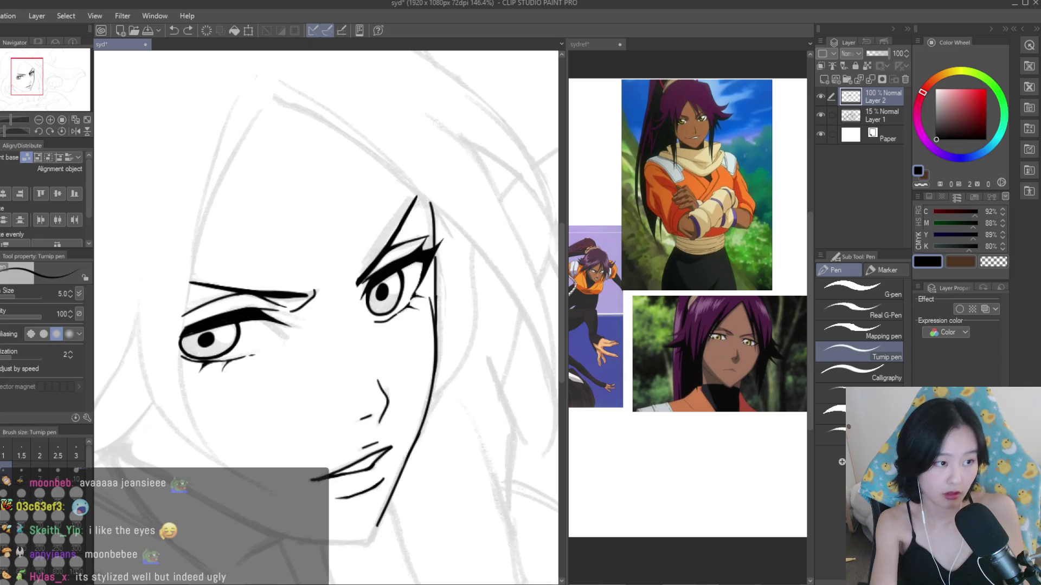
key(e)
scroll(449, 320, up, 5)
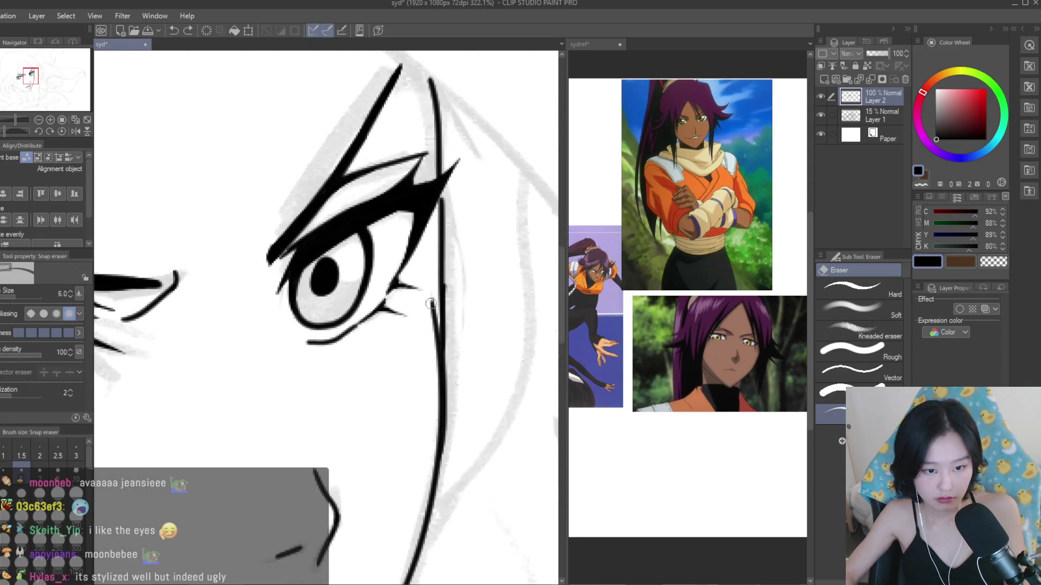
drag(430, 290, 427, 447)
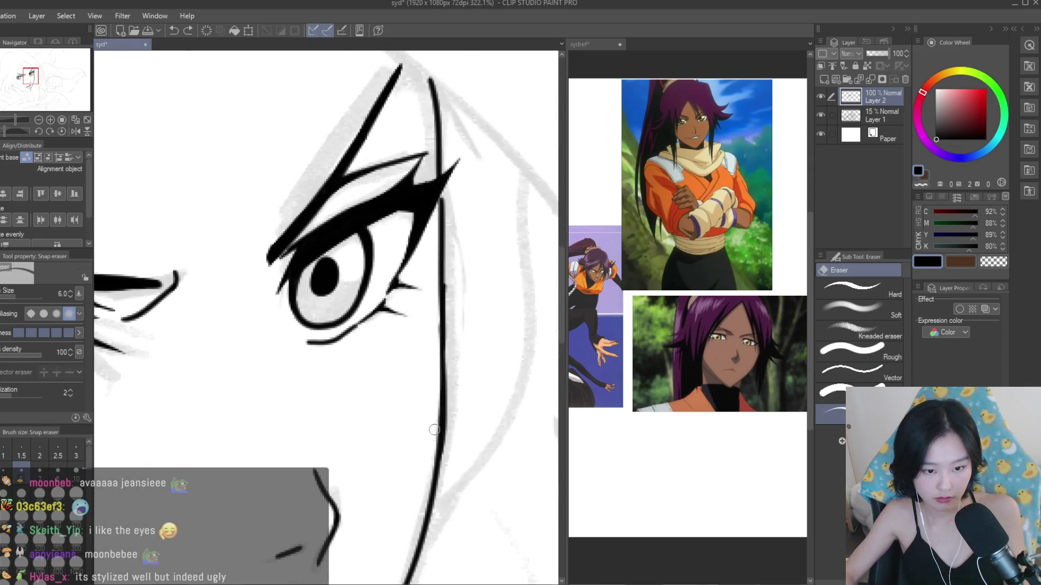
drag(449, 298, 442, 452)
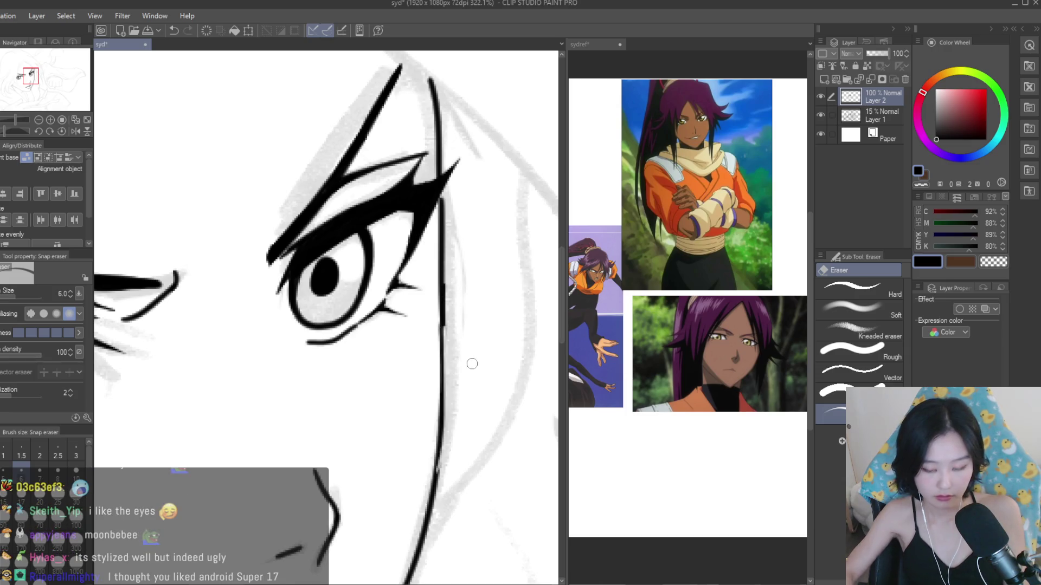
key(ctrl+z)
scroll(488, 428, down, 5)
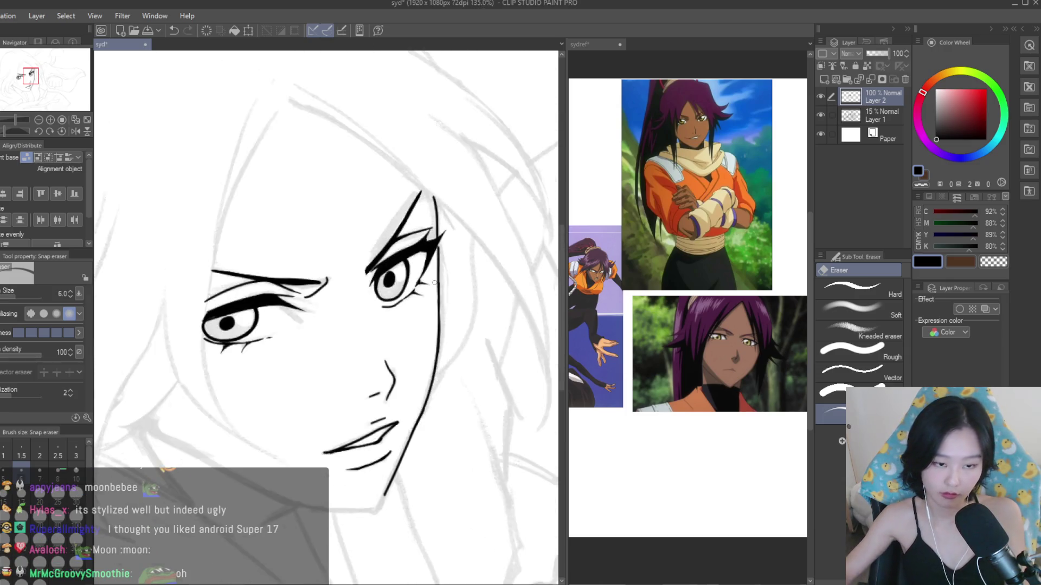
scroll(434, 337, up, 7)
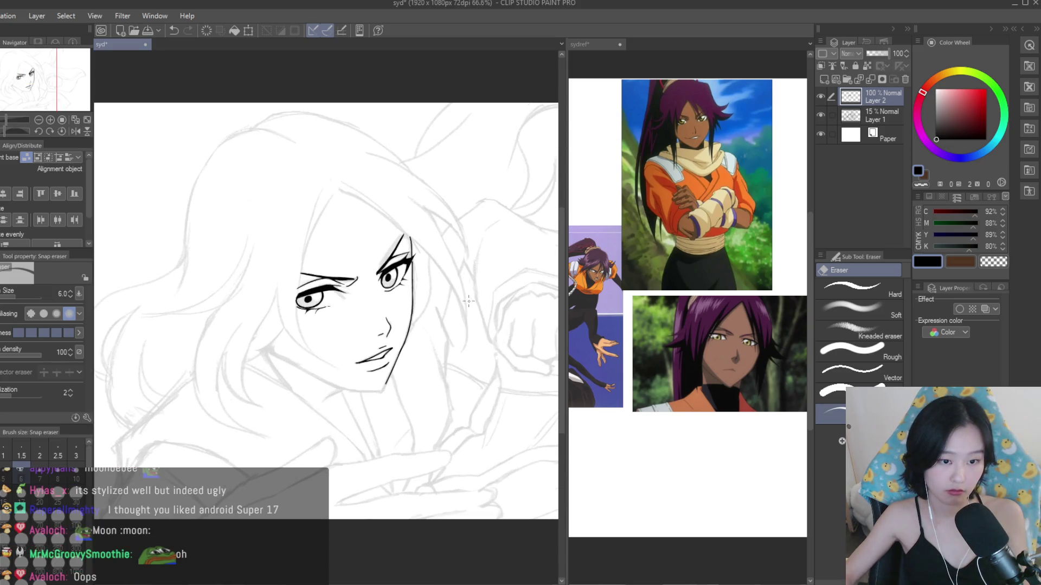
scroll(409, 338, down, 8)
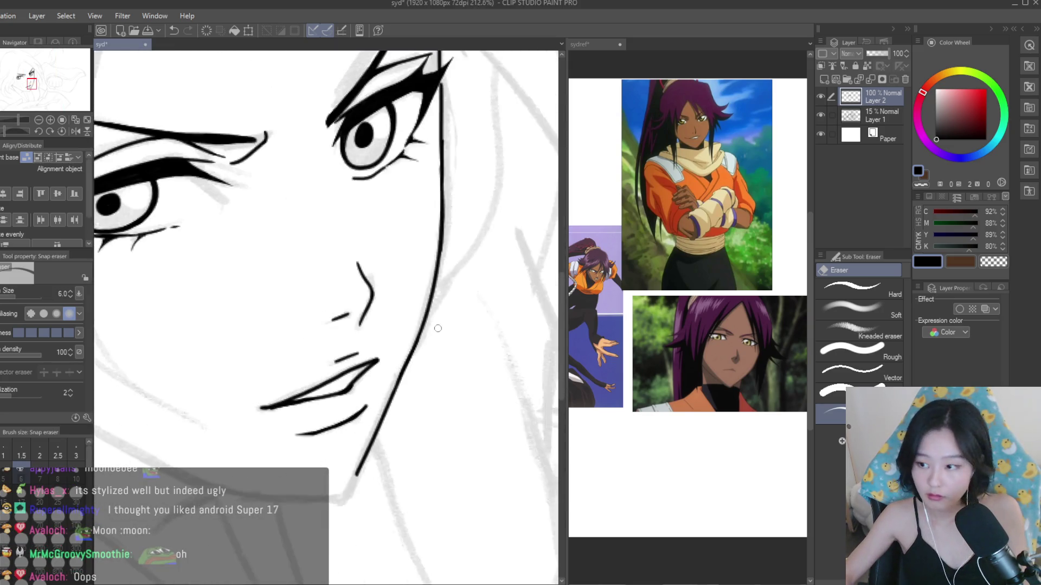
- Toggle Layer 1's visibility to check the ink, then ink the jaw curve down to the chin
click(820, 115)
click(820, 115)
scroll(463, 374, up, 4)
key(p)
scroll(463, 374, up, 6)
drag(487, 330, 437, 426)
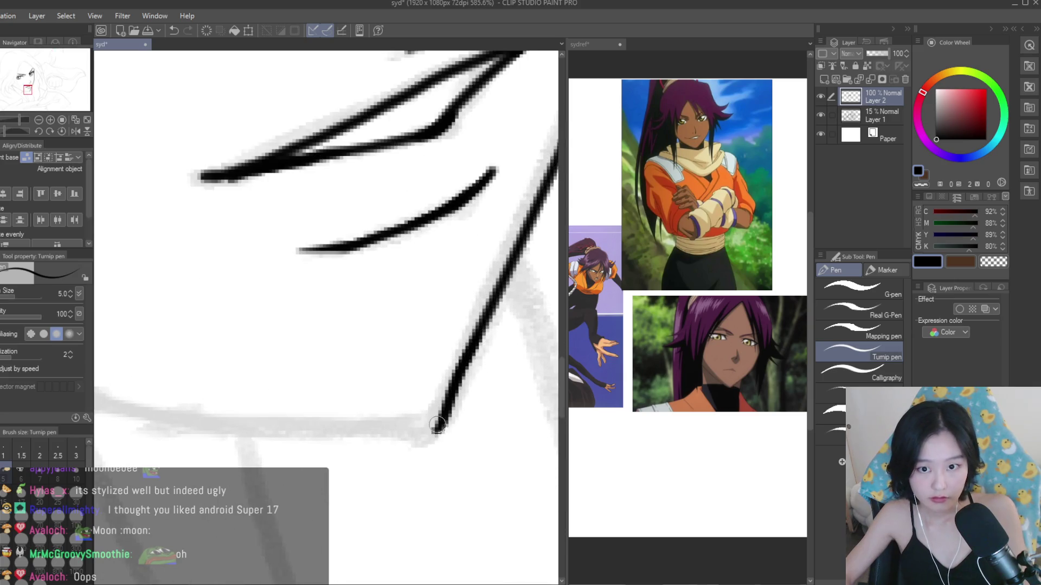
scroll(434, 432, down, 4)
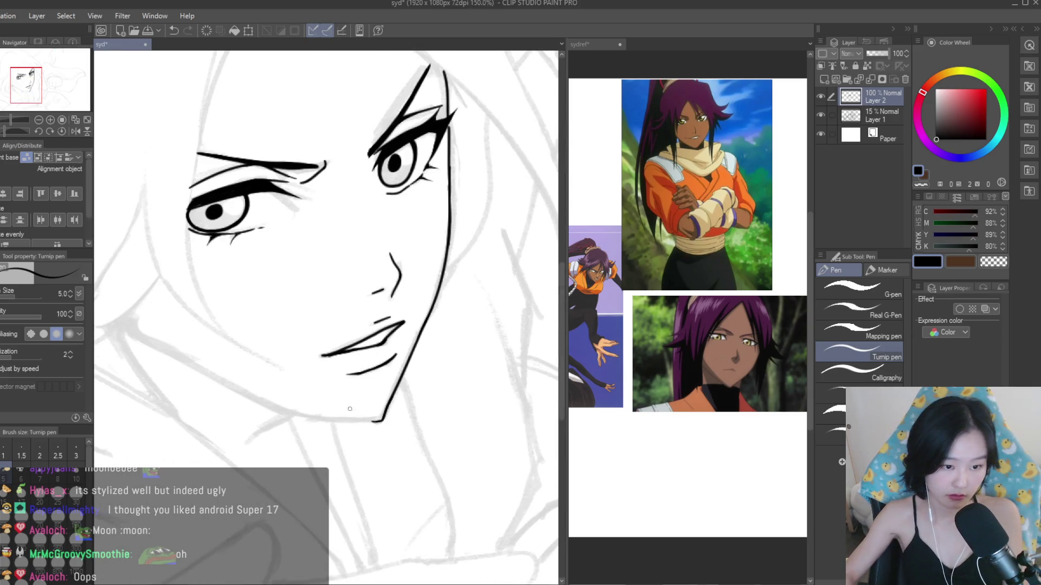
mouse_move(125, 323)
mouse_down()
mouse_move(274, 402)
mouse_move(378, 425)
mouse_up()
- Redraw the jaw line as one stroke across to the chin
key(ctrl+z)
drag(227, 384, 390, 428)
key(ctrl+z)
drag(235, 387, 398, 418)
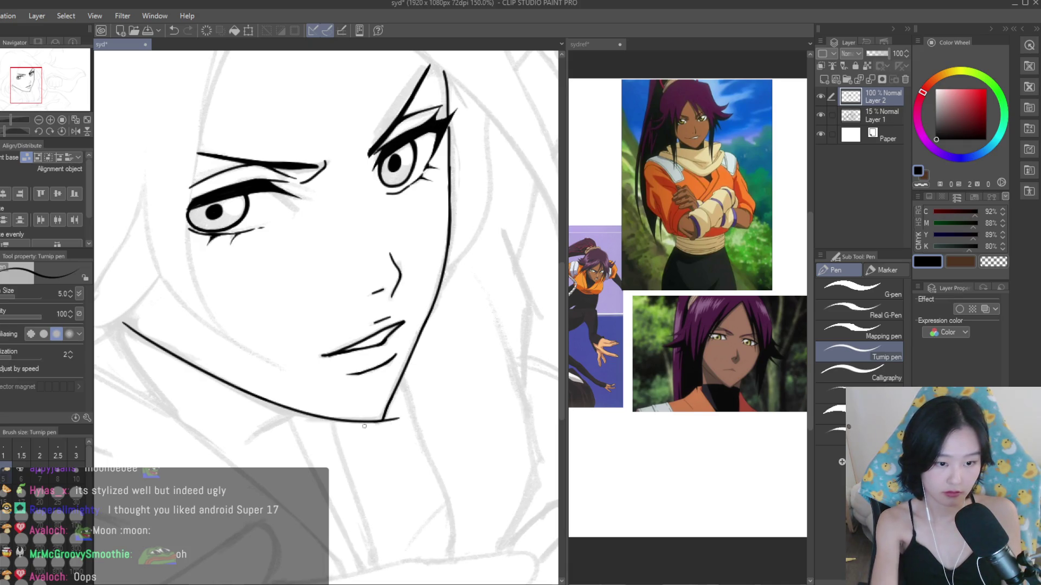
scroll(476, 390, down, 3)
- Touch up the chin stroke with the Turnip pen
key(e)
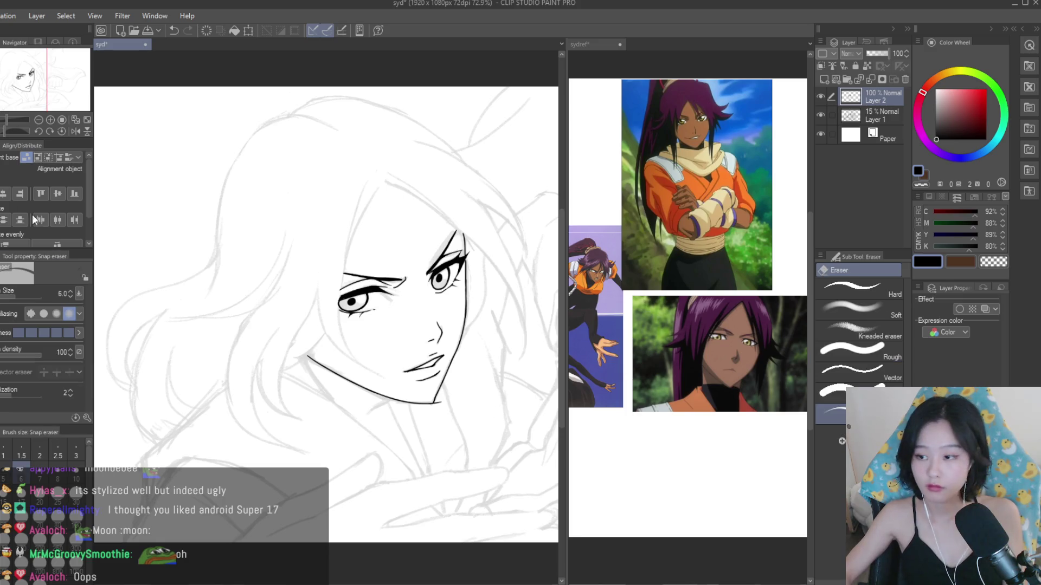
scroll(440, 401, up, 6)
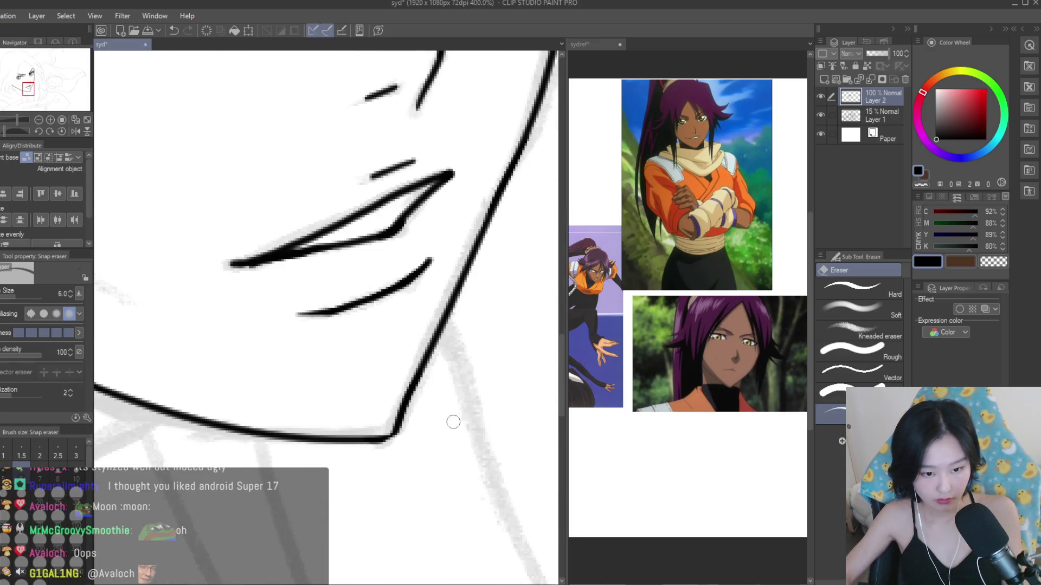
key(p)
scroll(339, 411, up, 1)
mouse_move(428, 417)
mouse_down()
mouse_move(391, 501)
mouse_move(355, 509)
mouse_up()
scroll(372, 376, down, 2)
scroll(371, 376, down, 5)
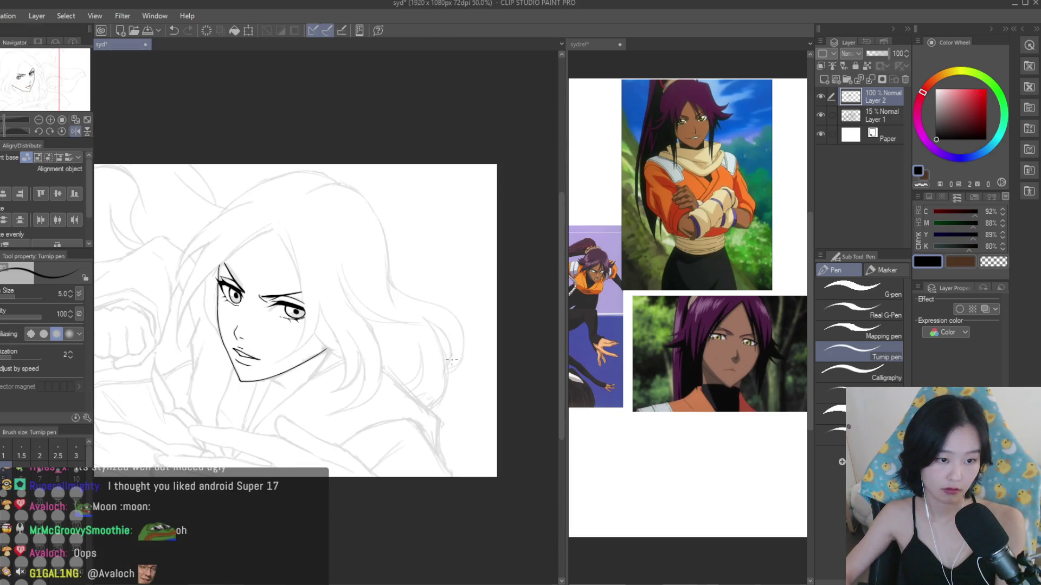
scroll(364, 378, up, 6)
- Add a short stroke at the jaw line's upper end and another along the jaw
drag(299, 337, 325, 364)
scroll(263, 332, down, 1)
scroll(264, 332, down, 2)
drag(293, 329, 433, 431)
scroll(380, 380, down, 3)
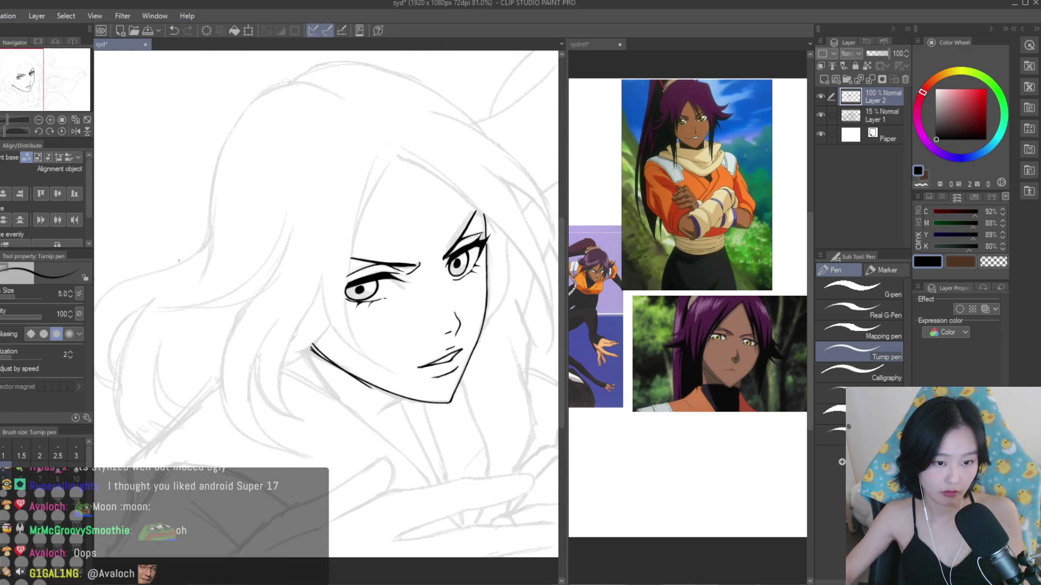
- Erase the thin duplicate stroke below the jaw with the Snap eraser
key(e)
scroll(301, 338, up, 5)
mouse_move(287, 325)
mouse_down()
mouse_move(320, 357)
mouse_move(302, 338)
mouse_up()
key(ctrl+z)
key(bracketright)
key(bracketright)
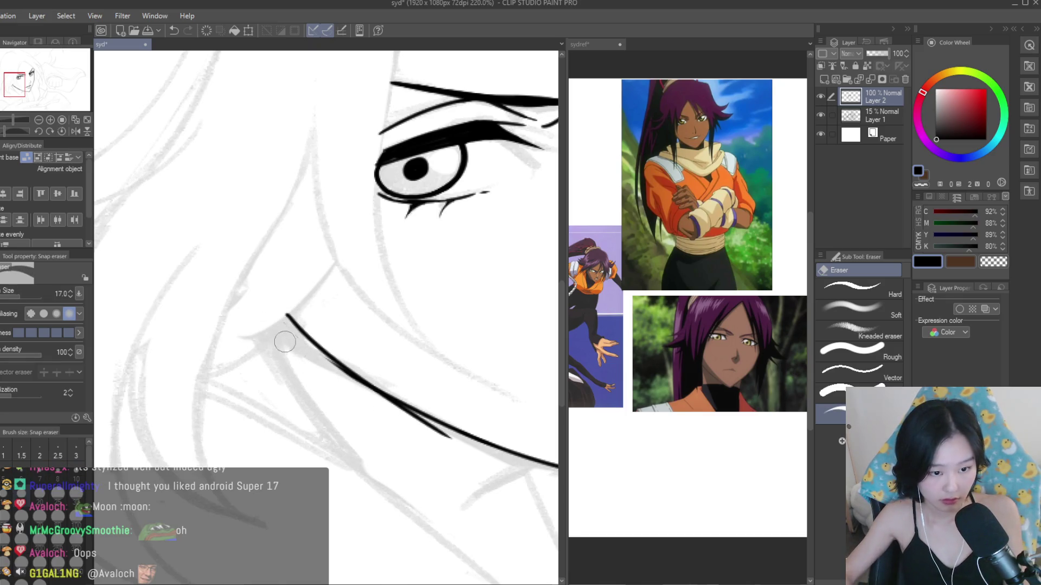
drag(312, 361, 363, 389)
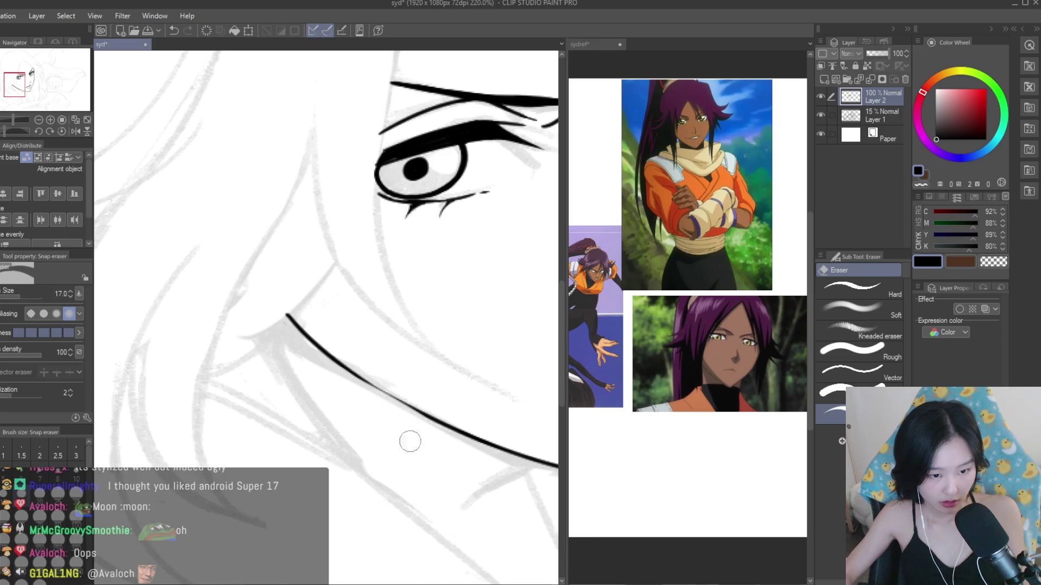
- Thicken the upper stretch of the jaw line into a smooth tapered stroke
key(p)
drag(287, 320, 338, 366)
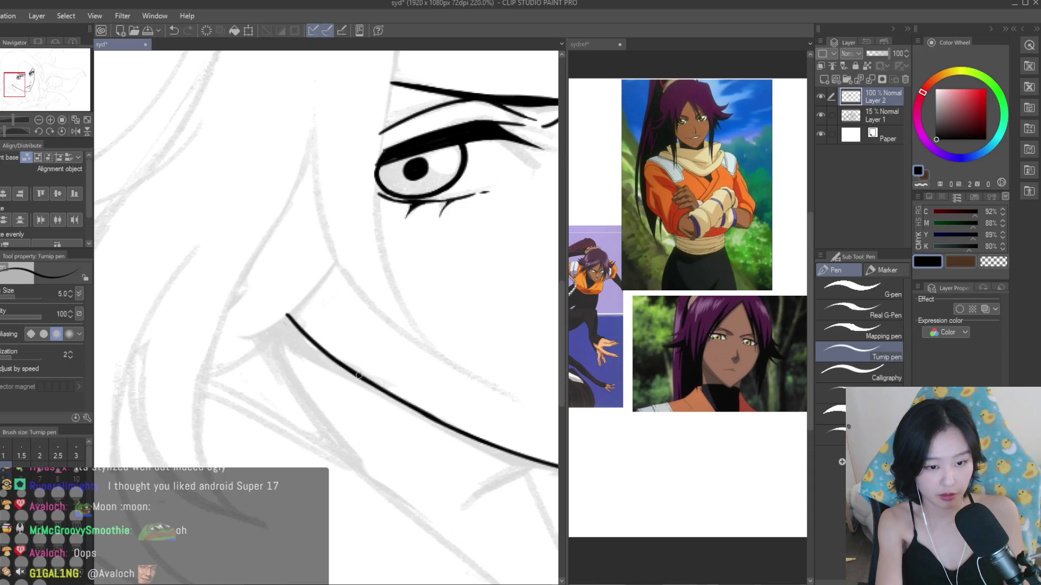
scroll(240, 330, down, 10)
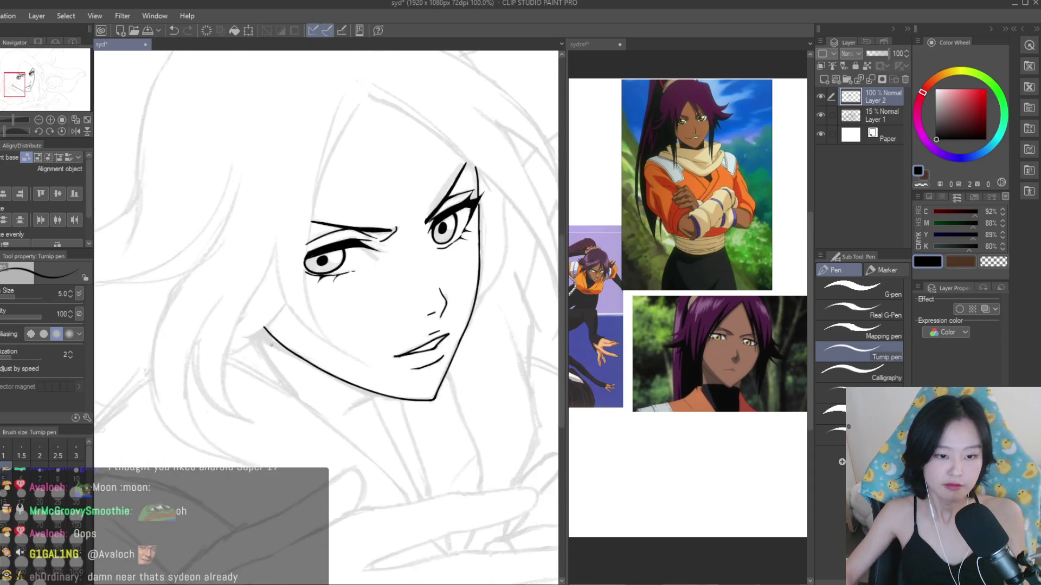
scroll(502, 338, up, 6)
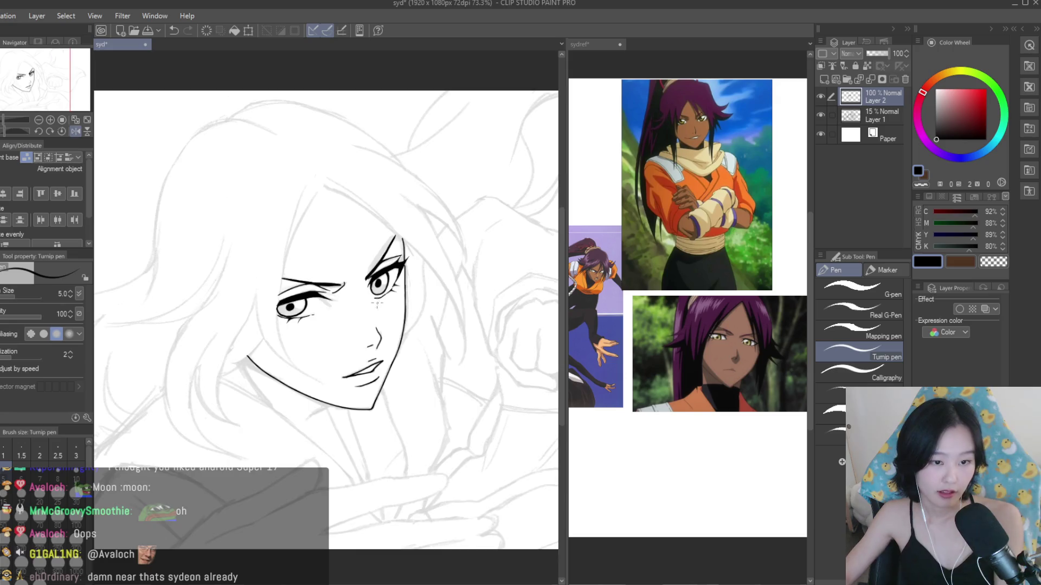
- Check the reference images document, then return to the line art document
click(704, 358)
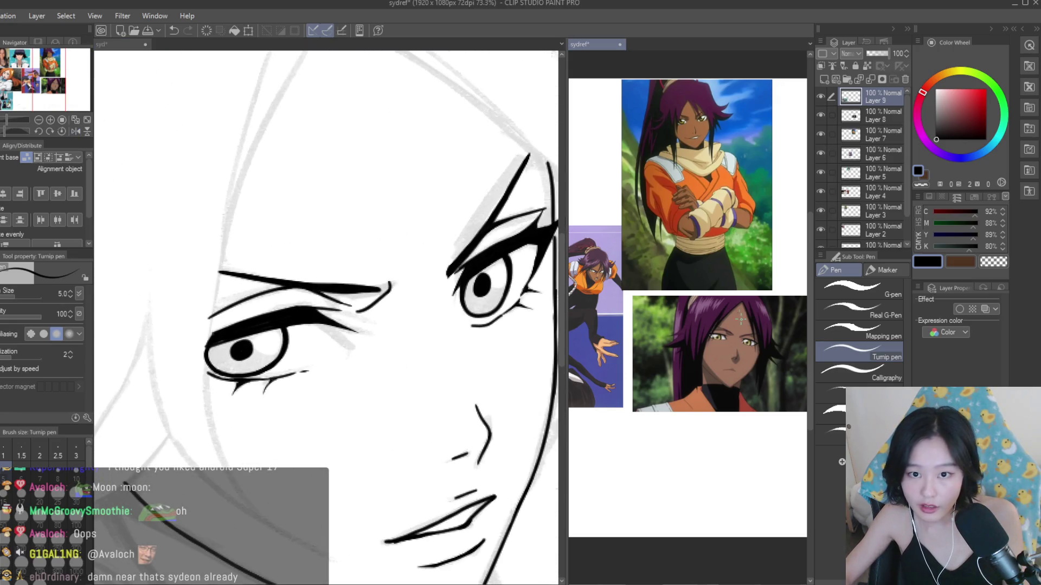
click(345, 279)
scroll(287, 318, up, 4)
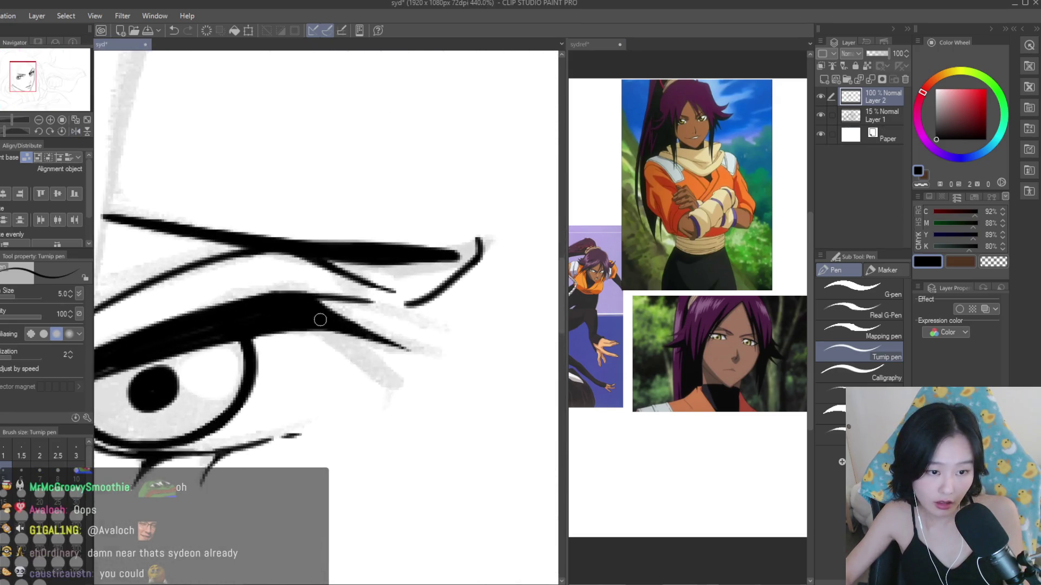
scroll(338, 338, down, 6)
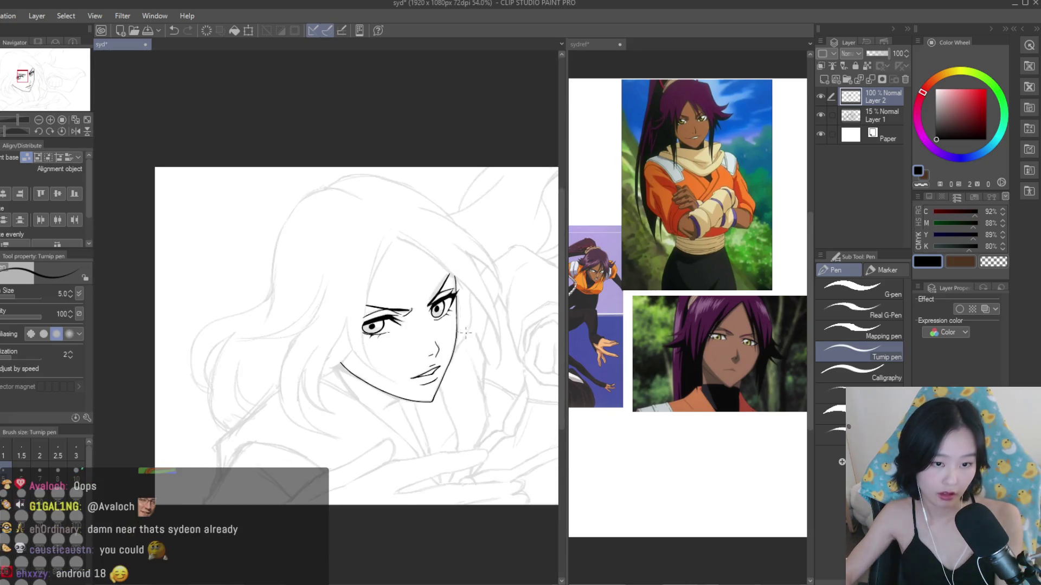
- Erase part of the lower eyelash strokes and the black eyelash tip on the flipped canvas
key(e)
scroll(304, 309, up, 6)
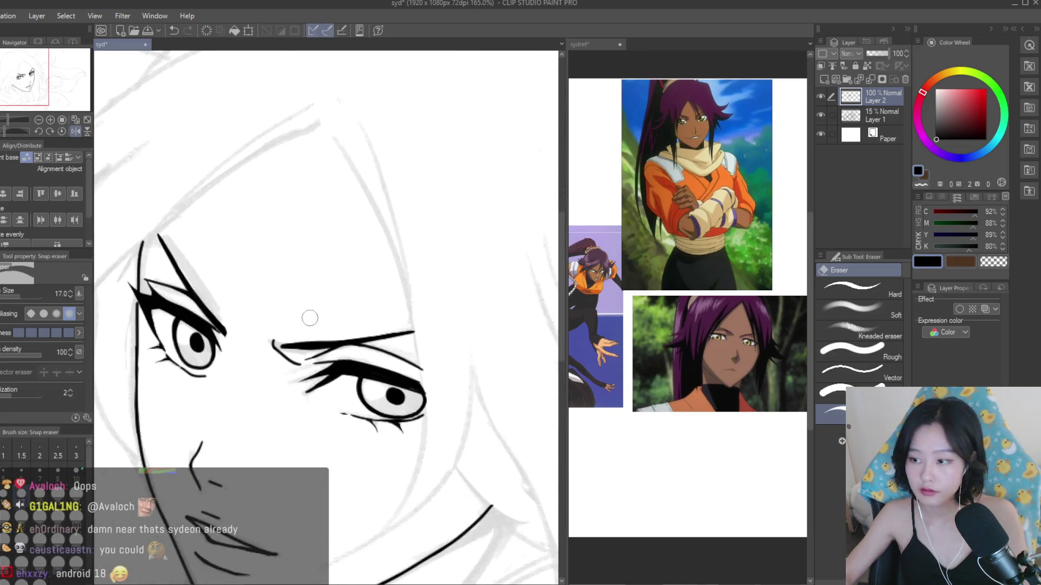
mouse_move(397, 383)
mouse_down()
mouse_move(336, 347)
mouse_move(303, 379)
mouse_up()
scroll(467, 313, down, 10)
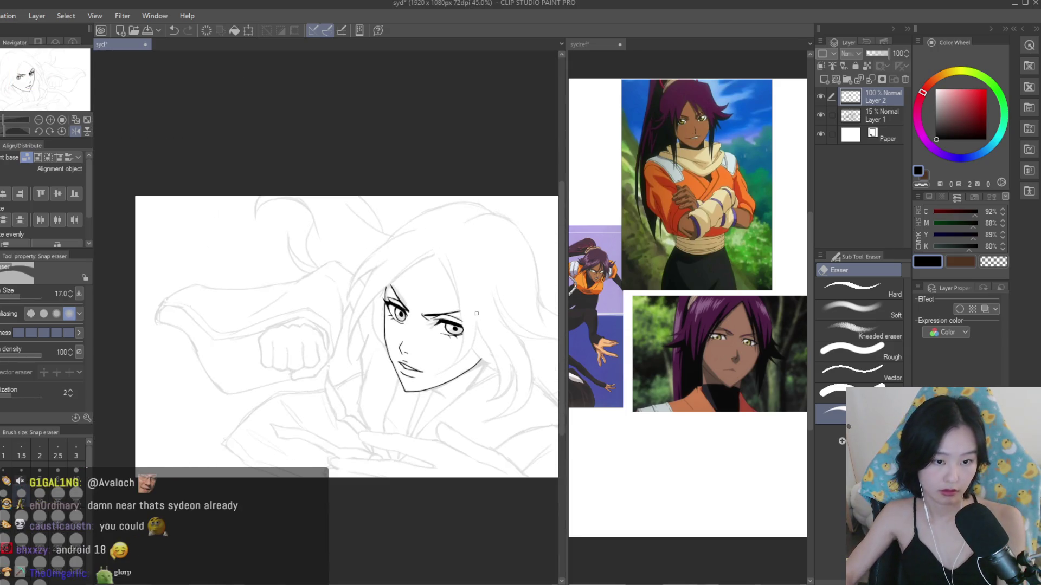
key(h)
scroll(272, 332, up, 8)
drag(272, 331, 343, 351)
- Ink a longer lower eyelash spike and reshape the middle eyelash stroke
key(p)
scroll(239, 302, up, 2)
mouse_move(250, 296)
mouse_down()
mouse_move(324, 350)
mouse_move(239, 302)
mouse_move(351, 367)
mouse_up()
scroll(241, 290, up, 1)
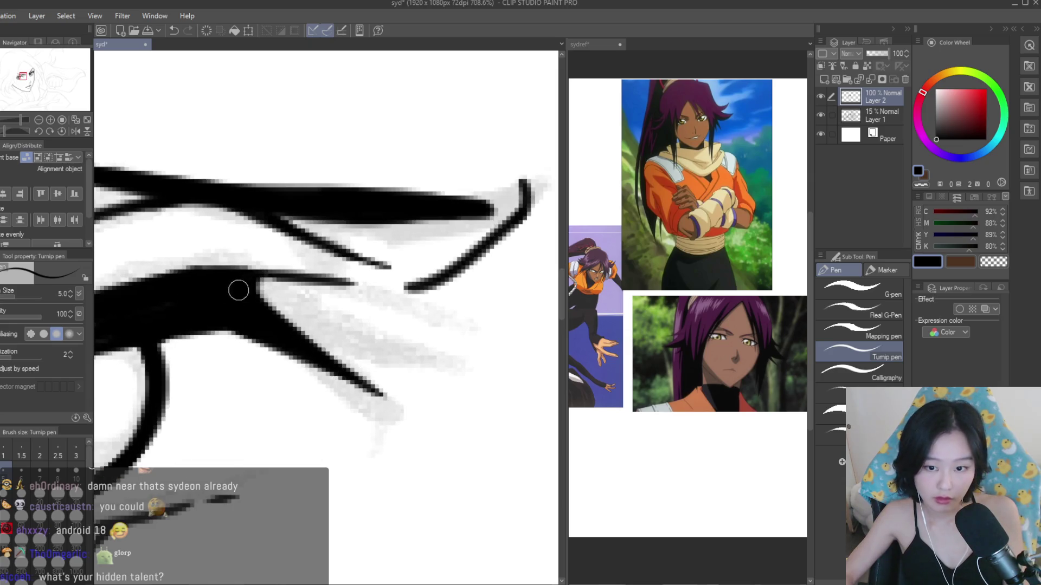
drag(259, 284, 360, 272)
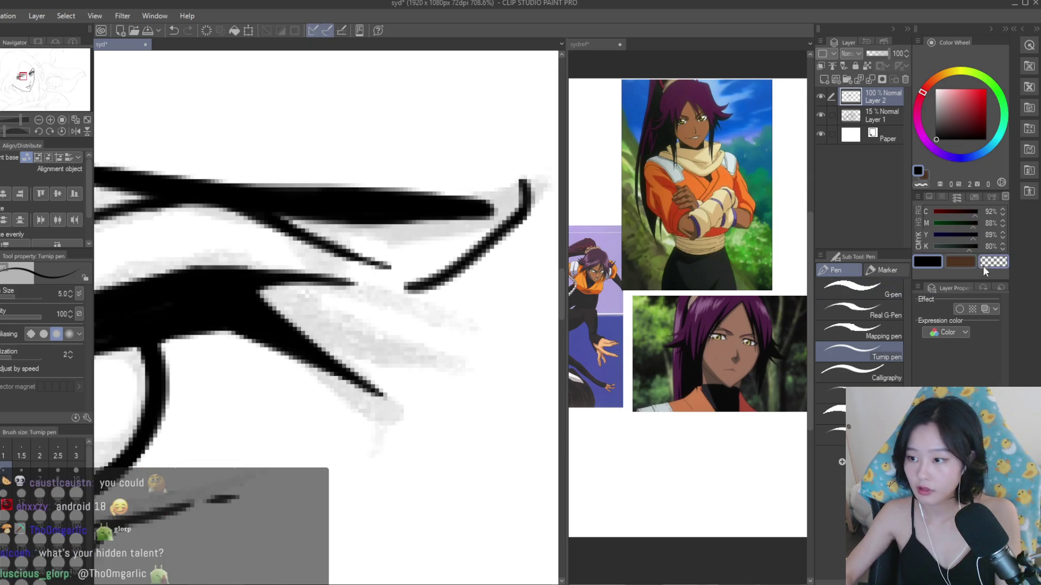
- Trim the edges of the lower lash spike with transparent colour
key(c)
drag(276, 295, 413, 385)
drag(244, 350, 396, 412)
drag(272, 301, 377, 389)
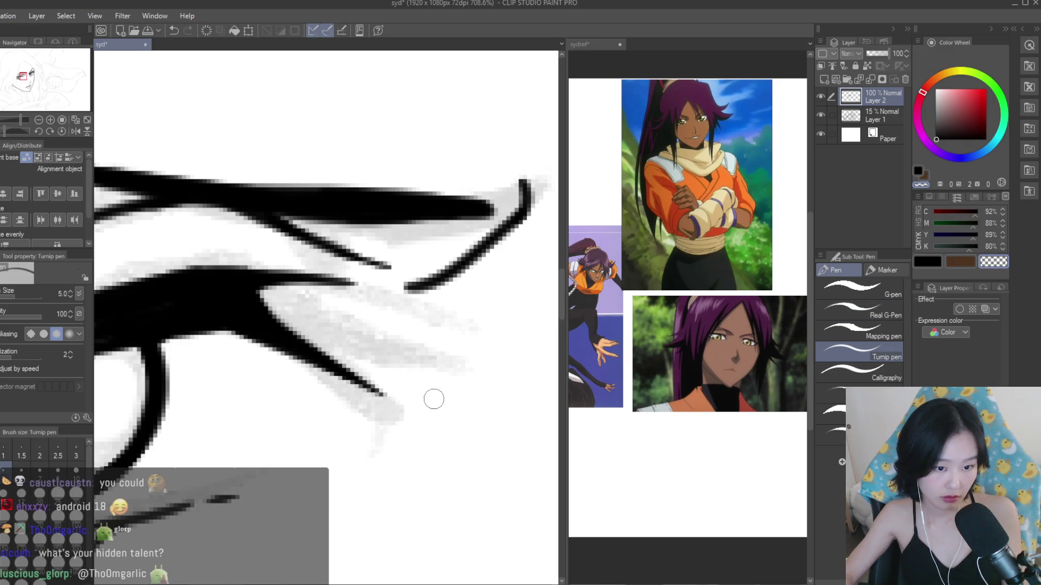
scroll(488, 276, down, 10)
- Return to black on the unflipped canvas and darken and extend the thick eyebrow stroke
key(c)
key(h)
scroll(370, 240, up, 4)
scroll(370, 239, up, 15)
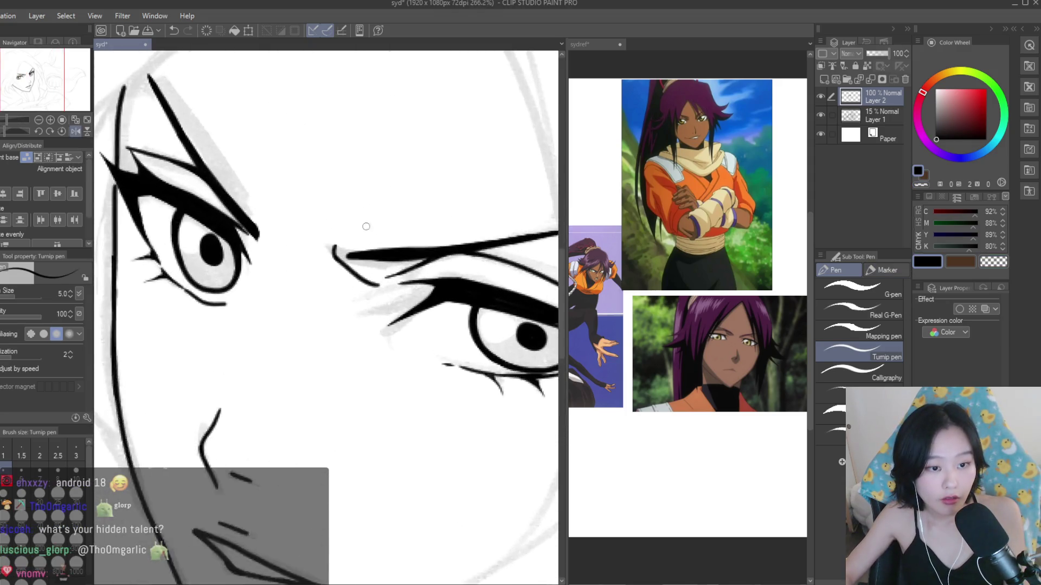
mouse_move(383, 248)
mouse_down()
mouse_move(414, 249)
mouse_move(343, 253)
mouse_move(335, 285)
mouse_up()
- Draw a new black stroke branching down-right from the curve
click(982, 266)
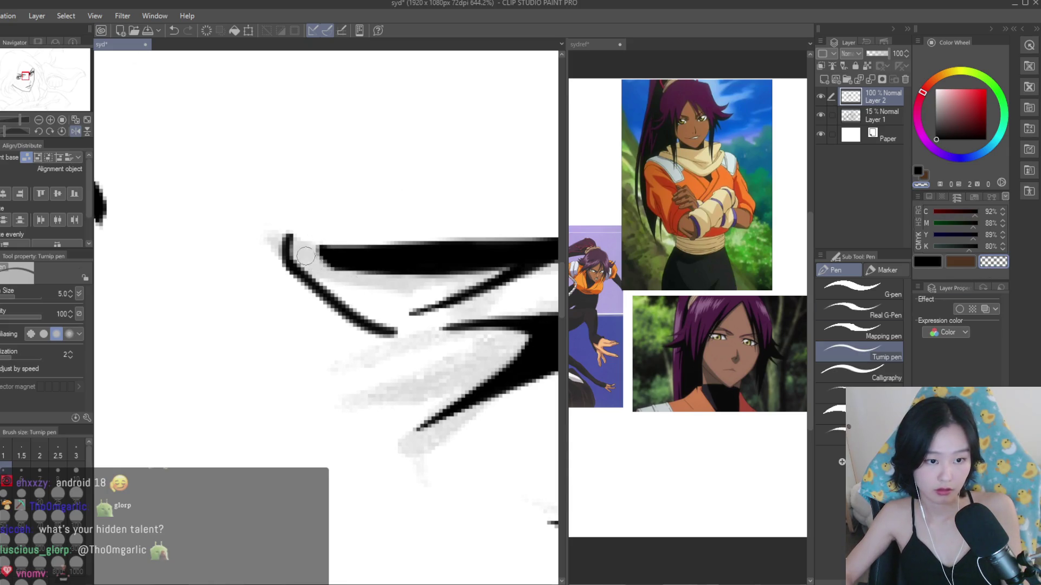
scroll(306, 257, down, 15)
click(924, 262)
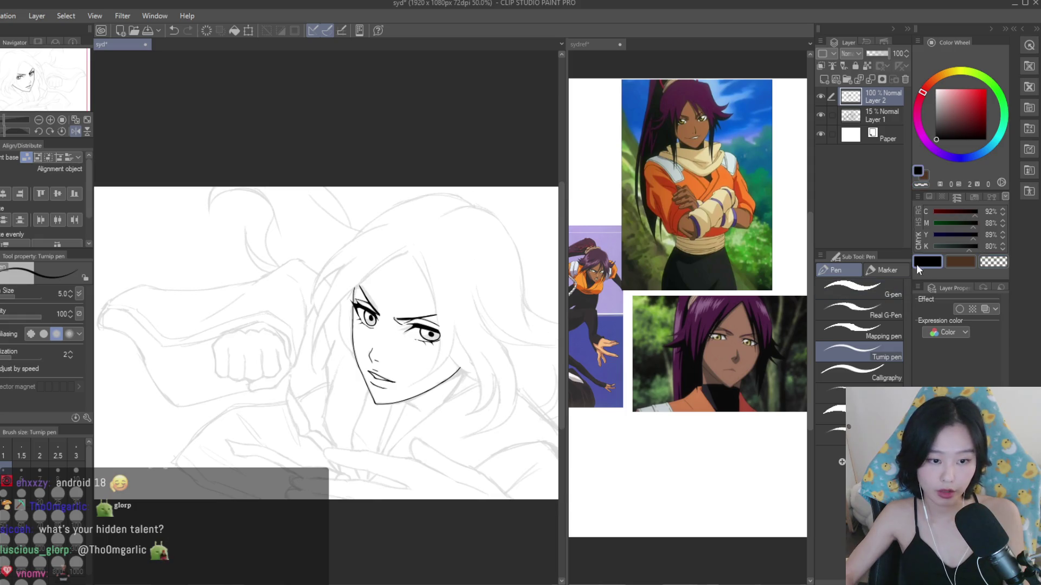
scroll(312, 355, up, 10)
drag(286, 347, 435, 436)
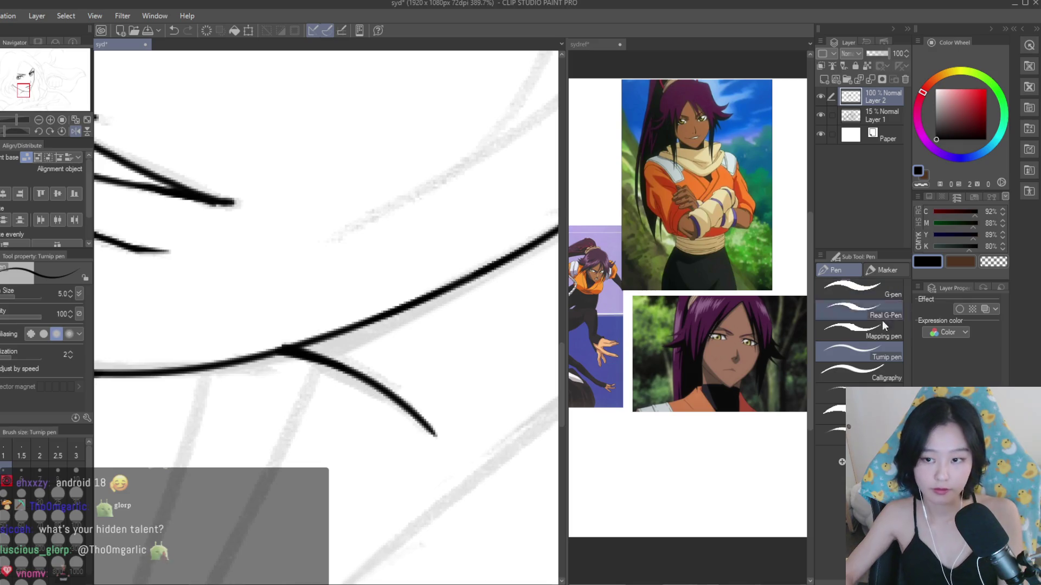
scroll(367, 385, down, 5)
scroll(389, 190, up, 2)
- Draw the long stroke down the face's right side and ink the jaw line, discarding two trial strokes
drag(312, 116, 371, 485)
drag(394, 347, 310, 518)
key(ctrl+z)
drag(400, 360, 302, 518)
key(ctrl+z)
drag(400, 360, 303, 514)
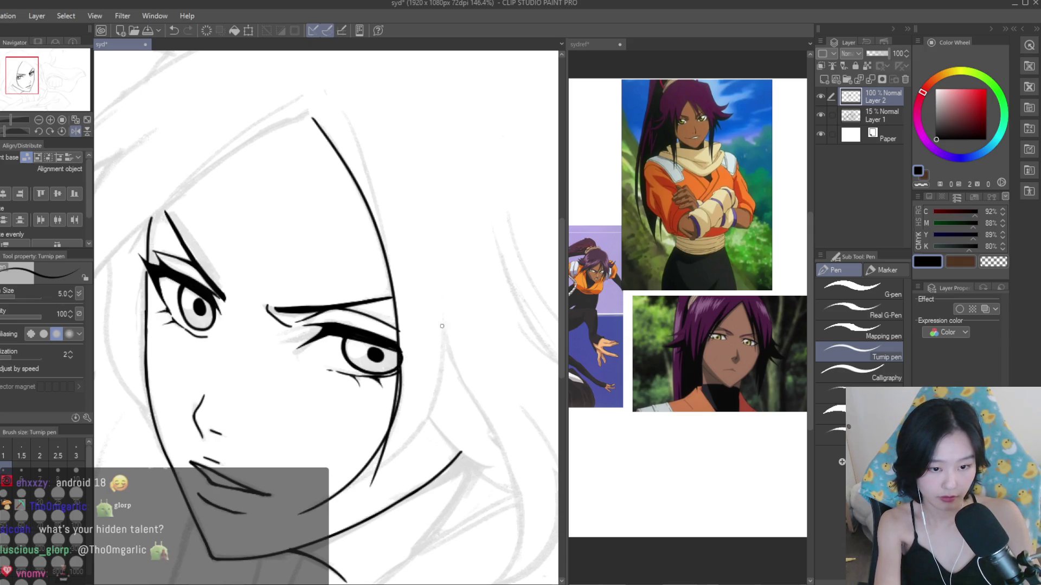
drag(442, 321, 302, 507)
- Erase part of the inner jaw line with the eraser
key(e)
scroll(404, 374, up, 2)
drag(380, 480, 401, 429)
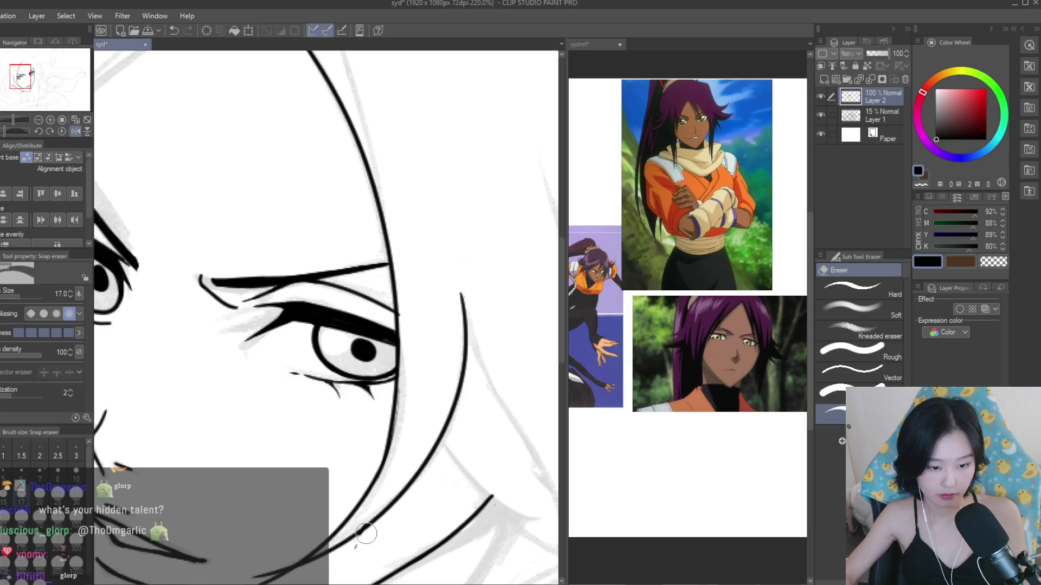
scroll(355, 546, down, 1)
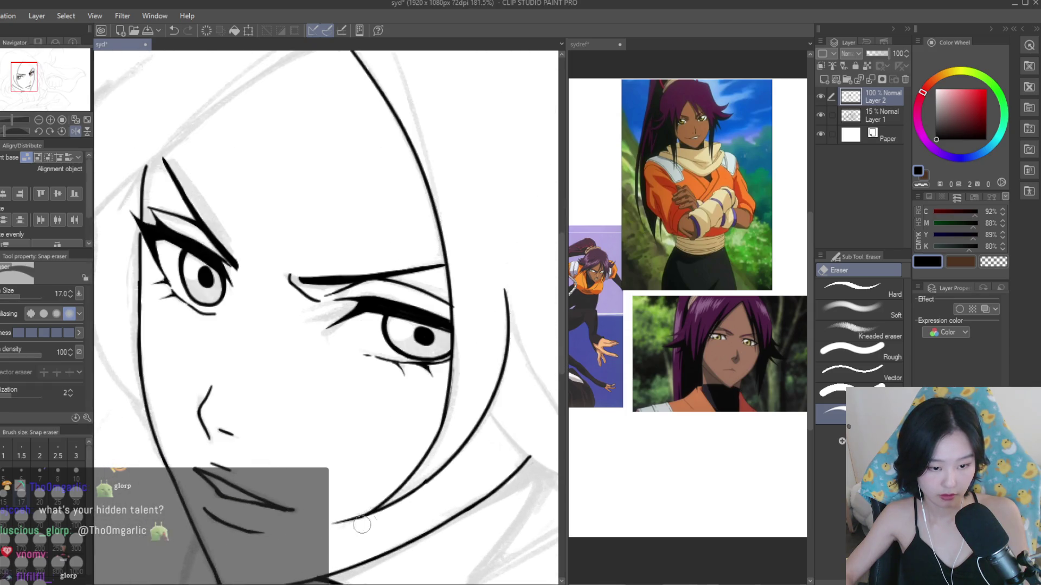
scroll(425, 490, up, 2)
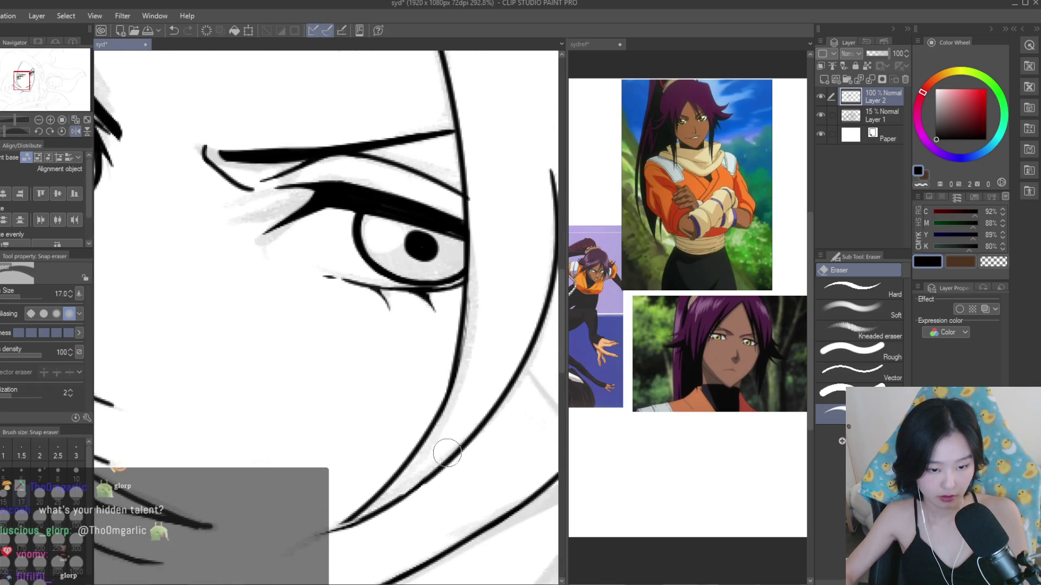
- Redraw the jaw line as a longer stroke running down along the jaw
key(p)
key(ctrl+z)
mouse_move(439, 466)
mouse_down()
mouse_move(384, 510)
mouse_move(326, 536)
mouse_up()
key(ctrl+z)
key(ctrl+z)
key(ctrl+z)
drag(374, 502, 304, 543)
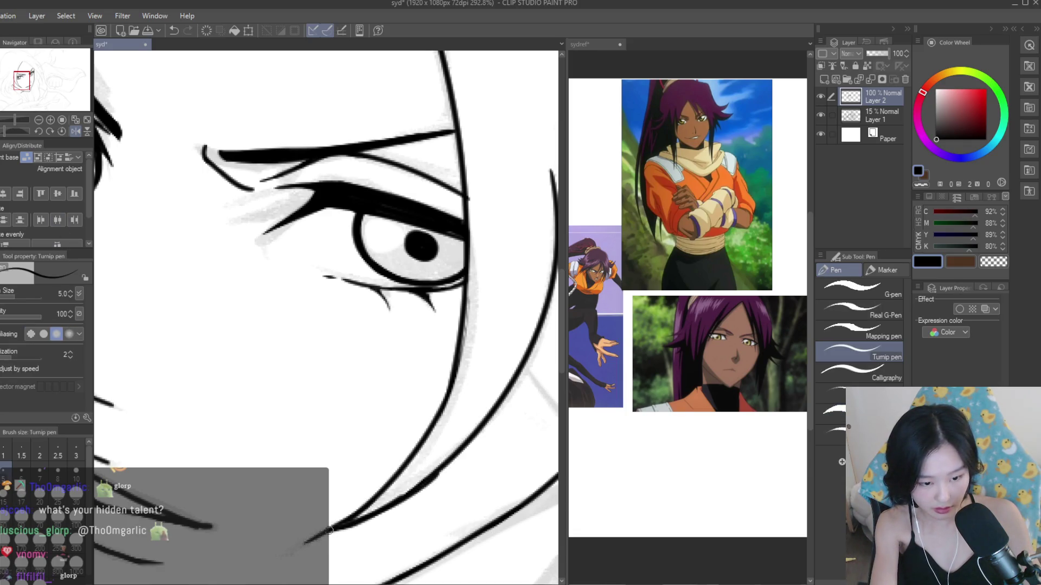
- Erase the faint stray marks beside the jaw line
key(e)
drag(453, 476, 430, 481)
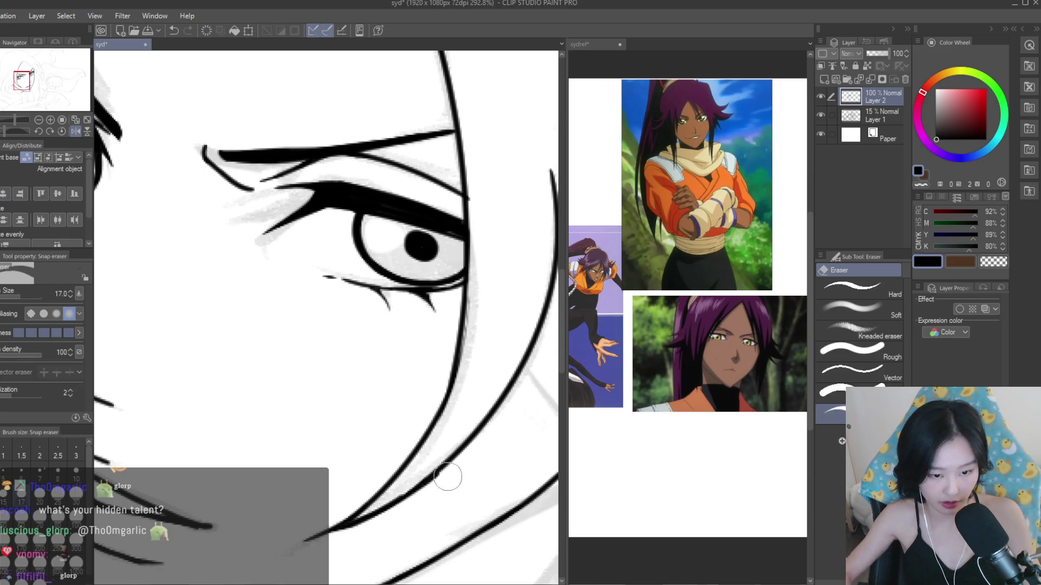
key(ctrl+z)
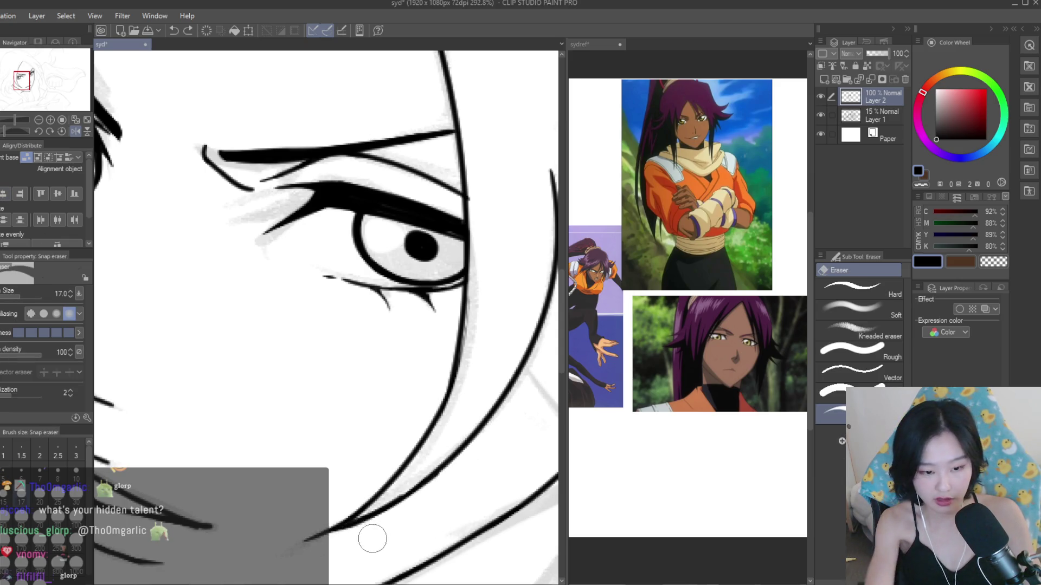
drag(401, 517, 312, 545)
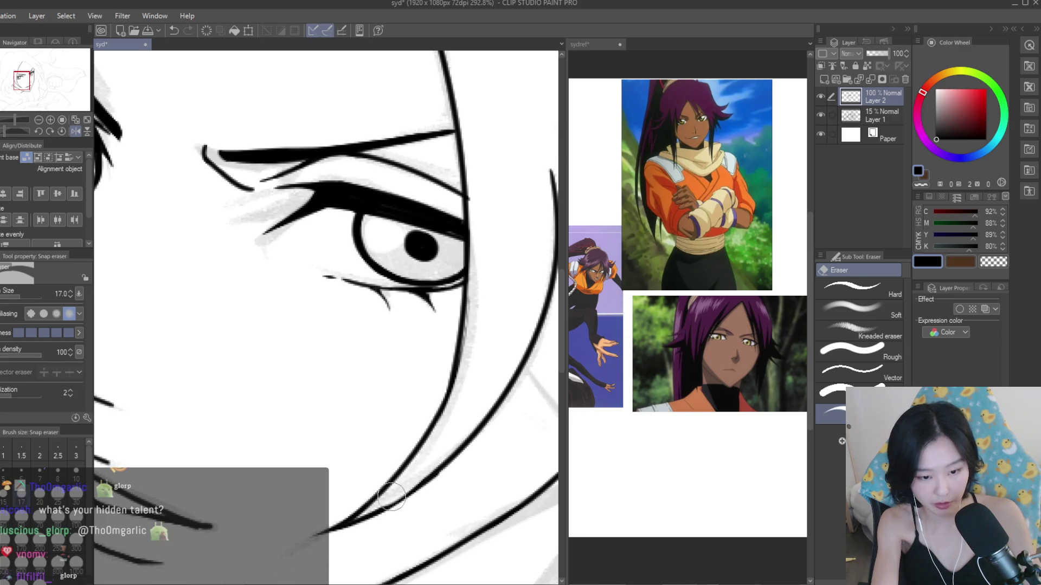
scroll(400, 525, down, 3)
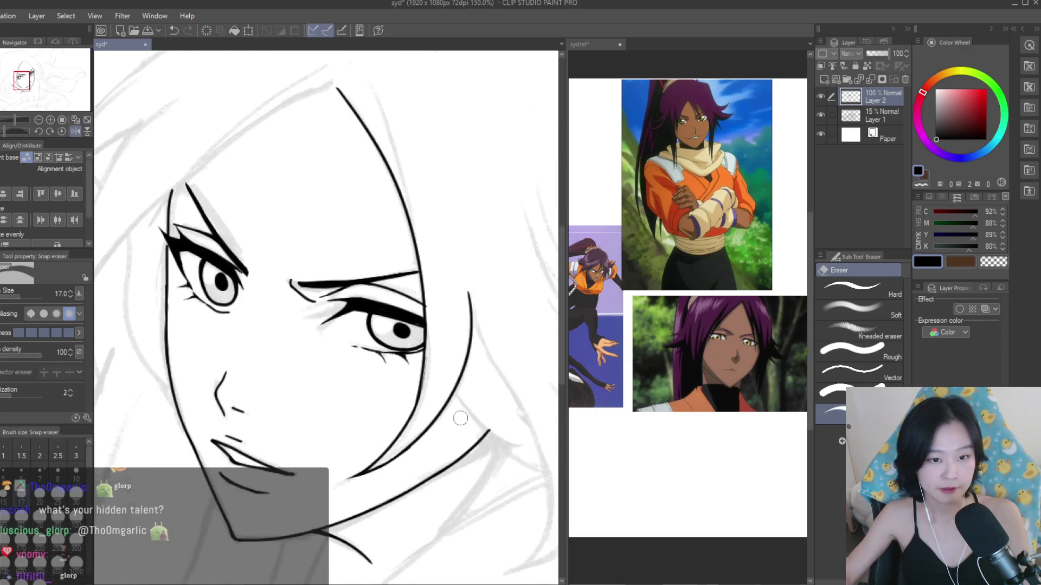
scroll(447, 310, up, 5)
scroll(447, 310, down, 8)
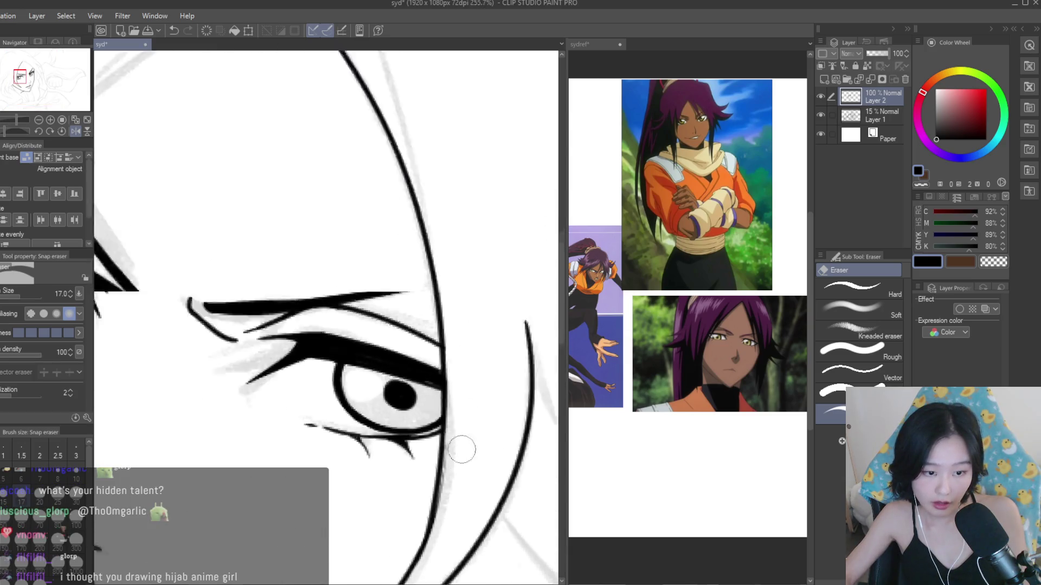